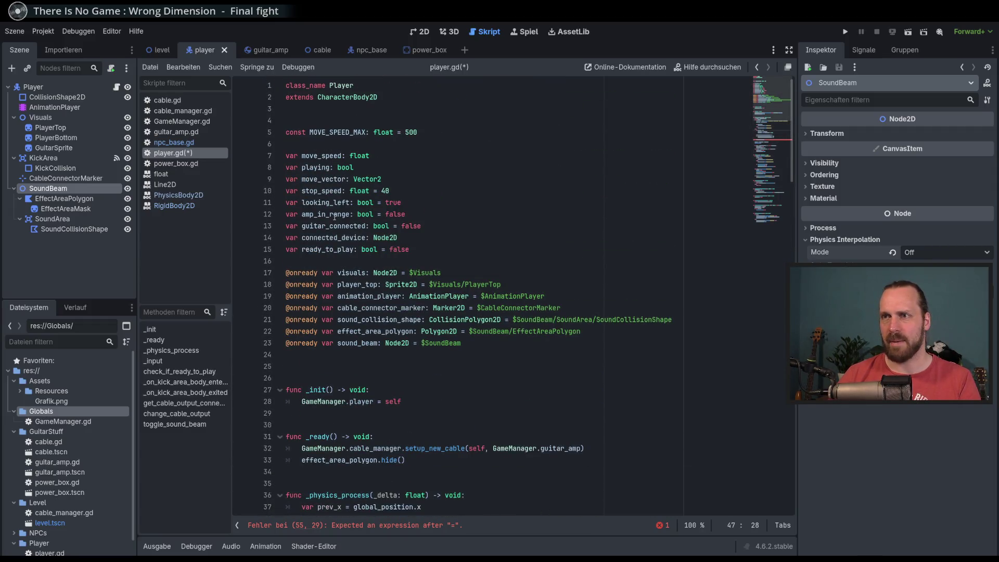
- Extend line 55's sound_beam.rotation assignment with GameManager.guitar_amp
{"action": "scroll", "coordinate": [363, 218], "scroll_direction": "down", "scroll_amount": 13}
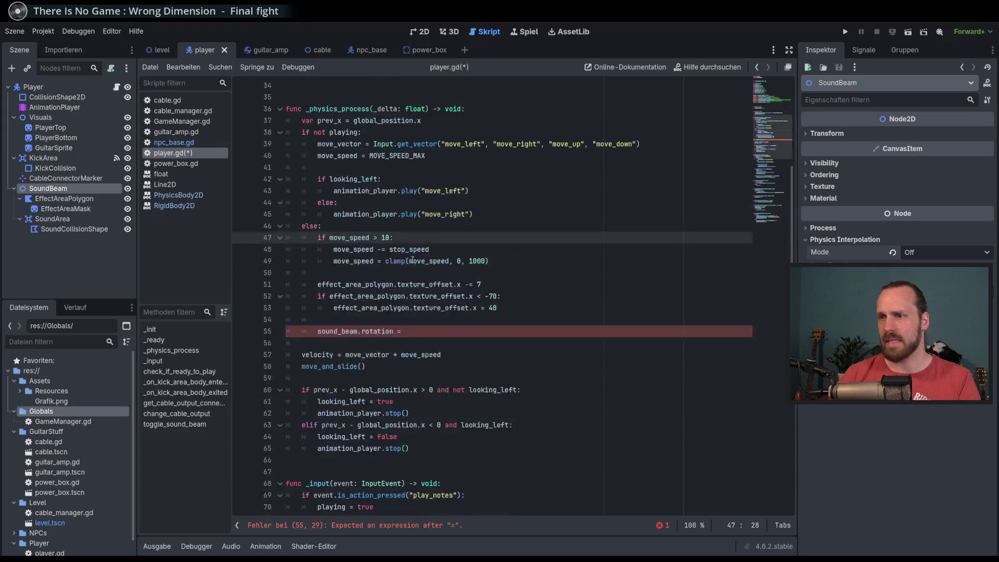
{"action": "left_click", "coordinate": [535, 261]}
{"action": "type", "text": "GameMa"}
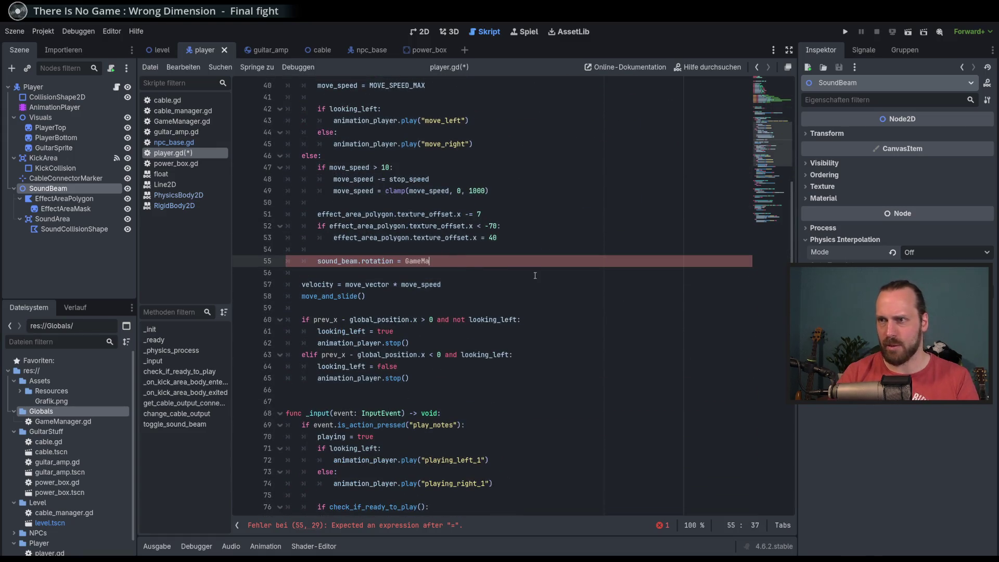
{"action": "key", "text": "Return"}
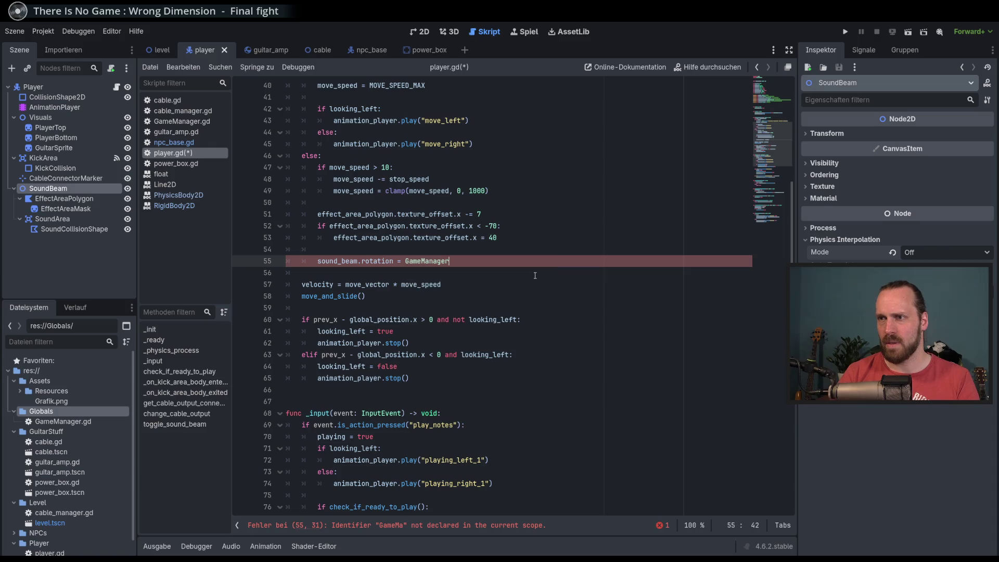
{"action": "type", "text": ".direc"}
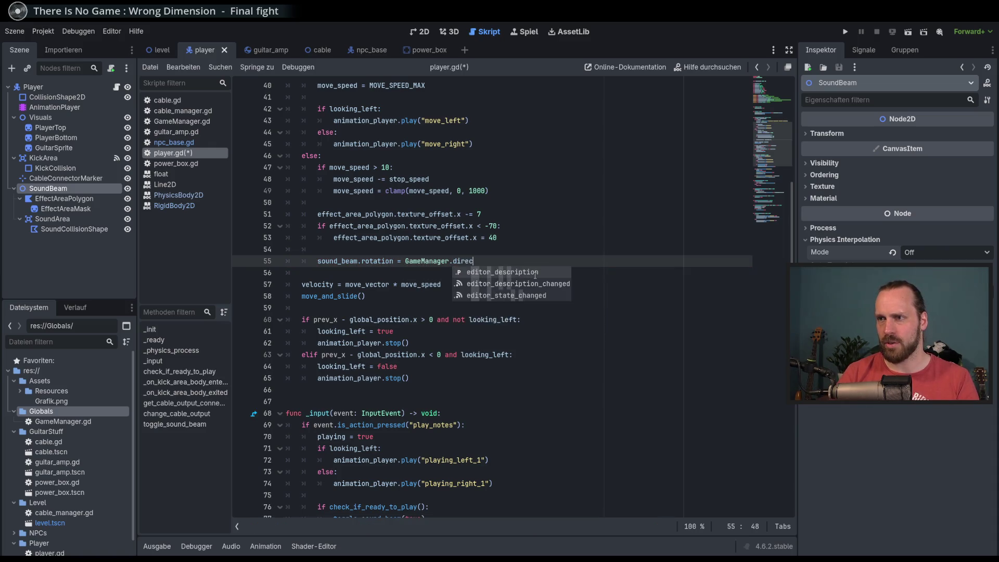
{"action": "key", "text": "BackSpace"}
{"action": "key", "text": "BackSpace"}
{"action": "key", "text": "BackSpace"}
{"action": "type", "text": "amp"}
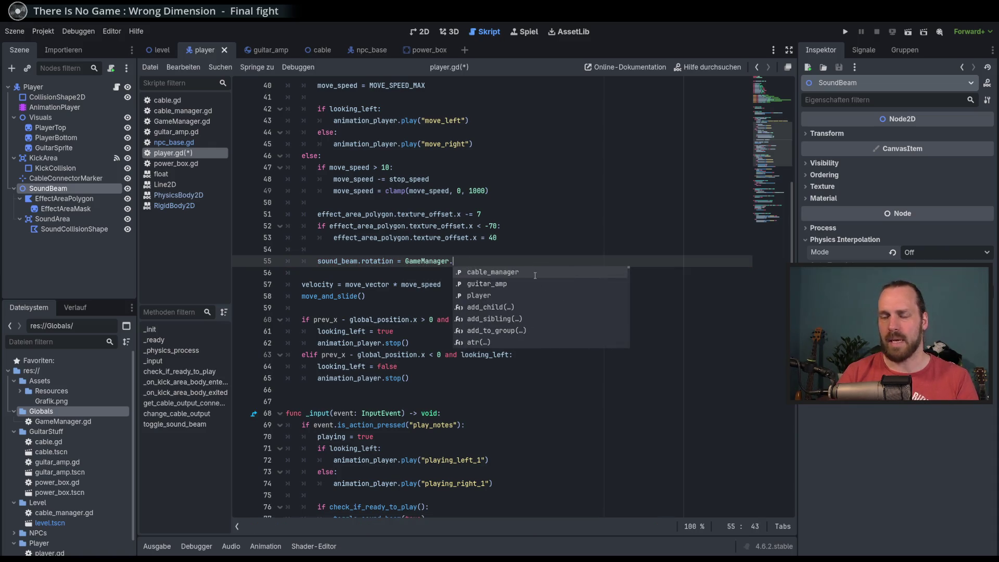
{"action": "key", "text": "Return"}
- Complete the expression with .global_position.direction_to(global_position)
{"action": "type", "text": "direct"}
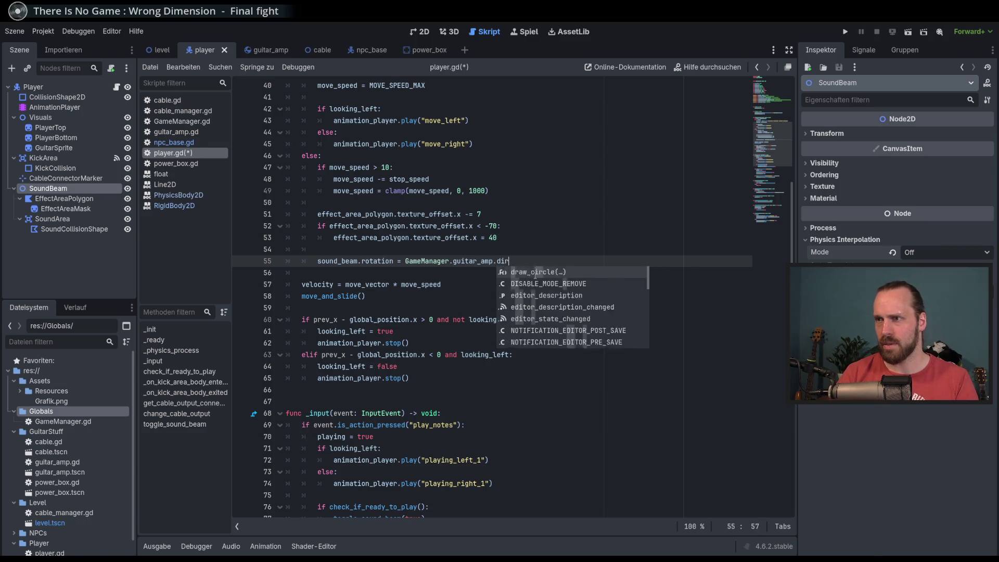
{"action": "key", "text": "BackSpace"}
{"action": "key", "text": "BackSpace"}
{"action": "key", "text": "BackSpace"}
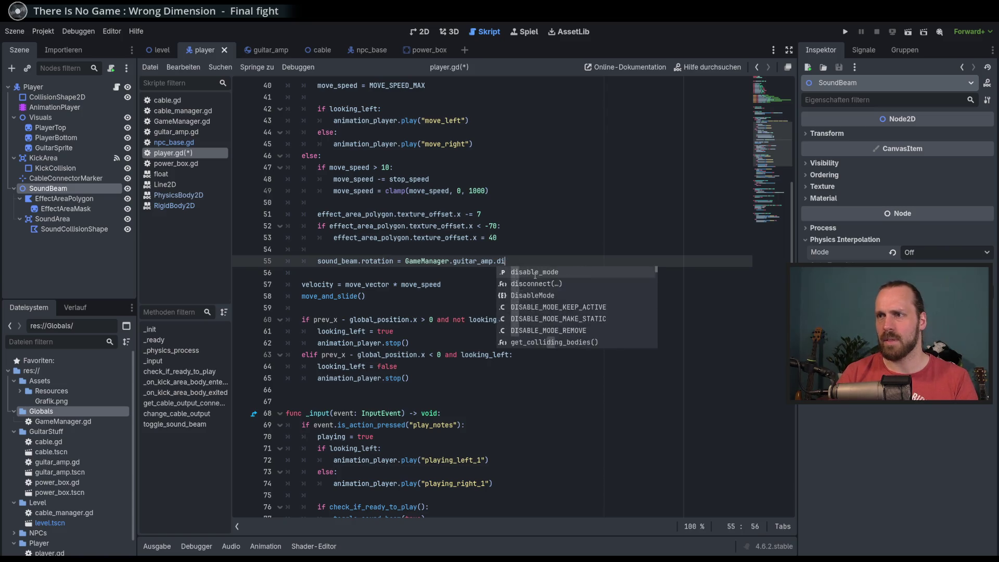
{"action": "type", "text": "glo"}
{"action": "key", "text": "Return"}
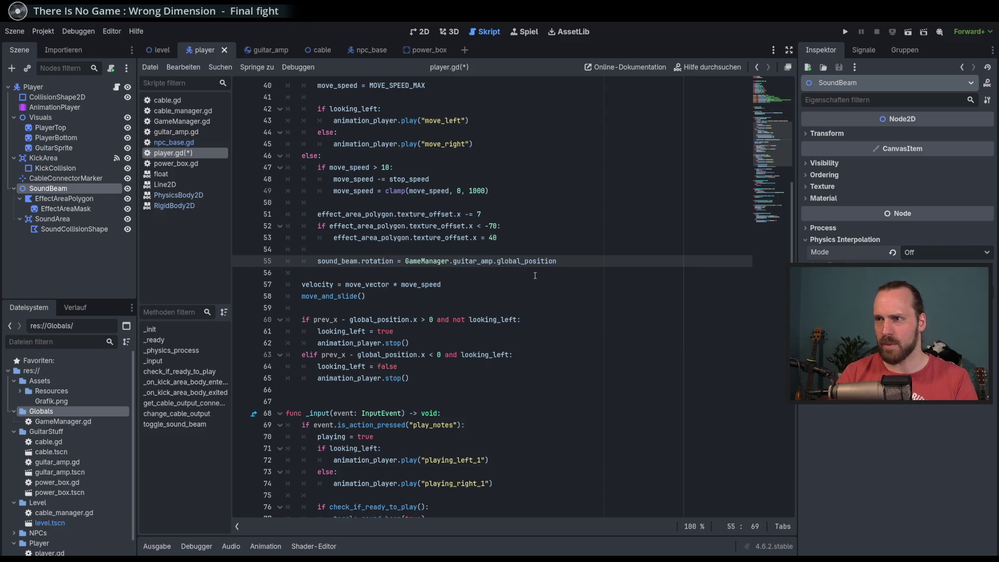
{"action": "key", "text": "Return"}
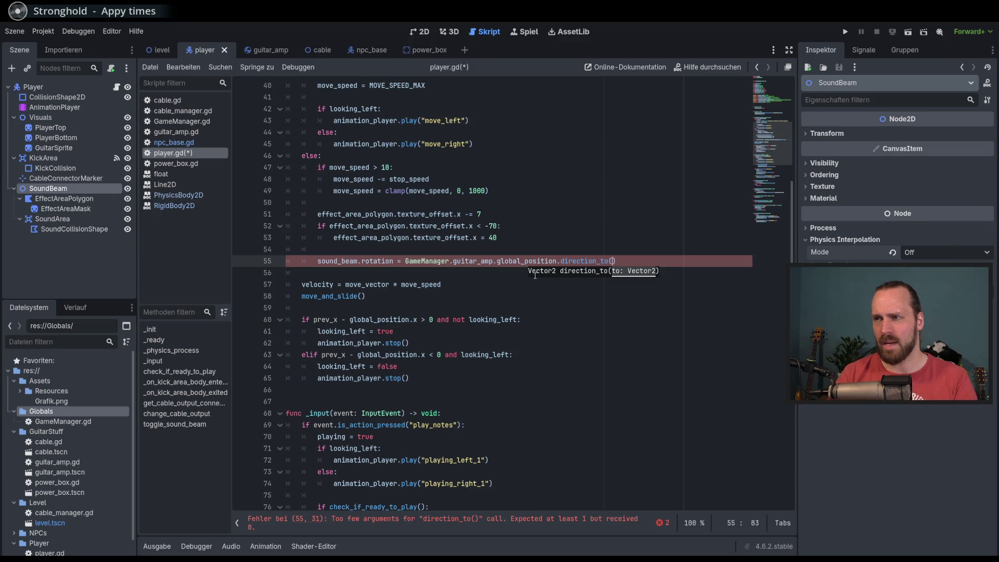
{"action": "type", "text": "l"}
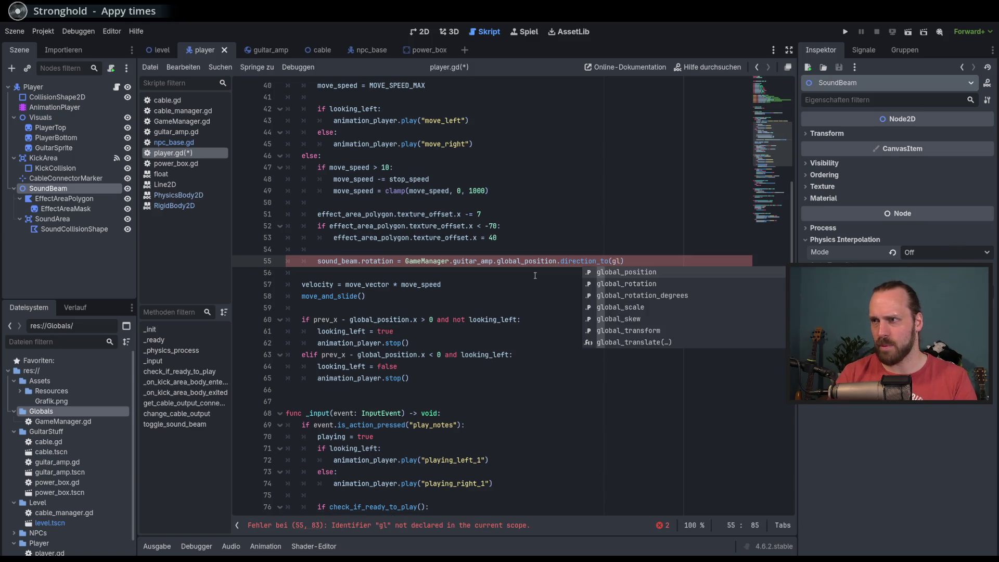
{"action": "key", "text": "Return"}
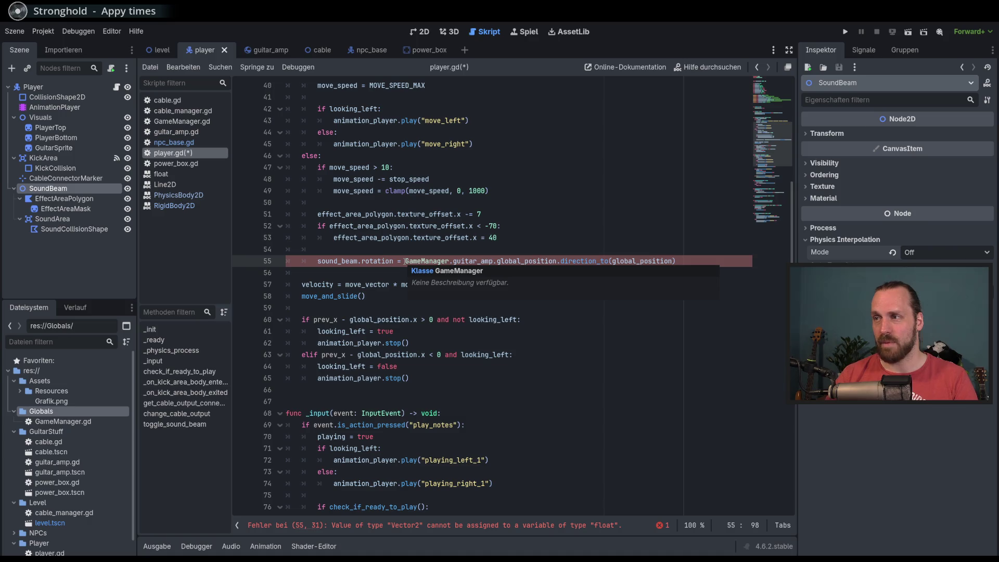
- Search the help for 'vec' and open the Vector2 class reference
{"action": "left_click", "coordinate": [716, 67]}
{"action": "type", "text": "vrc"}
{"action": "key", "text": "BackSpace"}
{"action": "key", "text": "BackSpace"}
{"action": "type", "text": "ector"}
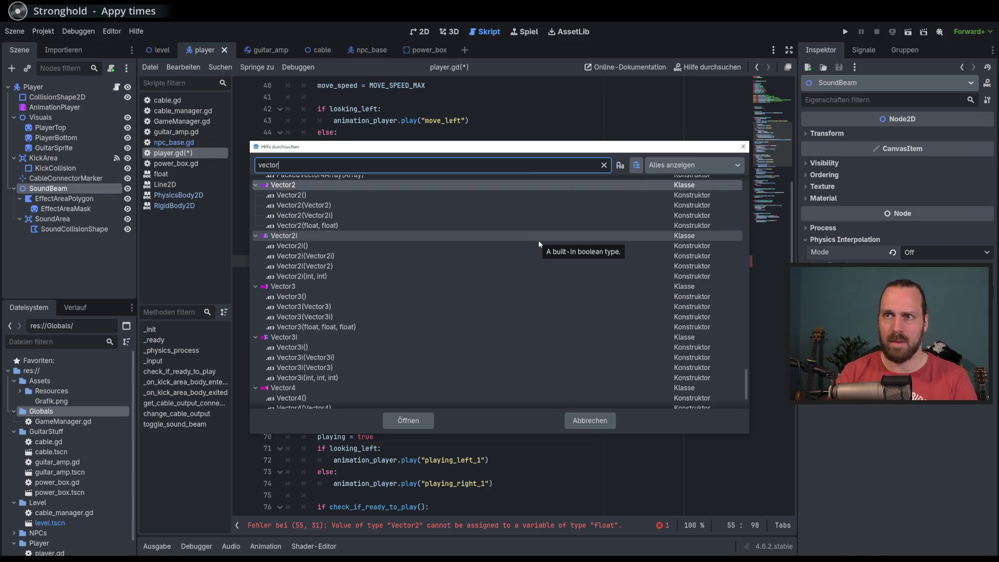
{"action": "key", "text": "Return"}
- Scroll through Vector2's Methoden list, then go back to player.gd
{"action": "scroll", "coordinate": [467, 333], "scroll_direction": "down", "scroll_amount": 10}
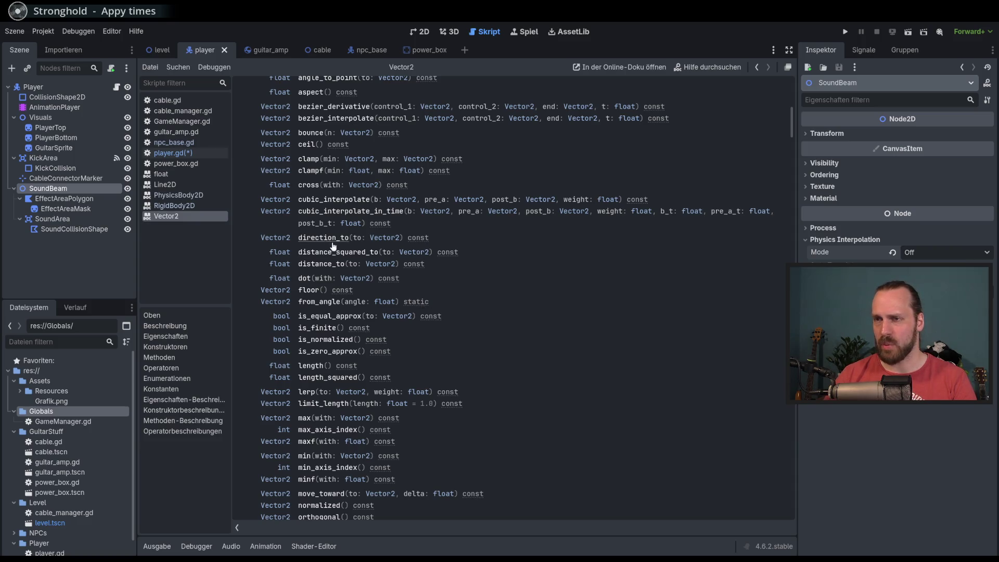
{"action": "scroll", "coordinate": [433, 295], "scroll_direction": "down", "scroll_amount": 5}
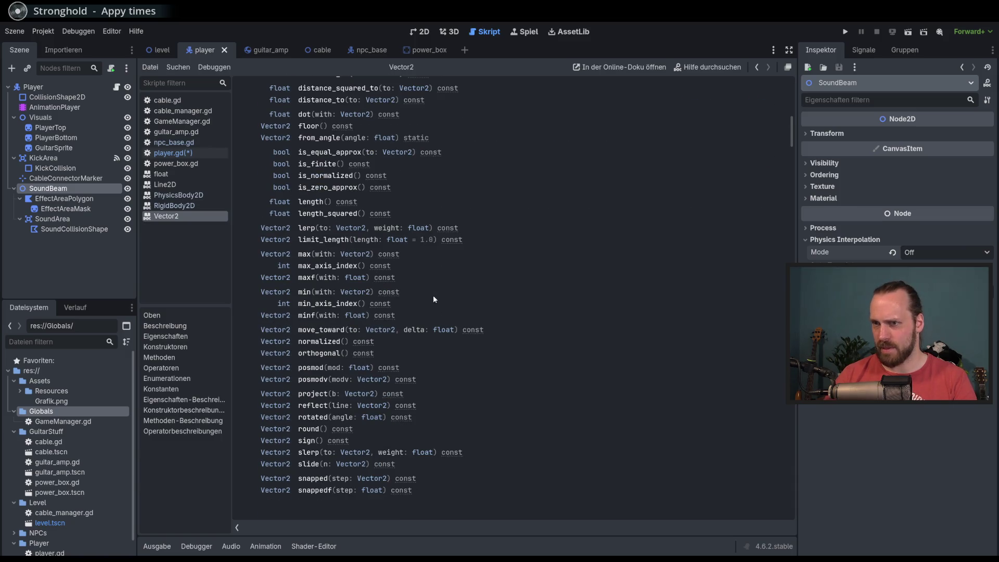
{"action": "scroll", "coordinate": [411, 352], "scroll_direction": "up", "scroll_amount": 2}
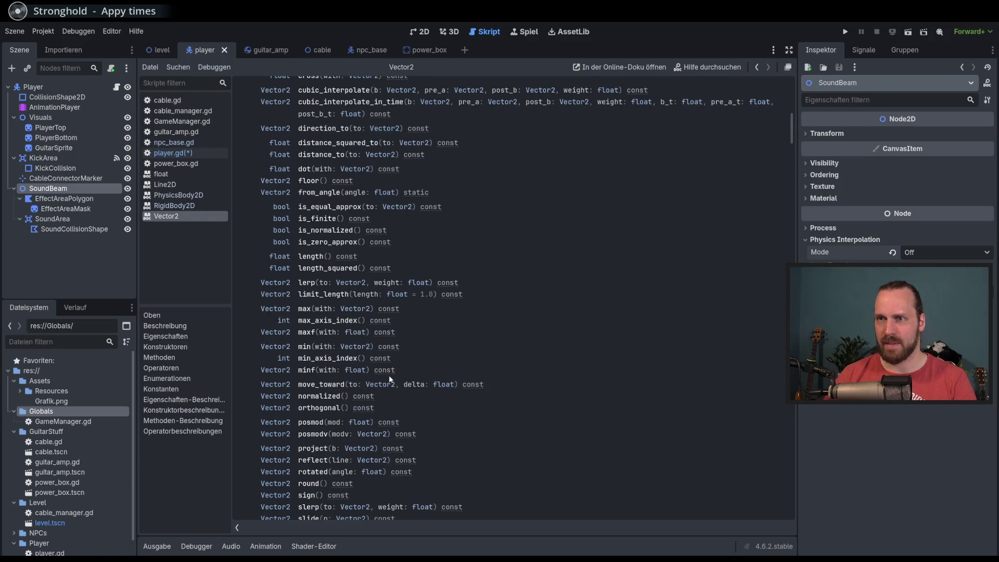
{"action": "scroll", "coordinate": [413, 354], "scroll_direction": "up", "scroll_amount": 4}
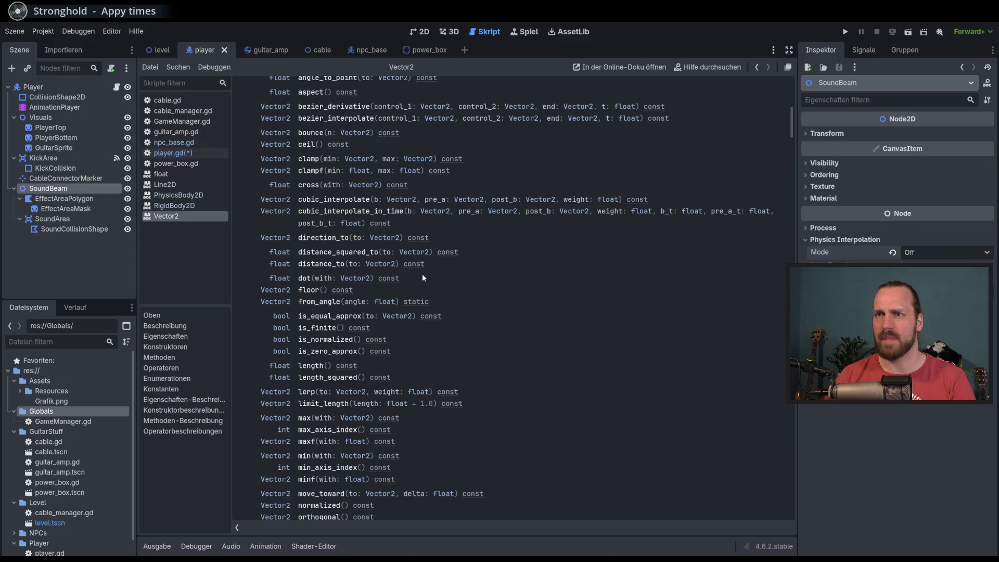
{"action": "scroll", "coordinate": [417, 275], "scroll_direction": "up", "scroll_amount": 4}
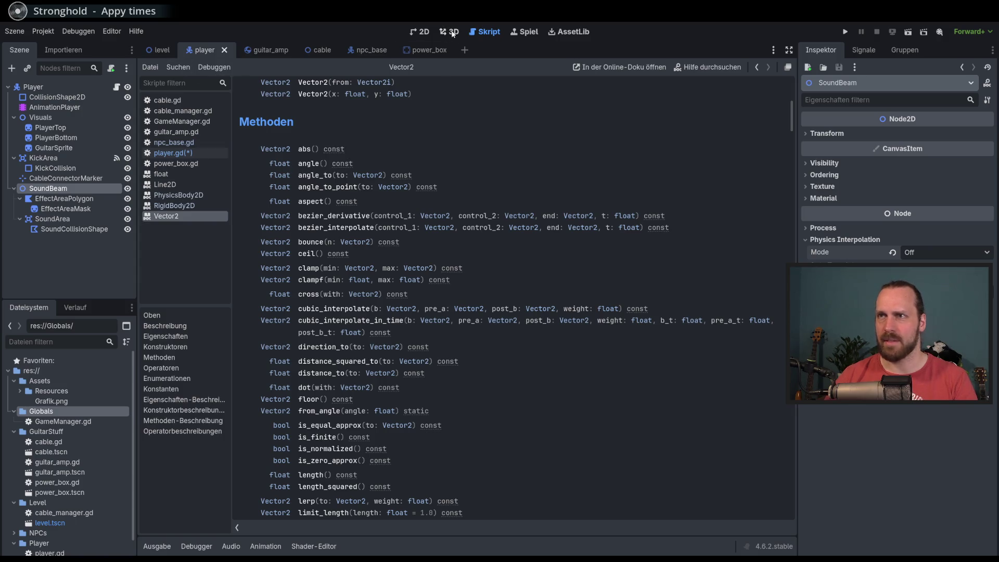
{"action": "mouse_move", "coordinate": [448, 56]}
{"action": "left_click", "coordinate": [172, 152]}
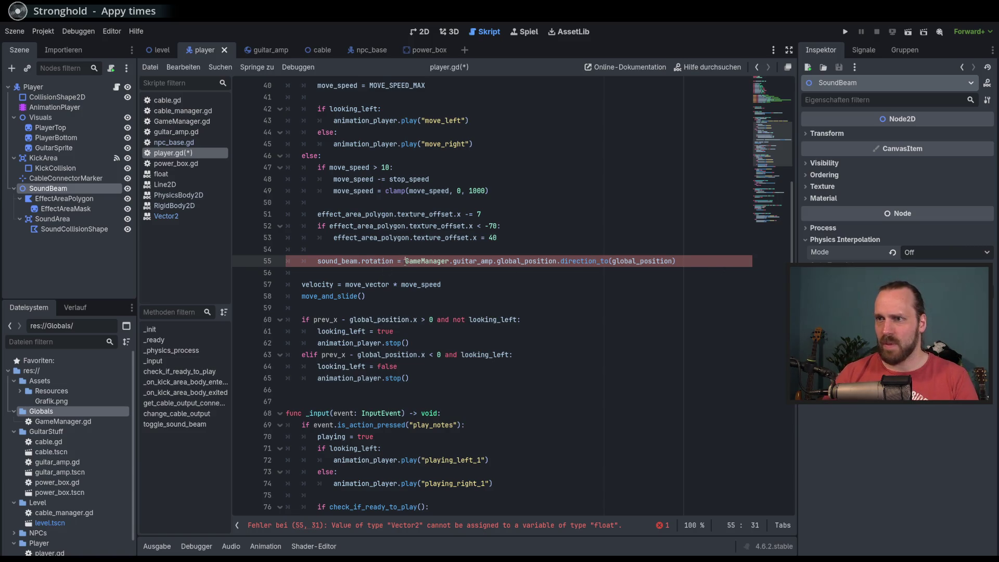
- Append .angle() to the end of line 55, then save and run the game with F5
{"action": "type", "text": "angl"}
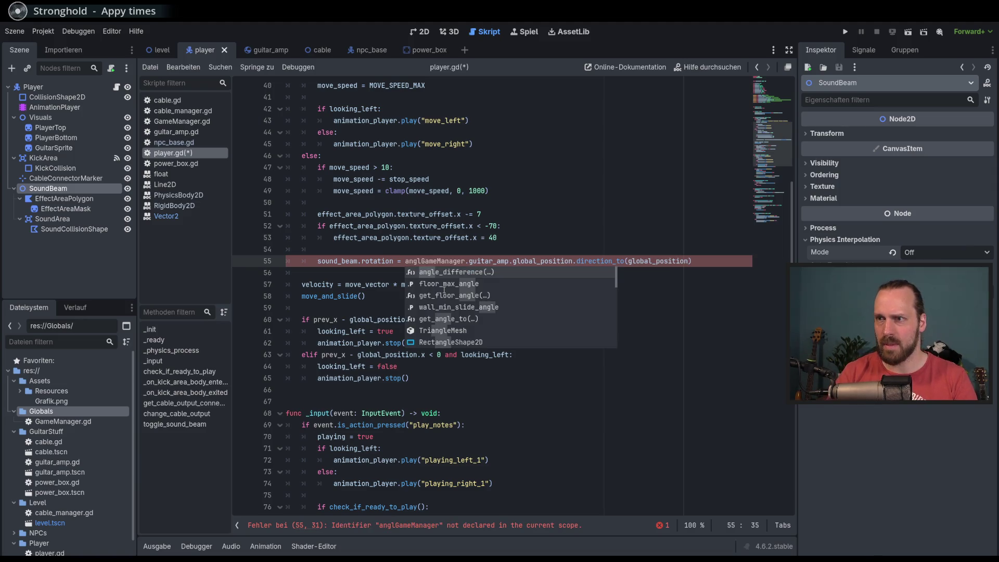
{"action": "type", "text": "r"}
{"action": "key", "text": "BackSpace"}
{"action": "type", "text": "e"}
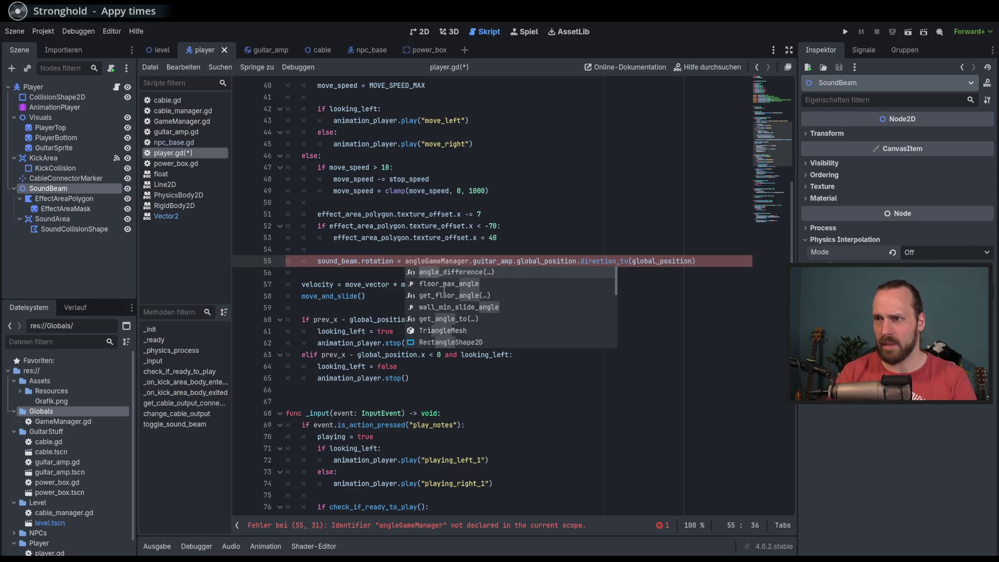
{"action": "key", "text": "BackSpace"}
{"action": "key", "text": "BackSpace"}
{"action": "key", "text": "BackSpace"}
{"action": "key", "text": "End"}
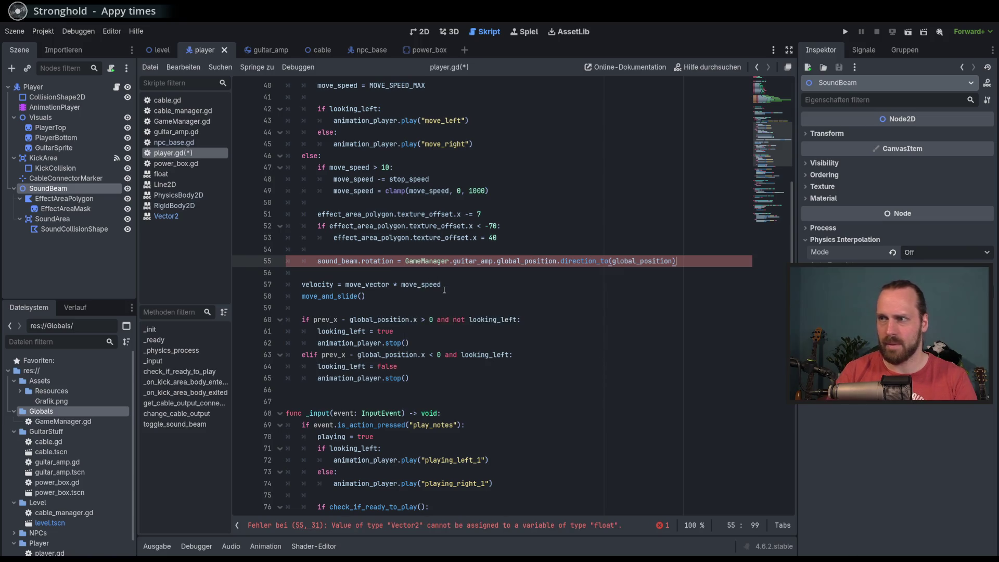
{"action": "type", "text": ".ang"}
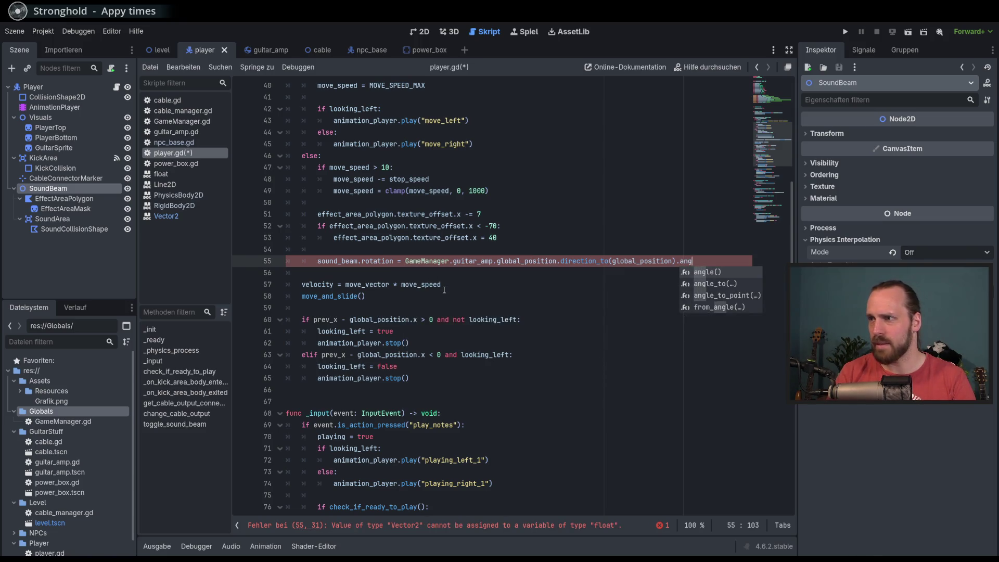
{"action": "key", "text": "Return"}
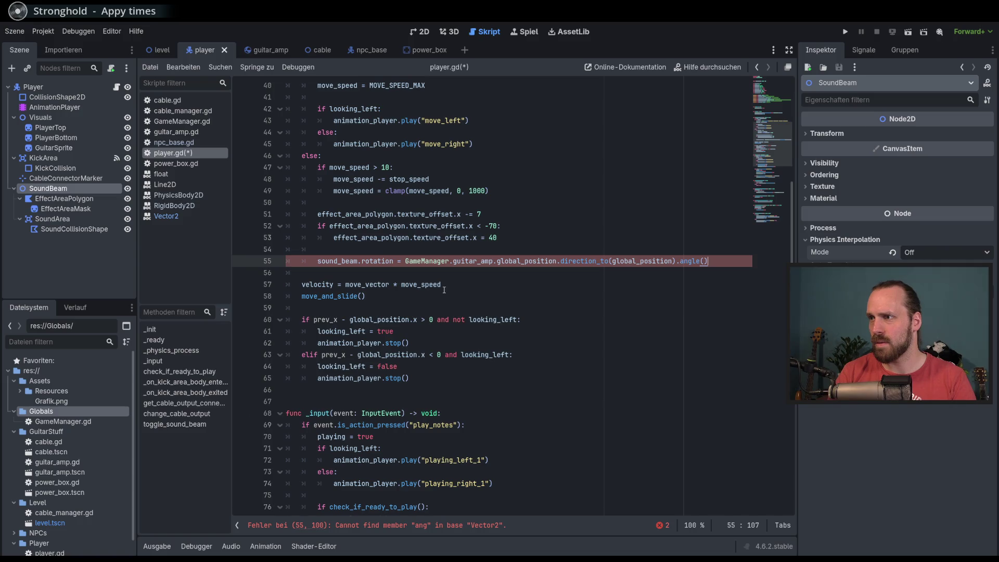
{"action": "key", "text": "F5"}
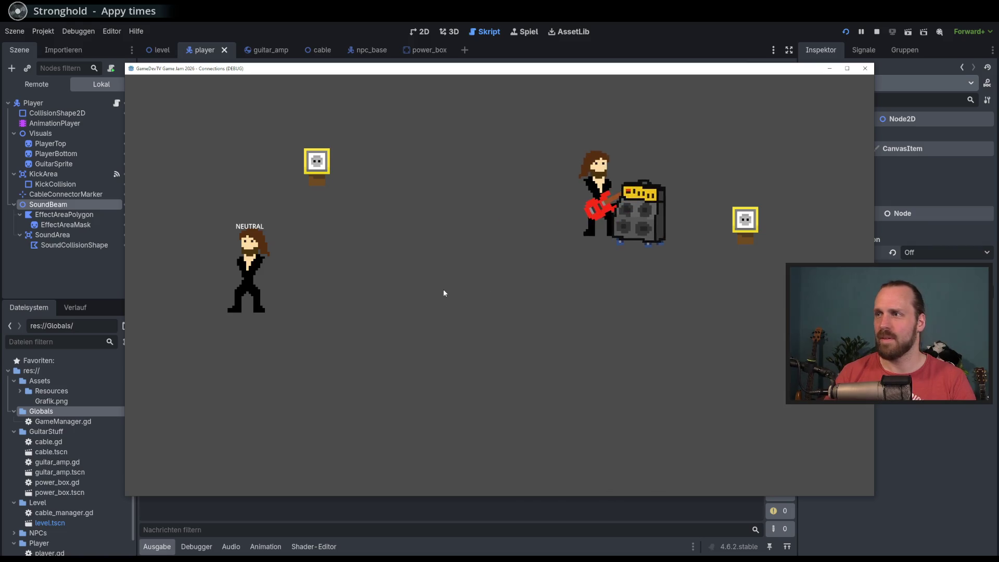
- Walk the guitarist around while playing notes to check the beam's aim, then stop the game
{"action": "key", "text": "Right"}
{"action": "key", "text": "Down"}
{"action": "key", "text": "Right"}
{"action": "key", "text": "Down"}
{"action": "key", "text": "space"}
{"action": "key", "text": "Left"}
{"action": "key", "text": "Up"}
{"action": "key", "text": "Up"}
{"action": "key", "text": "Down"}
{"action": "key", "text": "space"}
{"action": "key", "text": "Up"}
{"action": "key", "text": "Down"}
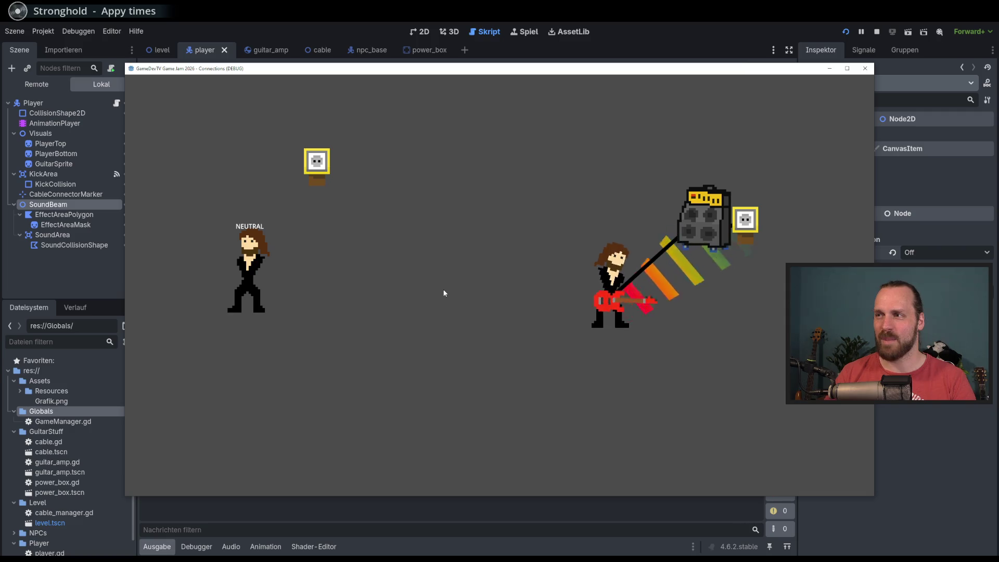
{"action": "key", "text": "Up"}
{"action": "key", "text": "Down"}
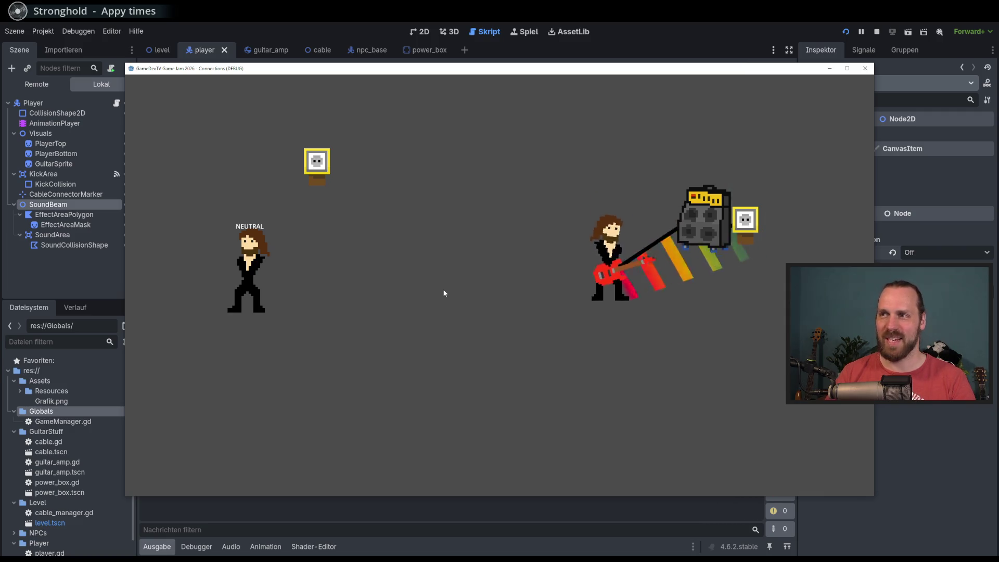
{"action": "key", "text": "space"}
{"action": "key", "text": "F8"}
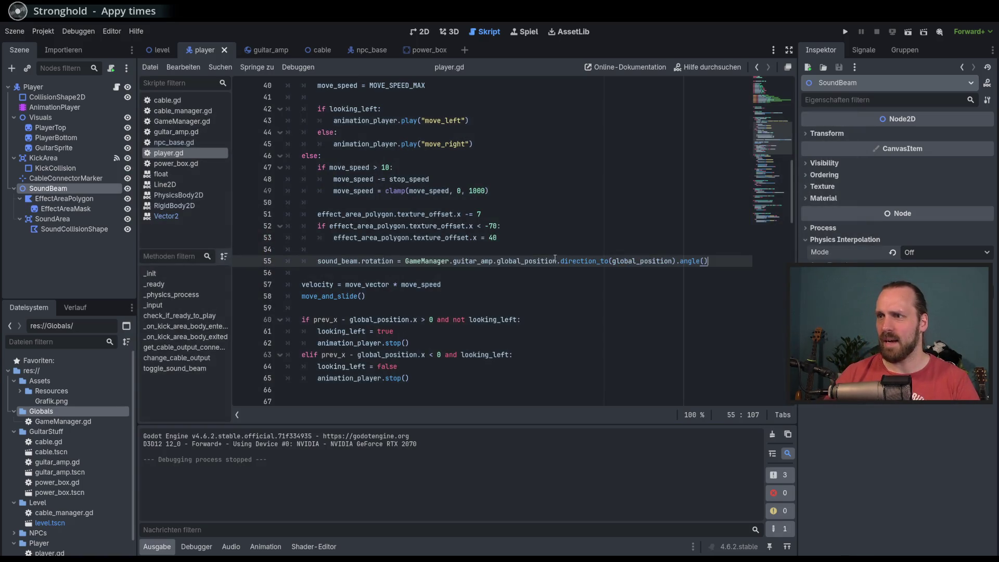
- Append + deg_to_rad(180) to line 55's rotation expression and save player.gd
{"action": "mouse_move", "coordinate": [558, 261]}
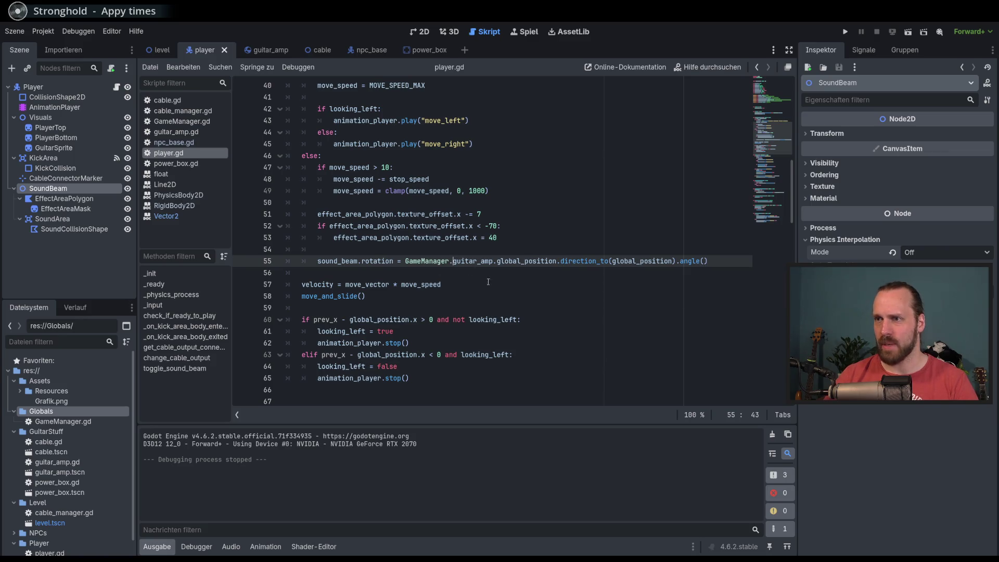
{"action": "mouse_move", "coordinate": [523, 265]}
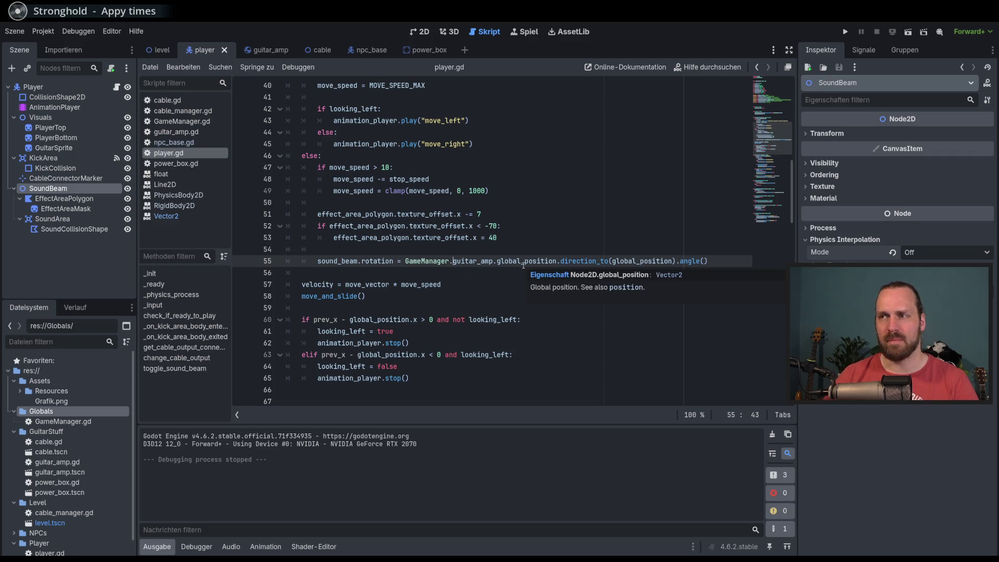
{"action": "left_click", "coordinate": [722, 258]}
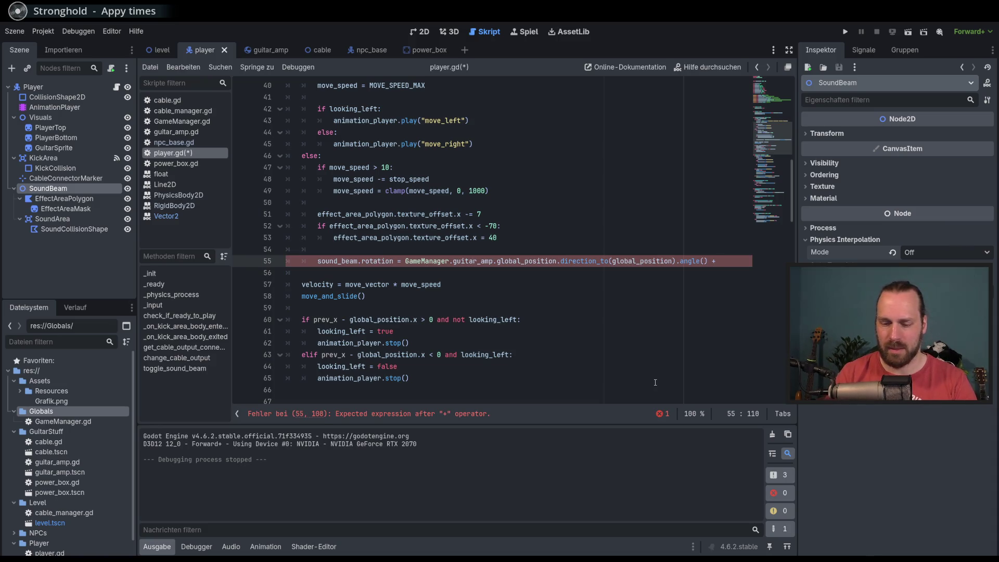
{"action": "type", "text": "e"}
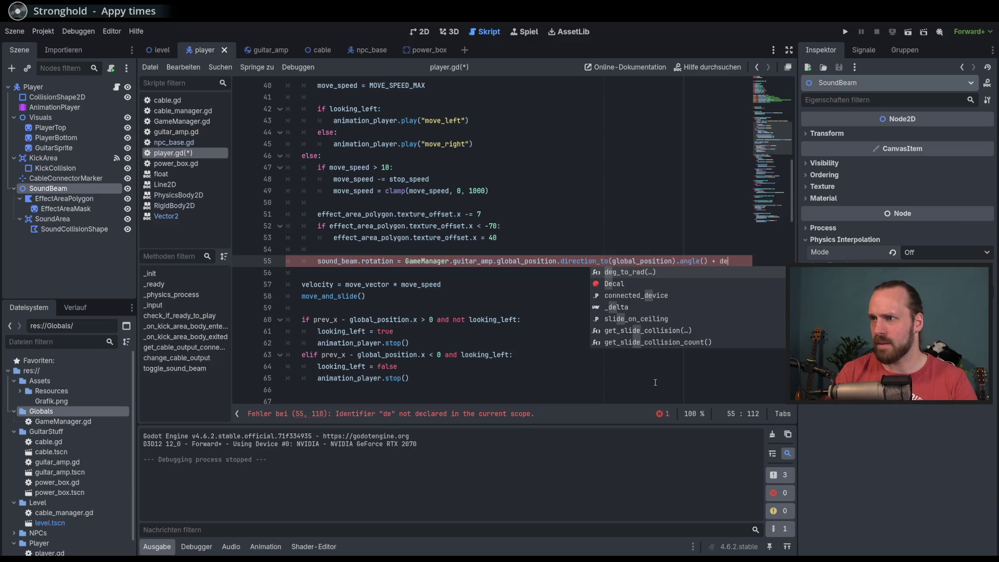
{"action": "key", "text": "BackSpace"}
{"action": "key", "text": "BackSpace"}
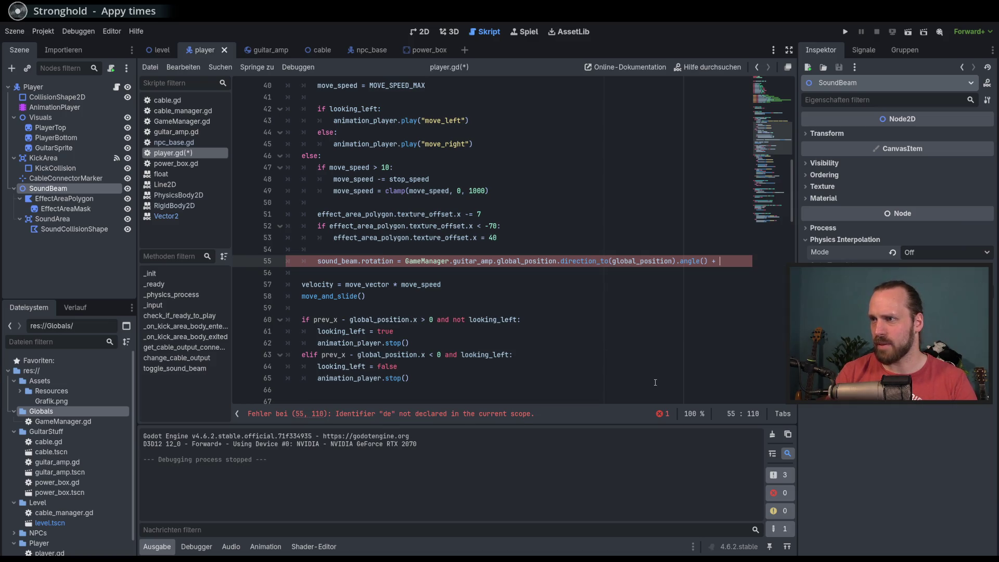
{"action": "type", "text": "g"}
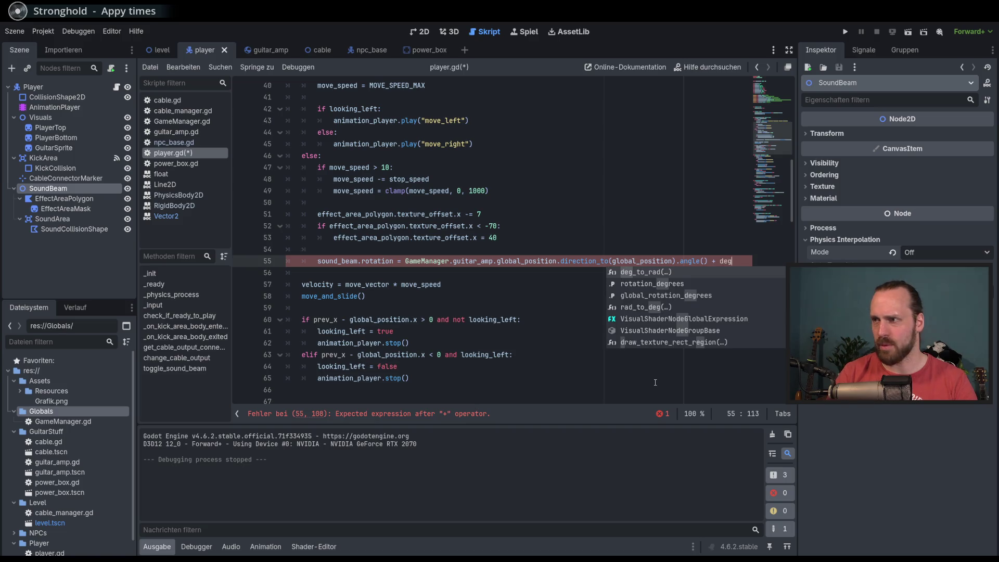
{"action": "key", "text": "Return"}
{"action": "type", "text": "180)"}
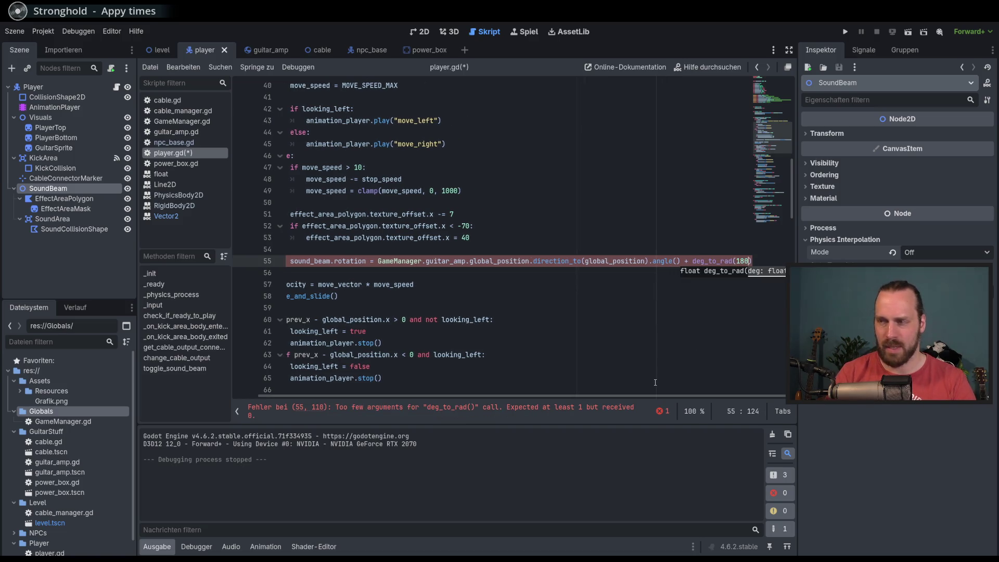
{"action": "key", "text": "ctrl+s"}
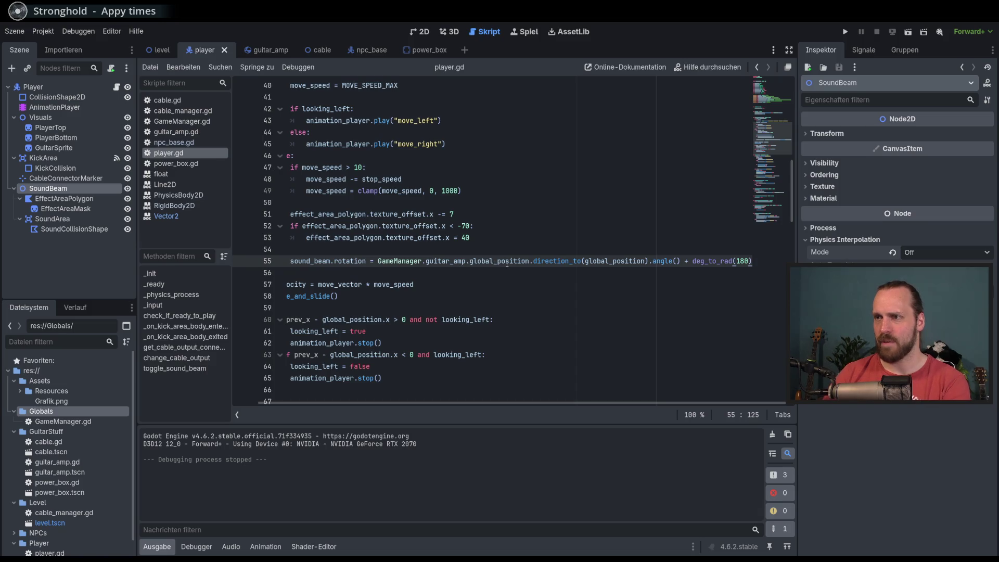
{"action": "mouse_move", "coordinate": [547, 266]}
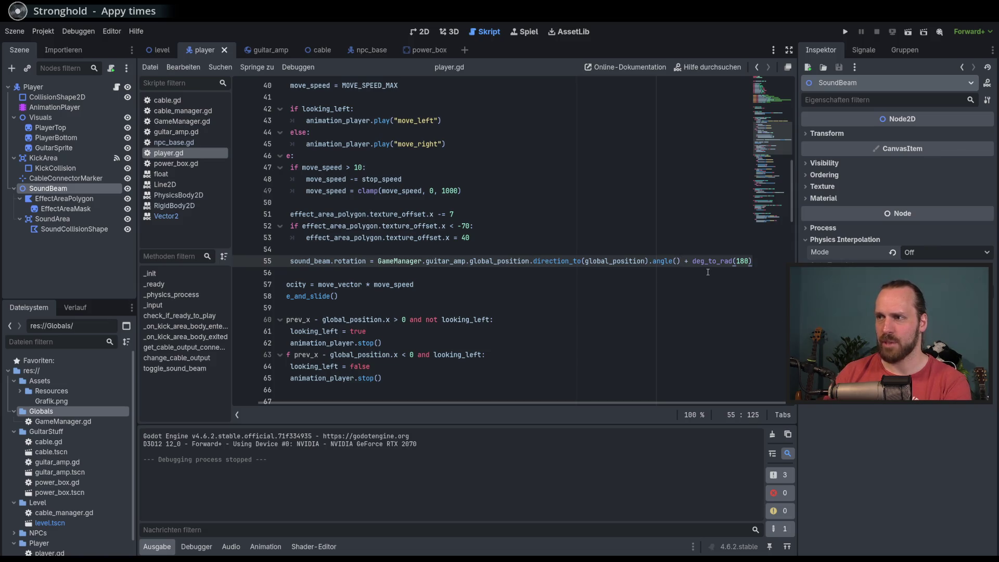
{"action": "key", "text": "F5"}
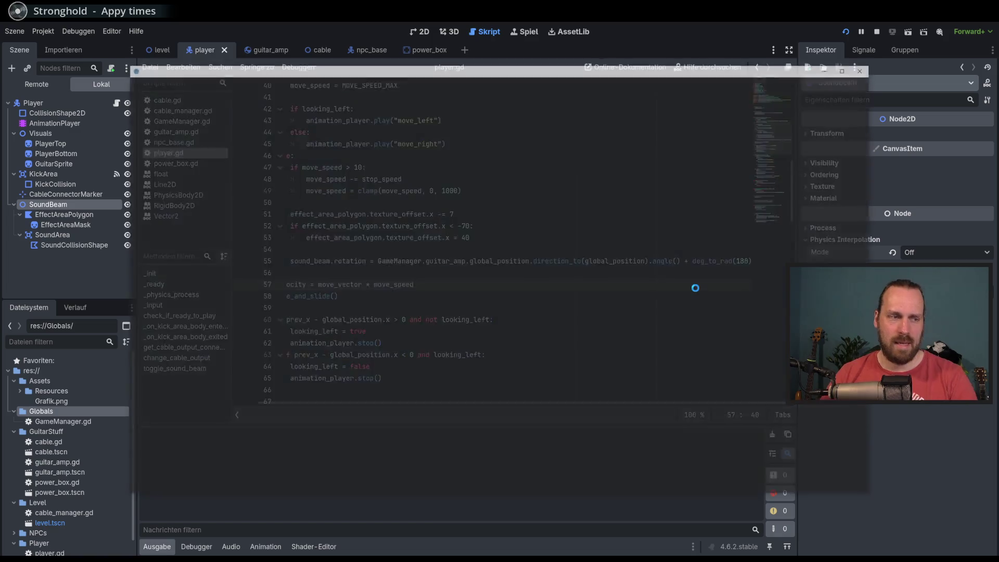
{"action": "key", "text": "d"}
{"action": "key", "text": "space"}
{"action": "key", "text": "d"}
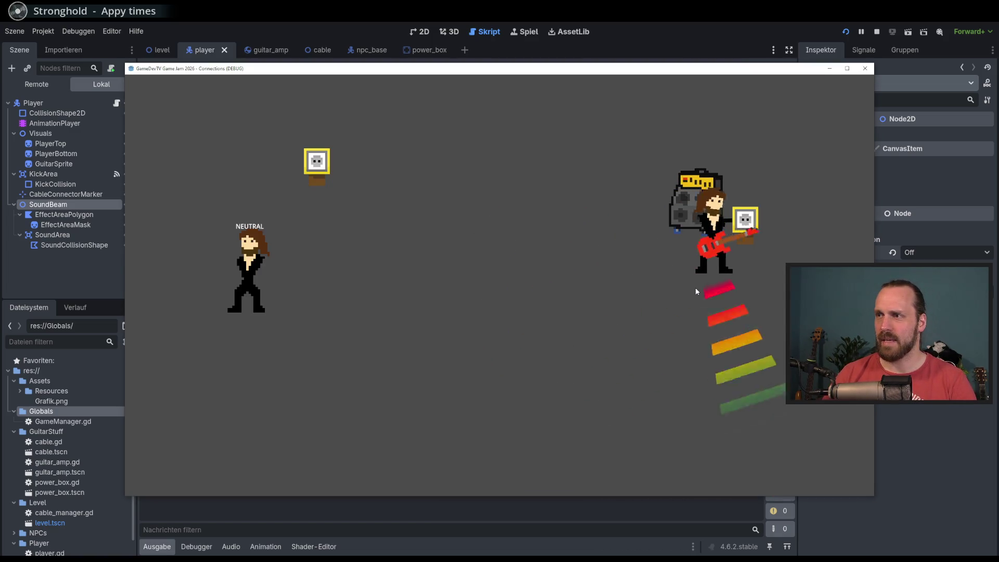
{"action": "key", "text": "a"}
{"action": "key", "text": "a"}
{"action": "key", "text": "w"}
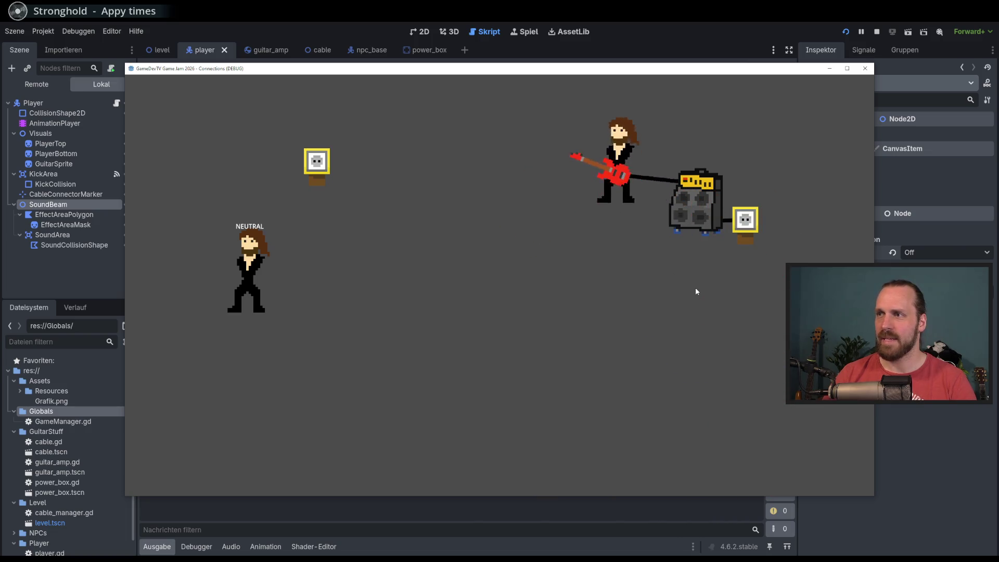
{"action": "key", "text": "d"}
{"action": "key", "text": "space"}
{"action": "key", "text": "d"}
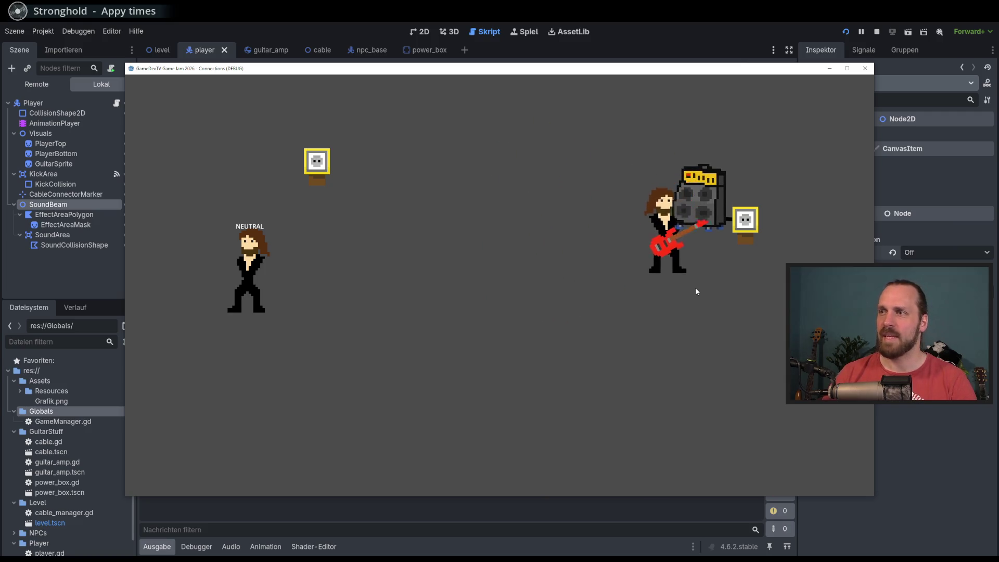
{"action": "key", "text": "a"}
{"action": "key", "text": "a"}
{"action": "key", "text": "space"}
{"action": "key", "text": "d"}
{"action": "key", "text": "w"}
{"action": "key", "text": "space"}
{"action": "key", "text": "s"}
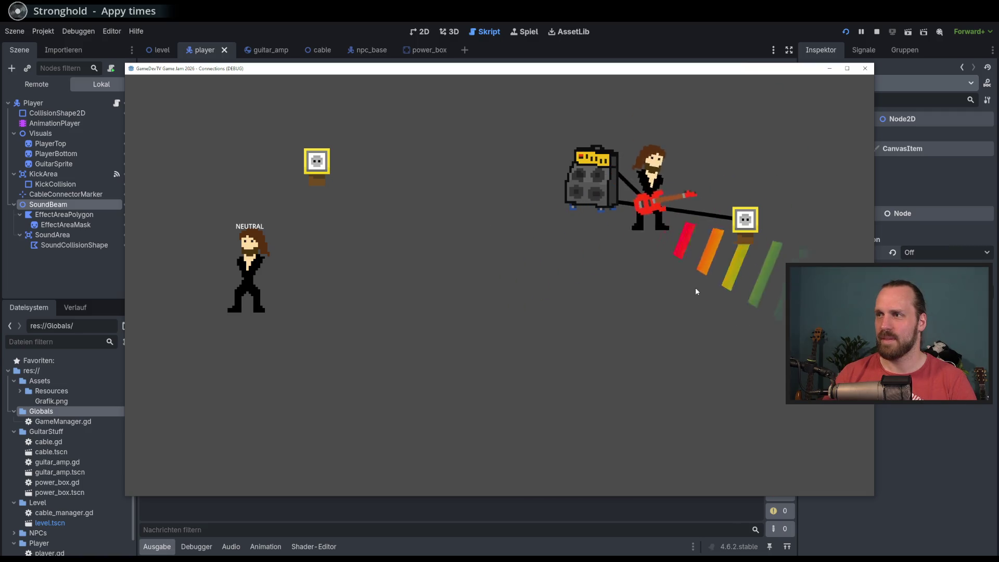
{"action": "key", "text": "w"}
{"action": "key", "text": "space"}
{"action": "key", "text": "s"}
{"action": "key", "text": "a"}
{"action": "key", "text": "space"}
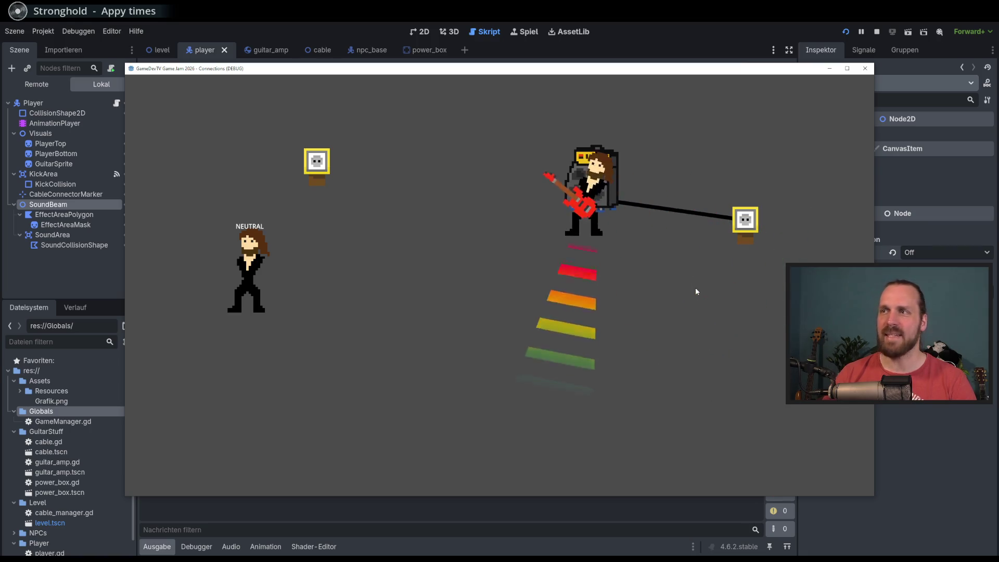
{"action": "key", "text": "w"}
{"action": "key", "text": "s"}
{"action": "key", "text": "space"}
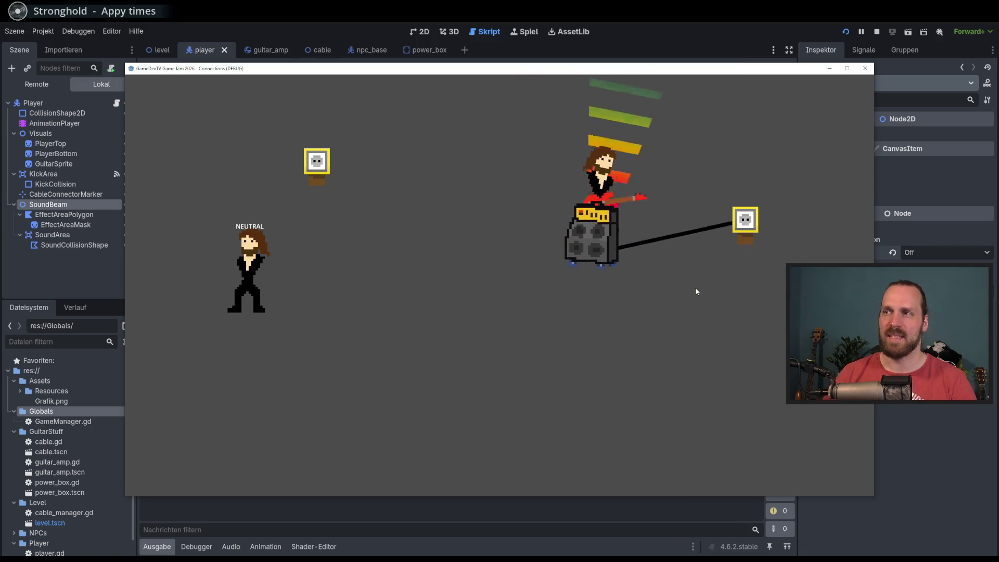
{"action": "key", "text": "a"}
{"action": "key", "text": "s"}
{"action": "key", "text": "space"}
{"action": "key", "text": "d"}
{"action": "key", "text": "w"}
{"action": "key", "text": "space"}
{"action": "key", "text": "a"}
{"action": "key", "text": "s"}
{"action": "key", "text": "space"}
{"action": "key", "text": "d"}
{"action": "key", "text": "space"}
{"action": "key", "text": "w"}
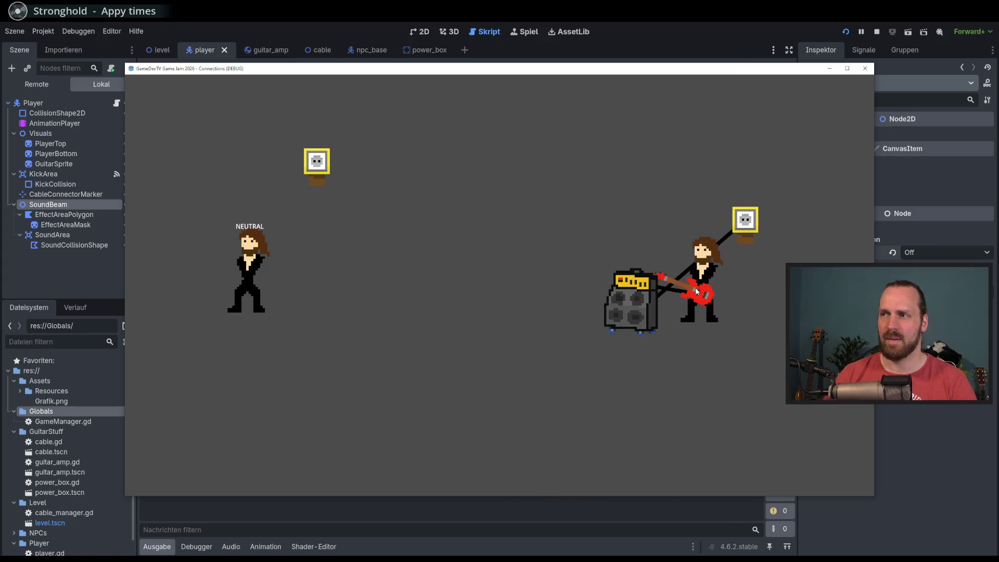
{"action": "key", "text": "a"}
{"action": "key", "text": "space"}
{"action": "key", "text": "w"}
{"action": "key", "text": "a"}
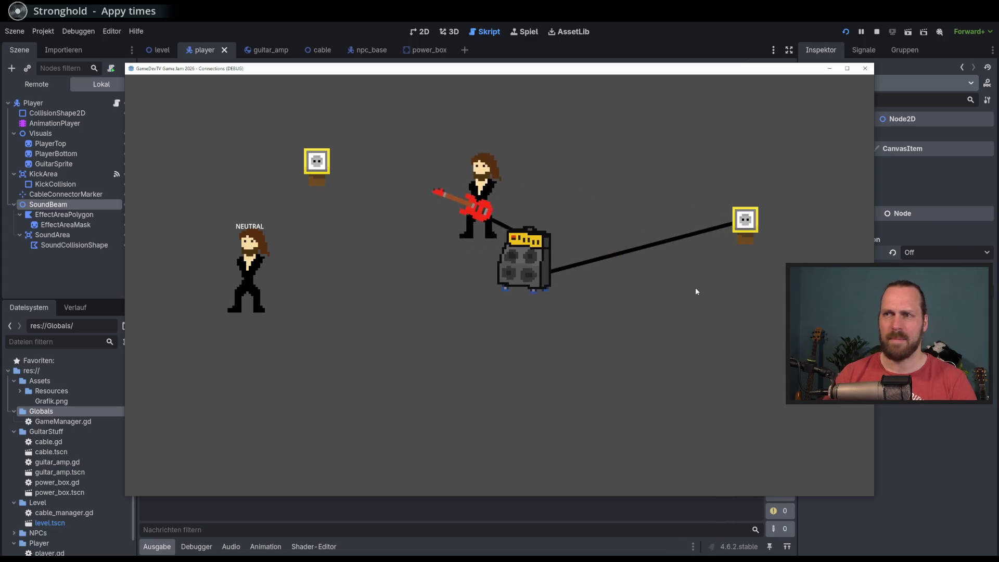
{"action": "key", "text": "s"}
{"action": "key", "text": "space"}
{"action": "key", "text": "s"}
{"action": "key", "text": "d"}
{"action": "key", "text": "space"}
{"action": "key", "text": "w"}
{"action": "key", "text": "space"}
{"action": "key", "text": "w"}
{"action": "key", "text": "a"}
{"action": "key", "text": "space"}
{"action": "key", "text": "s"}
{"action": "key", "text": "space"}
{"action": "key", "text": "d"}
{"action": "key", "text": "w"}
{"action": "key", "text": "a"}
{"action": "key", "text": "s"}
{"action": "key", "text": "s"}
{"action": "key", "text": "space"}
{"action": "key", "text": "d"}
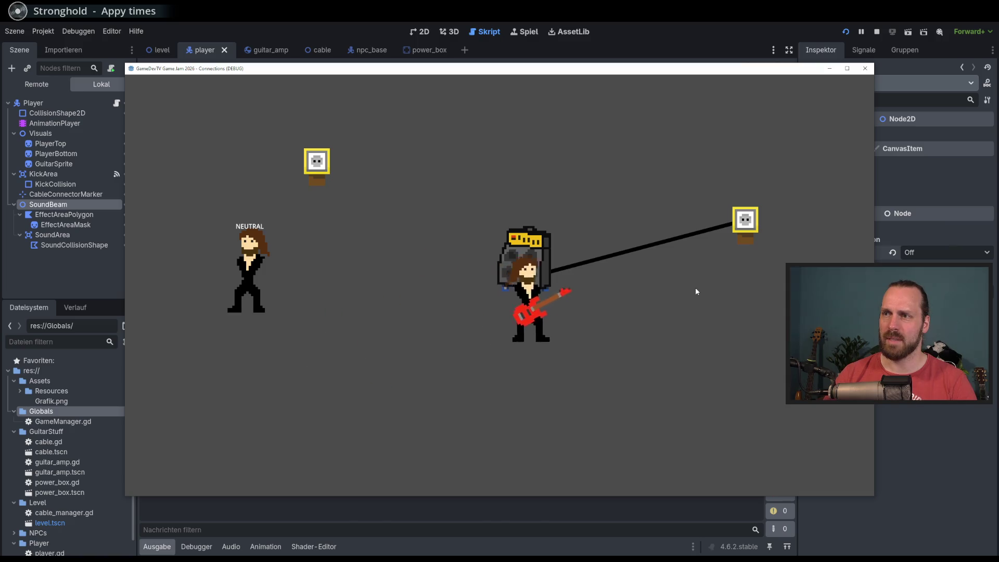
{"action": "key", "text": "w"}
{"action": "key", "text": "s"}
{"action": "key", "text": "a"}
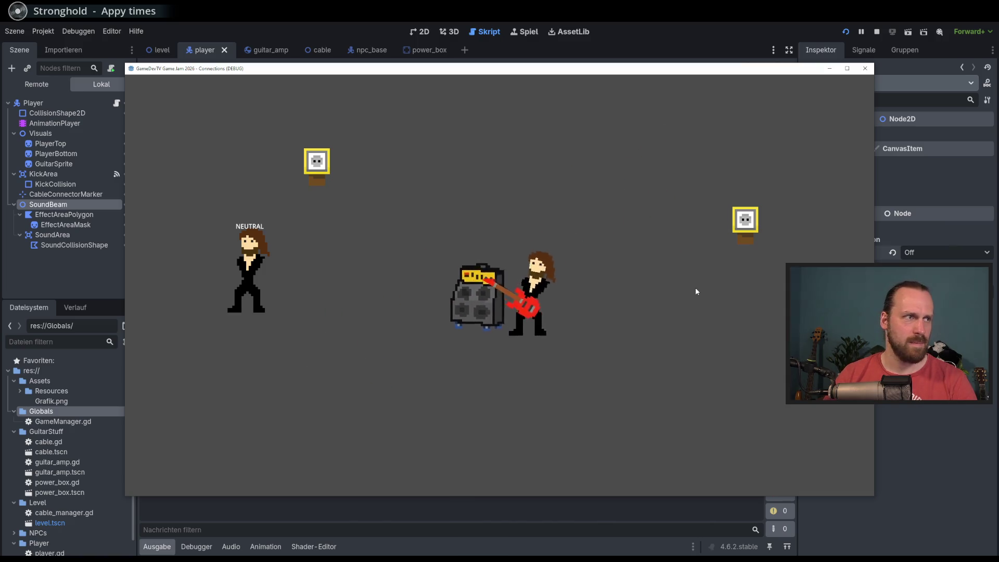
{"action": "key", "text": "d"}
{"action": "key", "text": "Up"}
{"action": "key", "text": "Left"}
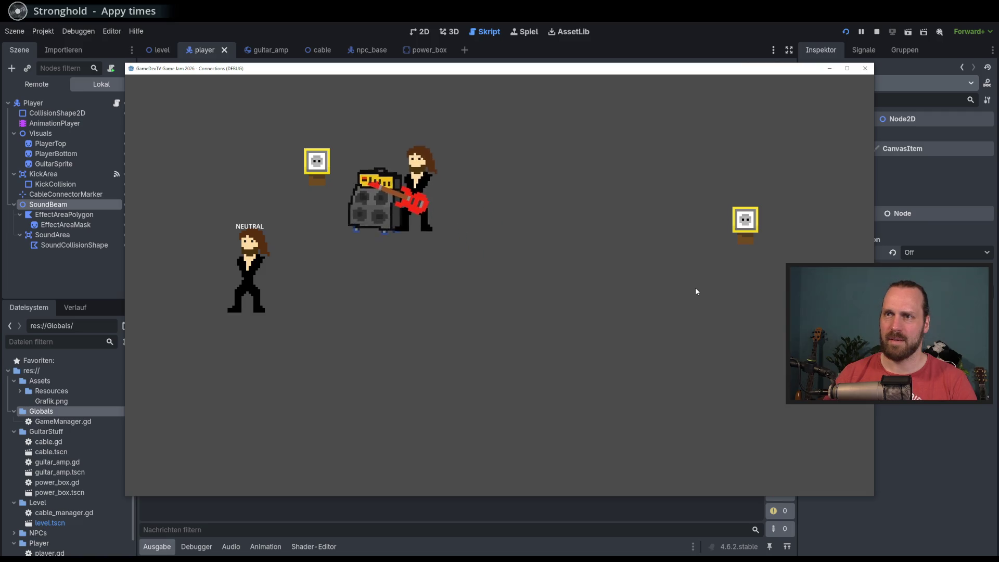
{"action": "key", "text": "Right"}
{"action": "key", "text": "Down"}
{"action": "key", "text": "Up"}
{"action": "key", "text": "Left"}
{"action": "key", "text": "Up"}
{"action": "key", "text": "Left"}
{"action": "key", "text": "Up"}
{"action": "key", "text": "Right"}
{"action": "key", "text": "Right"}
{"action": "key", "text": "Down"}
{"action": "key", "text": "Right"}
{"action": "key", "text": "Down"}
{"action": "key", "text": "Up"}
{"action": "key", "text": "Left"}
{"action": "key", "text": "Down"}
{"action": "key", "text": "Down"}
{"action": "key", "text": "Right"}
{"action": "key", "text": "Down"}
{"action": "key", "text": "Left"}
{"action": "key", "text": "Down"}
{"action": "key", "text": "Left"}
{"action": "key", "text": "Left"}
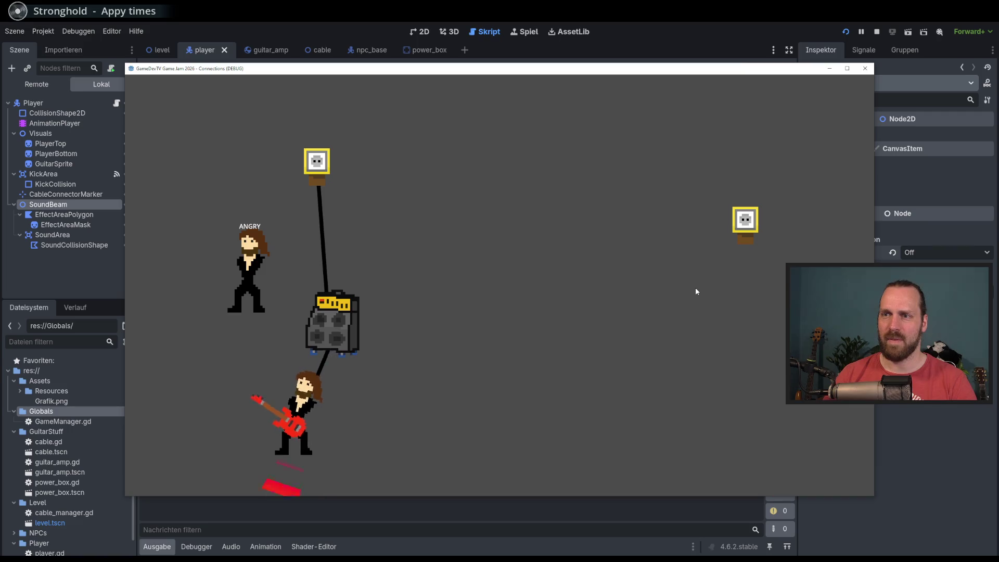
{"action": "key", "text": "Up"}
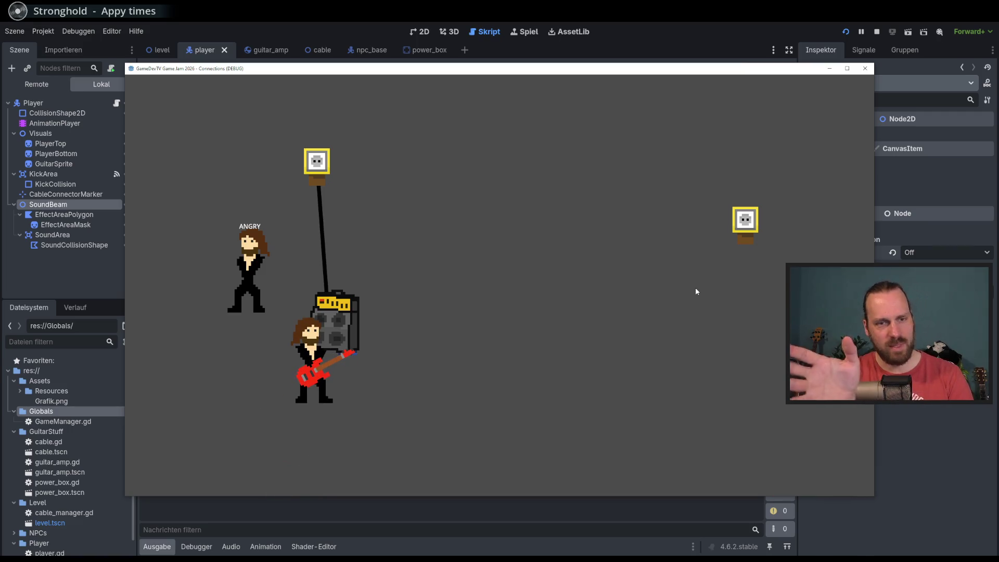
{"action": "key", "text": "alt+F4"}
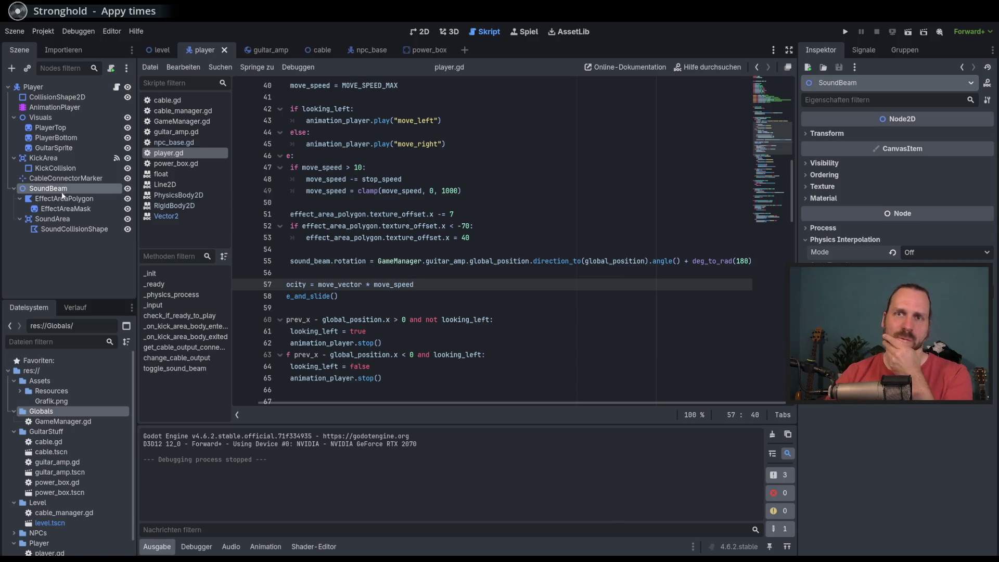
- Set EffectAreaPolygon's physics interpolation mode to Off and save
{"action": "key", "text": "ctrl+j"}
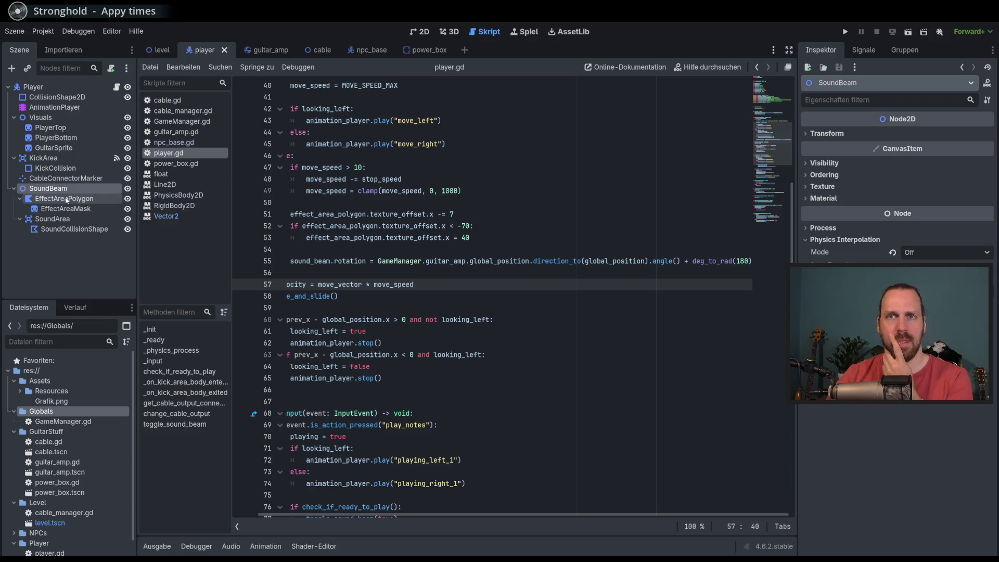
{"action": "left_click", "coordinate": [78, 201]}
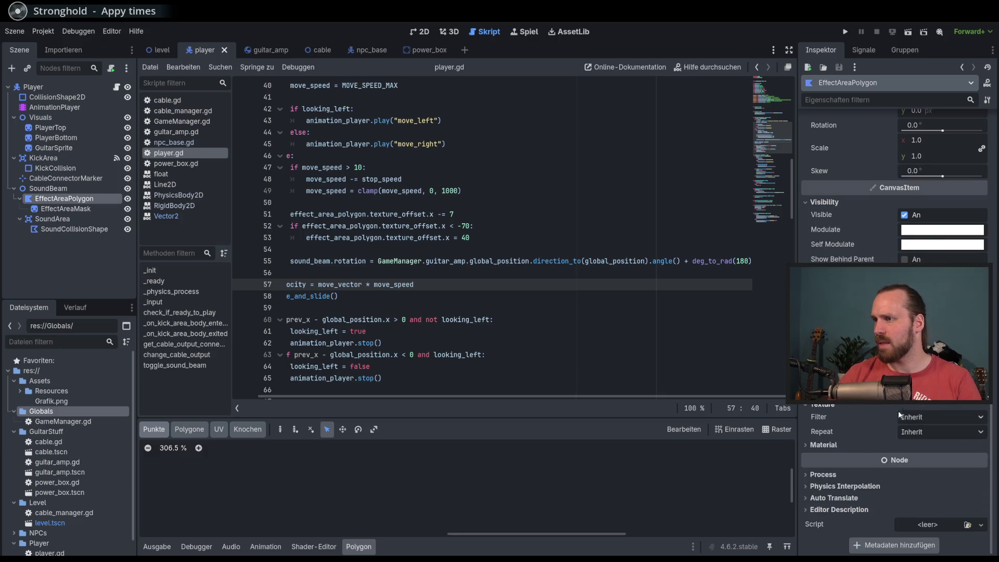
{"action": "left_click", "coordinate": [847, 487]}
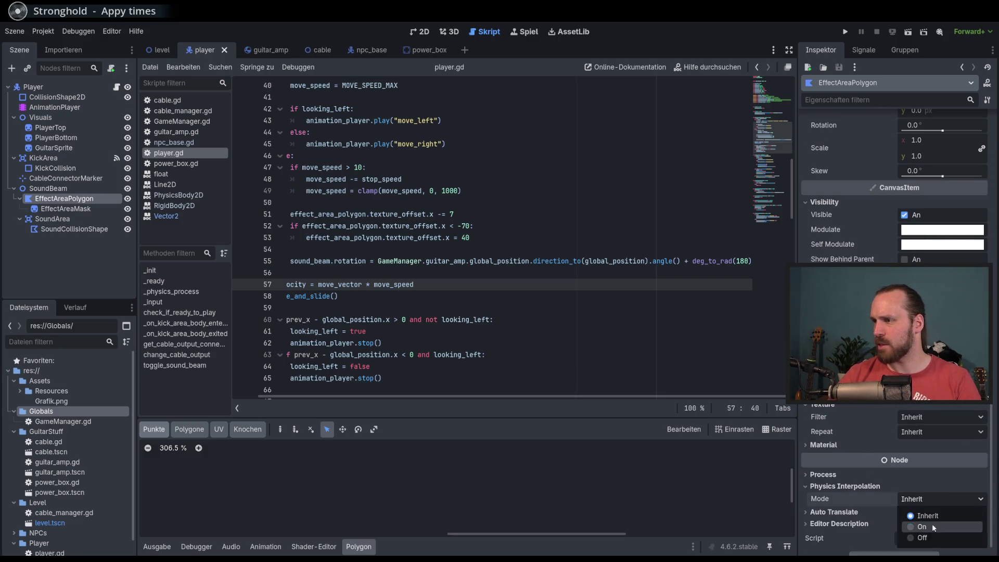
{"action": "key", "text": "ctrl+s"}
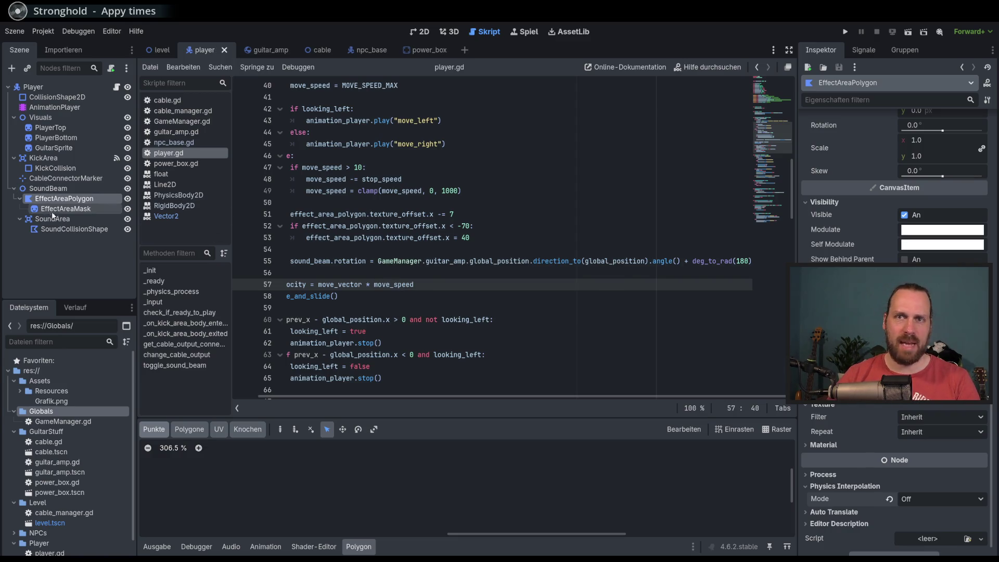
- Set SoundArea's physics interpolation mode to Off as well
{"action": "left_click", "coordinate": [55, 219]}
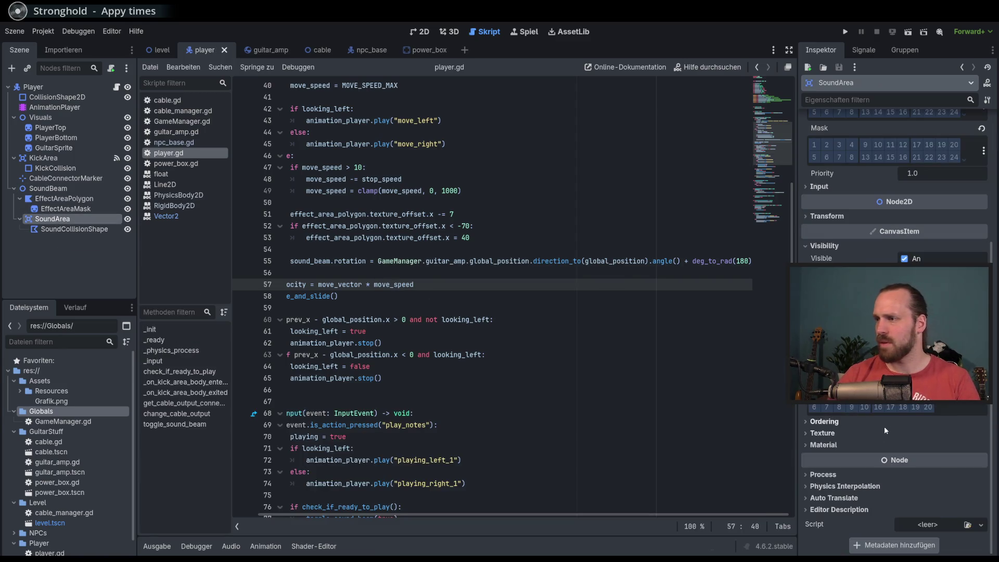
{"action": "left_click", "coordinate": [857, 489]}
{"action": "left_click", "coordinate": [924, 497]}
{"action": "left_click", "coordinate": [932, 538]}
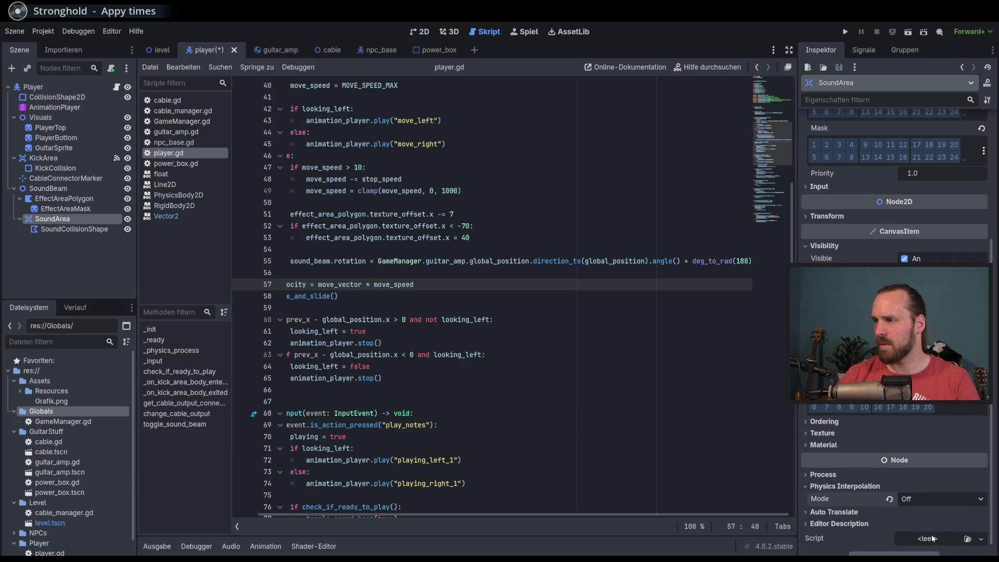
- Run the game and walk the guitarist around the amp, trailing its cable to the power box
{"action": "key", "text": "F5"}
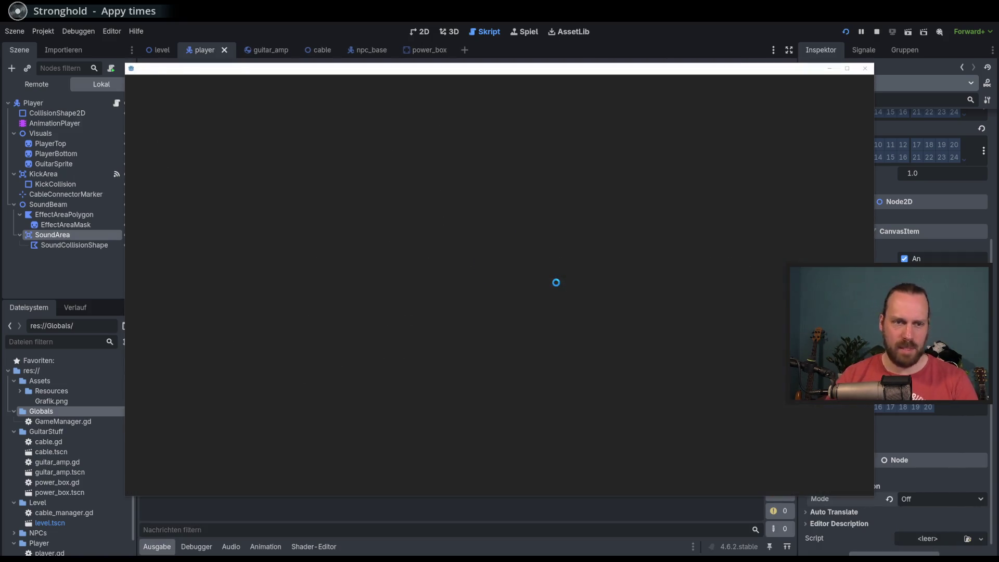
{"action": "key", "text": "d"}
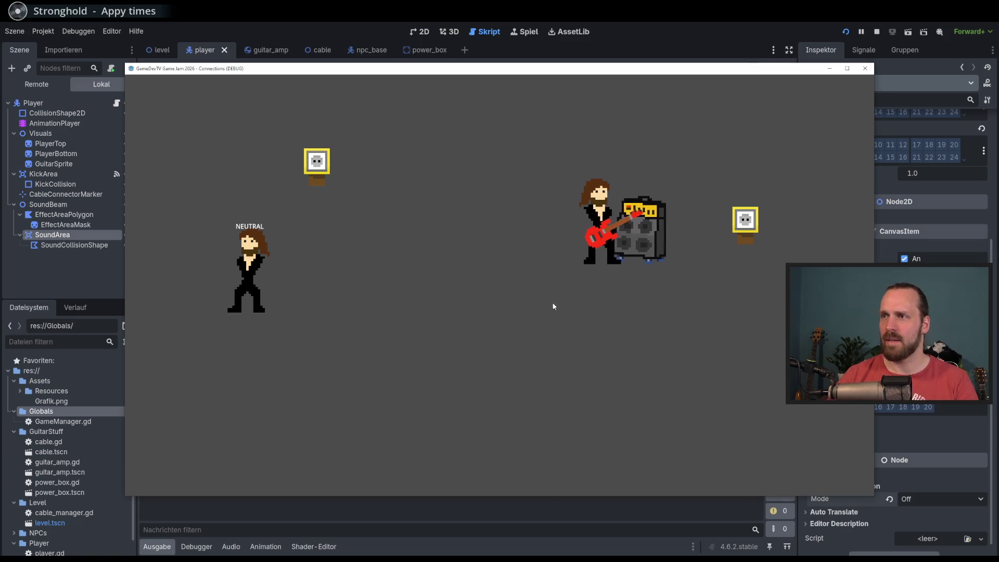
{"action": "key", "text": "s"}
{"action": "key", "text": "d"}
{"action": "key", "text": "a"}
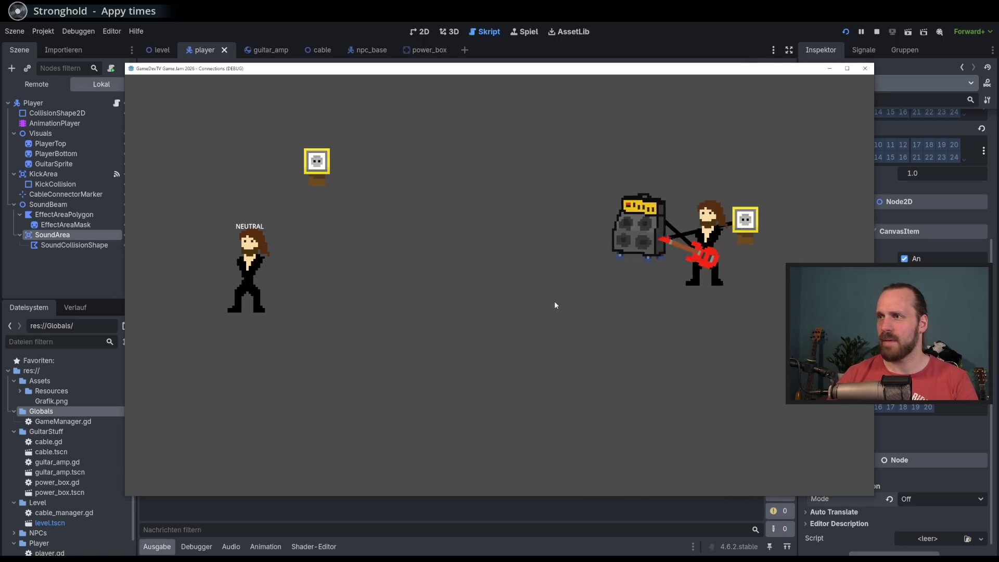
{"action": "key", "text": "space"}
{"action": "key", "text": "w"}
{"action": "key", "text": "a"}
{"action": "key", "text": "space"}
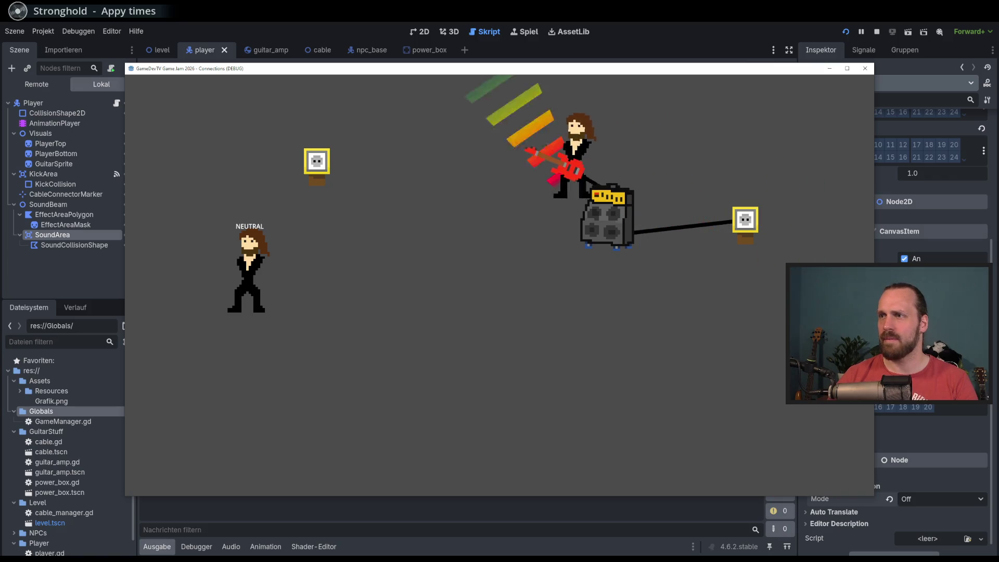
{"action": "key", "text": "d"}
{"action": "key", "text": "s"}
{"action": "key", "text": "w"}
{"action": "key", "text": "a"}
{"action": "type", "text": "speed"}
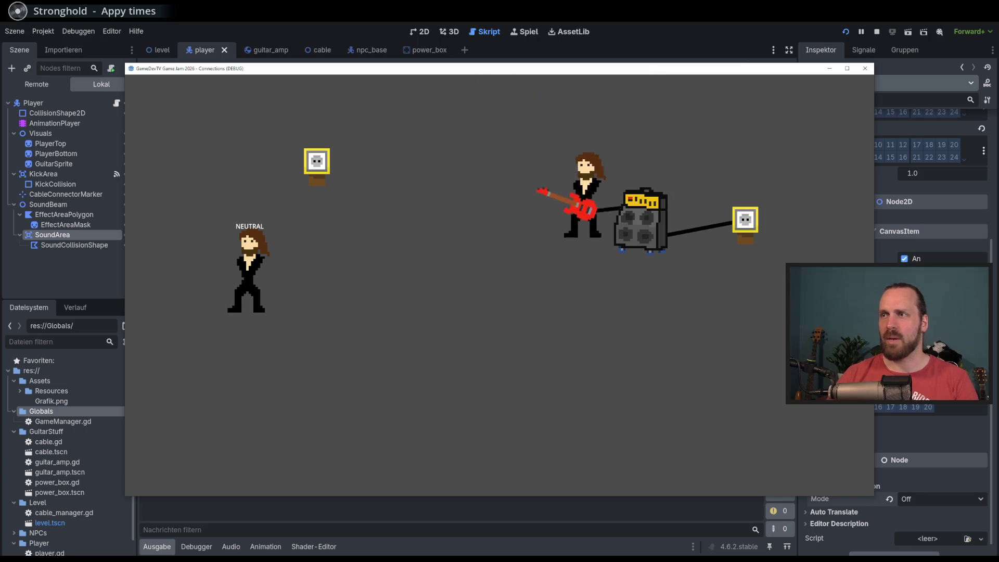
{"action": "type", "text": "5w wd"}
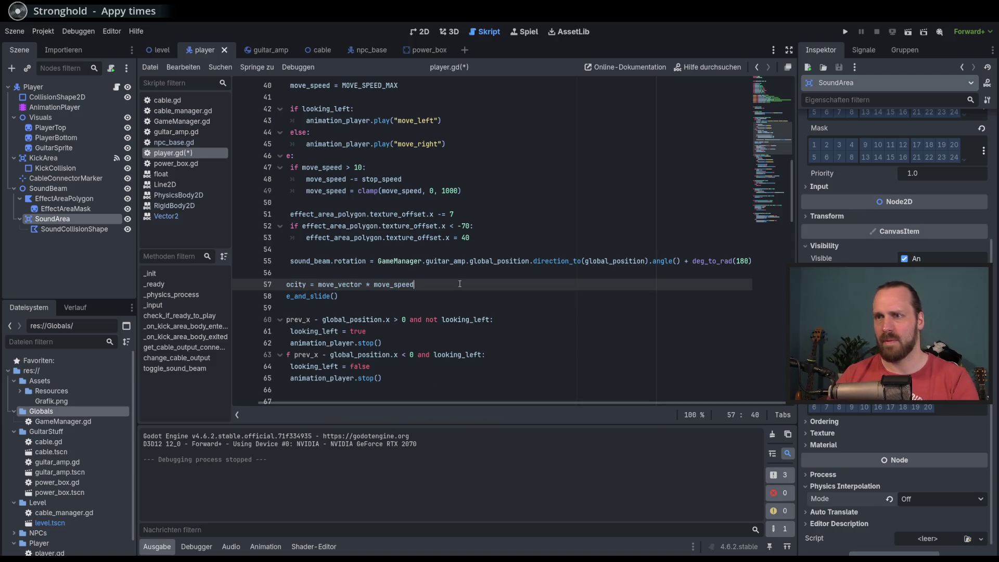
- Select and cut the sound_beam.rotation statement from line 55
{"action": "left_click_drag", "start_coordinate": [352, 403], "coordinate": [323, 404]}
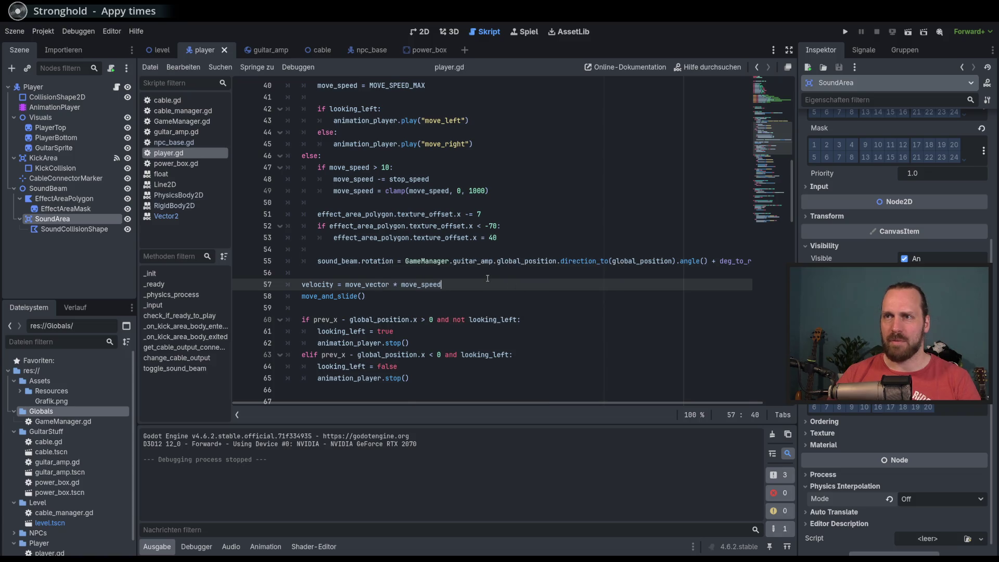
{"action": "scroll", "coordinate": [488, 278], "scroll_direction": "up", "scroll_amount": 4}
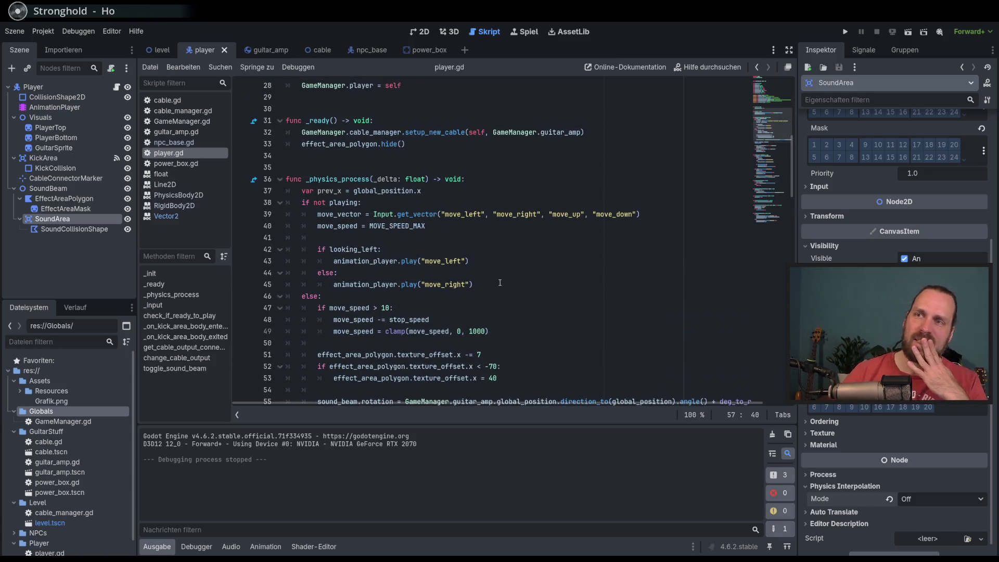
{"action": "scroll", "coordinate": [500, 283], "scroll_direction": "down", "scroll_amount": 2}
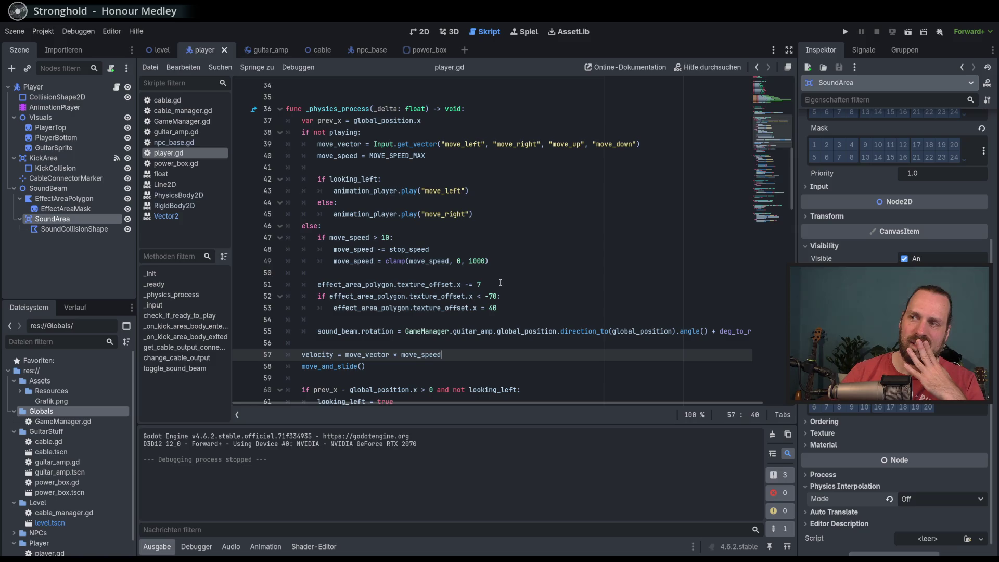
{"action": "left_click", "coordinate": [316, 331]}
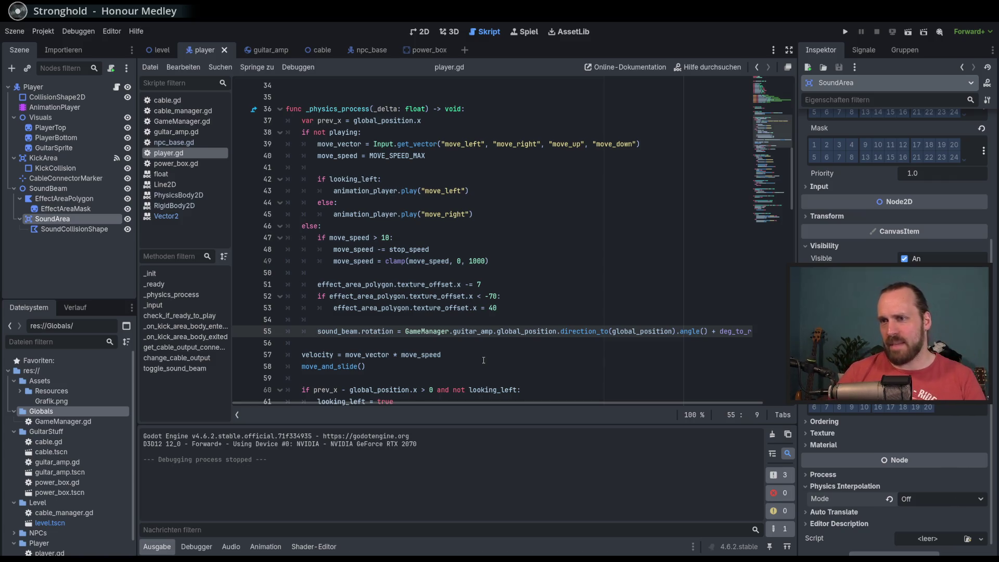
{"action": "key", "text": "shift+End"}
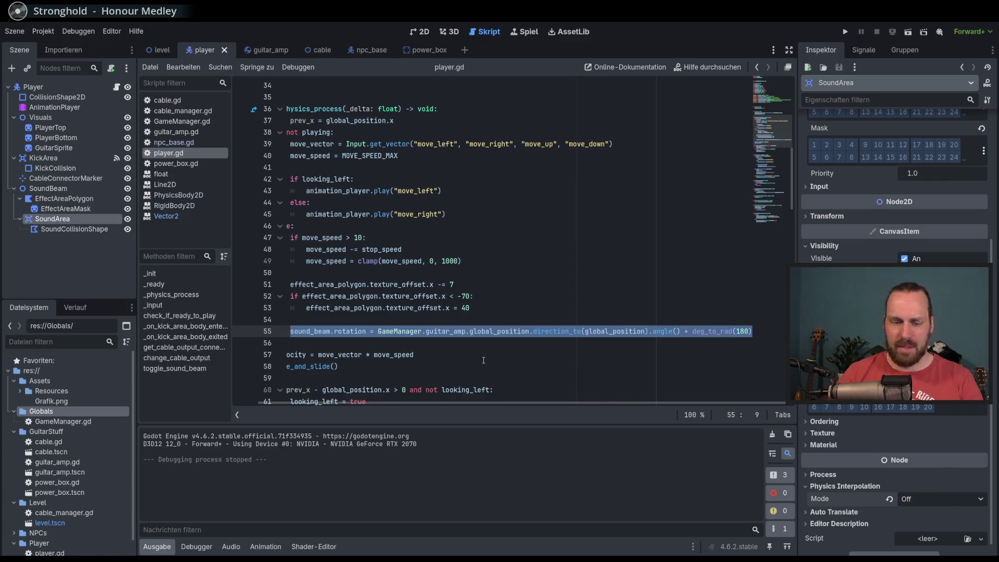
{"action": "key", "text": "ctrl+x"}
- Paste it as the first line of _physics_process, remove the leftover blank line, and run
{"action": "key", "text": "Up"}
{"action": "key", "text": "Up"}
{"action": "key", "text": "Up"}
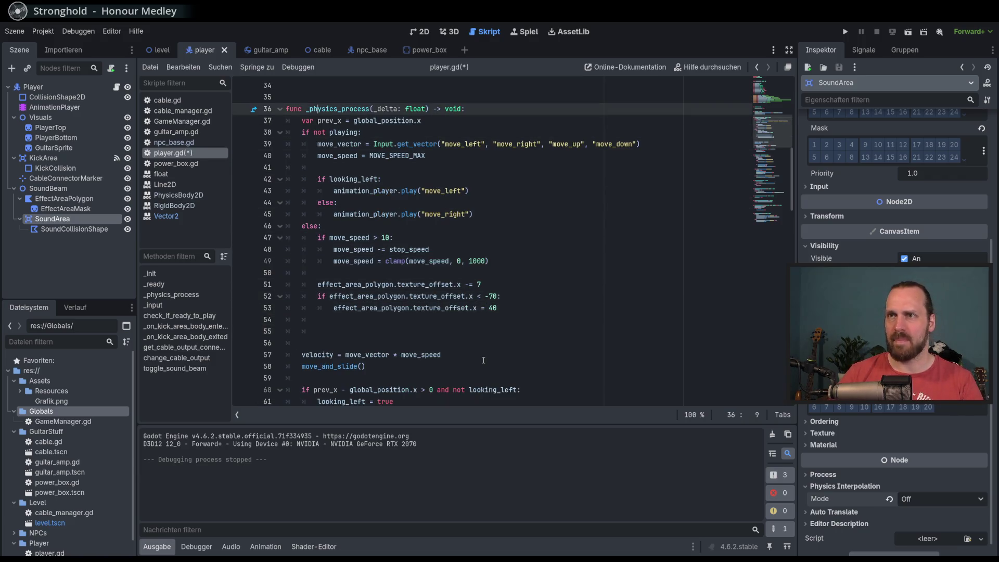
{"action": "key", "text": "End"}
{"action": "key", "text": "Return"}
{"action": "key", "text": "Return"}
{"action": "key", "text": "Up"}
{"action": "key", "text": "ctrl+v"}
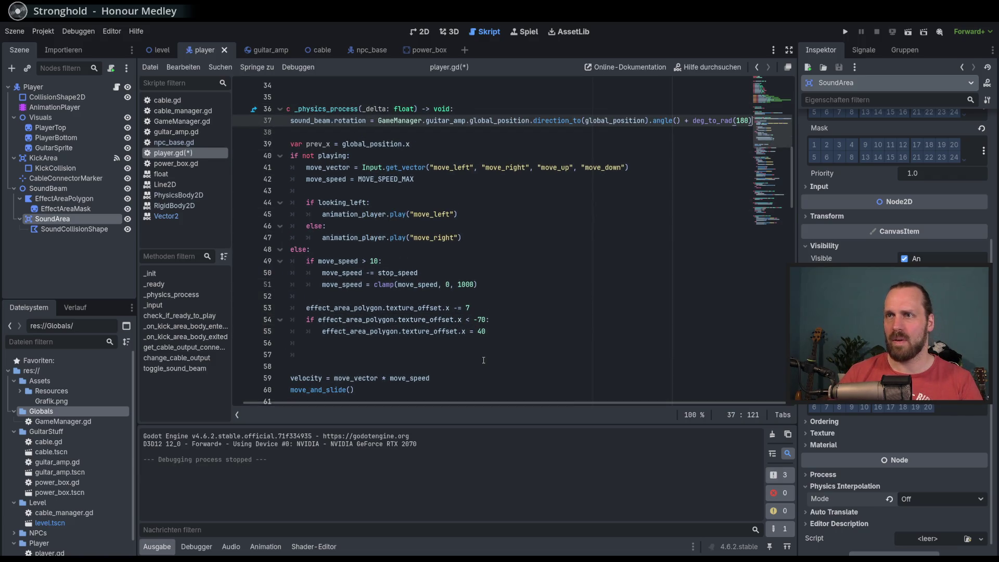
{"action": "key", "text": "Home"}
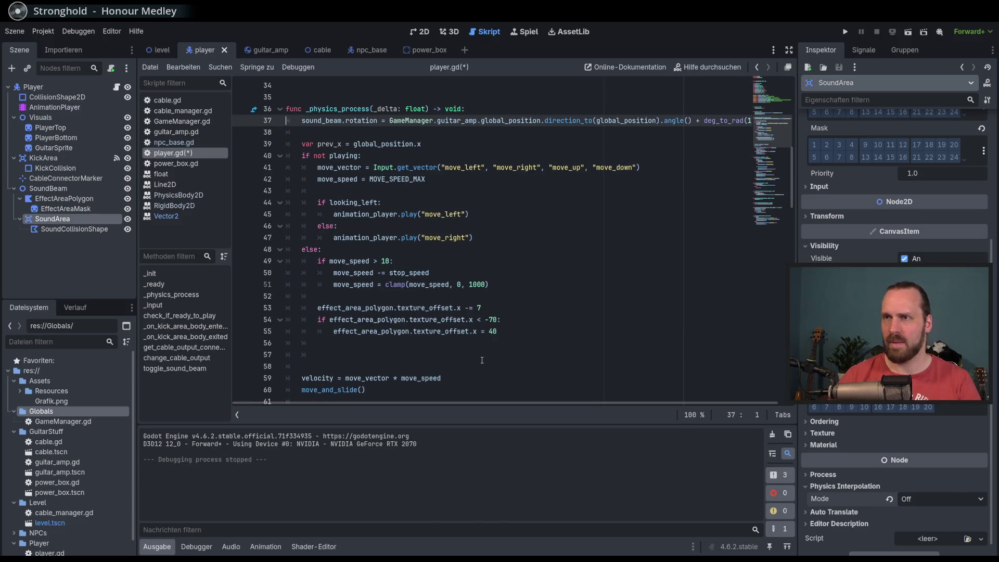
{"action": "left_click", "coordinate": [316, 341]}
{"action": "key", "text": "Delete"}
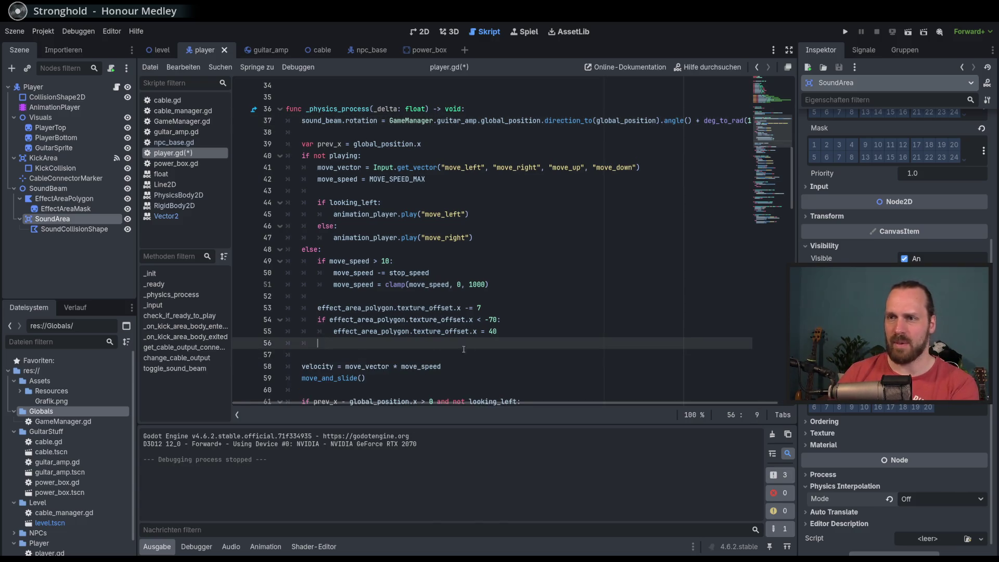
{"action": "key", "text": "F5"}
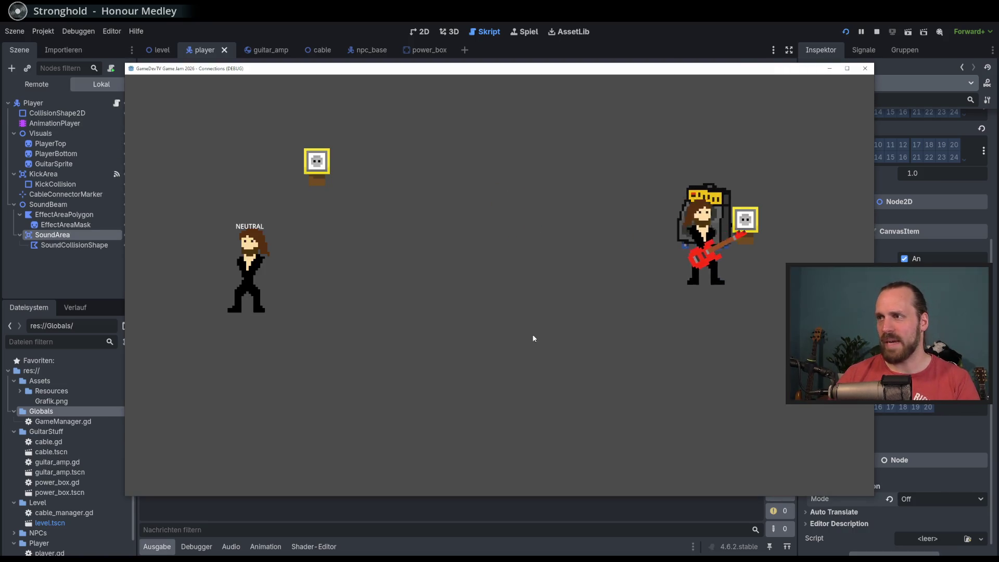
- Walk the guitarist past the amp and power box until near the NPC
{"action": "key", "text": "a"}
{"action": "key", "text": "w"}
{"action": "key", "text": "d"}
{"action": "key", "text": "s"}
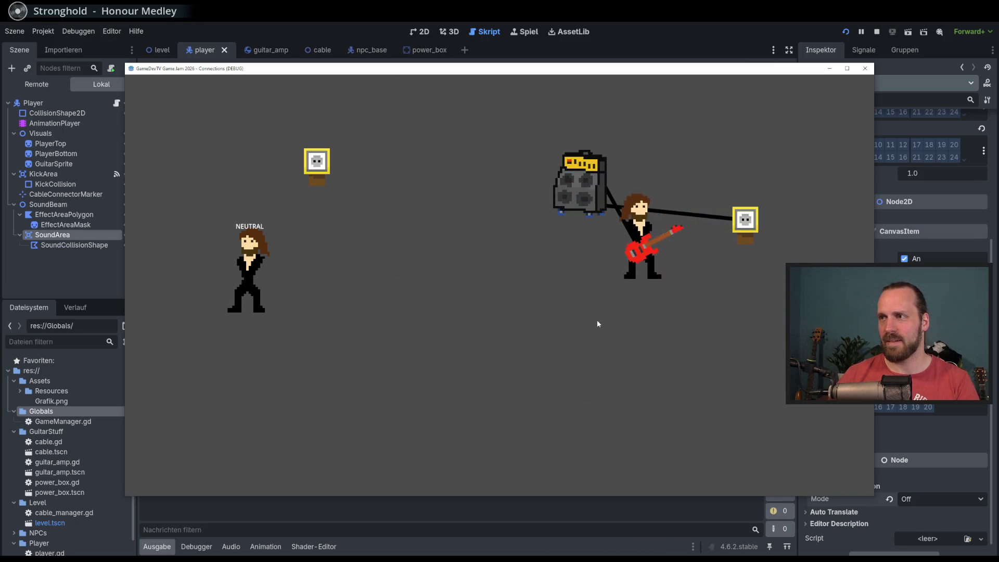
{"action": "key", "text": "w"}
{"action": "key", "text": "a"}
{"action": "key", "text": "s"}
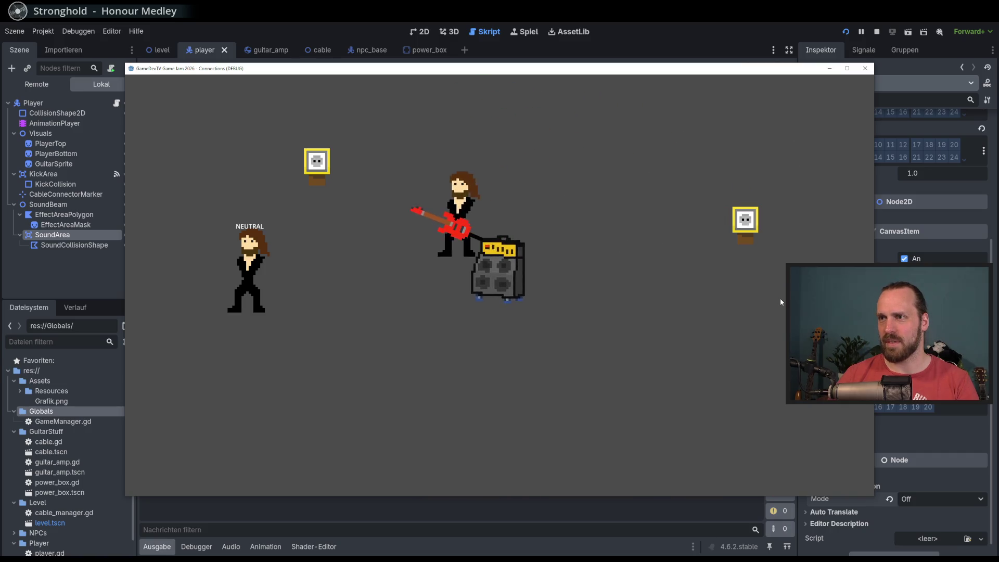
{"action": "key", "text": "d"}
{"action": "key", "text": "s"}
{"action": "key", "text": "w"}
{"action": "key", "text": "a"}
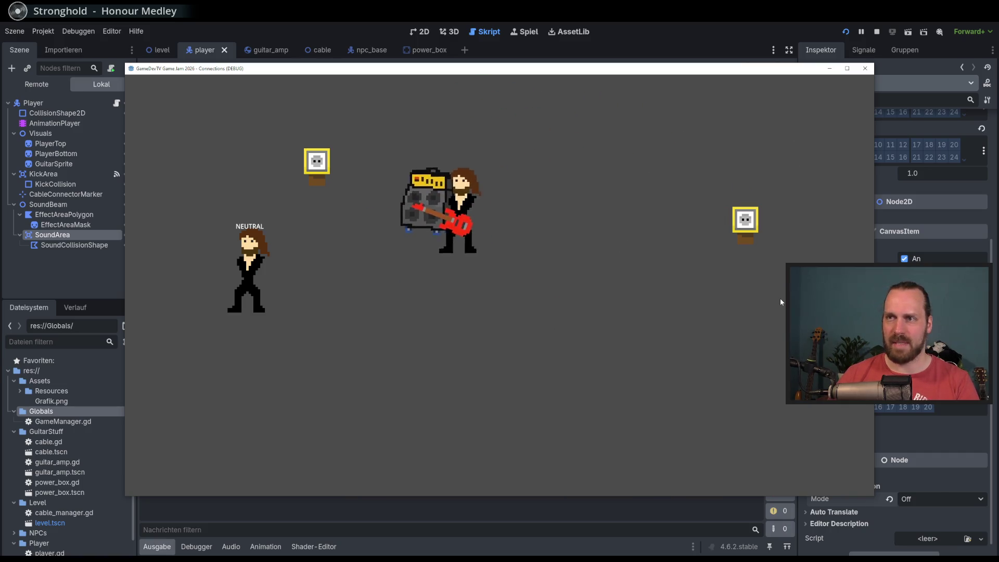
{"action": "key", "text": "w"}
{"action": "key", "text": "a"}
{"action": "key", "text": "d"}
{"action": "key", "text": "s"}
{"action": "key", "text": "s"}
{"action": "key", "text": "a"}
{"action": "key", "text": "w"}
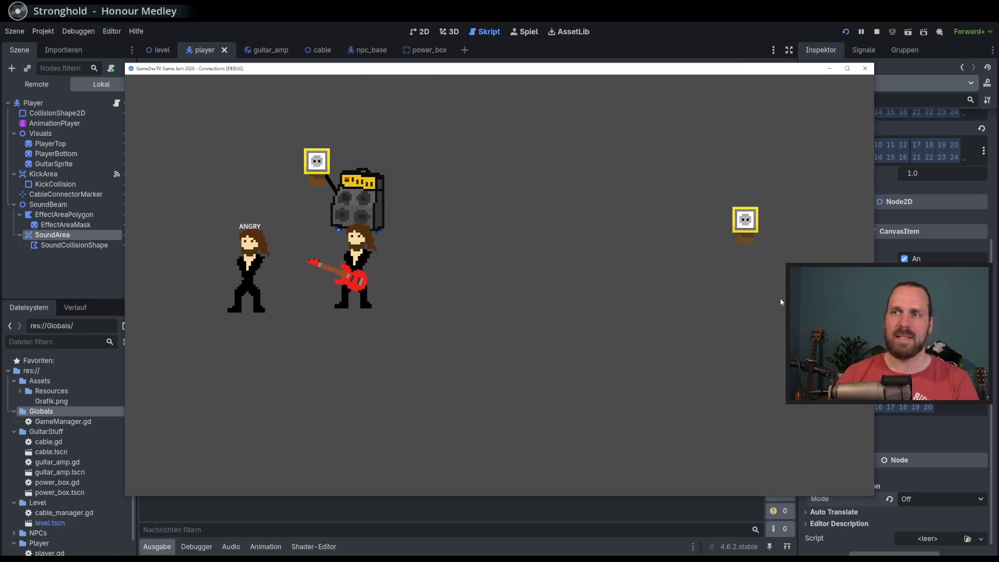
- Stop the running game and open the Debuggen menu
{"action": "key", "text": "d"}
{"action": "key", "text": "F8"}
{"action": "left_click", "coordinate": [79, 32]}
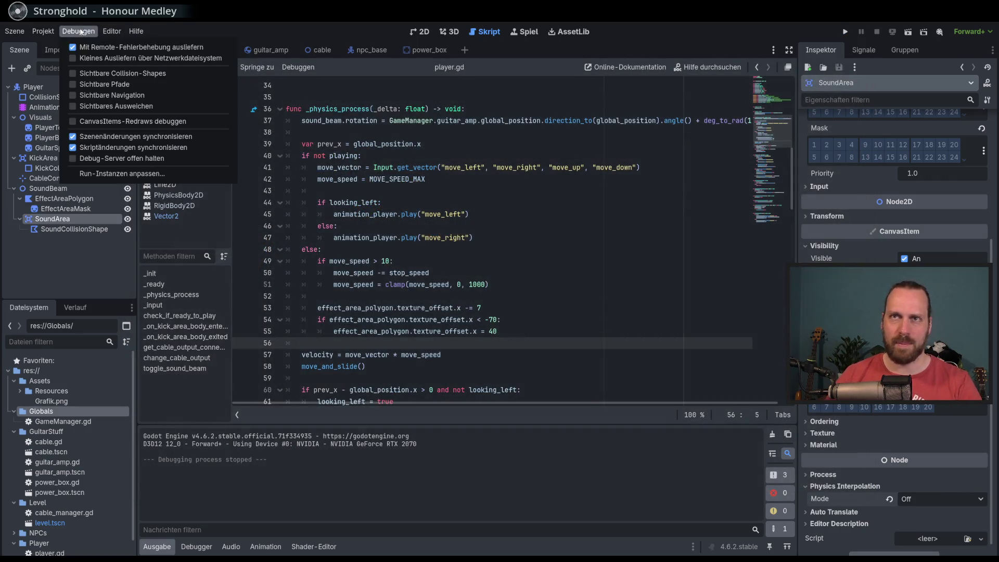
- Enable Sichtbare Collision-Shapes, relaunch the game, and walk the guitarist around the amp
{"action": "left_click", "coordinate": [82, 74]}
{"action": "key", "text": "F5"}
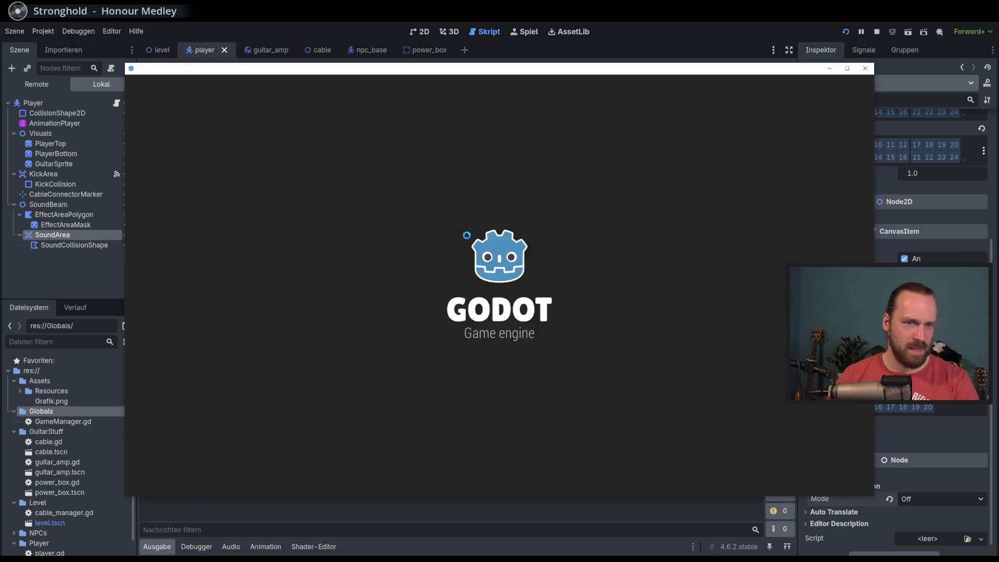
{"action": "key", "text": "d"}
{"action": "key", "text": "w"}
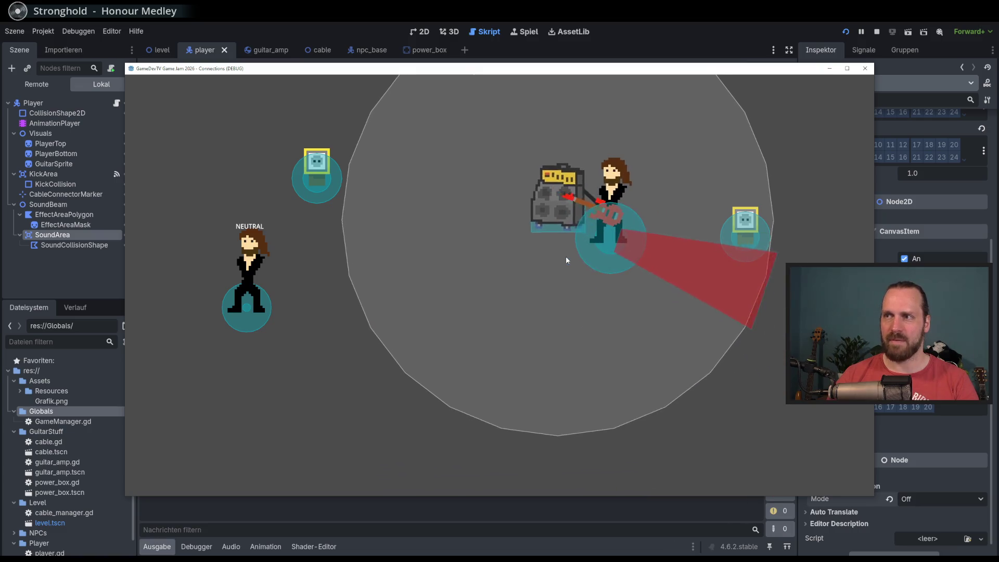
{"action": "key", "text": "a"}
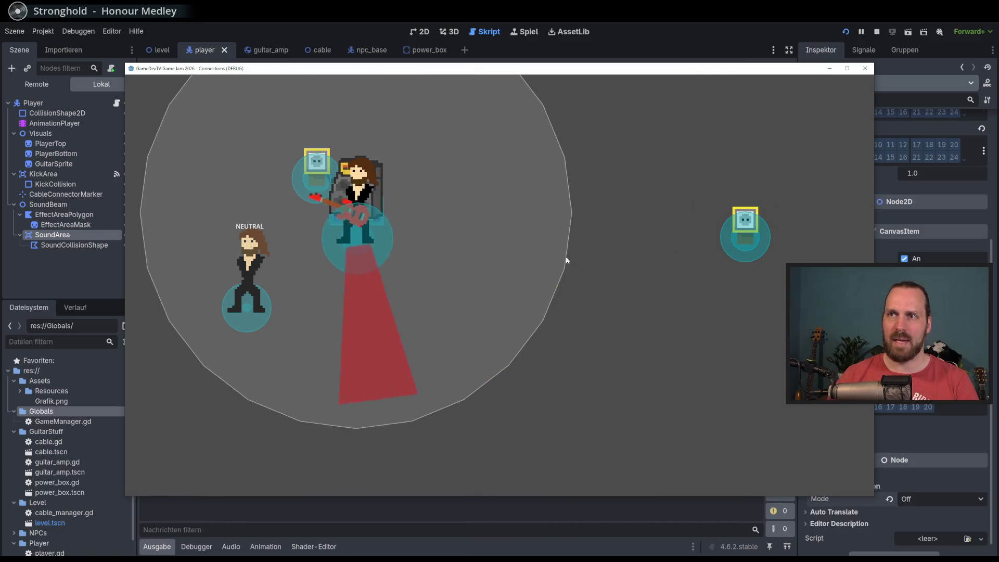
{"action": "key", "text": "d"}
{"action": "key", "text": "s"}
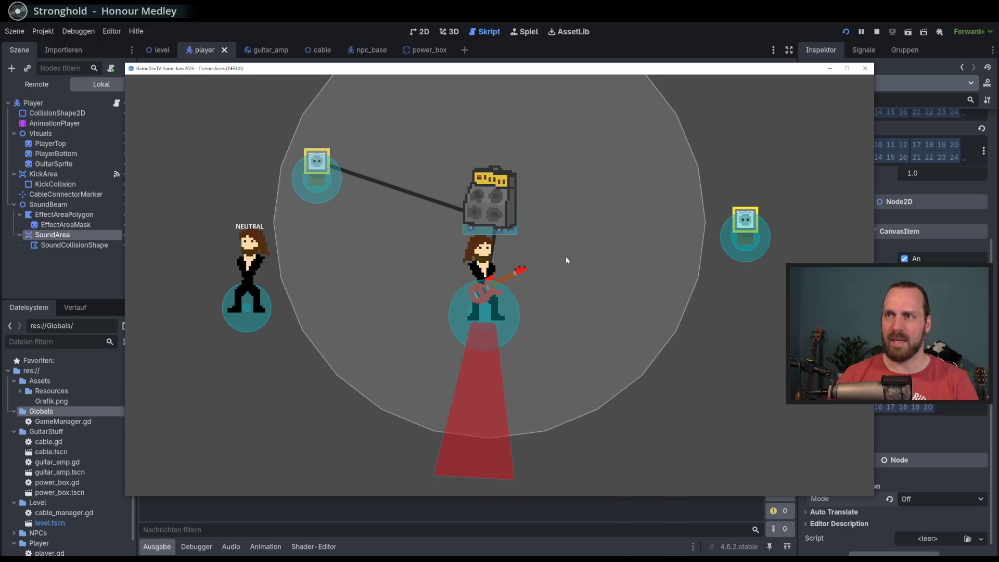
- Play the guitar with the beam aimed at the NPC until it turns CAPTURED, then stop the game
{"action": "key", "text": "space"}
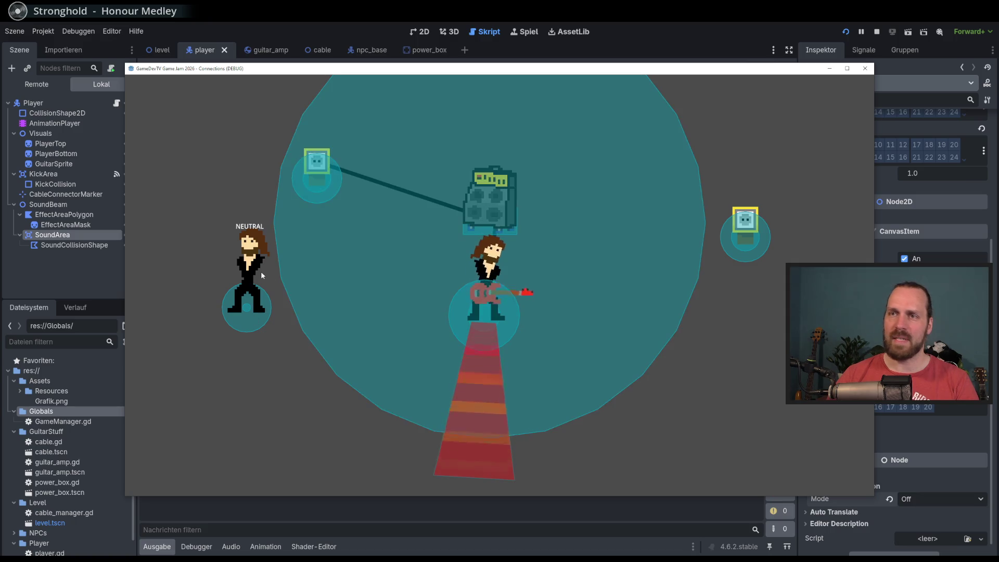
{"action": "key", "text": "space"}
{"action": "key", "text": "a"}
{"action": "key", "text": "w"}
{"action": "key", "text": "space"}
{"action": "key", "text": "a"}
{"action": "key", "text": "w"}
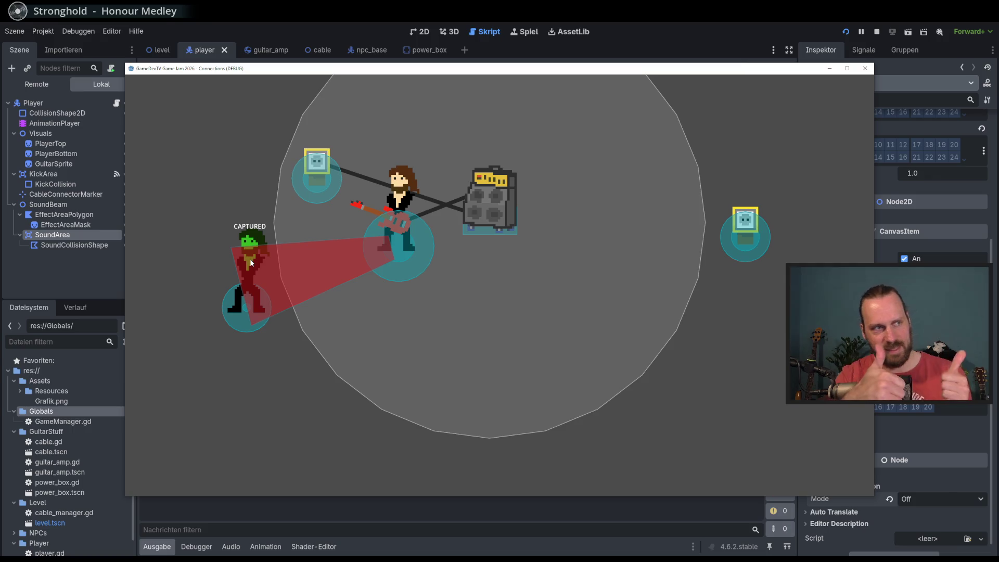
{"action": "key", "text": "s"}
{"action": "key", "text": "d"}
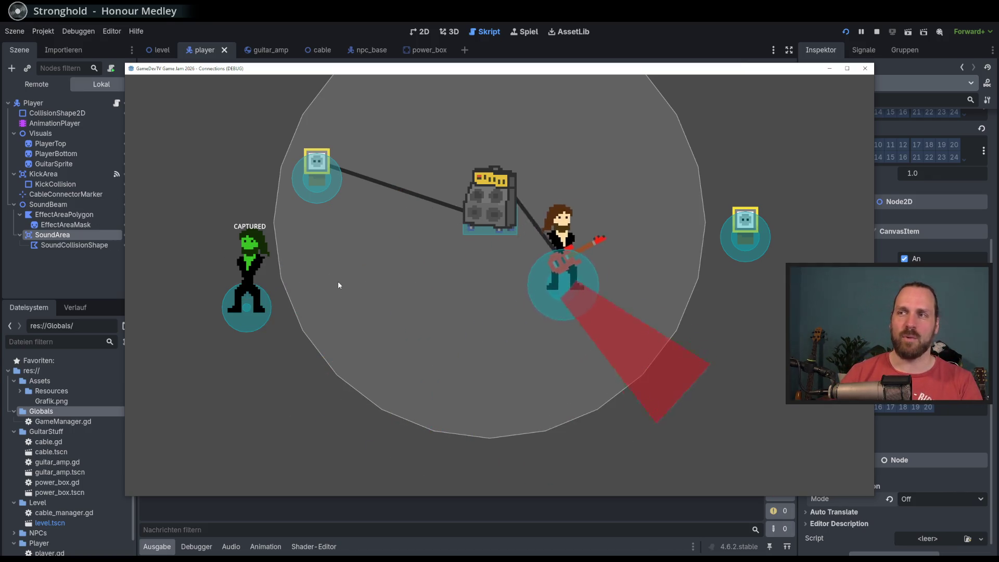
{"action": "key", "text": "F8"}
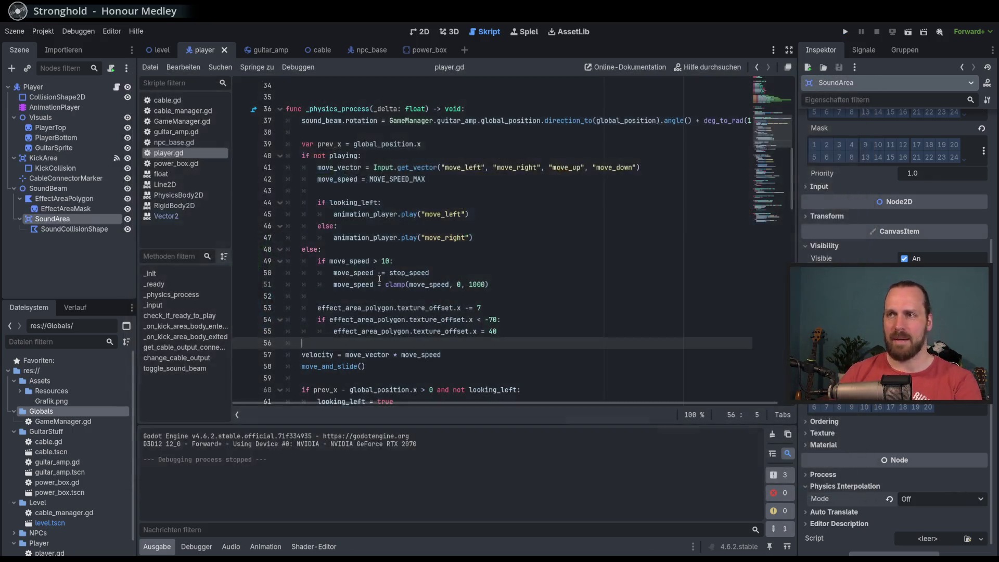
- Run the game and walk the guitarist to the left NPC until it turns ANGRY
{"action": "key", "text": "F5"}
{"action": "key", "text": "d"}
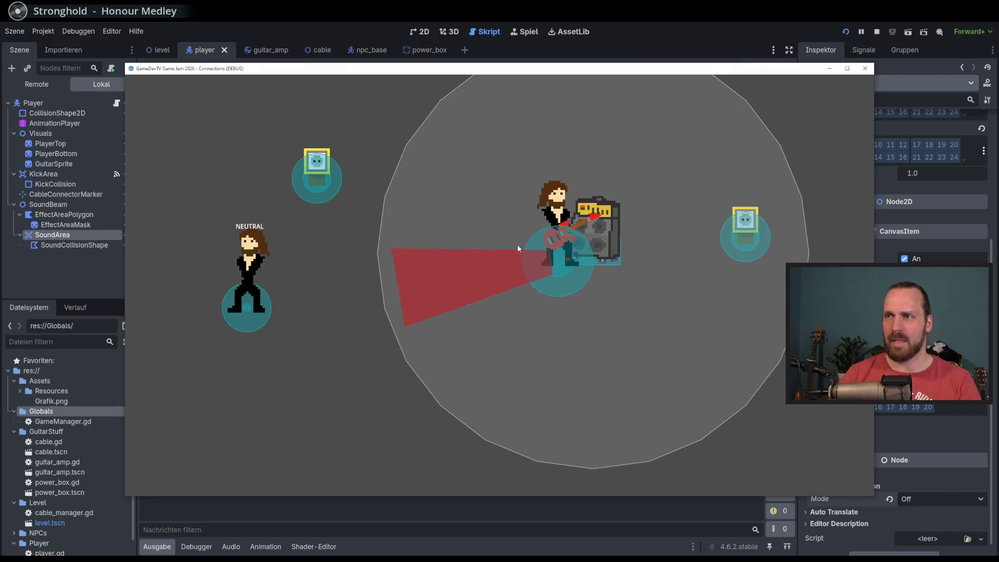
{"action": "key", "text": "s"}
{"action": "key", "text": "w"}
{"action": "key", "text": "a"}
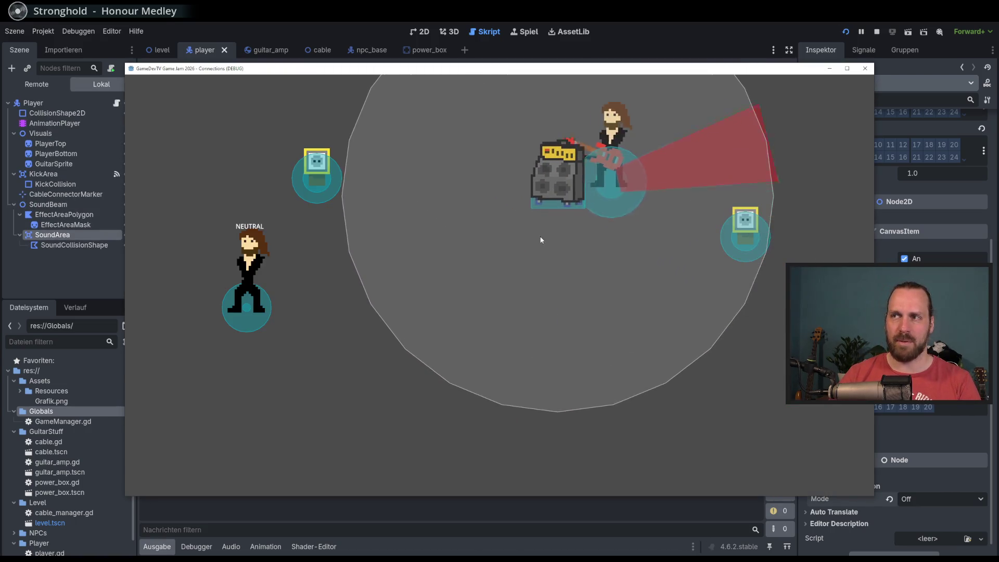
{"action": "key", "text": "a"}
{"action": "key", "text": "w"}
{"action": "key", "text": "s"}
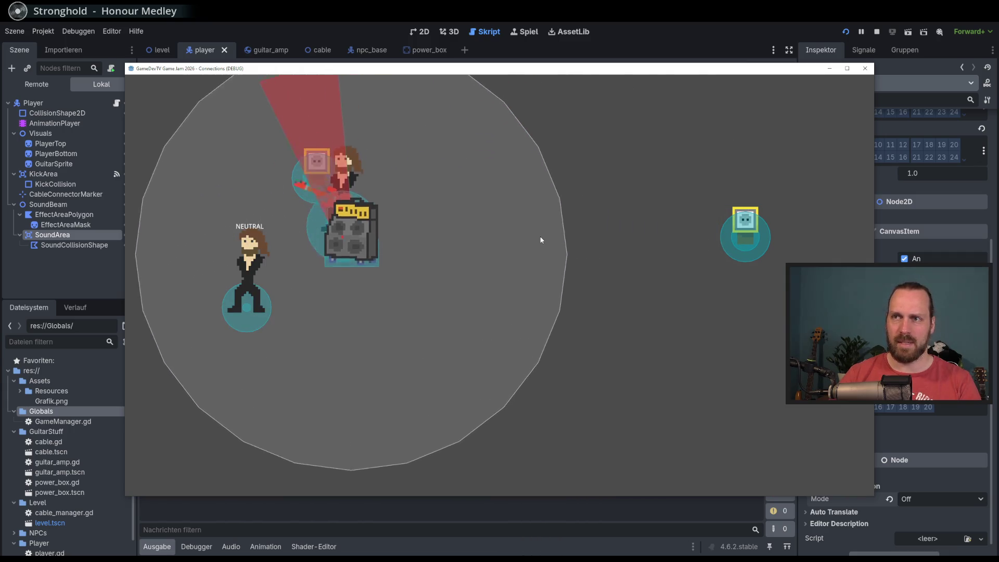
{"action": "key", "text": "d"}
{"action": "key", "text": "s"}
{"action": "key", "text": "d"}
{"action": "key", "text": "a"}
{"action": "key", "text": "space"}
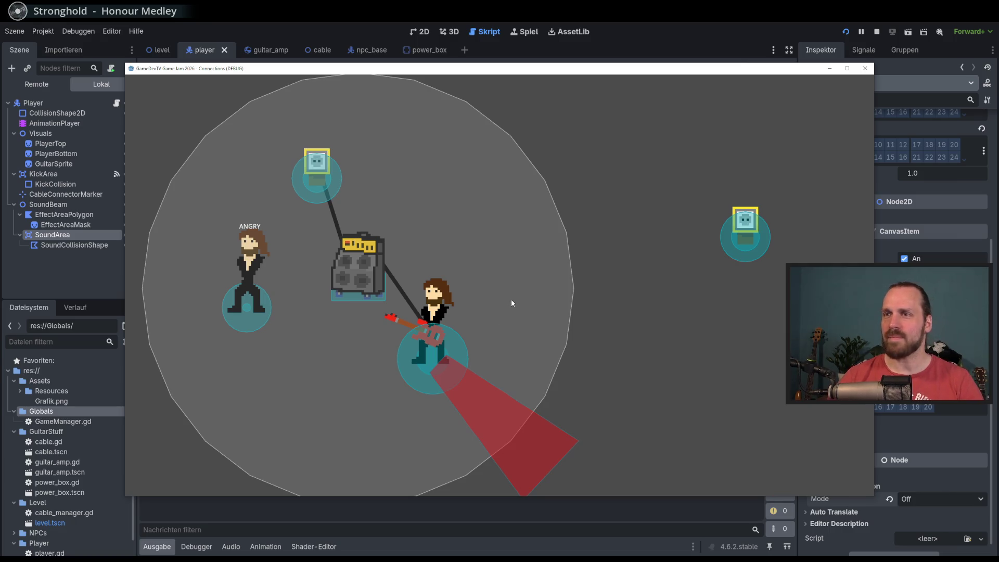
- Carry the amp across the arena and plug its cable into the right power box
{"action": "key", "text": "a"}
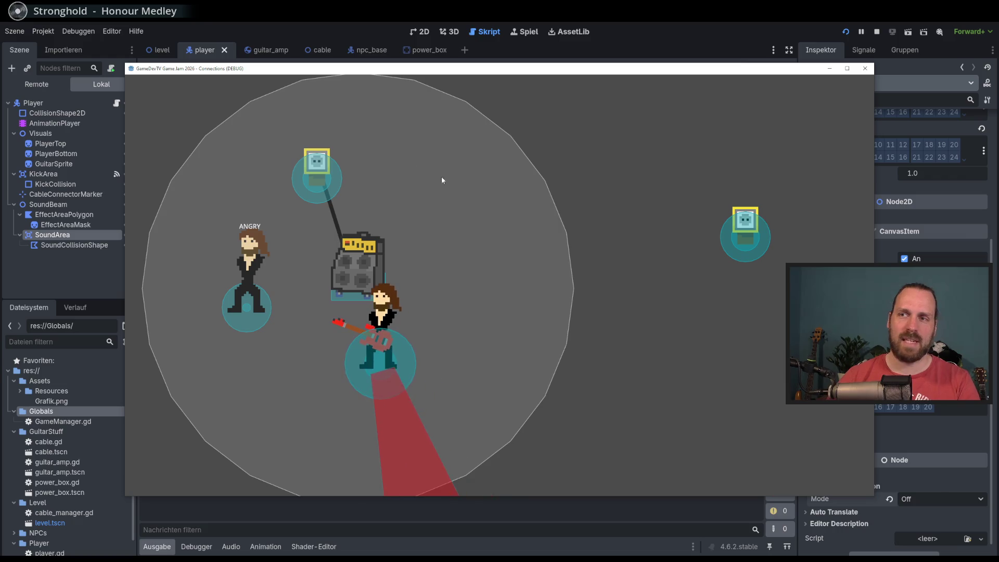
{"action": "key", "text": "w"}
{"action": "key", "text": "d"}
{"action": "key", "text": "w"}
{"action": "key", "text": "d"}
{"action": "key", "text": "s"}
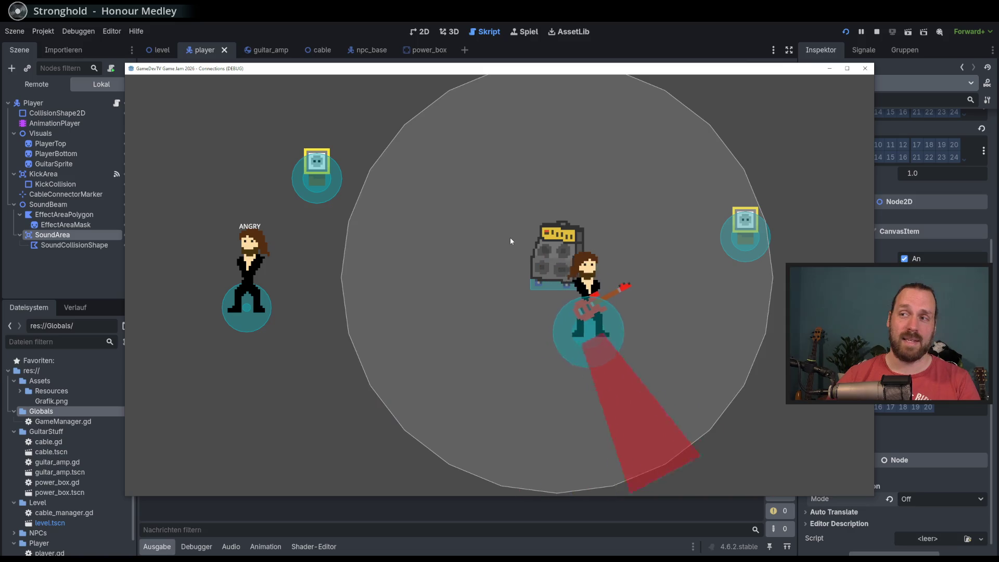
{"action": "key", "text": "a"}
{"action": "key", "text": "w"}
{"action": "key", "text": "s"}
{"action": "key", "text": "d"}
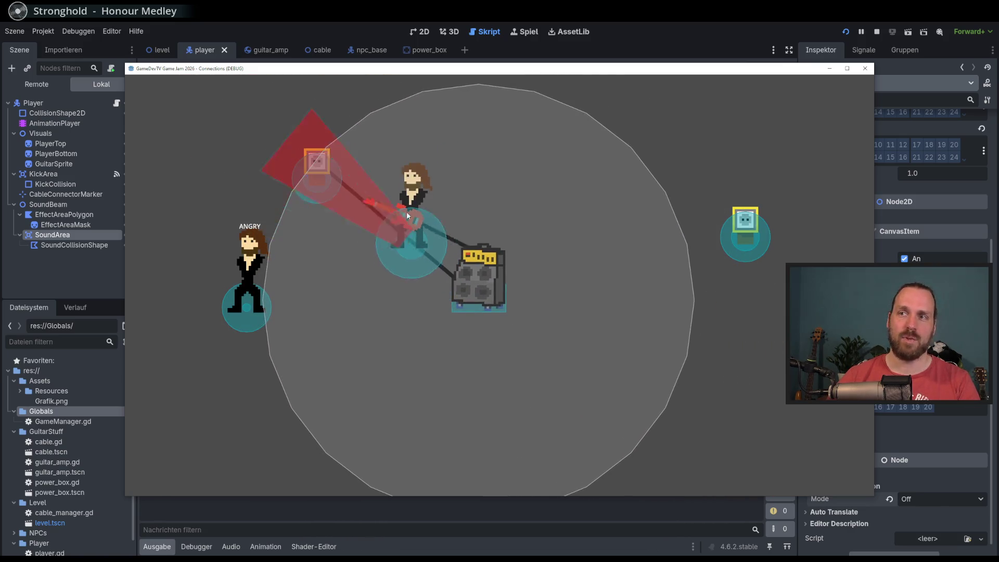
{"action": "key", "text": "a"}
{"action": "key", "text": "d"}
{"action": "key", "text": "a"}
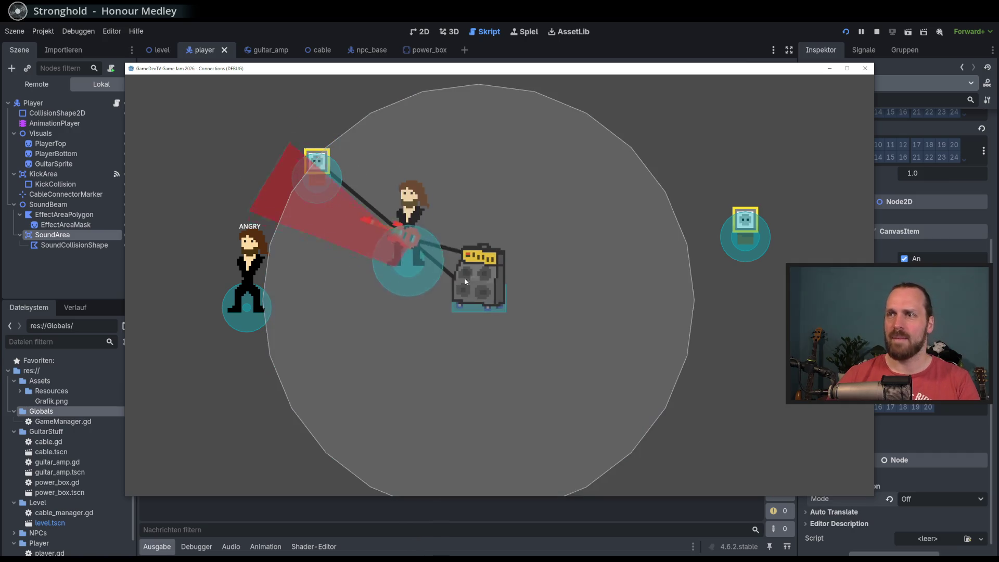
{"action": "key", "text": "s"}
{"action": "key", "text": "d"}
{"action": "key", "text": "w"}
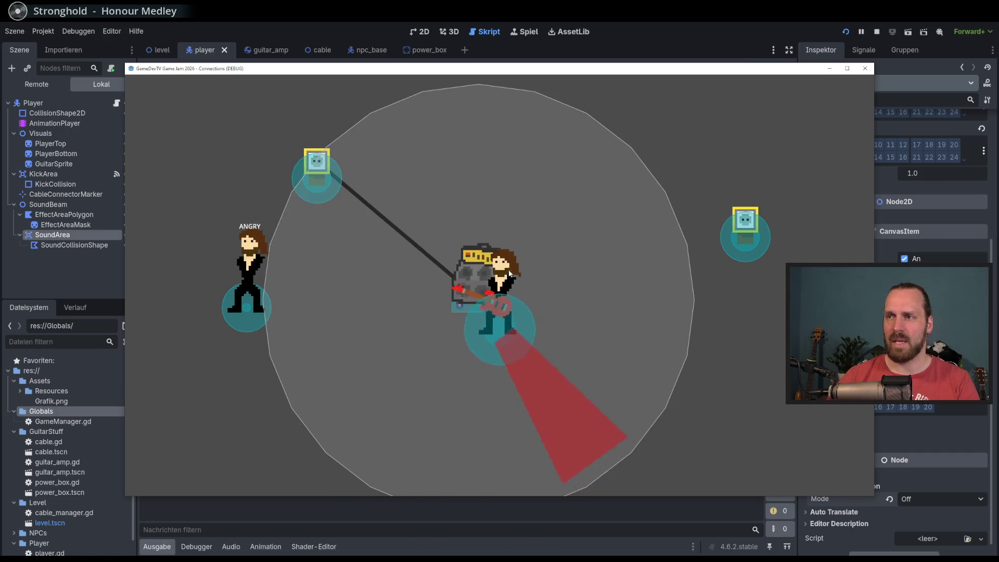
{"action": "key", "text": "a"}
{"action": "key", "text": "w"}
{"action": "key", "text": "d"}
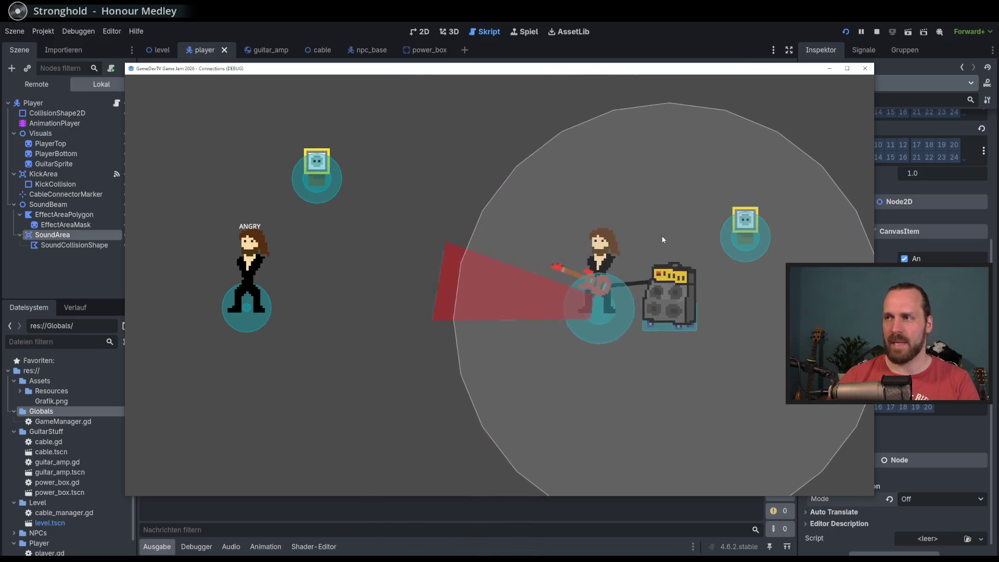
{"action": "key", "text": "s"}
{"action": "key", "text": "w"}
{"action": "key", "text": "d"}
- Keep the sound beam on the angry left NPC until it is captured
{"action": "key", "text": "a"}
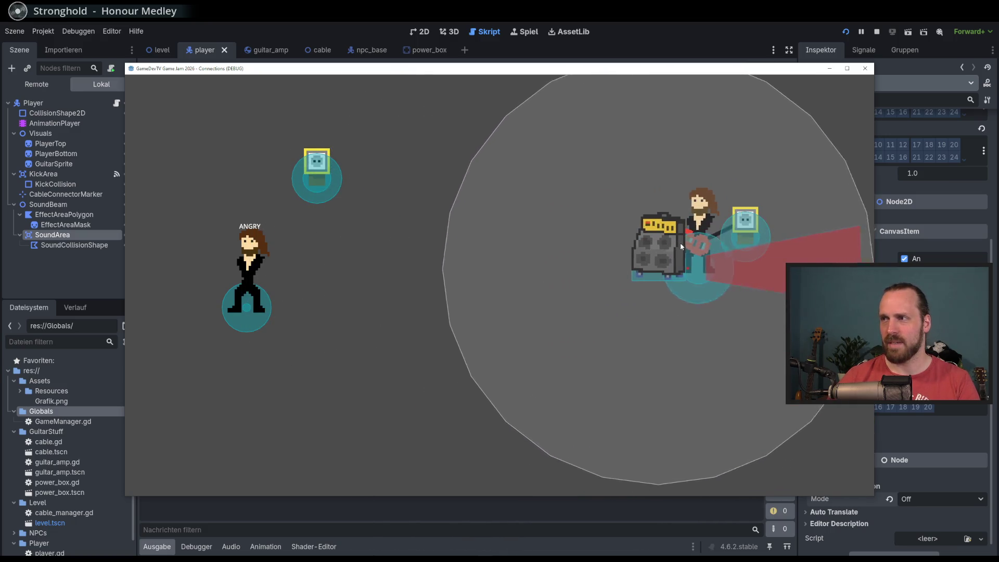
{"action": "key", "text": "s"}
{"action": "key", "text": "a"}
{"action": "key", "text": "w"}
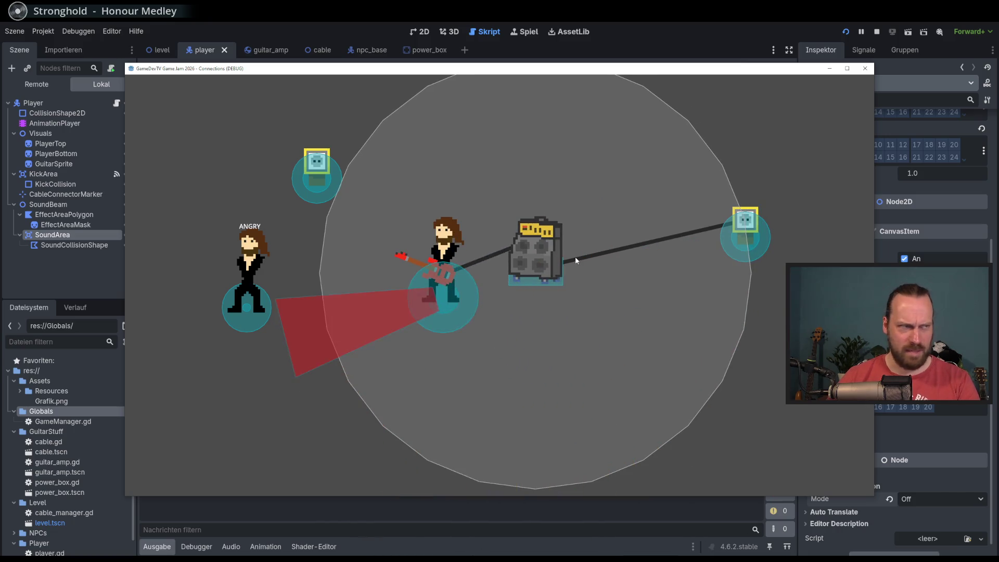
{"action": "key", "text": "d"}
{"action": "key", "text": "w"}
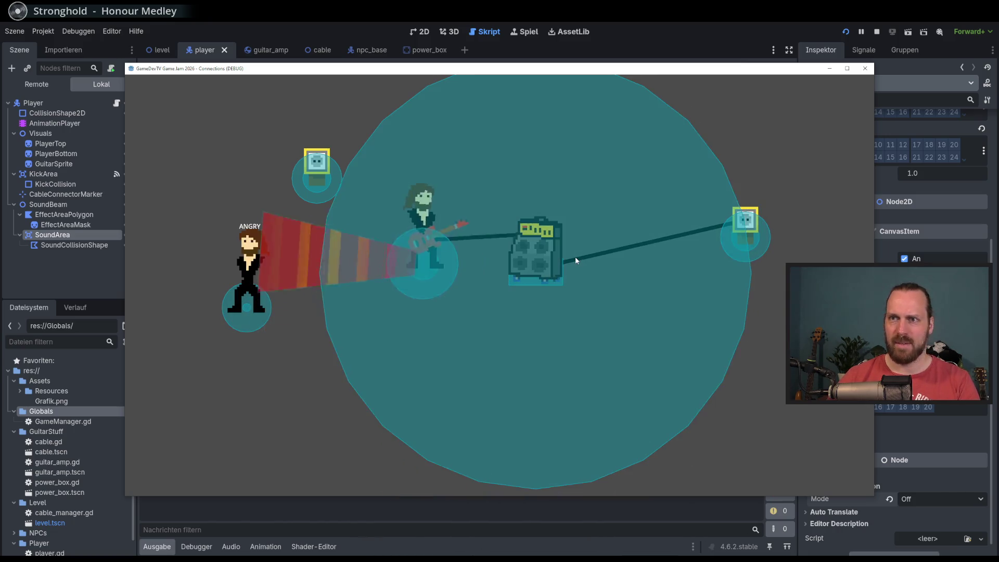
{"action": "key", "text": "a"}
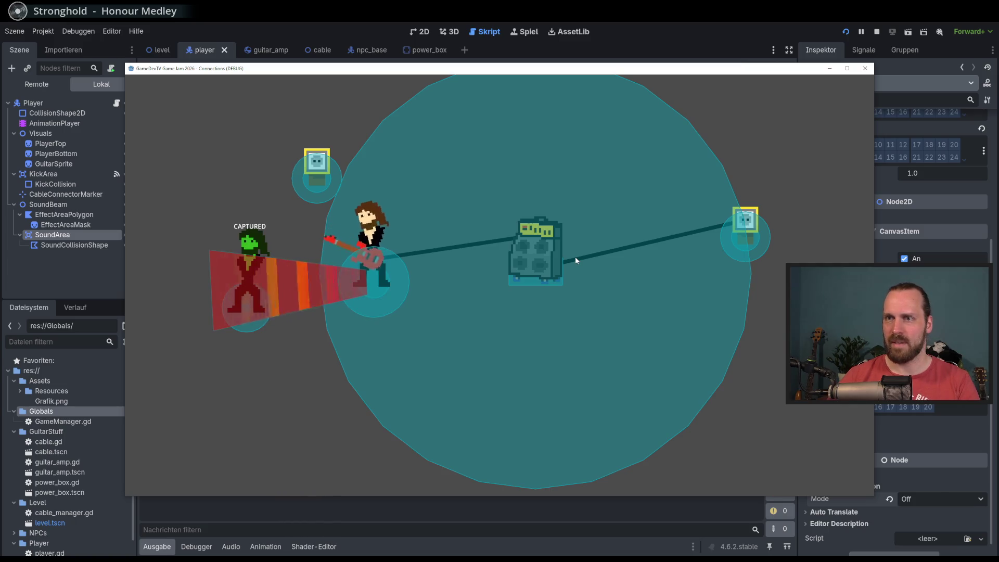
{"action": "key", "text": "d"}
- Move the guitarist and amp a little more, then stop the game and return to line 54
{"action": "key", "text": "s"}
{"action": "key", "text": "d"}
{"action": "key", "text": "w"}
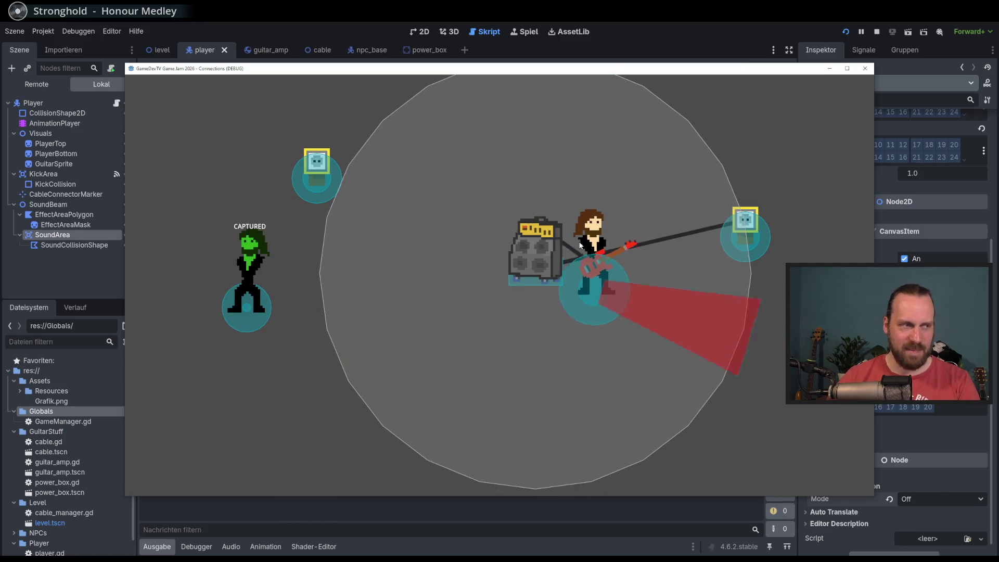
{"action": "key", "text": "s"}
{"action": "key", "text": "w"}
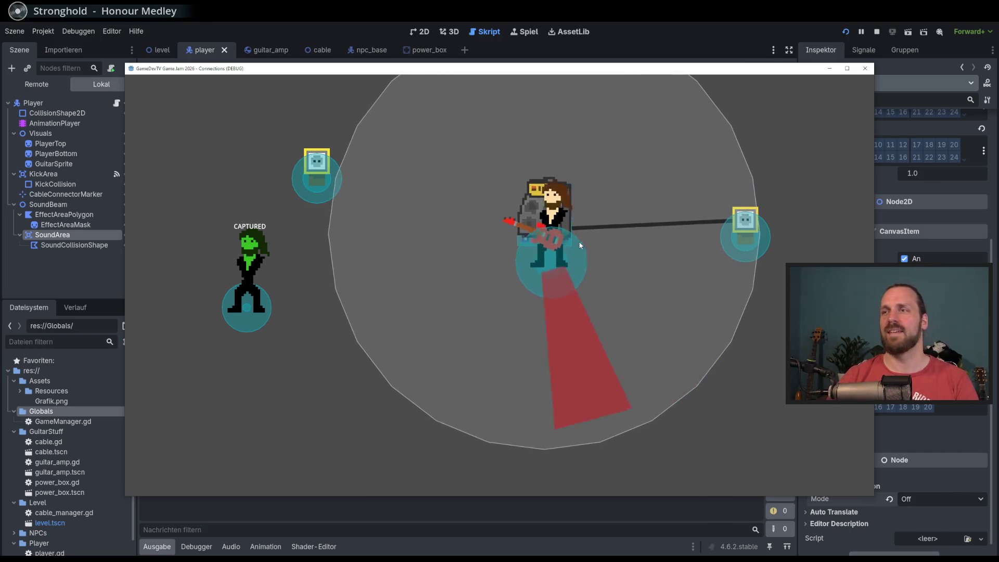
{"action": "key", "text": "d"}
{"action": "key", "text": "a"}
{"action": "key", "text": "w"}
{"action": "key", "text": "a"}
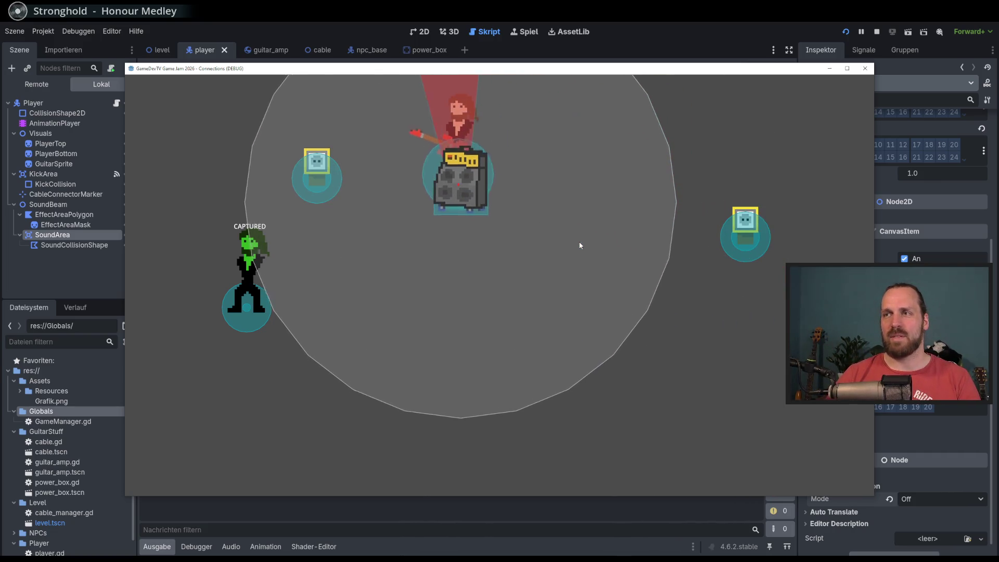
{"action": "key", "text": "s"}
{"action": "key", "text": "d"}
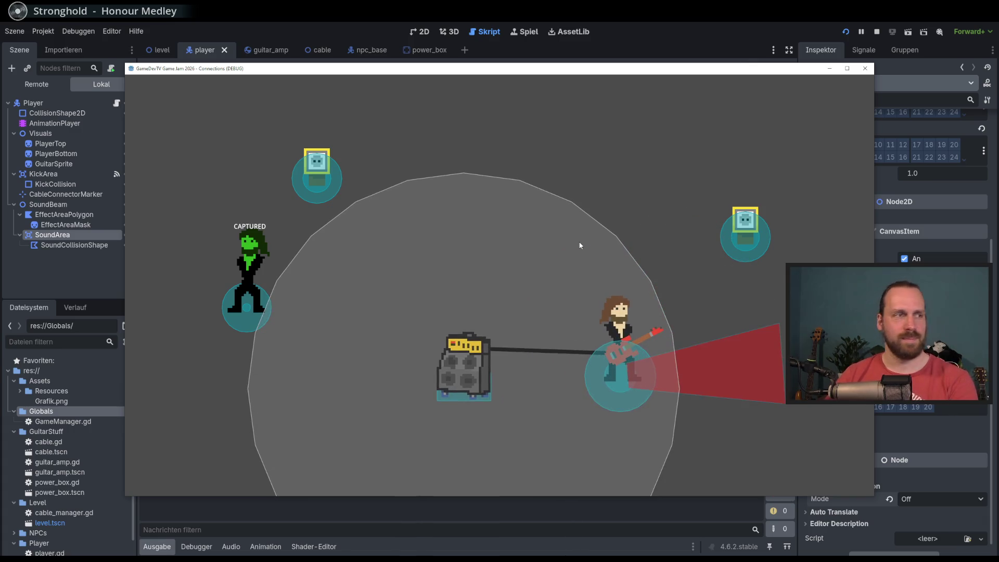
{"action": "key", "text": "Escape"}
{"action": "left_click", "coordinate": [560, 321]}
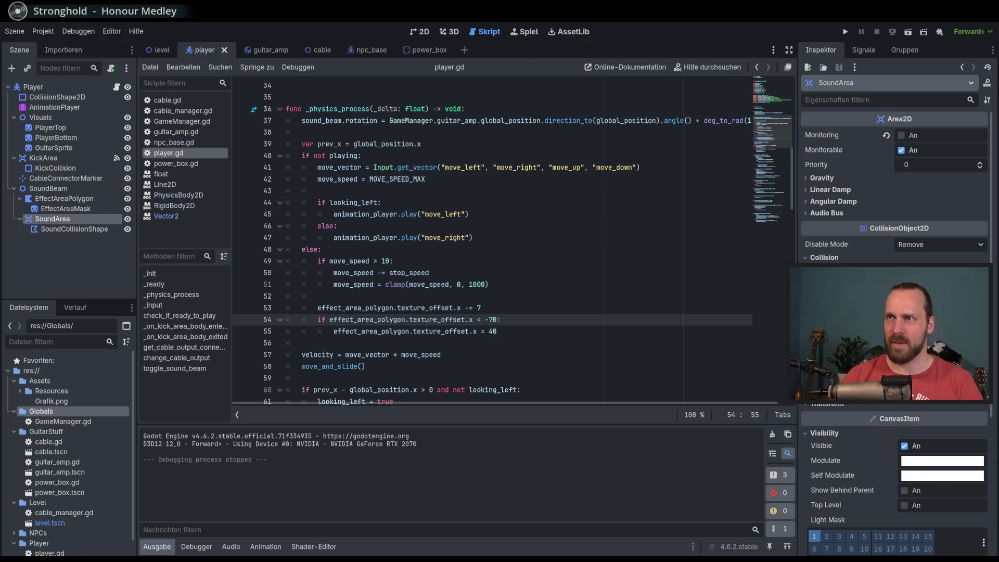
- Open the npc_base scene and its NpcBase script in the code editor
{"action": "left_click", "coordinate": [419, 32]}
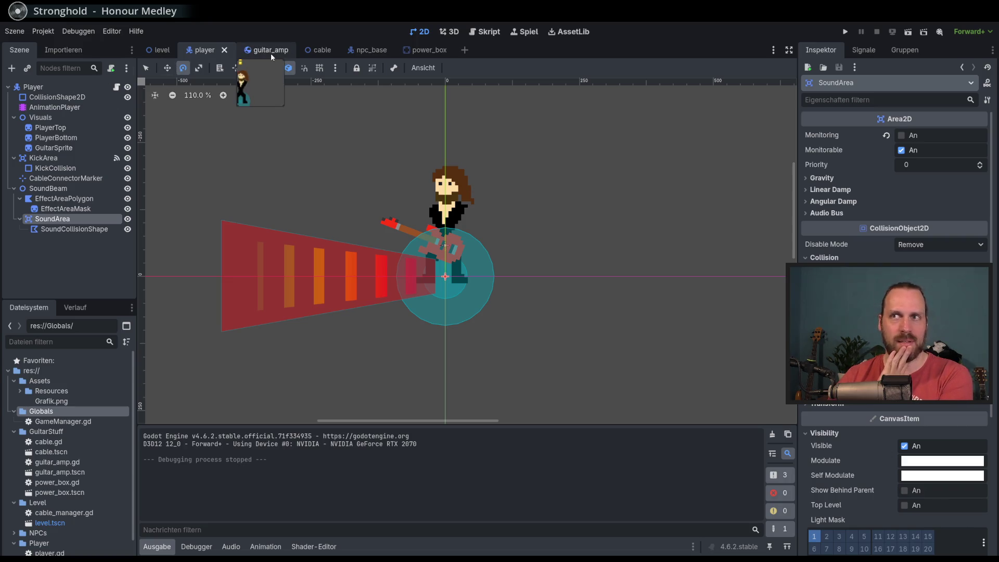
{"action": "left_click", "coordinate": [379, 54]}
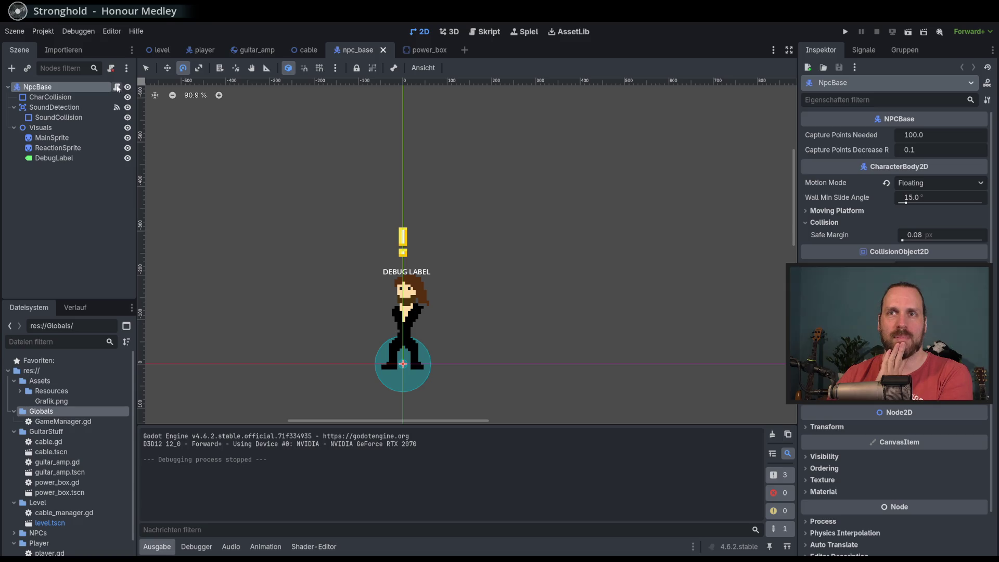
{"action": "left_click", "coordinate": [118, 88]}
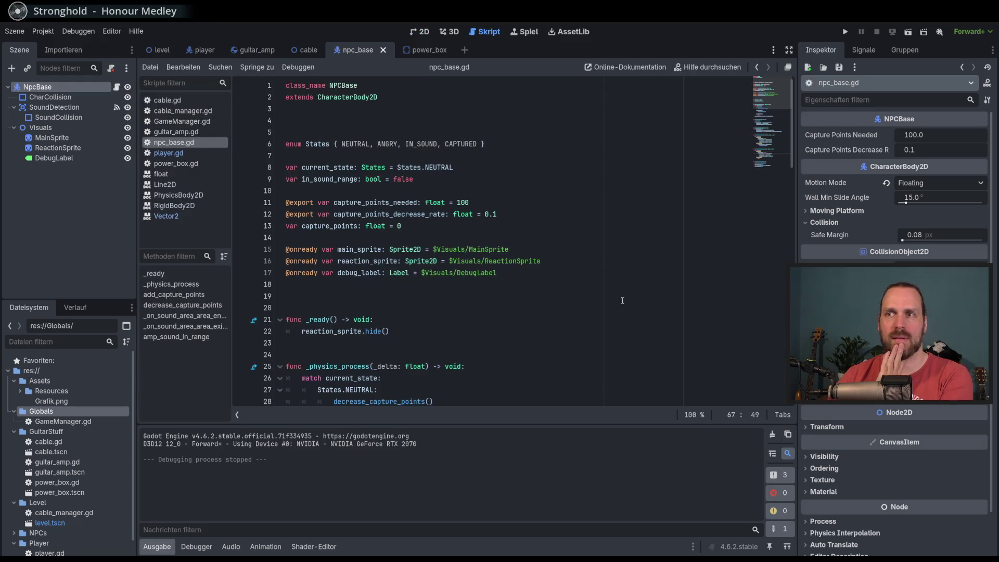
- Review the sprite and capture-point declarations, then insert a new line below capture_points
{"action": "left_click", "coordinate": [595, 275]}
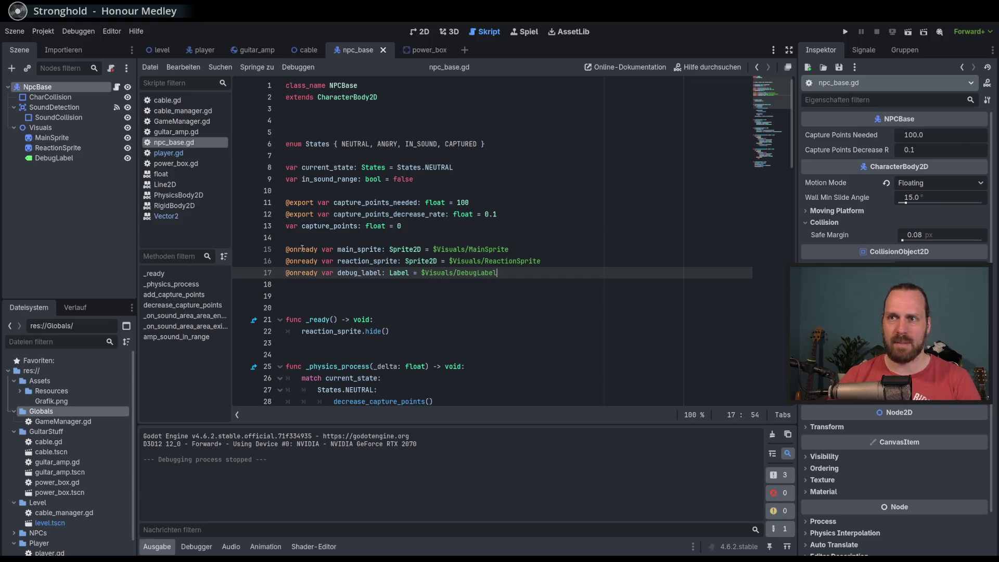
{"action": "left_click", "coordinate": [309, 204]}
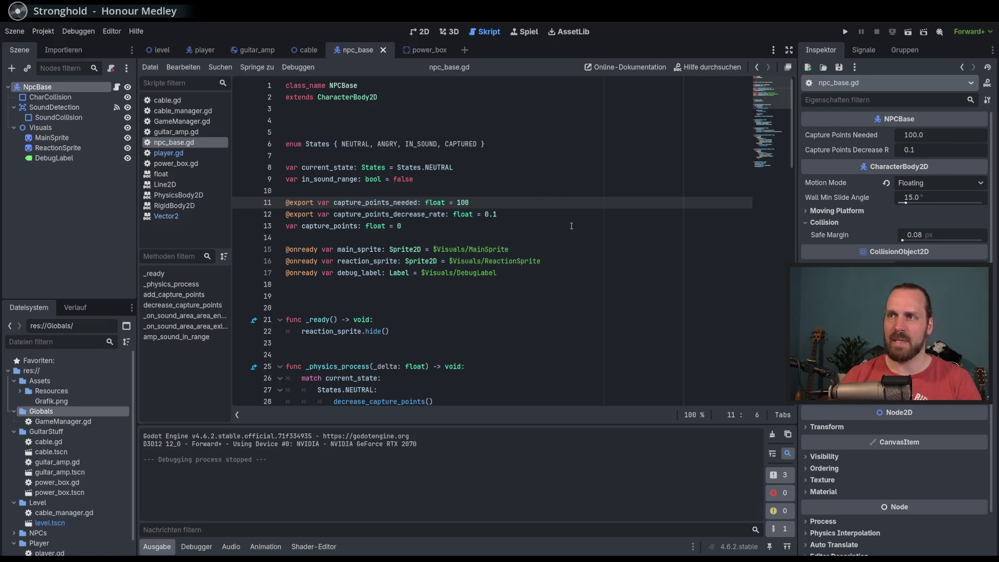
{"action": "left_click", "coordinate": [545, 230]}
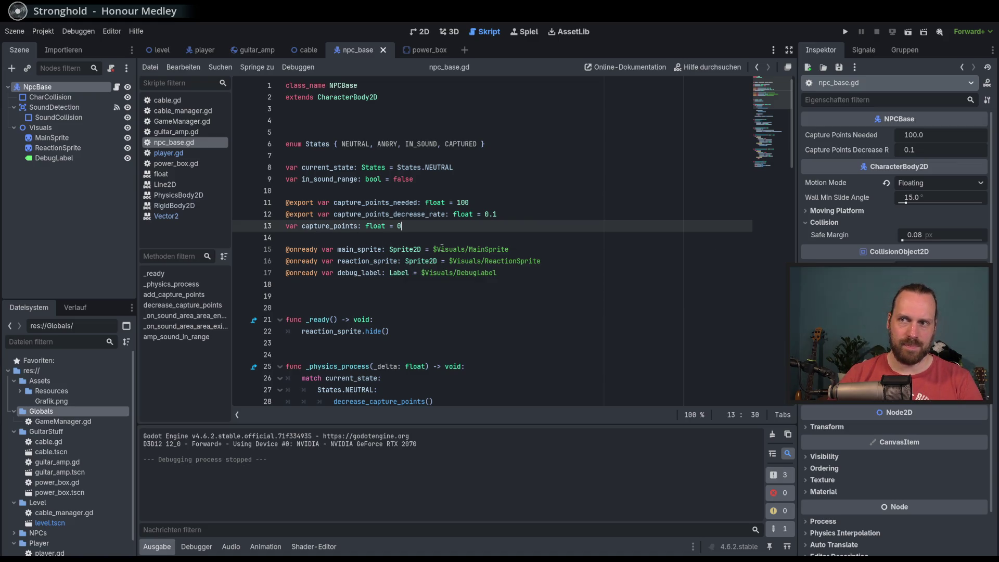
{"action": "left_click", "coordinate": [567, 255]}
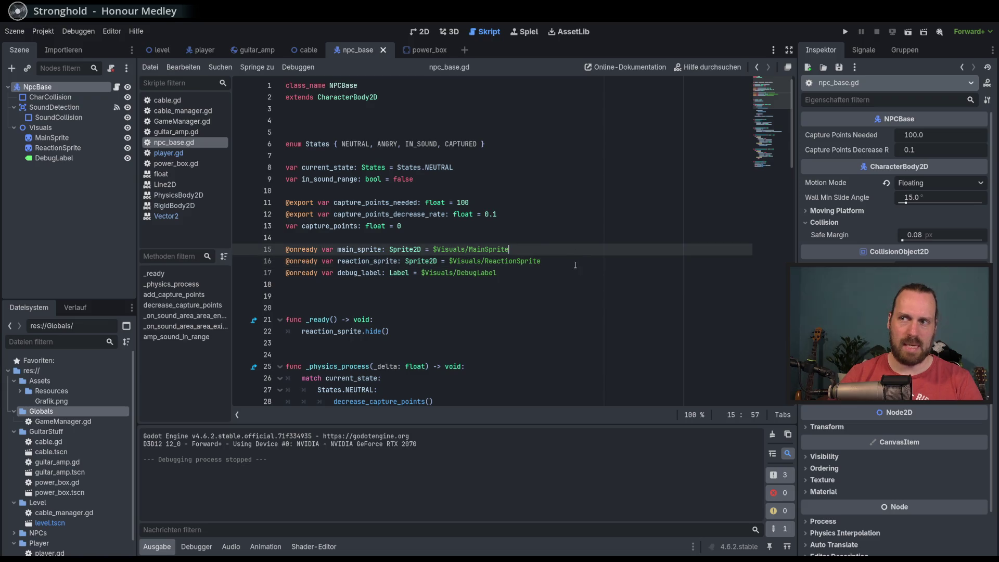
{"action": "left_click", "coordinate": [586, 263]}
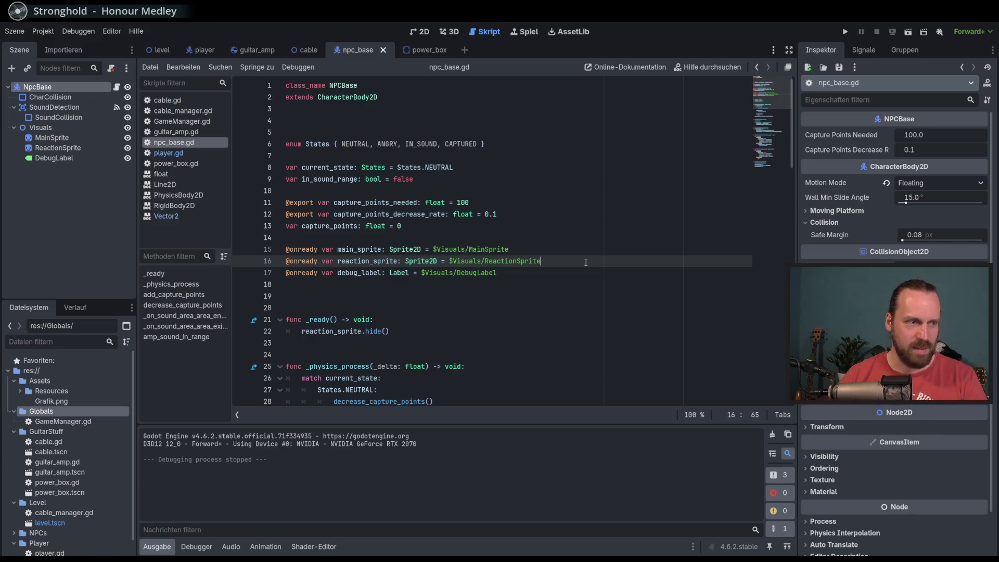
{"action": "left_click", "coordinate": [556, 224]}
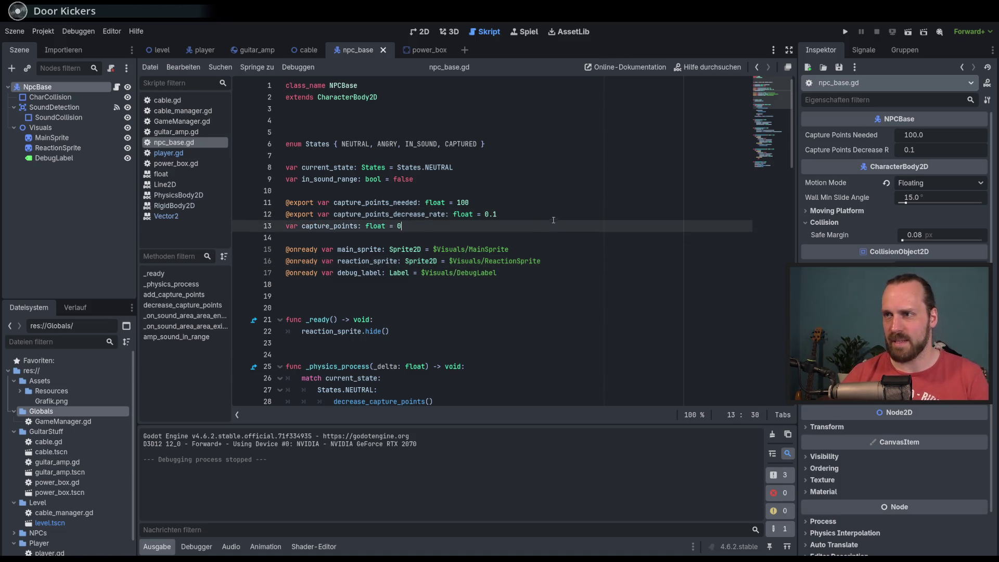
{"action": "scroll", "coordinate": [550, 249], "scroll_direction": "down", "scroll_amount": 4}
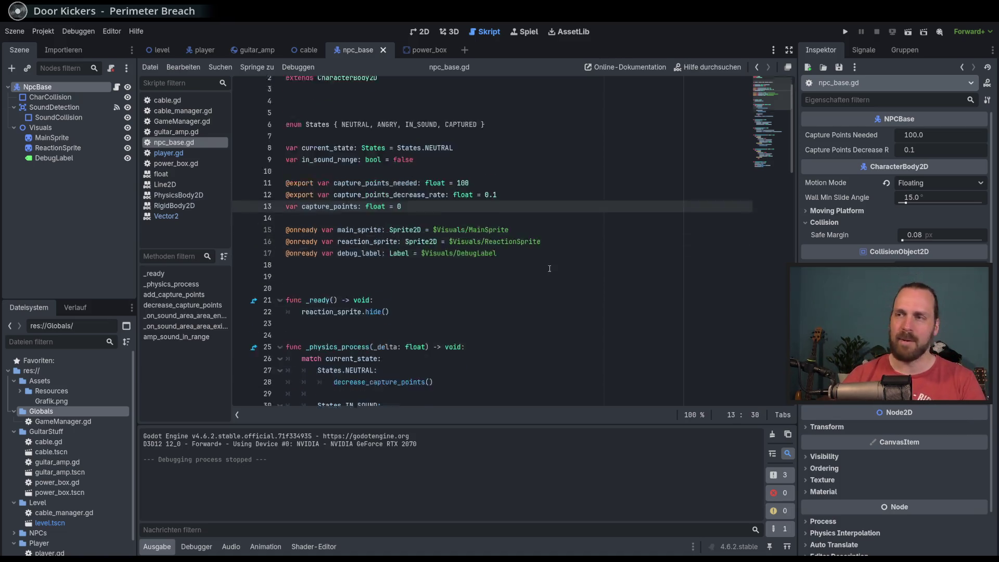
{"action": "scroll", "coordinate": [550, 281], "scroll_direction": "up", "scroll_amount": 4}
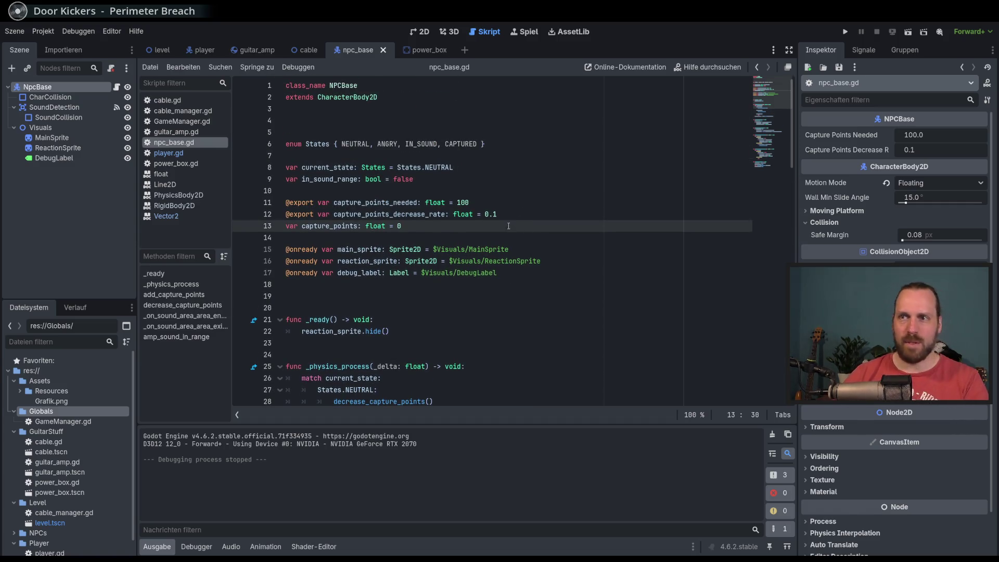
{"action": "key", "text": "Return"}
{"action": "key", "text": "Return"}
{"action": "type", "text": "@ec"}
{"action": "key", "text": "BackSpace"}
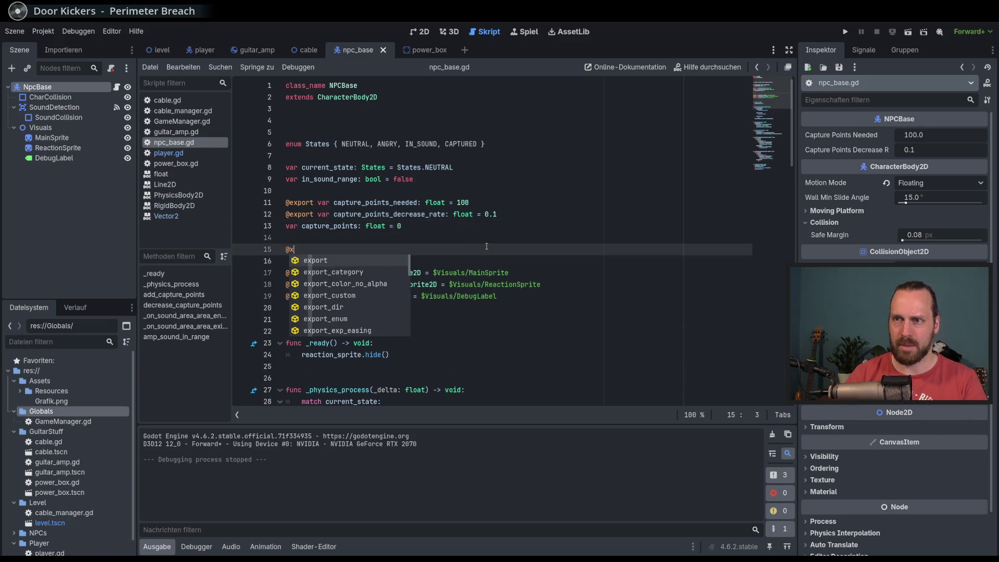
{"action": "key", "text": "Return"}
{"action": "type", "text": "var movingh_"}
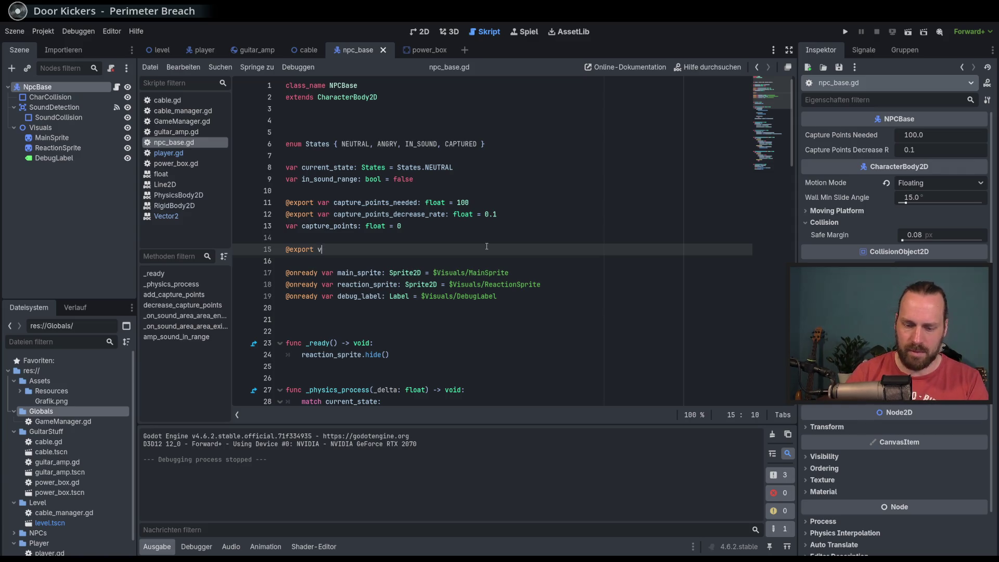
{"action": "key", "text": "BackSpace"}
{"action": "key", "text": "BackSpace"}
{"action": "type", "text": "_speed"}
{"action": "key", "text": "BackSpace"}
{"action": "type", "text": ": float"}
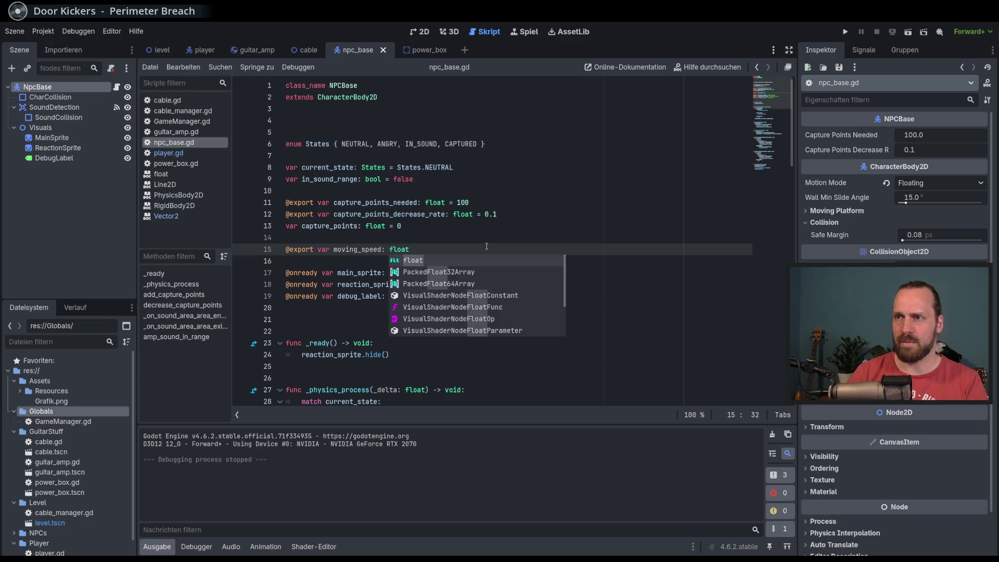
{"action": "key", "text": "Escape"}
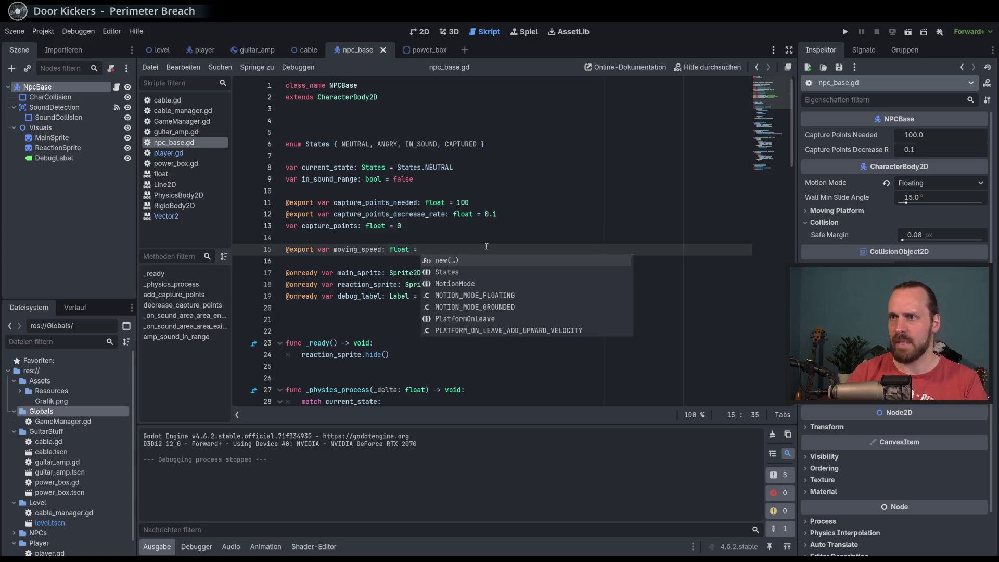
{"action": "type", "text": "300"}
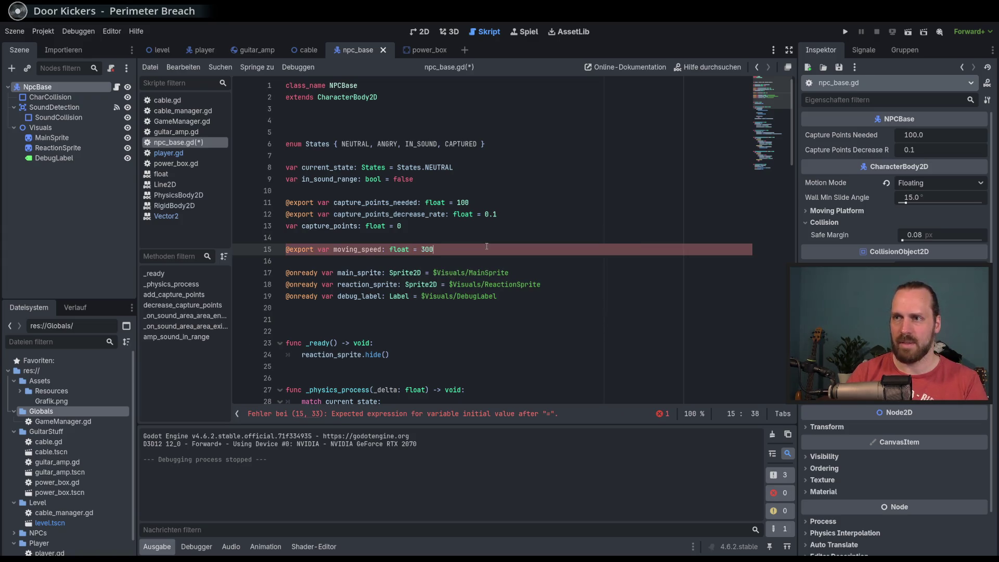
{"action": "key", "text": "ctrl+s"}
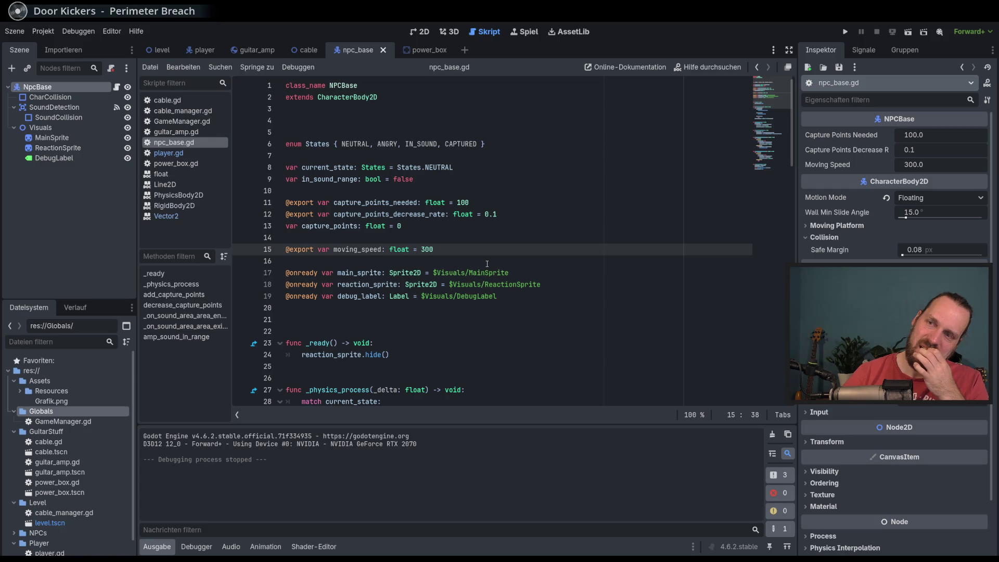
- Change the moving_speed default from 300 to 200
{"action": "left_click", "coordinate": [425, 249]}
{"action": "type", "text": "2"}
{"action": "key", "text": "End"}
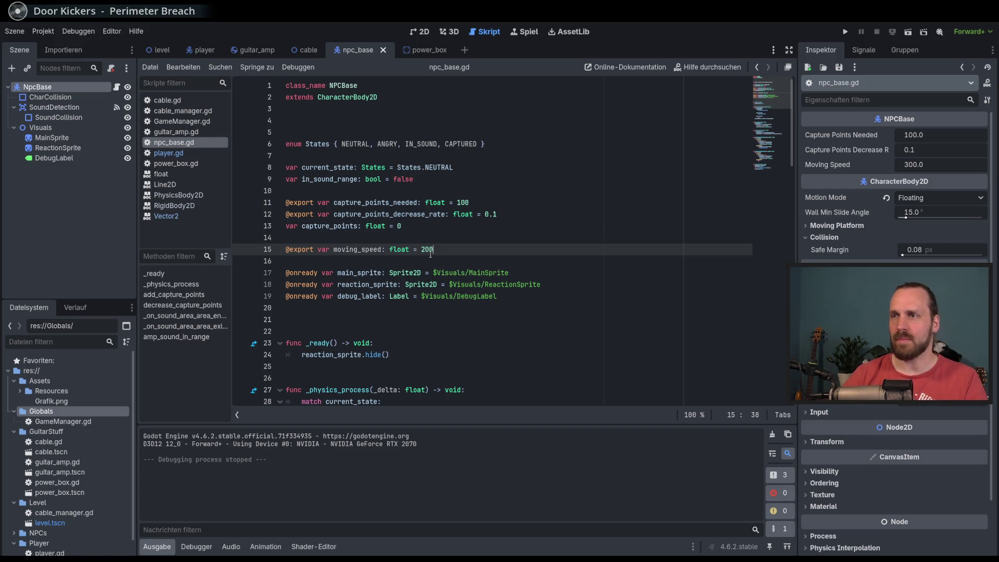
- Insert a 'States.ANGRY:' branch with a 'pass' body after the NEUTRAL case in _physics_process
{"action": "scroll", "coordinate": [522, 281], "scroll_direction": "down", "scroll_amount": 15}
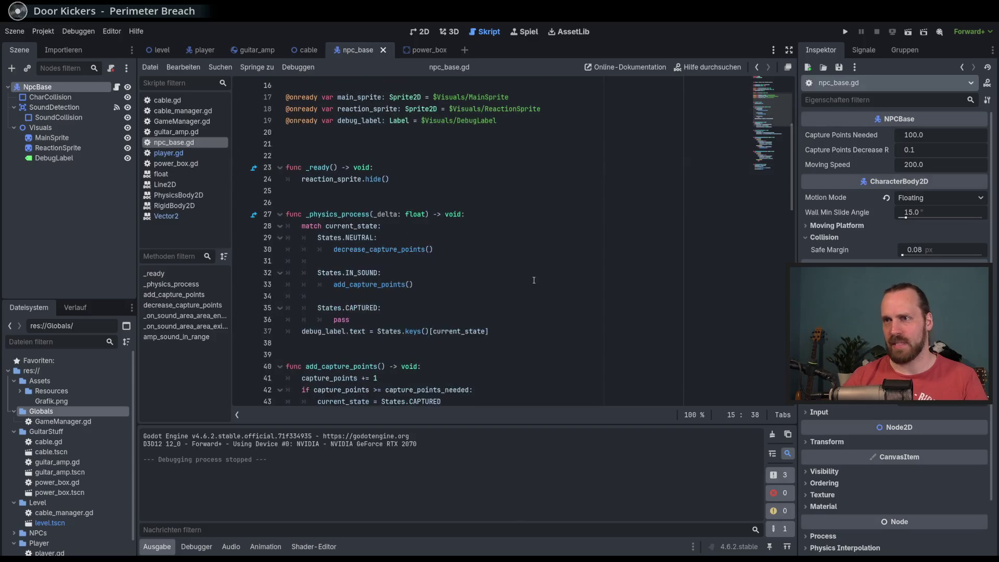
{"action": "scroll", "coordinate": [524, 158], "scroll_direction": "down", "scroll_amount": 7}
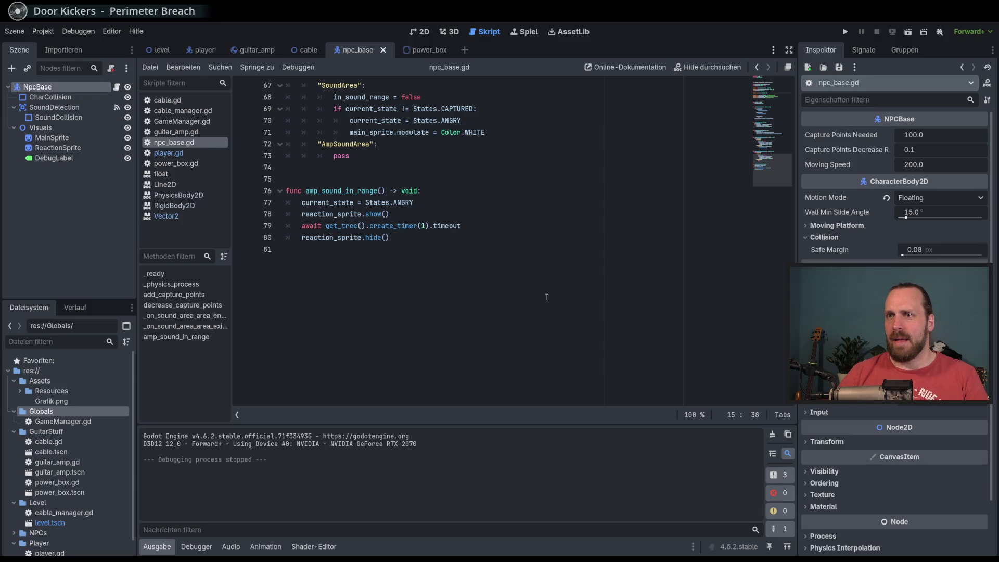
{"action": "scroll", "coordinate": [407, 277], "scroll_direction": "up", "scroll_amount": 18}
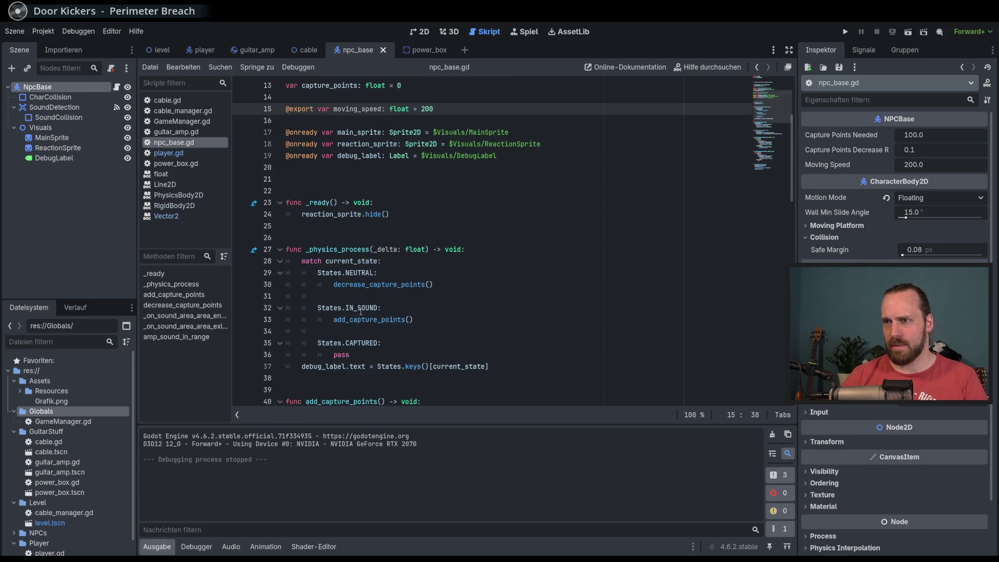
{"action": "left_click", "coordinate": [359, 320]}
{"action": "left_click", "coordinate": [354, 296]}
{"action": "scroll", "coordinate": [354, 283], "scroll_direction": "down", "scroll_amount": 1}
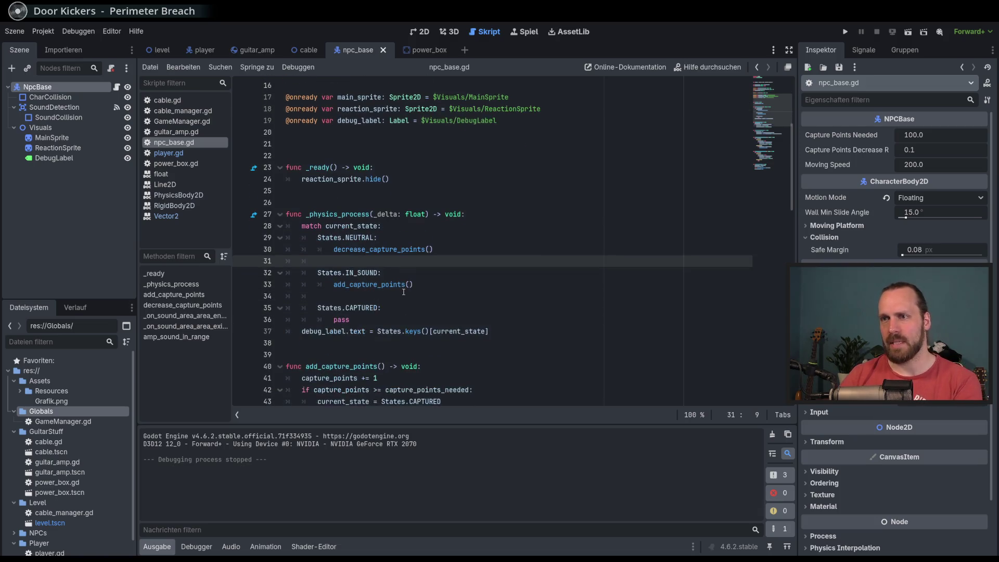
{"action": "key", "text": "Return"}
{"action": "key", "text": "Return"}
{"action": "left_click", "coordinate": [354, 278]}
{"action": "type", "text": "States"}
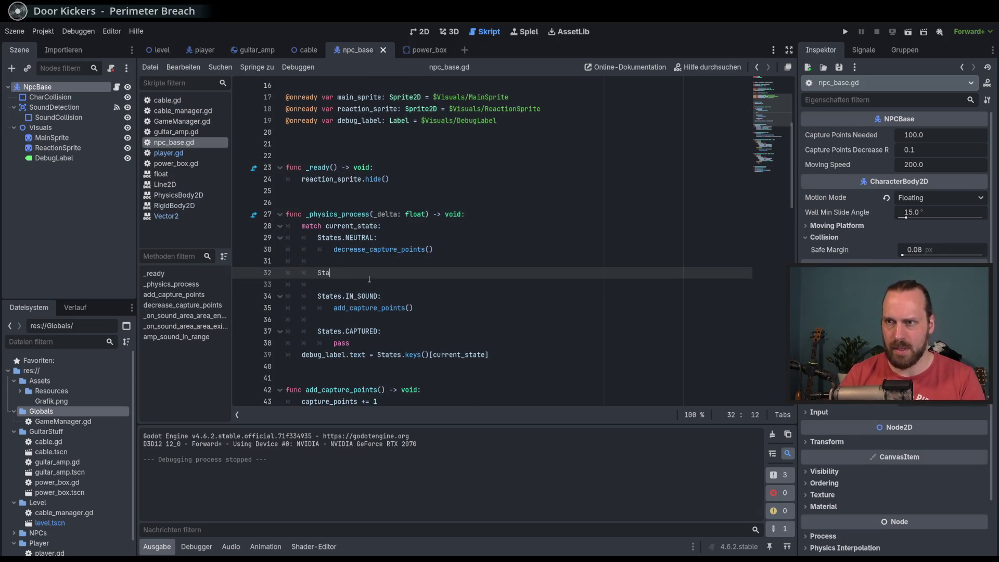
{"action": "type", "text": ".A"}
{"action": "key", "text": "Return"}
{"action": "type", "text": ":"}
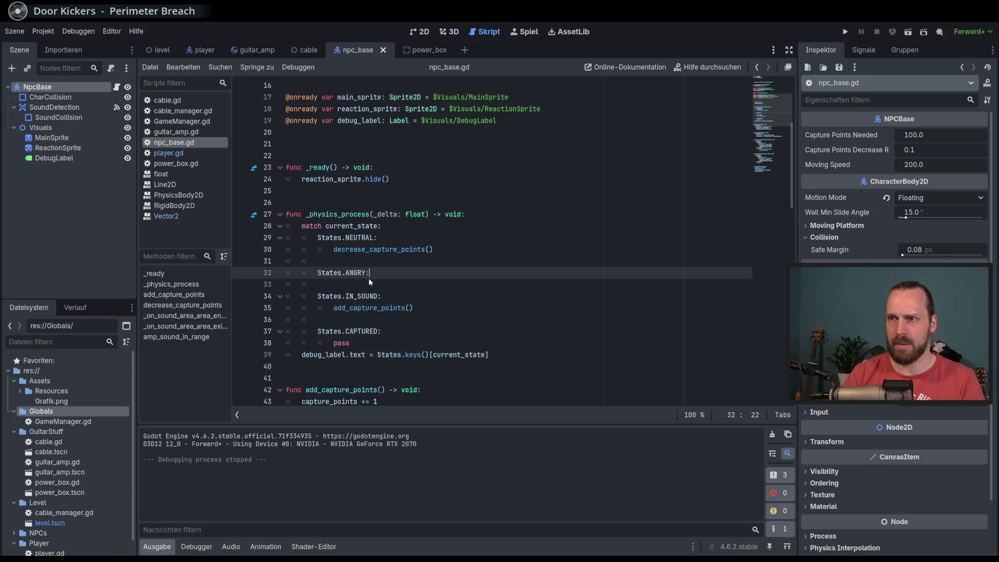
{"action": "key", "text": "Return"}
{"action": "type", "text": "pass"}
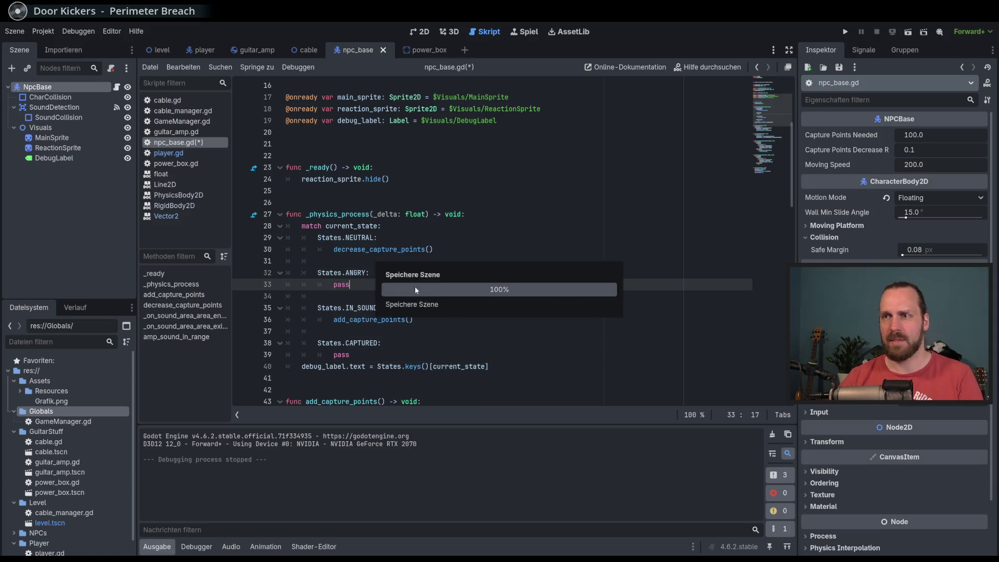
{"action": "scroll", "coordinate": [416, 289], "scroll_direction": "down", "scroll_amount": 2}
{"action": "scroll", "coordinate": [418, 293], "scroll_direction": "up", "scroll_amount": 1}
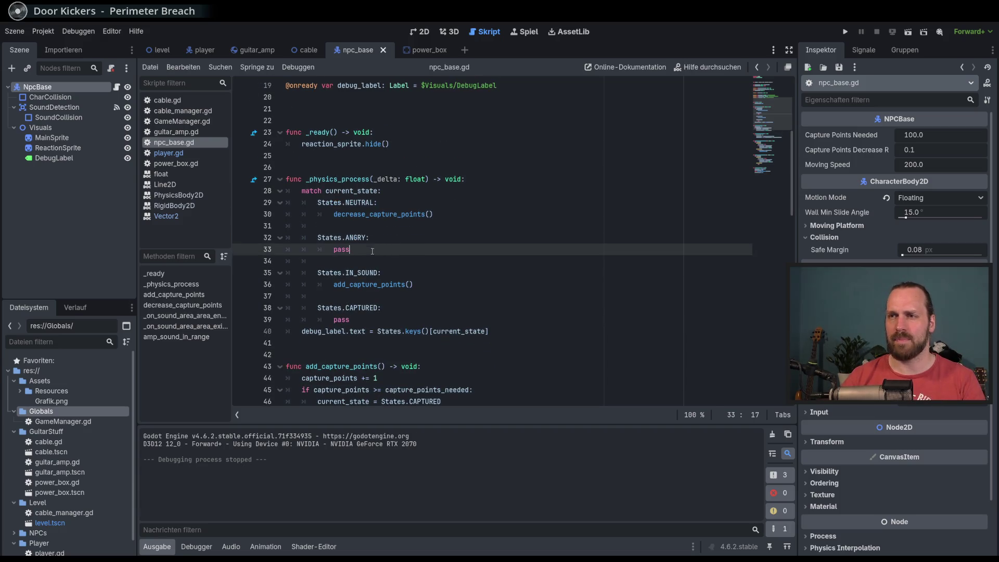
{"action": "scroll", "coordinate": [431, 253], "scroll_direction": "down", "scroll_amount": 15}
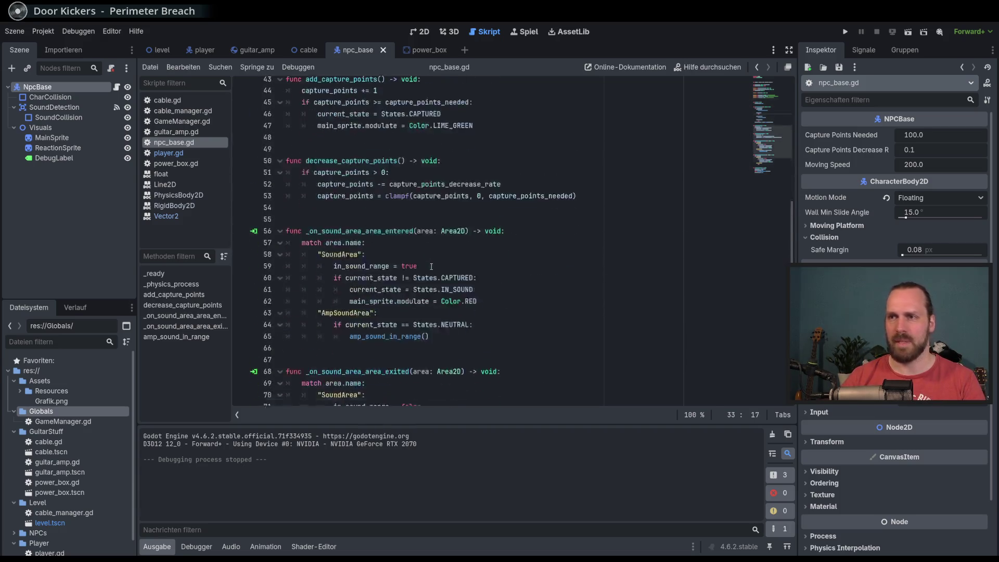
{"action": "left_click", "coordinate": [472, 284]}
- Write 'func move_npc() -> void:' with a 'pass' body at line 86 and save
{"action": "key", "text": "Return"}
{"action": "key", "text": "Return"}
{"action": "type", "text": "func move_"}
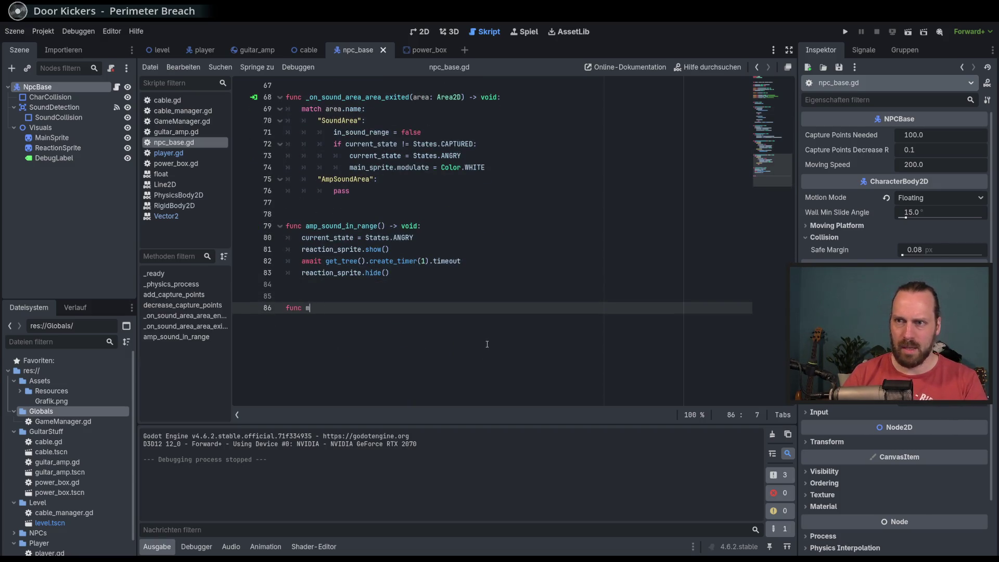
{"action": "key", "text": "BackSpace"}
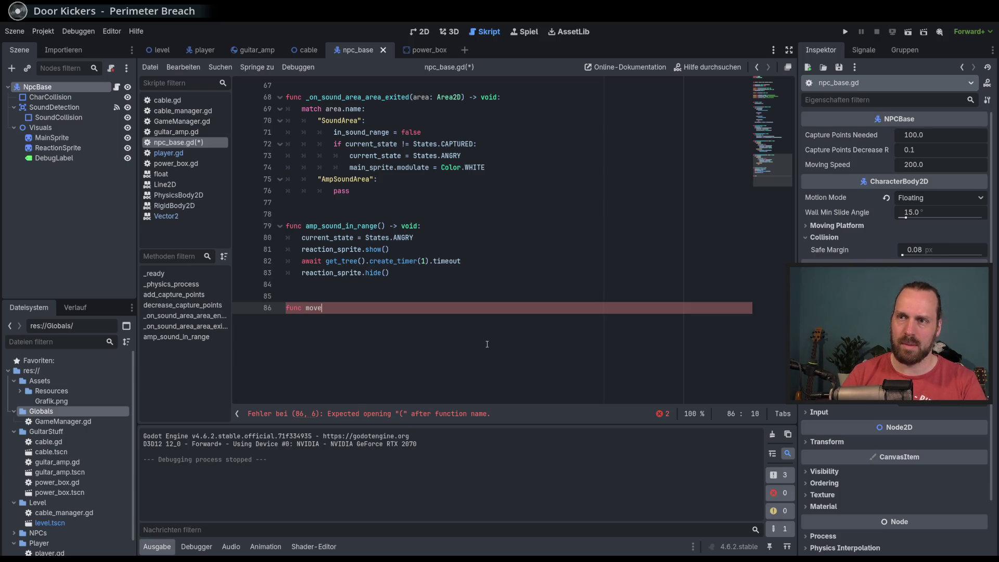
{"action": "type", "text": "npc"}
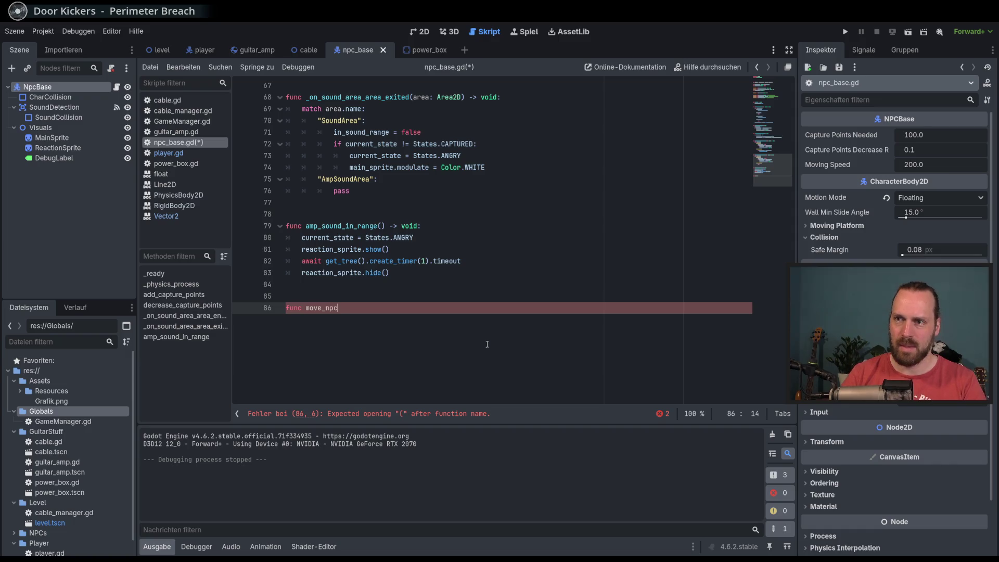
{"action": "type", "text": "() -> void:"}
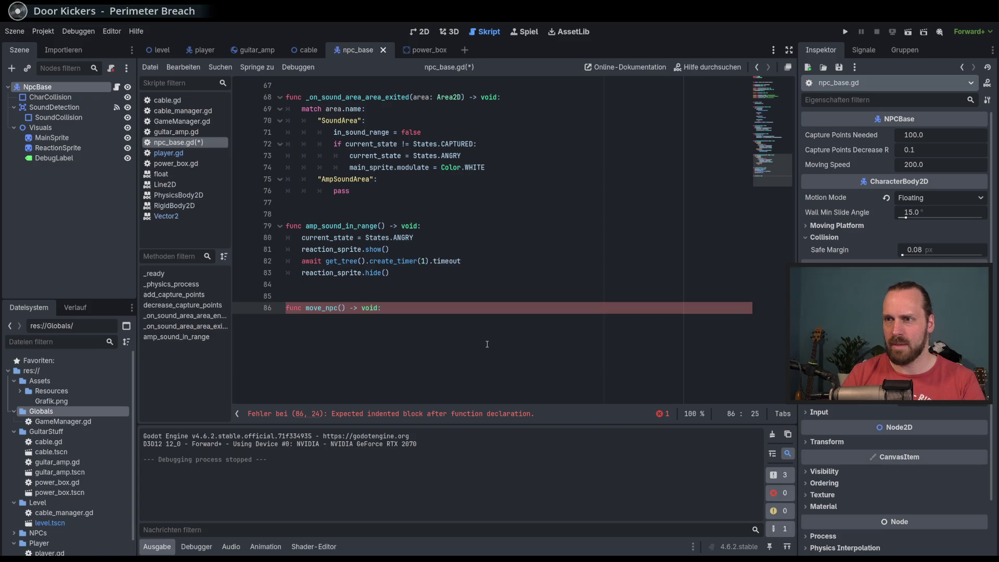
{"action": "key", "text": "Return"}
{"action": "type", "text": "pass"}
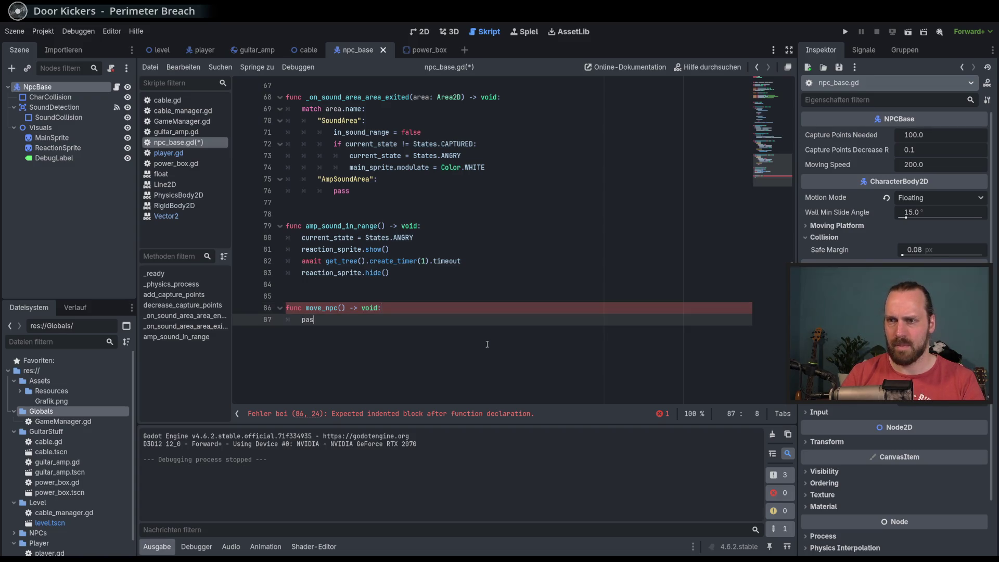
{"action": "key", "text": "ctrl+s"}
- Open blank lines above the move_npc function
{"action": "left_click", "coordinate": [365, 296]}
{"action": "key", "text": "Return"}
{"action": "key", "text": "Return"}
{"action": "key", "text": "Return"}
{"action": "key", "text": "Up"}
{"action": "key", "text": "Up"}
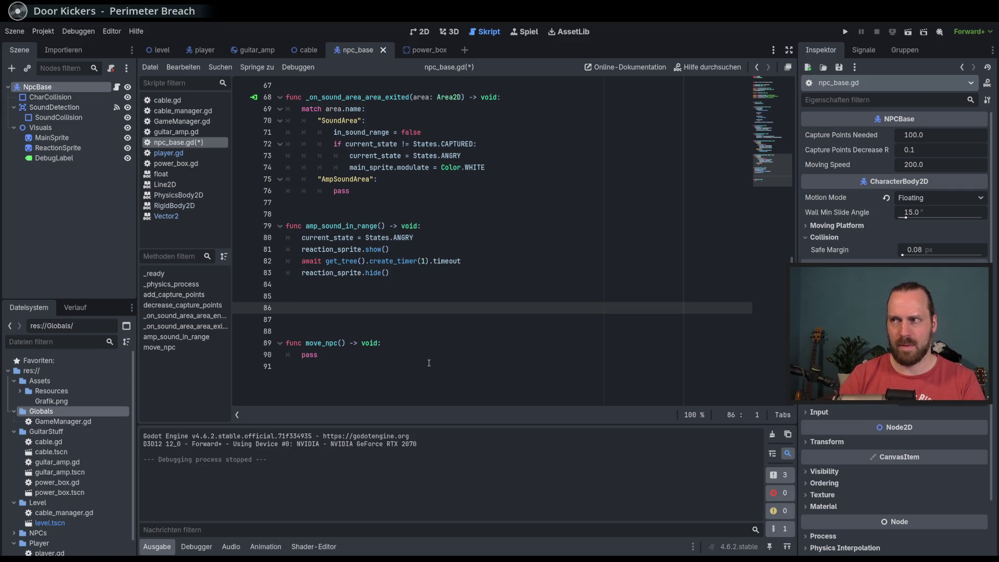
- Write 'func set_angry_target() -> void:' with a 'pass' body above move_npc
{"action": "scroll", "coordinate": [422, 267], "scroll_direction": "up", "scroll_amount": 3}
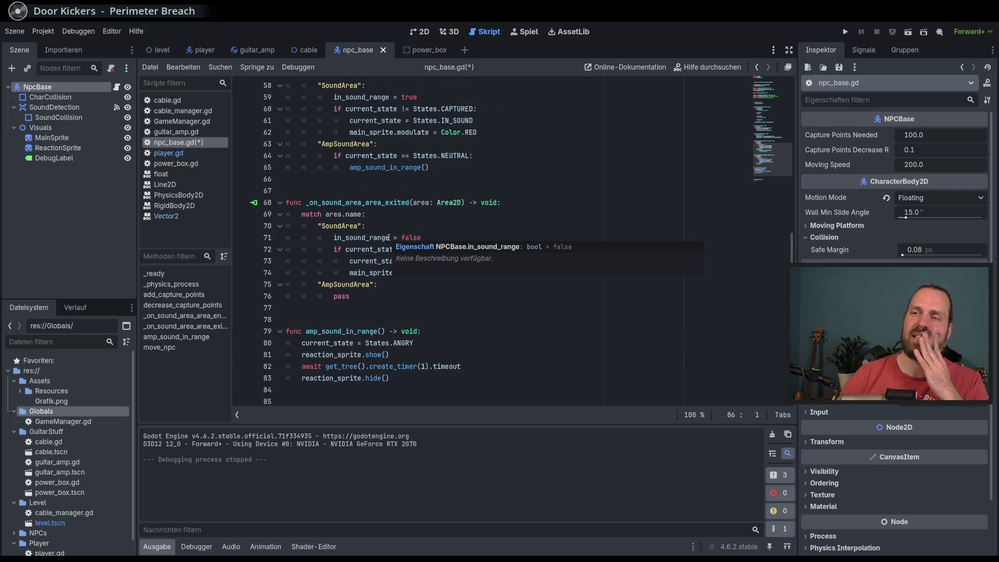
{"action": "scroll", "coordinate": [448, 237], "scroll_direction": "down", "scroll_amount": 5}
{"action": "type", "text": "func set_"}
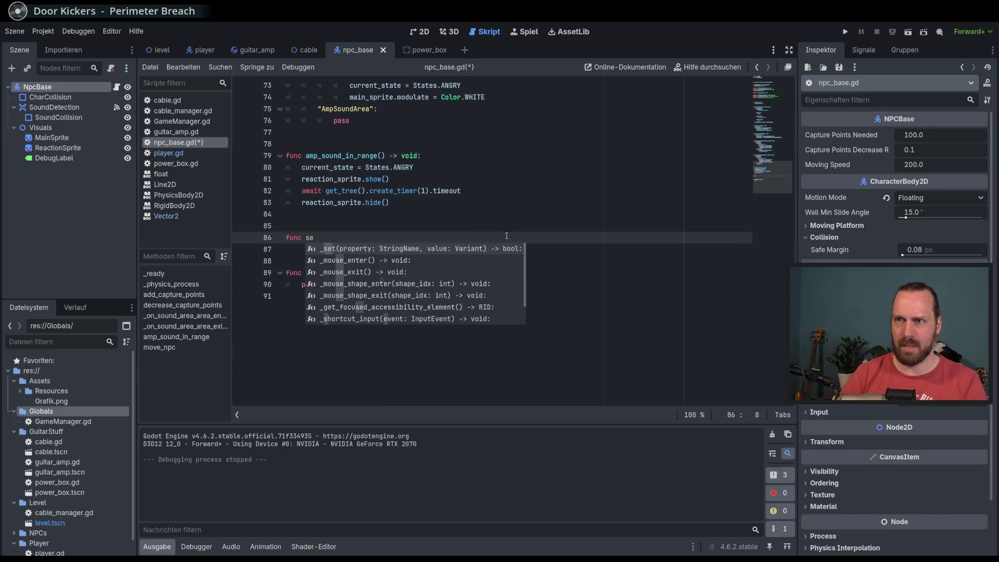
{"action": "type", "text": "new"}
{"action": "key", "text": "BackSpace"}
{"action": "key", "text": "BackSpace"}
{"action": "key", "text": "BackSpace"}
{"action": "type", "text": "angry_target() -> vio"}
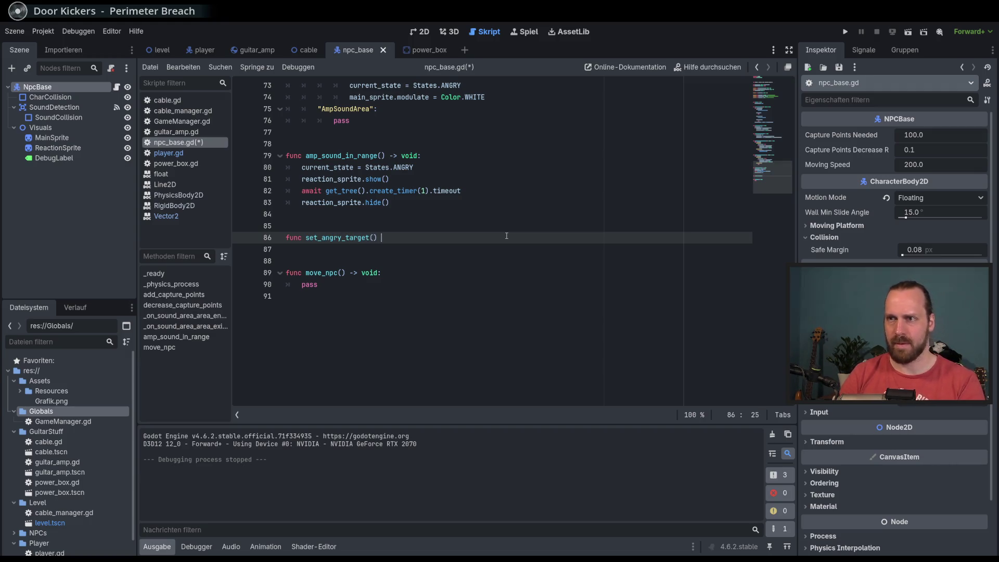
{"action": "key", "text": "BackSpace"}
{"action": "key", "text": "BackSpace"}
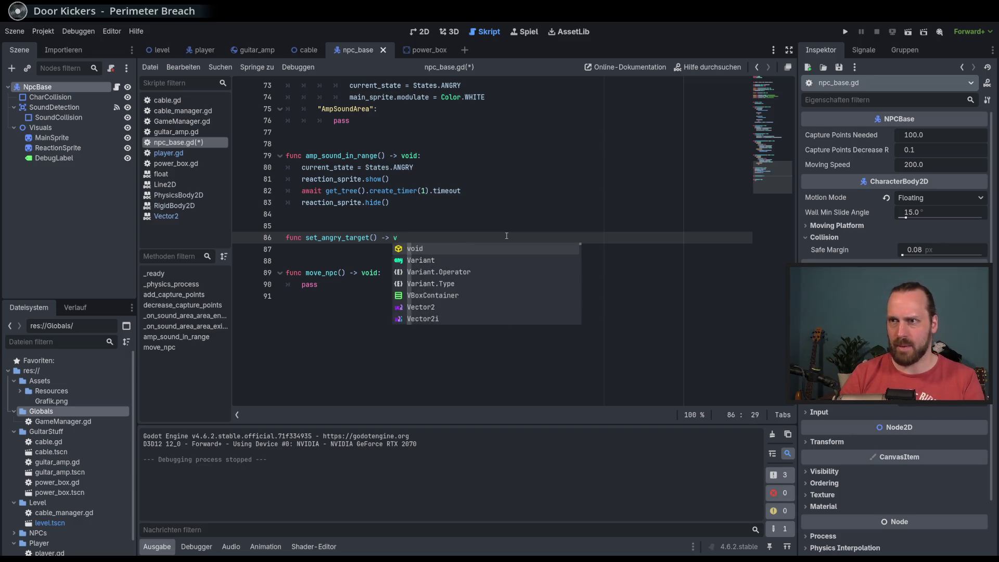
{"action": "type", "text": "oid:"}
{"action": "key", "text": "Return"}
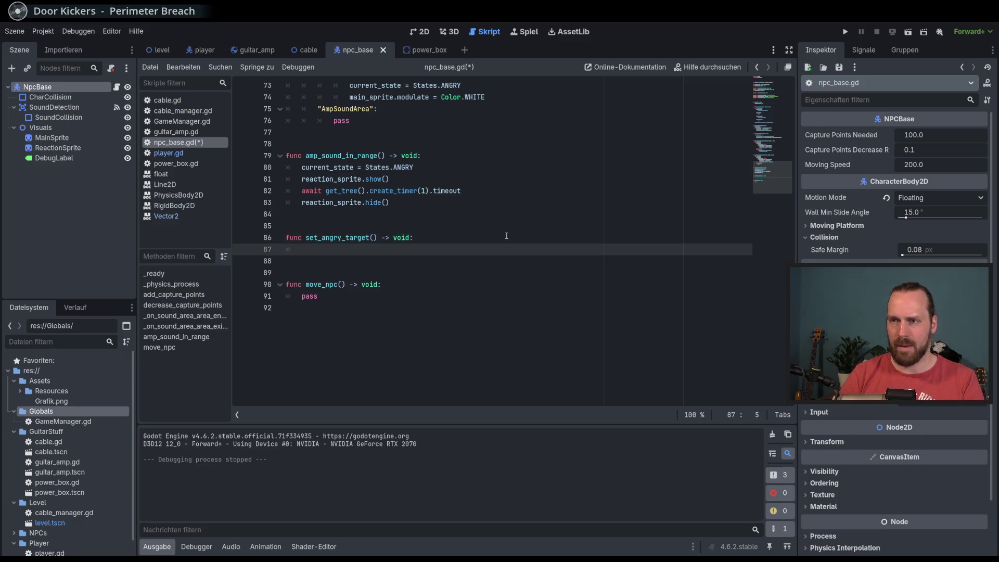
{"action": "type", "text": "pass"}
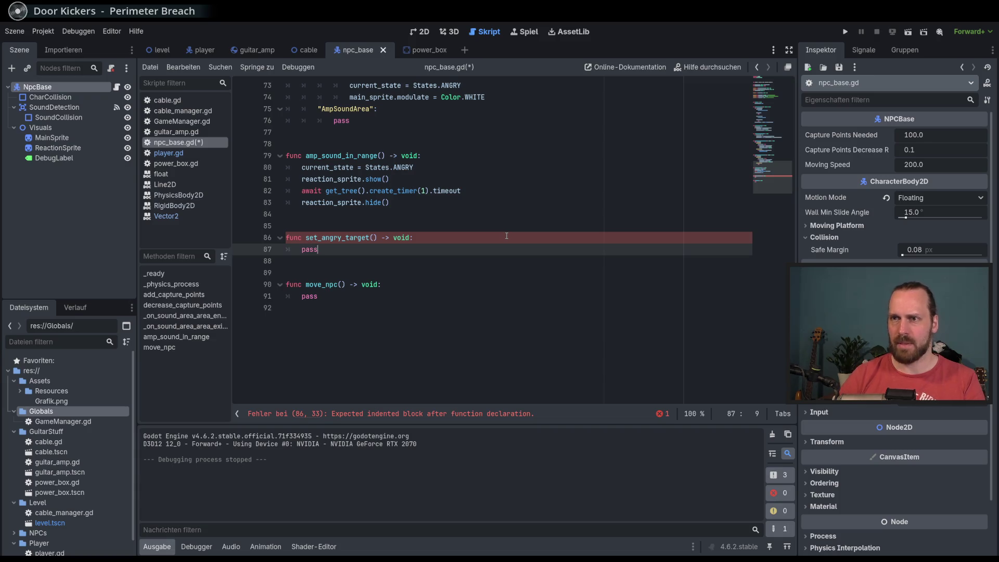
{"action": "double_click", "coordinate": [358, 237]}
{"action": "scroll", "coordinate": [446, 289], "scroll_direction": "up", "scroll_amount": 6}
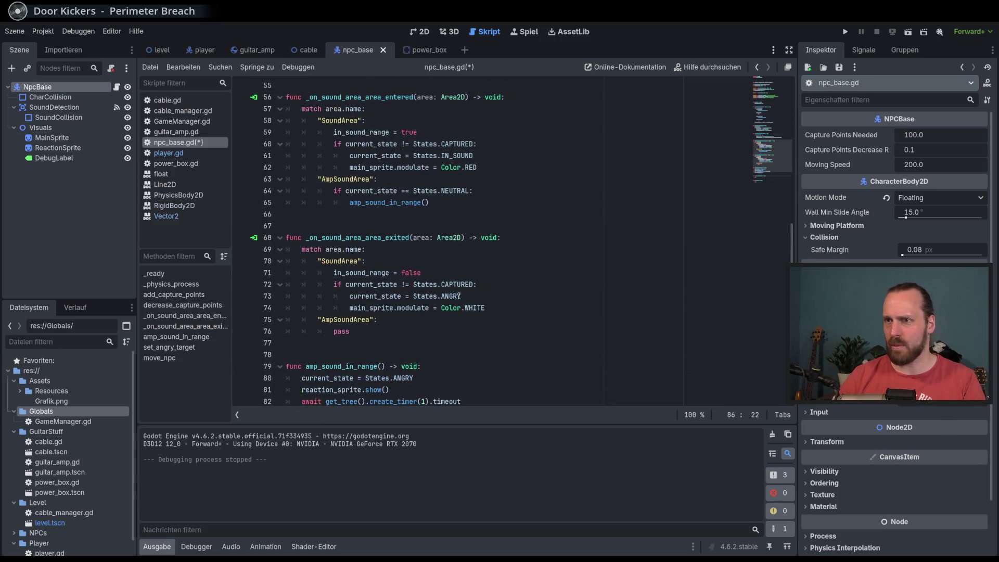
{"action": "scroll", "coordinate": [427, 290], "scroll_direction": "up", "scroll_amount": 2}
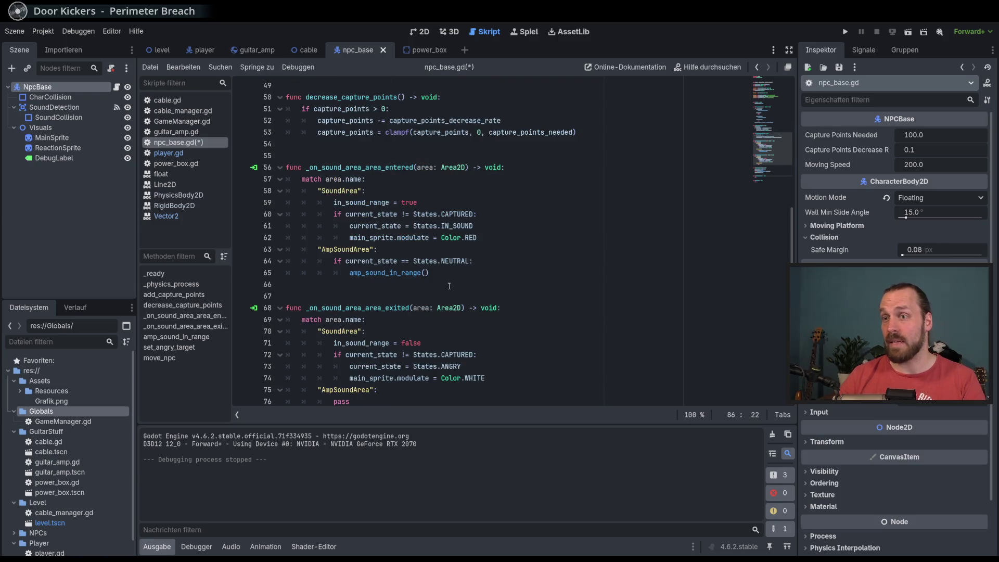
{"action": "scroll", "coordinate": [449, 265], "scroll_direction": "down", "scroll_amount": 1}
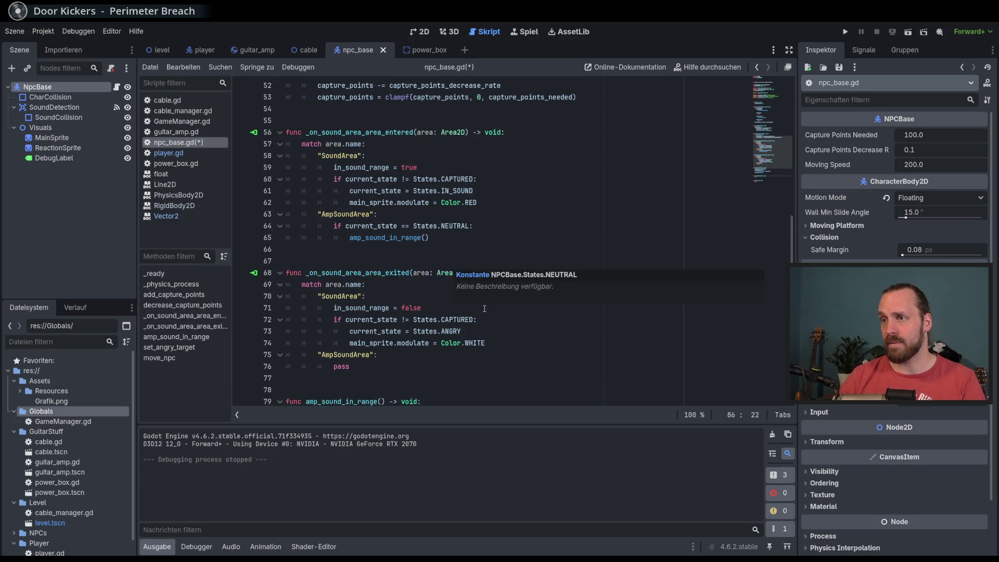
{"action": "double_click", "coordinate": [450, 331]}
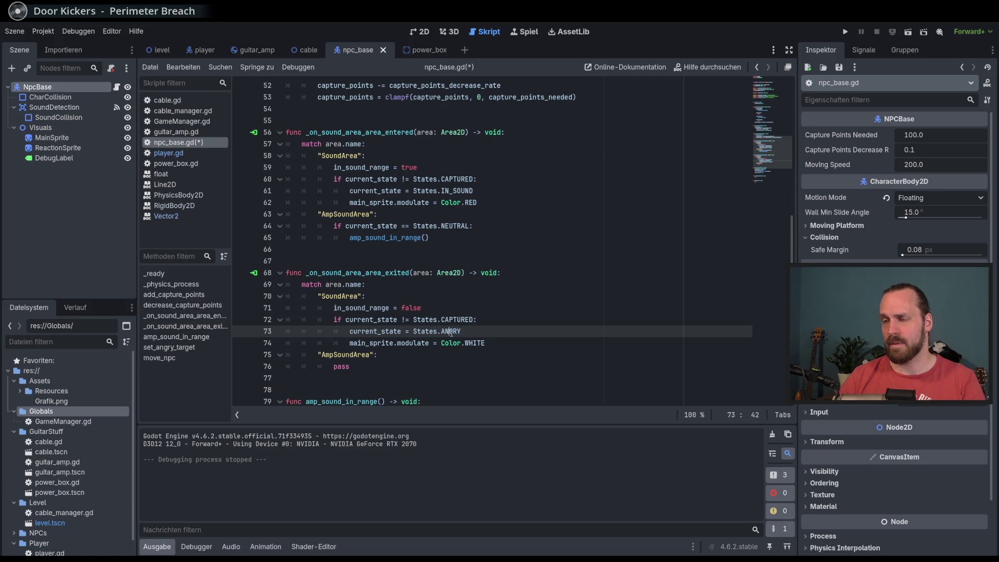
{"action": "left_click", "coordinate": [476, 333]}
{"action": "scroll", "coordinate": [450, 207], "scroll_direction": "up", "scroll_amount": 5}
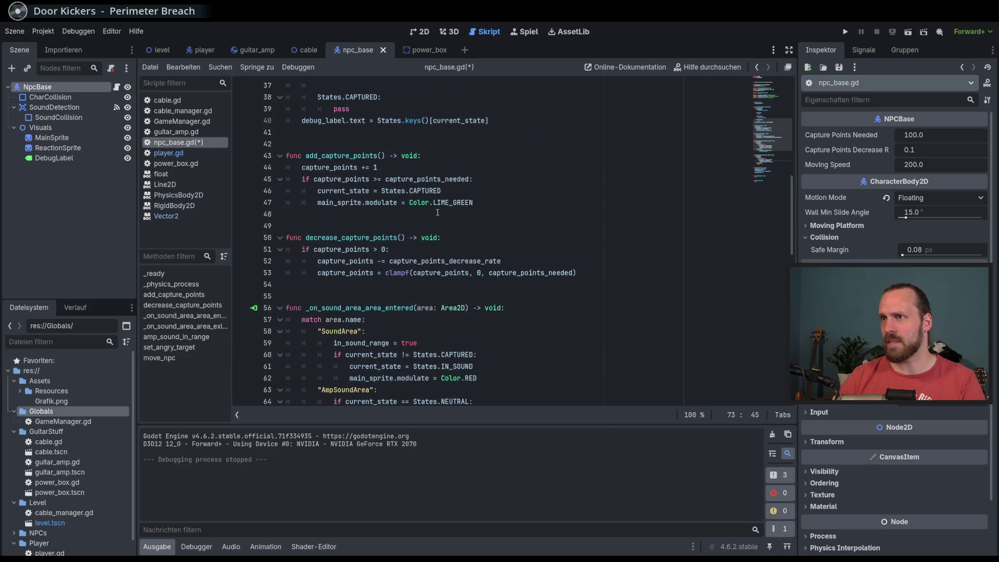
{"action": "scroll", "coordinate": [378, 235], "scroll_direction": "up", "scroll_amount": 4}
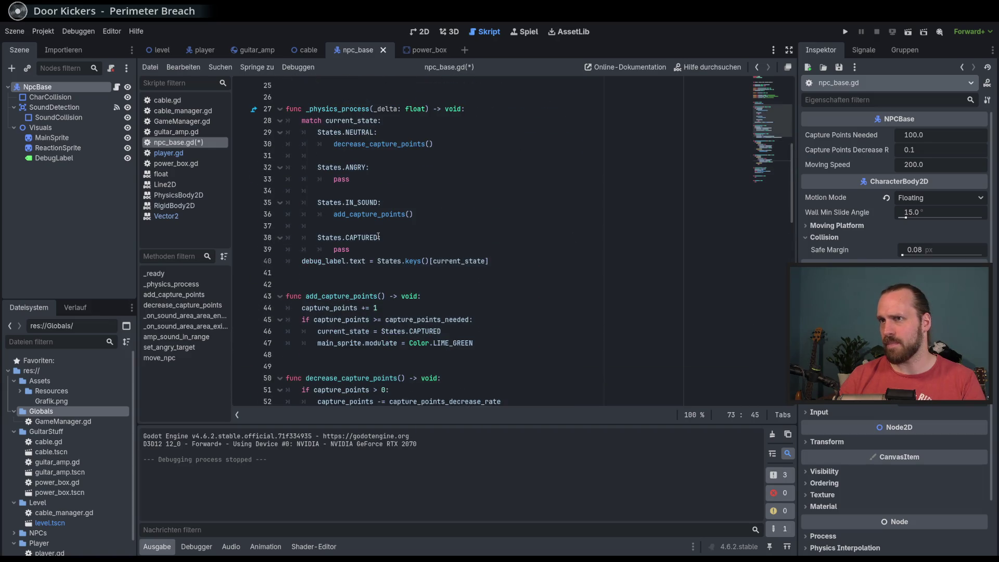
{"action": "scroll", "coordinate": [378, 236], "scroll_direction": "down", "scroll_amount": 14}
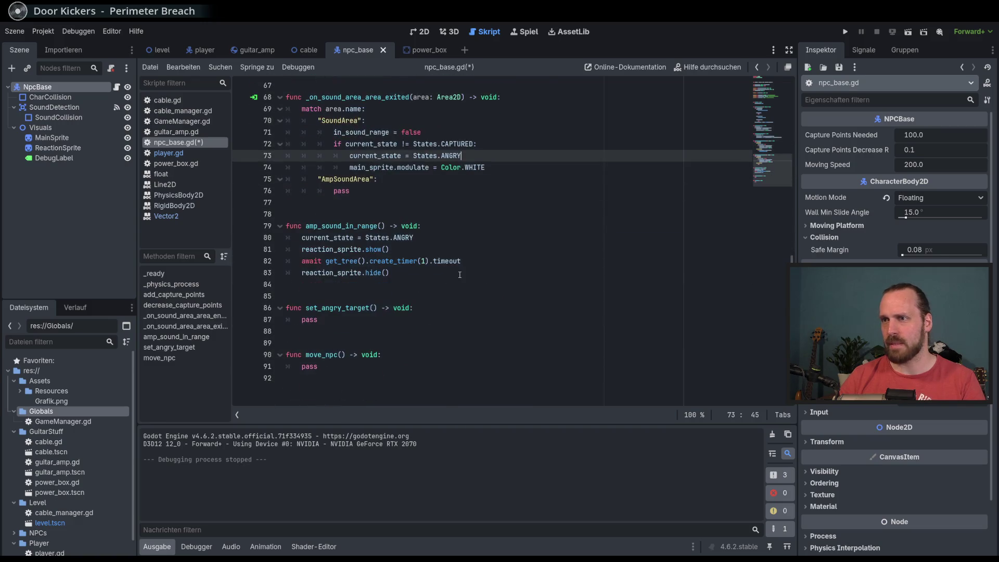
{"action": "double_click", "coordinate": [403, 237]}
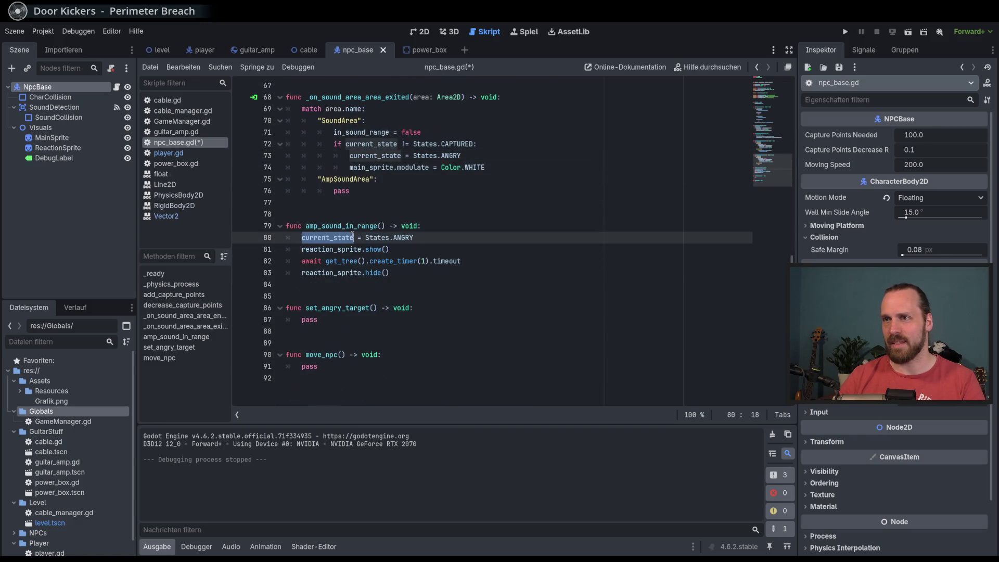
{"action": "key", "text": "Down"}
{"action": "key", "text": "Down"}
{"action": "key", "text": "Down"}
{"action": "double_click", "coordinate": [448, 261]}
{"action": "left_click", "coordinate": [420, 272]}
{"action": "double_click", "coordinate": [393, 261]}
{"action": "left_click", "coordinate": [420, 272]}
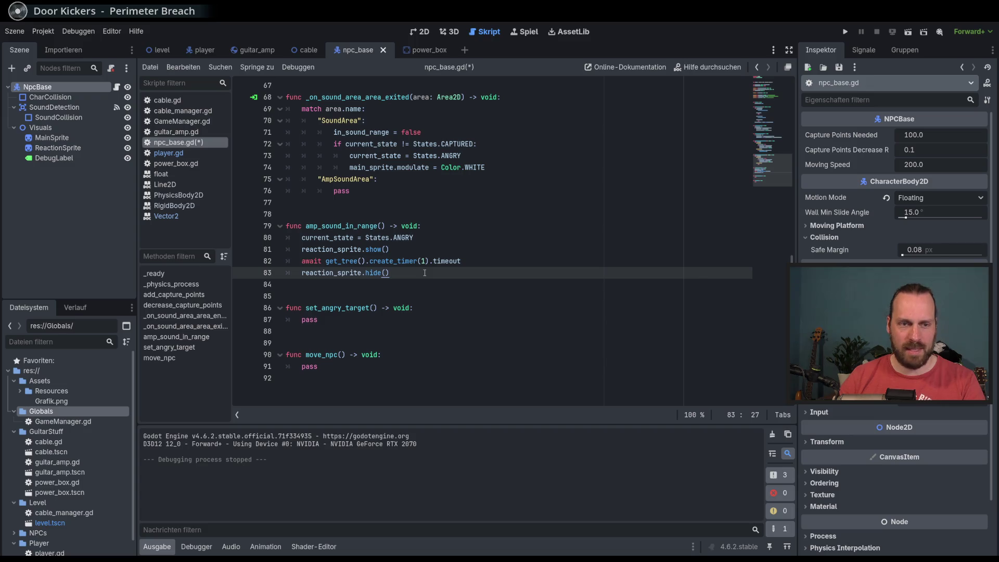
{"action": "key", "text": "F5"}
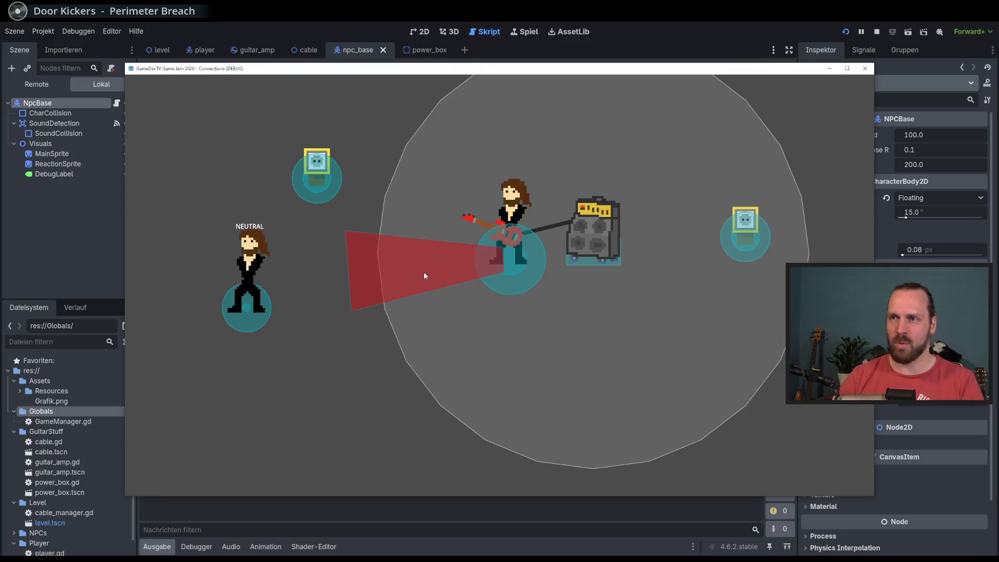
- Move the amp's range over the NPC until it turns ANGRY, then stop the game with F8
{"action": "key", "text": "d"}
{"action": "key", "text": "a"}
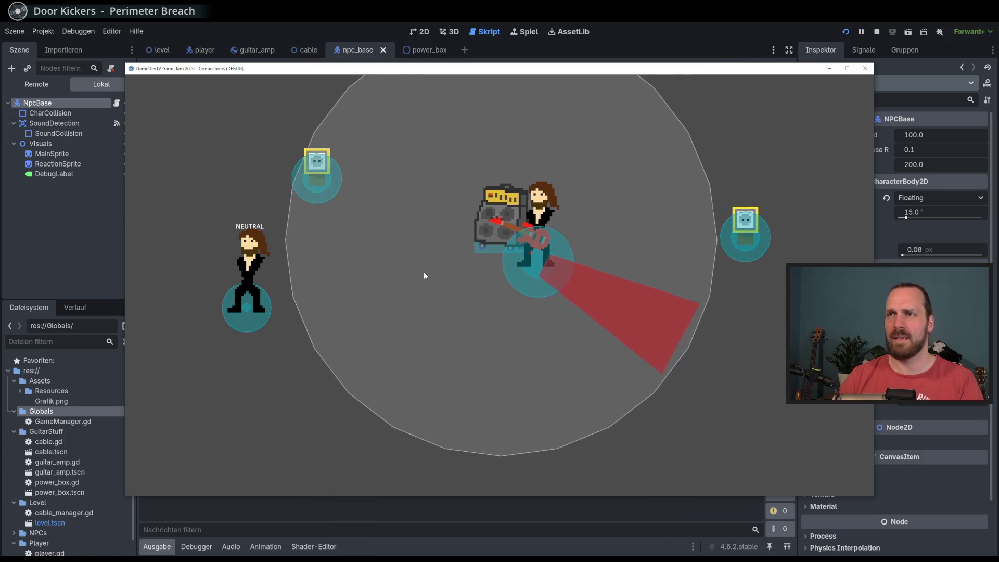
{"action": "key", "text": "w"}
{"action": "key", "text": "s"}
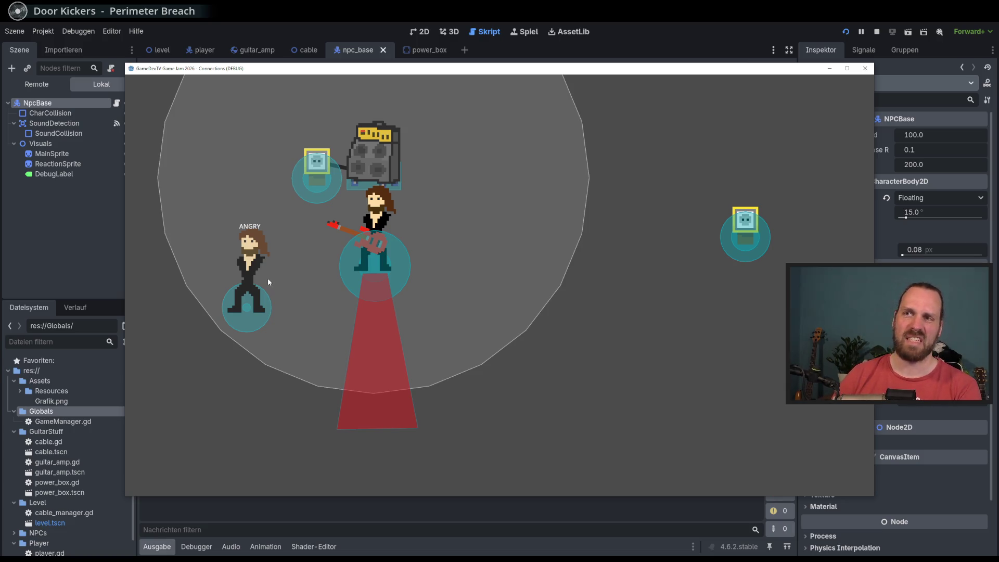
{"action": "key", "text": "F8"}
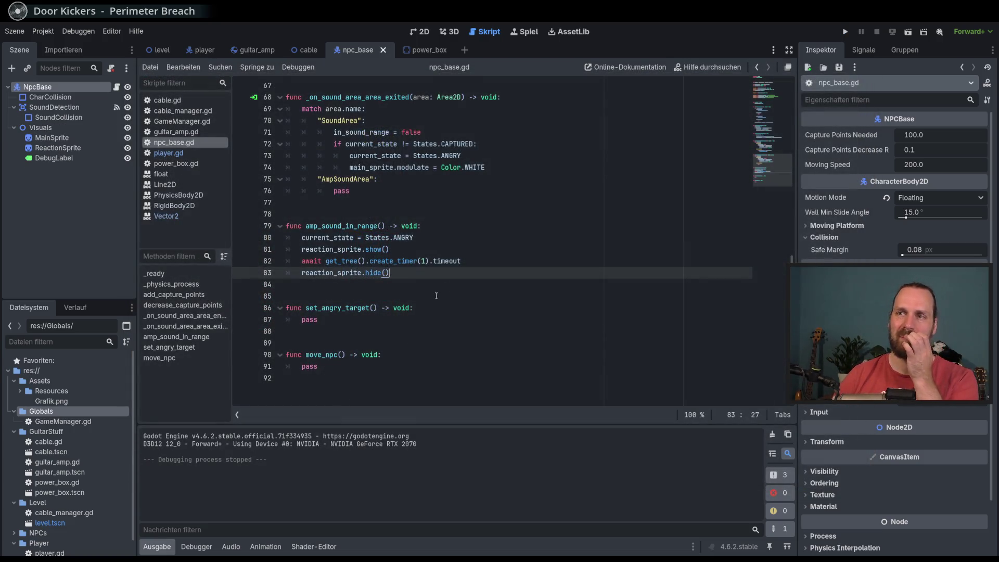
{"action": "left_click", "coordinate": [422, 261]}
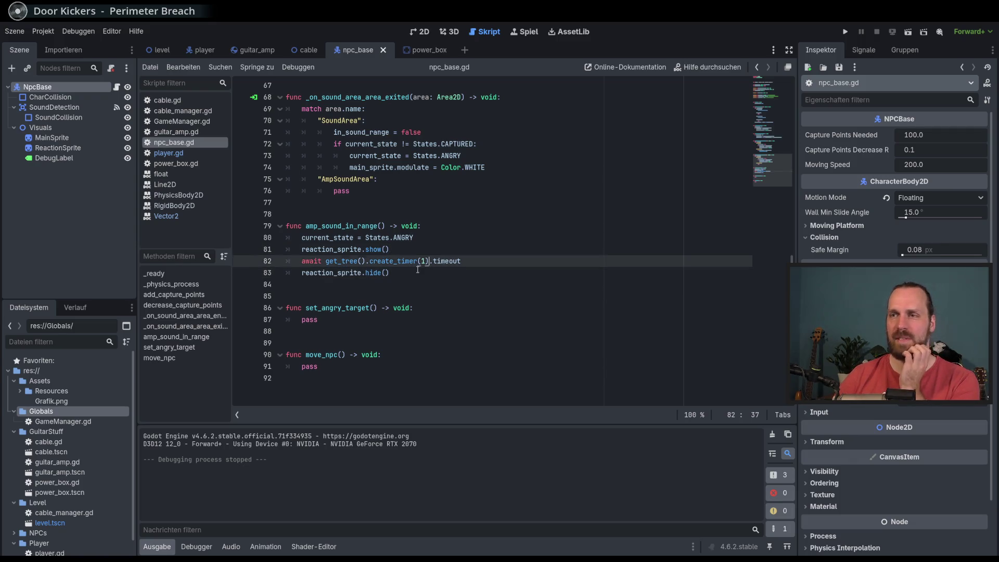
{"action": "left_click", "coordinate": [436, 272]}
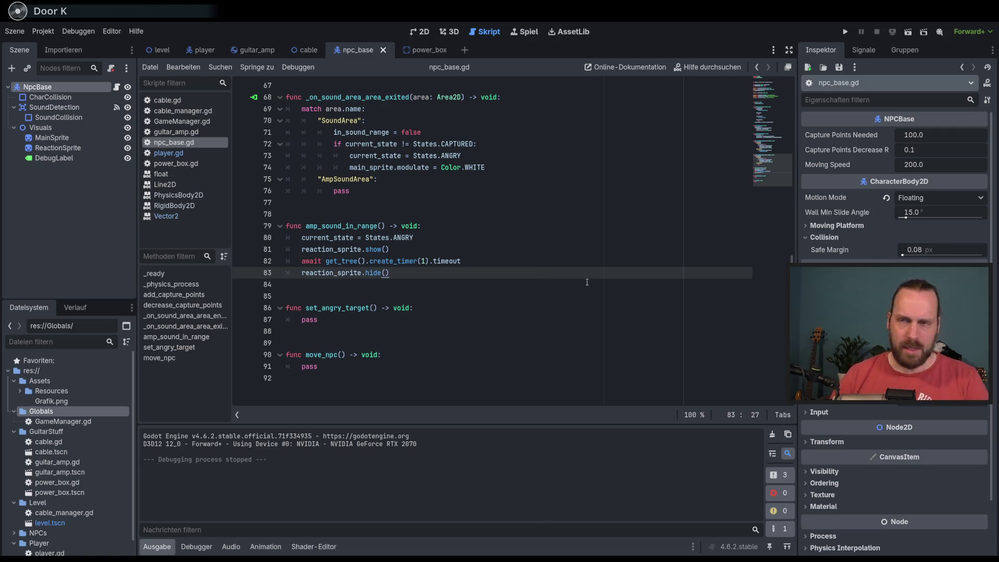
{"action": "left_click", "coordinate": [348, 261]}
{"action": "key", "text": "End"}
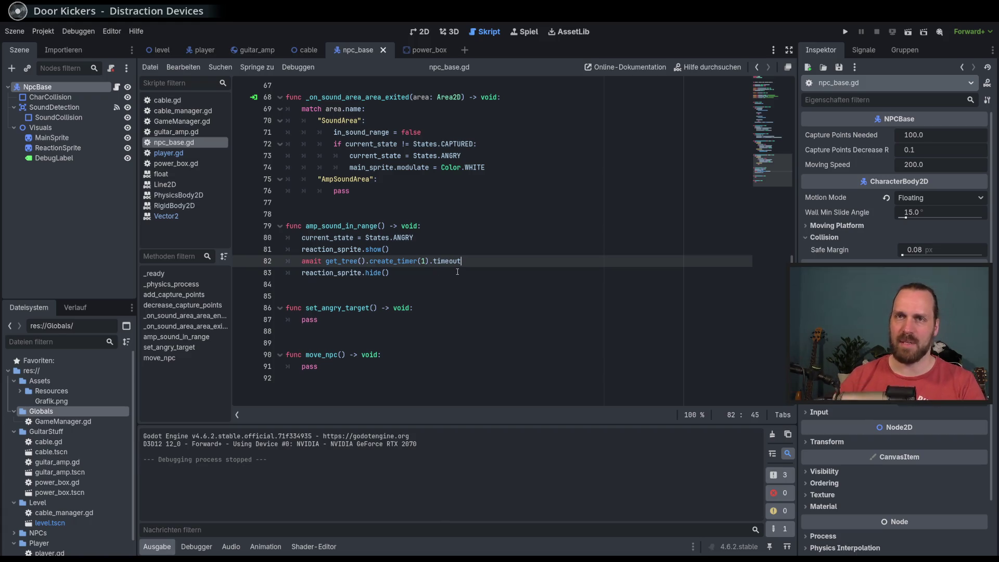
{"action": "left_click", "coordinate": [44, 96]}
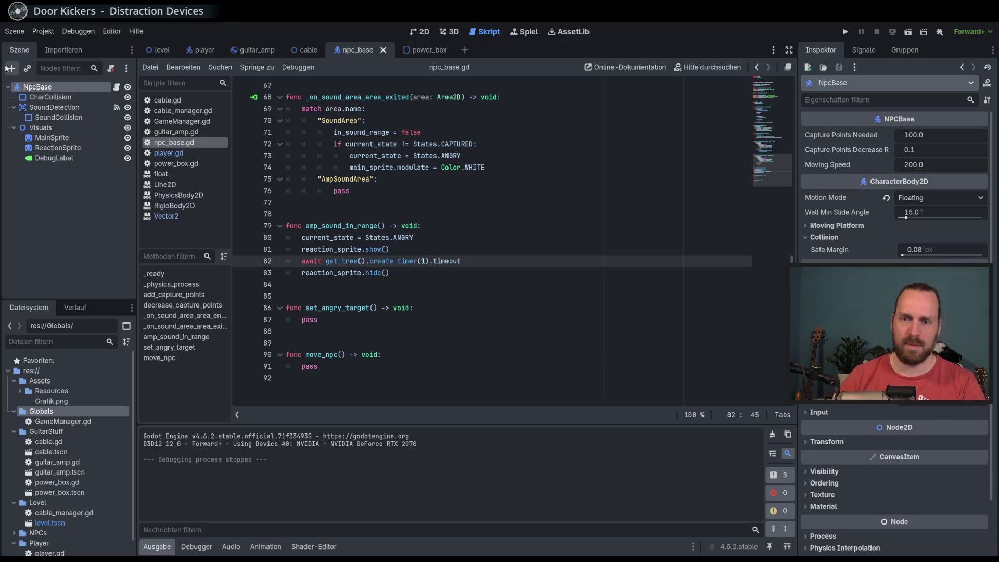
- Add an AnimationPlayer child node to NpcBase
{"action": "key", "text": "ctrl+a"}
{"action": "type", "text": "anima"}
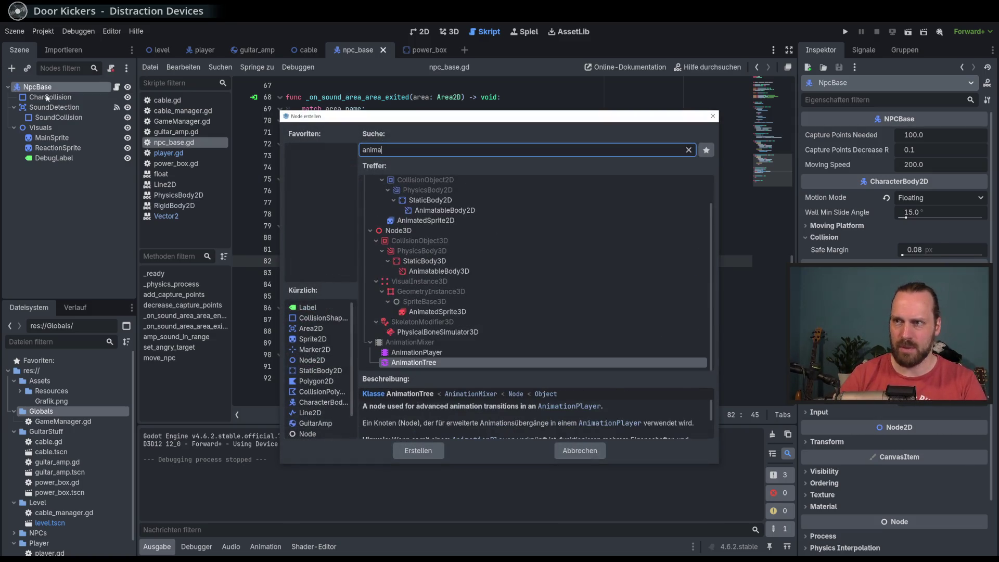
{"action": "key", "text": "Up"}
{"action": "key", "text": "Down"}
{"action": "key", "text": "Up"}
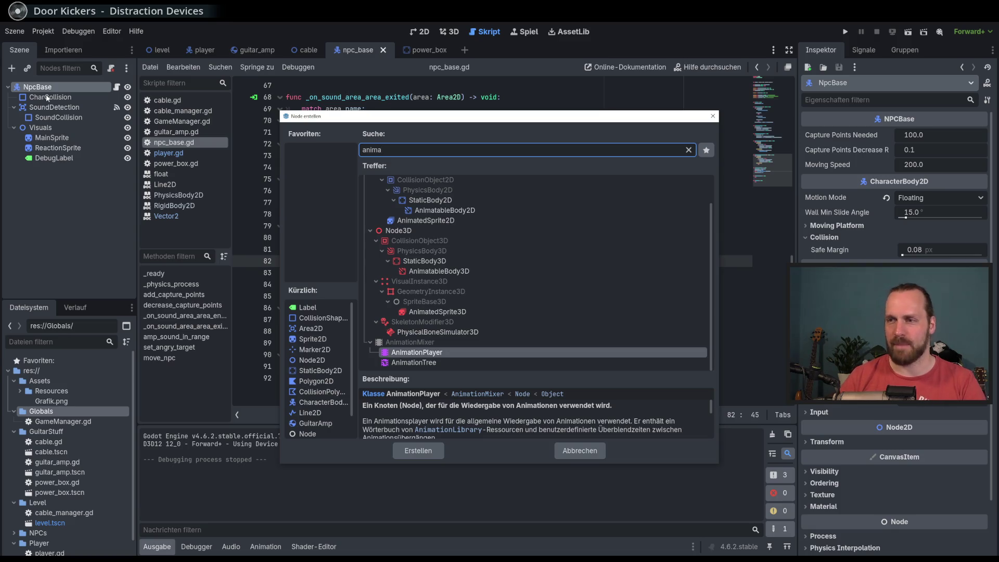
{"action": "key", "text": "Return"}
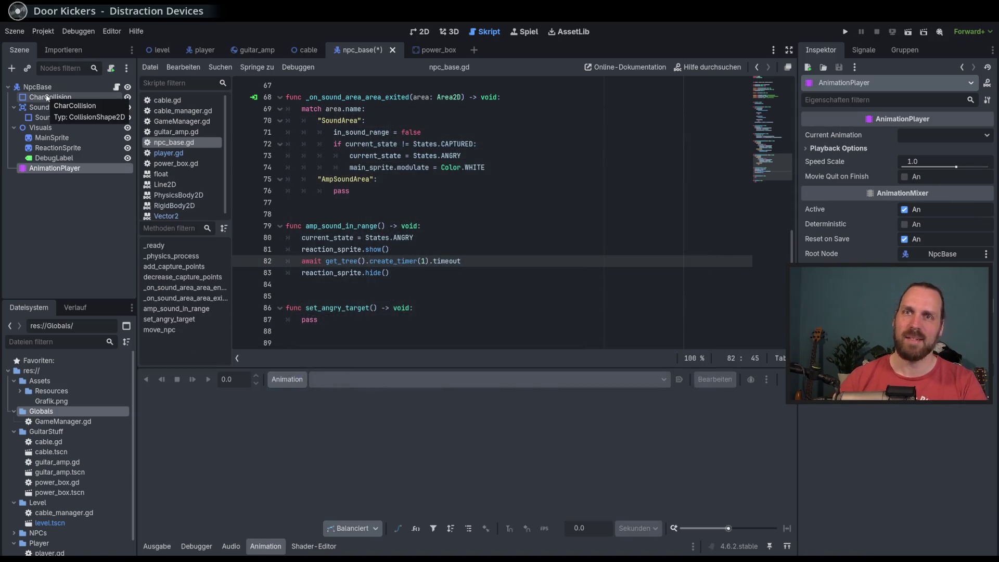
- Rename the new AnimationPlayer node to MoveAnimations
{"action": "double_click", "coordinate": [56, 169]}
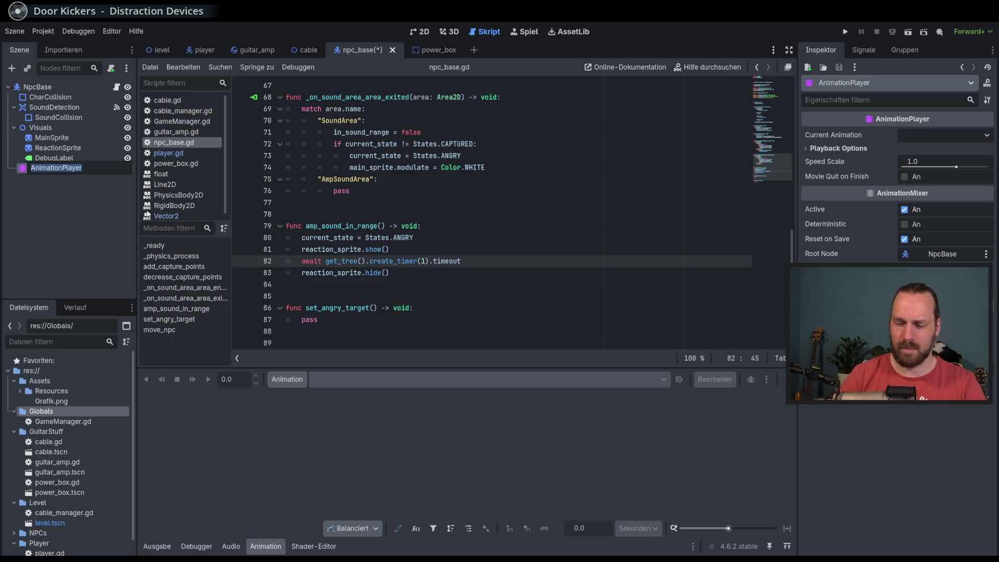
{"action": "type", "text": "Np"}
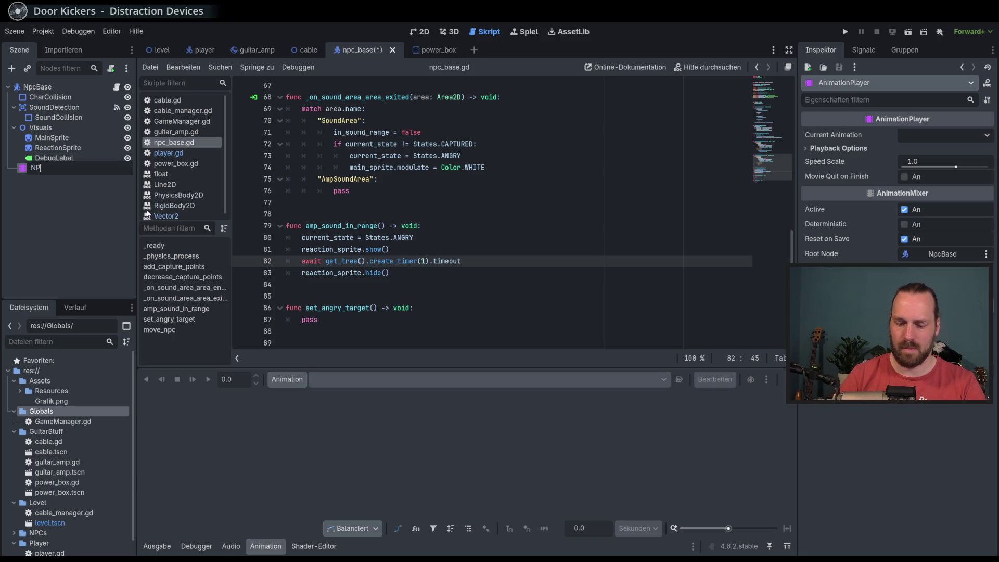
{"action": "type", "text": "c"}
{"action": "key", "text": "BackSpace"}
{"action": "key", "text": "BackSpace"}
{"action": "key", "text": "BackSpace"}
{"action": "type", "text": "MoveAnimations"}
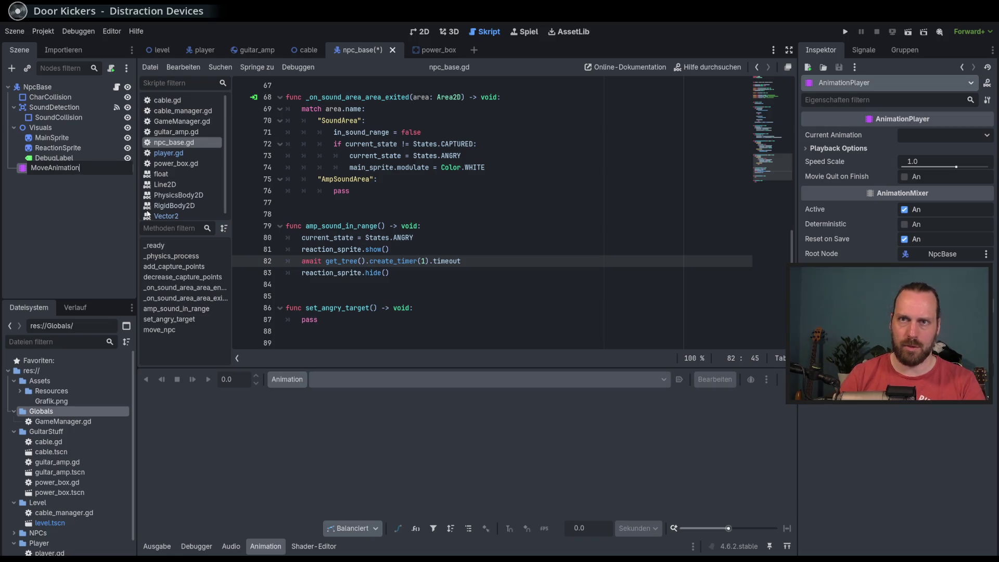
{"action": "key", "text": "Return"}
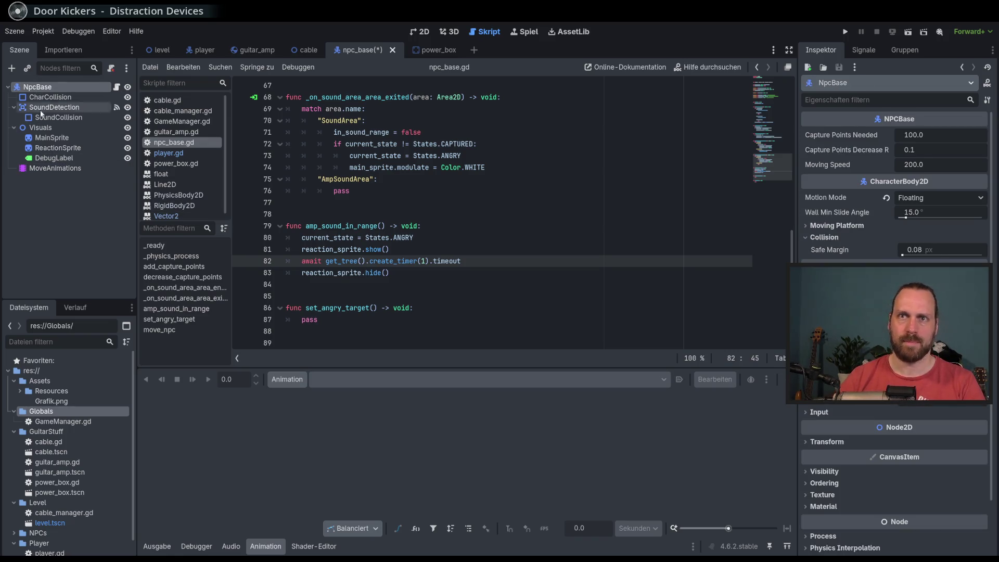
{"action": "left_click", "coordinate": [61, 203]}
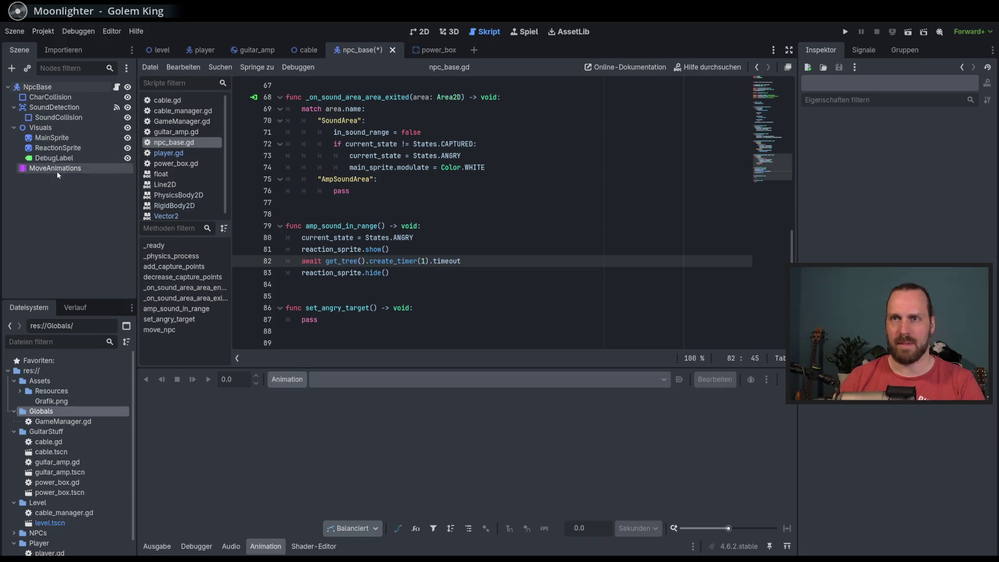
{"action": "left_click", "coordinate": [478, 271]}
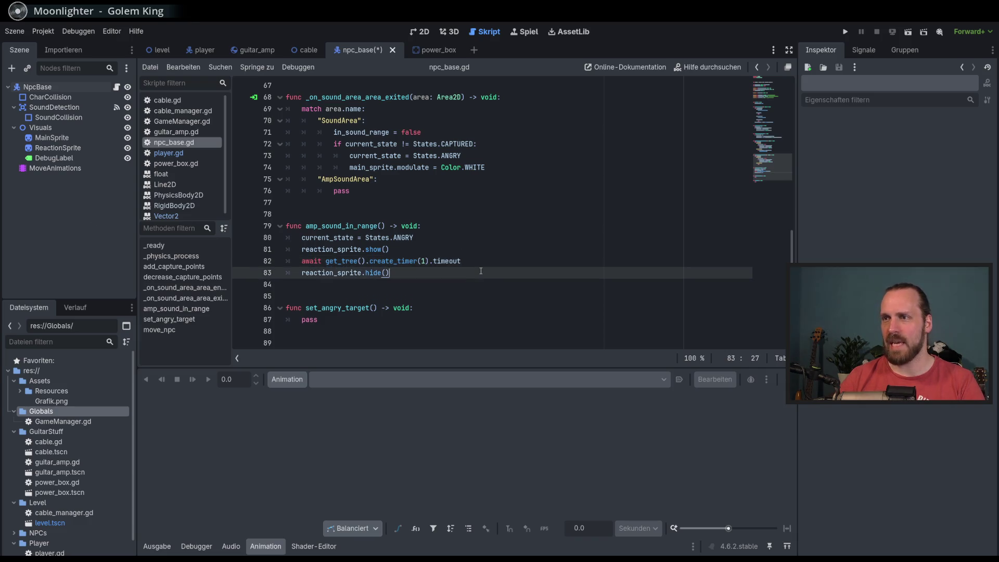
{"action": "left_click", "coordinate": [460, 261]}
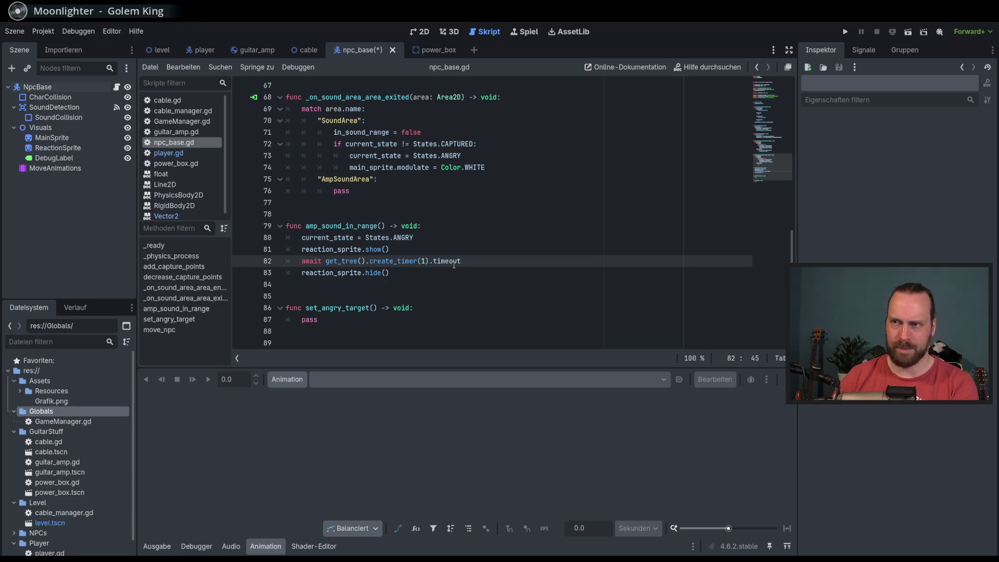
{"action": "left_click", "coordinate": [476, 273]}
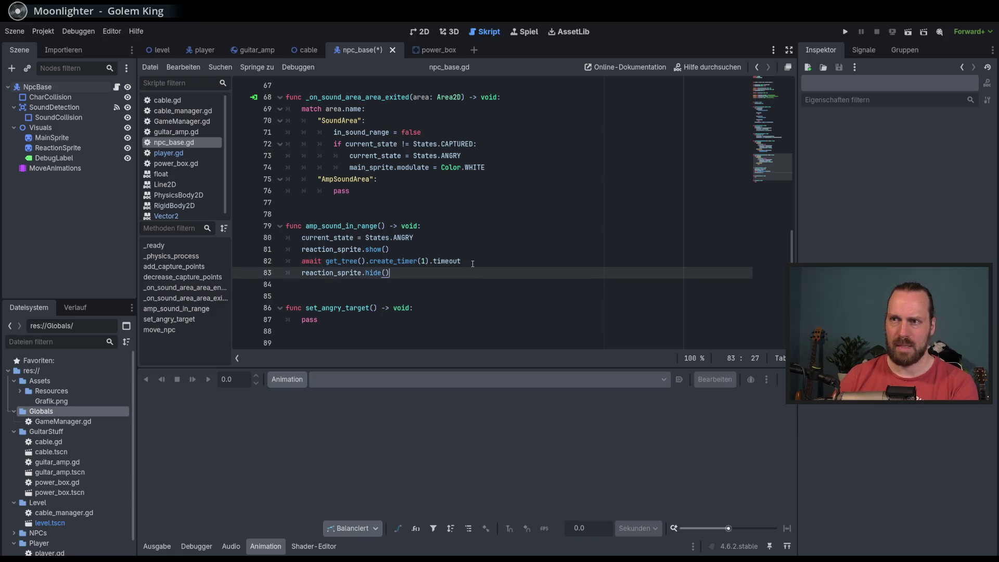
{"action": "left_click", "coordinate": [473, 262]}
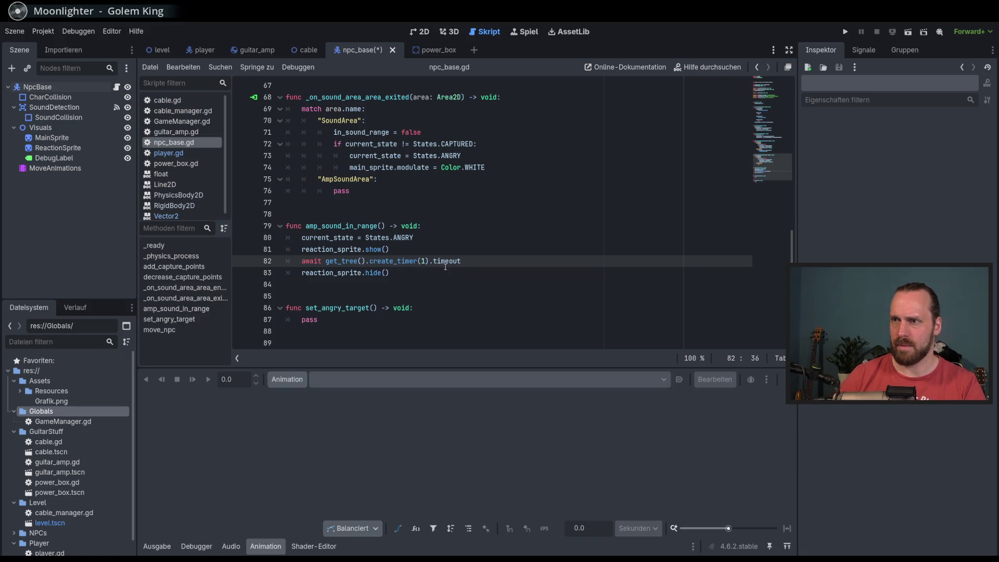
{"action": "key", "text": "BackSpace"}
- Finish the await with a 0.5 s timer and move it below the show/hide lines, clearing extra blank lines
{"action": "type", "text": "0.5"}
{"action": "key", "text": "Up"}
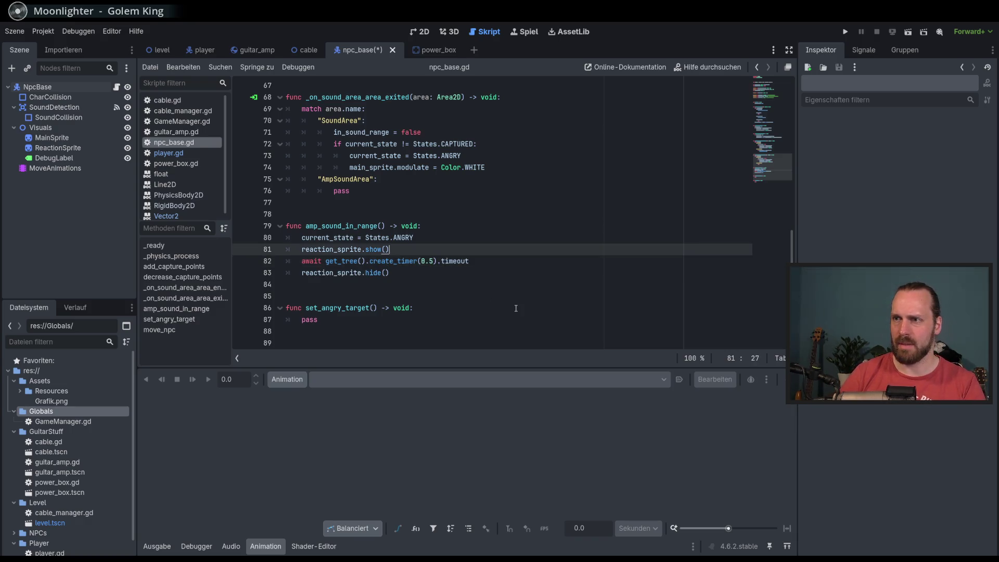
{"action": "left_click", "coordinate": [446, 274]}
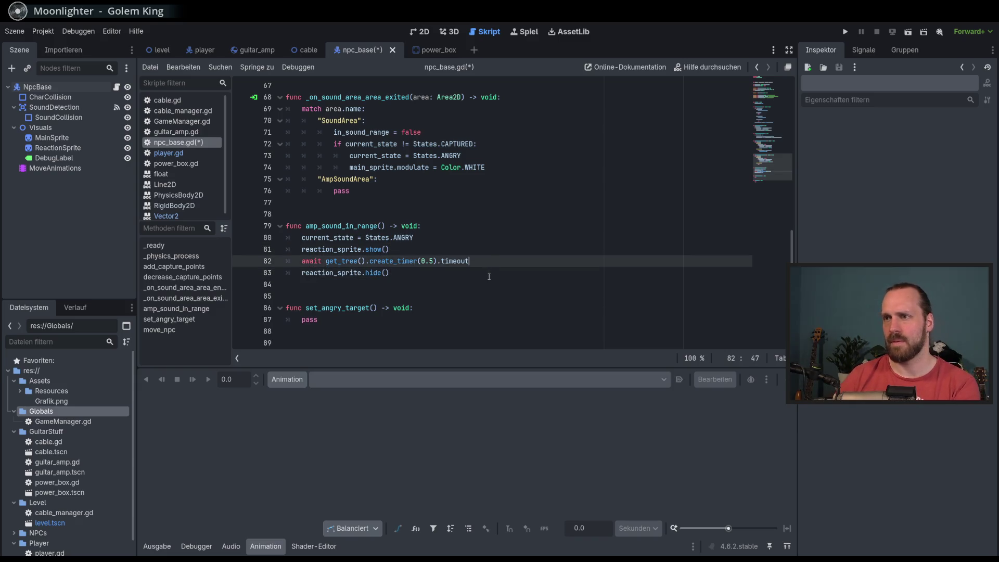
{"action": "left_click", "coordinate": [463, 244]}
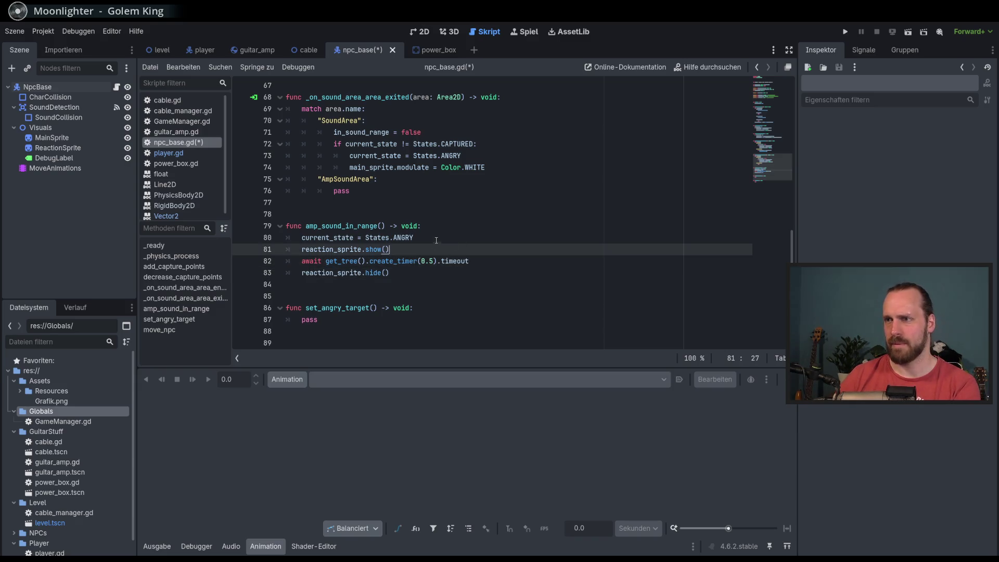
{"action": "left_click", "coordinate": [436, 240]}
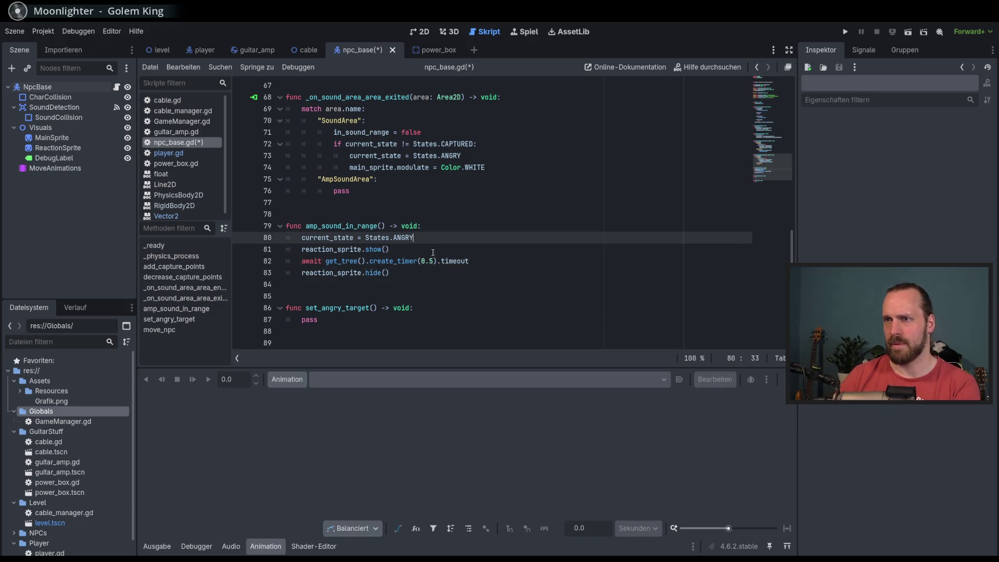
{"action": "left_click", "coordinate": [419, 276]}
{"action": "key", "text": "Return"}
{"action": "key", "text": "Return"}
{"action": "left_click", "coordinate": [492, 265]}
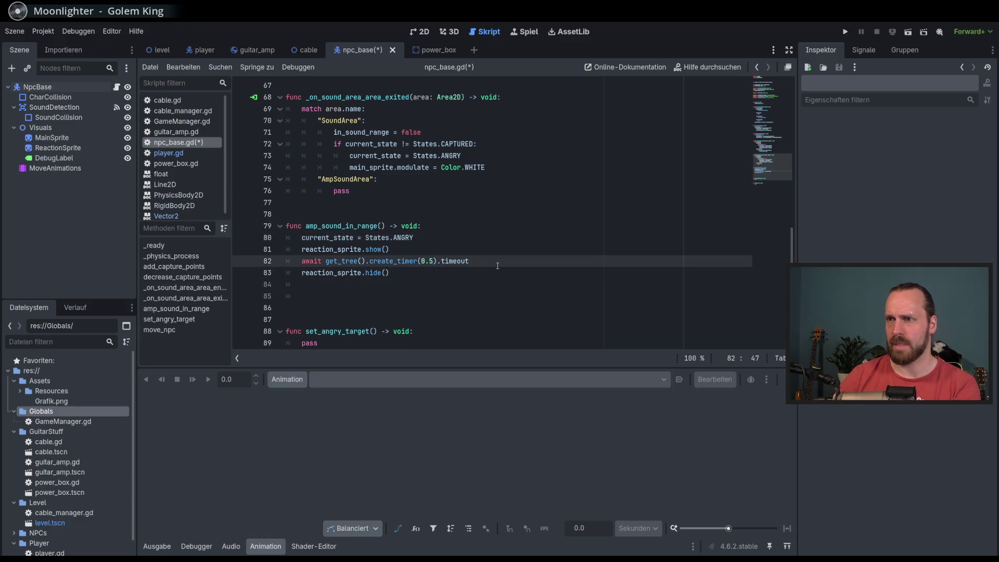
{"action": "key", "text": "alt+Up"}
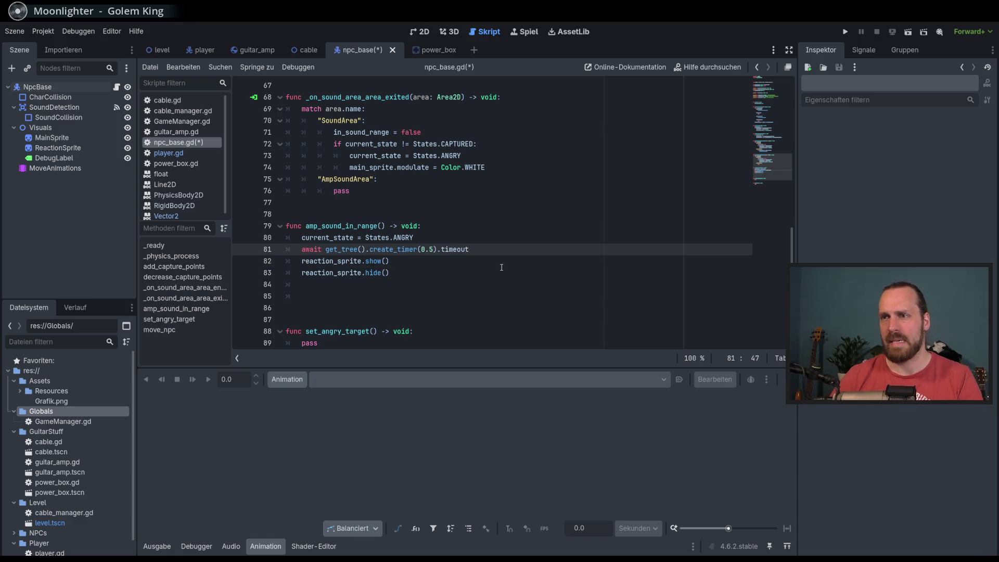
{"action": "key", "text": "alt+Down"}
{"action": "key", "text": "alt+Down"}
{"action": "key", "text": "Up"}
{"action": "key", "text": "Return"}
{"action": "left_click_drag", "start_coordinate": [364, 296], "coordinate": [362, 321]}
{"action": "key", "text": "BackSpace"}
{"action": "key", "text": "Up"}
{"action": "key", "text": "End"}
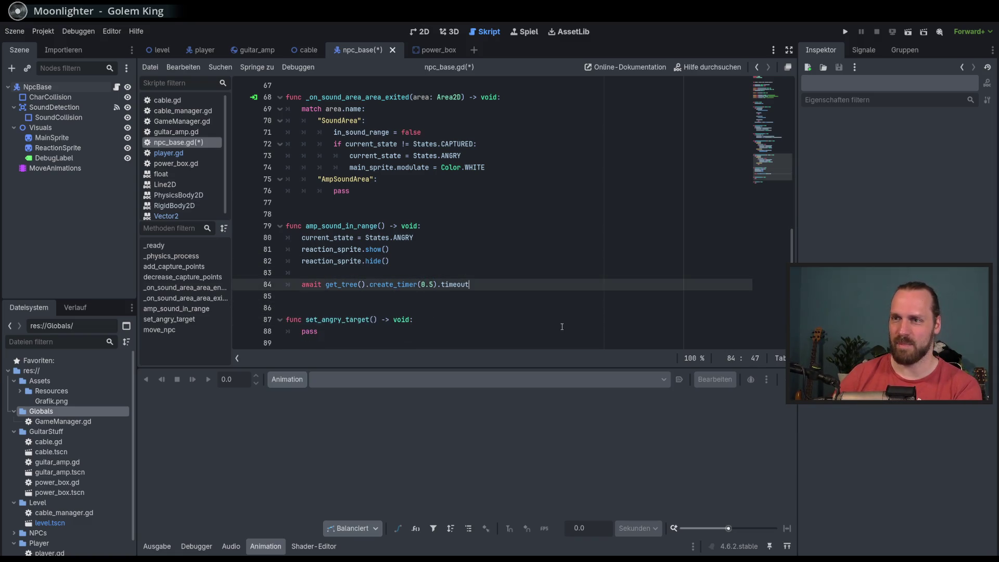
- Add a set_angry_target() call right after the await line and save npc_base.gd
{"action": "double_click", "coordinate": [352, 320]}
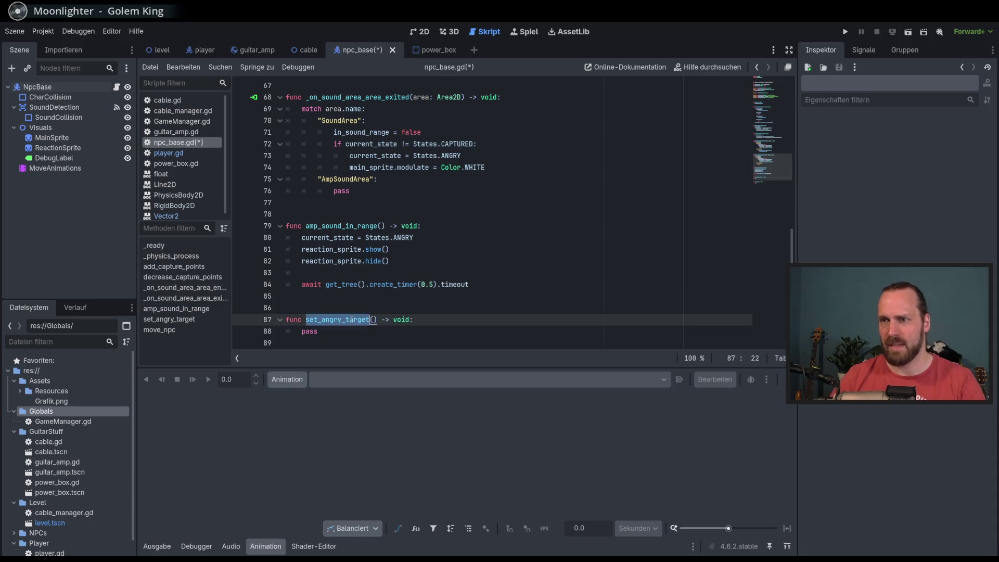
{"action": "key", "text": "ctrl+c"}
{"action": "left_click", "coordinate": [353, 293]}
{"action": "key", "text": "ctrl+v"}
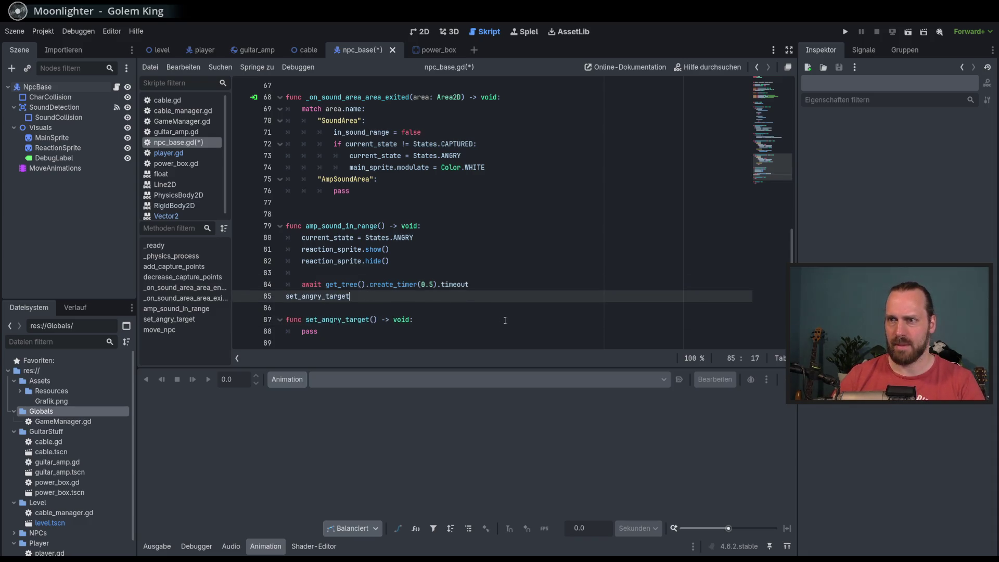
{"action": "key", "text": "Tab"}
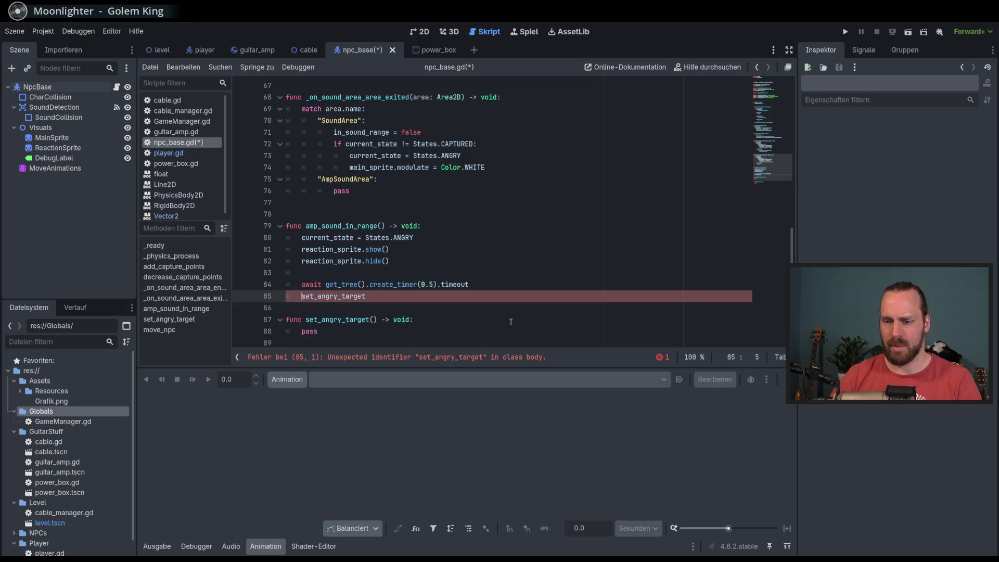
{"action": "key", "text": "End"}
{"action": "key", "text": "Return"}
{"action": "key", "text": "BackSpace"}
{"action": "key", "text": "BackSpace"}
{"action": "type", "text": "()"}
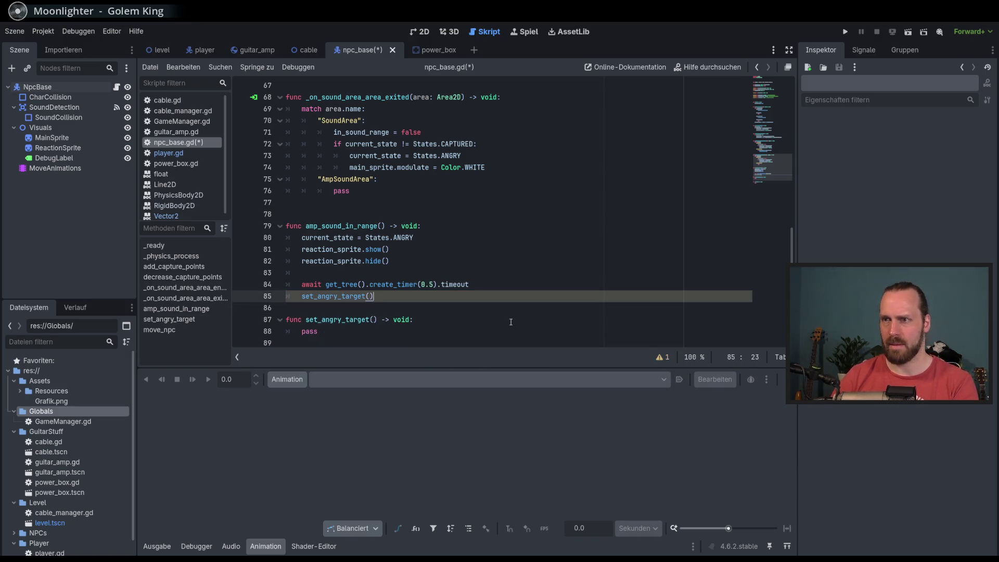
{"action": "key", "text": "Return"}
{"action": "left_click", "coordinate": [448, 264]}
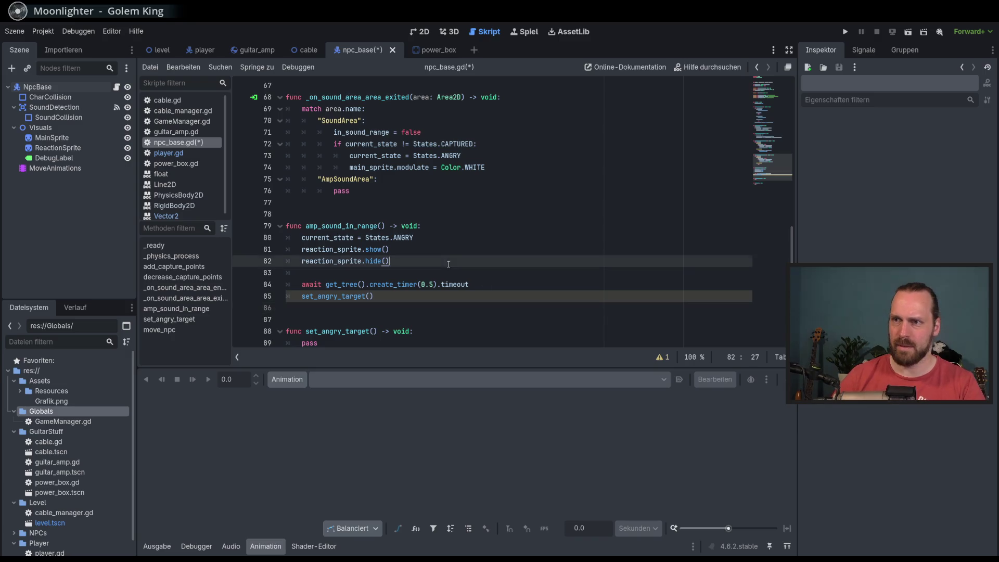
{"action": "scroll", "coordinate": [479, 289], "scroll_direction": "down", "scroll_amount": 1}
{"action": "key", "text": "ctrl+s"}
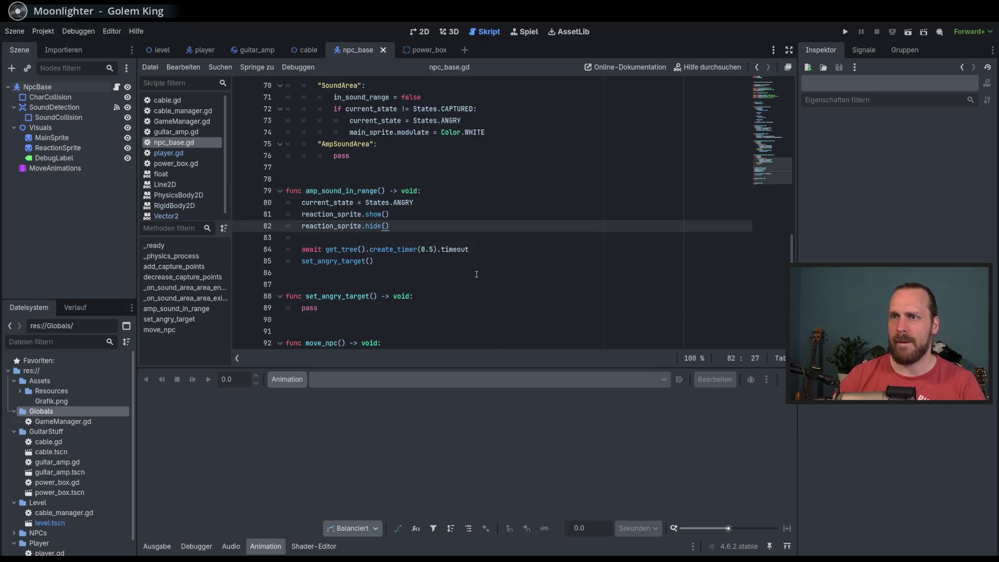
- Delete the reaction_sprite show() and hide() lines from amp_sound_in_range, then return to the 2D scene
{"action": "key", "text": "Up"}
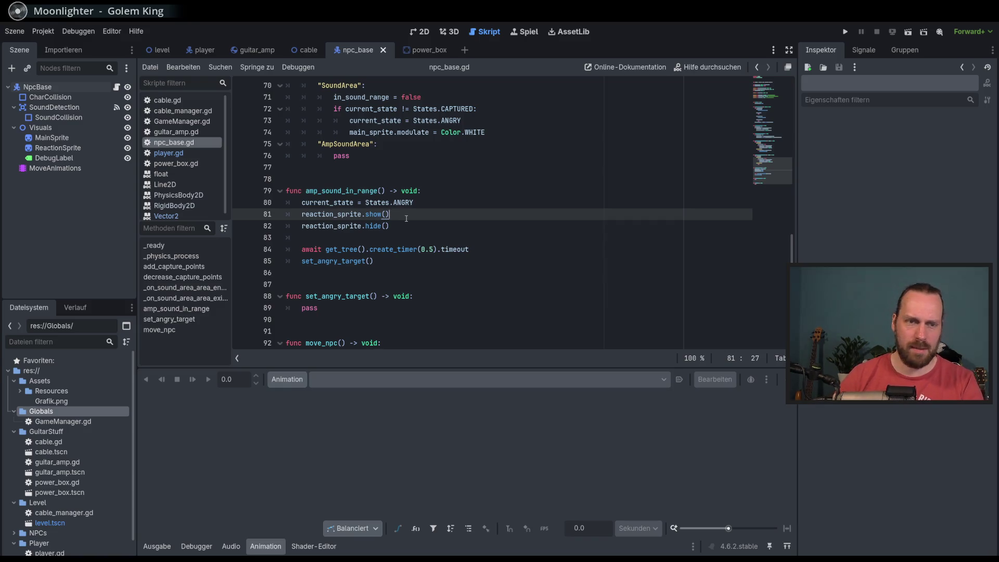
{"action": "key", "text": "Return"}
{"action": "type", "text": "gvar"}
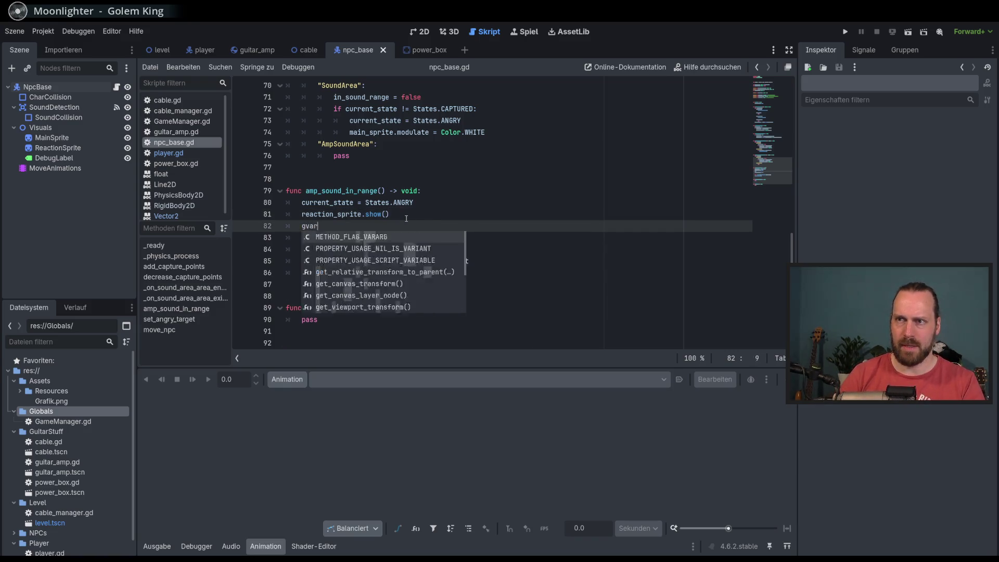
{"action": "key", "text": "BackSpace"}
{"action": "key", "text": "BackSpace"}
{"action": "key", "text": "BackSpace"}
{"action": "type", "text": "var tween"}
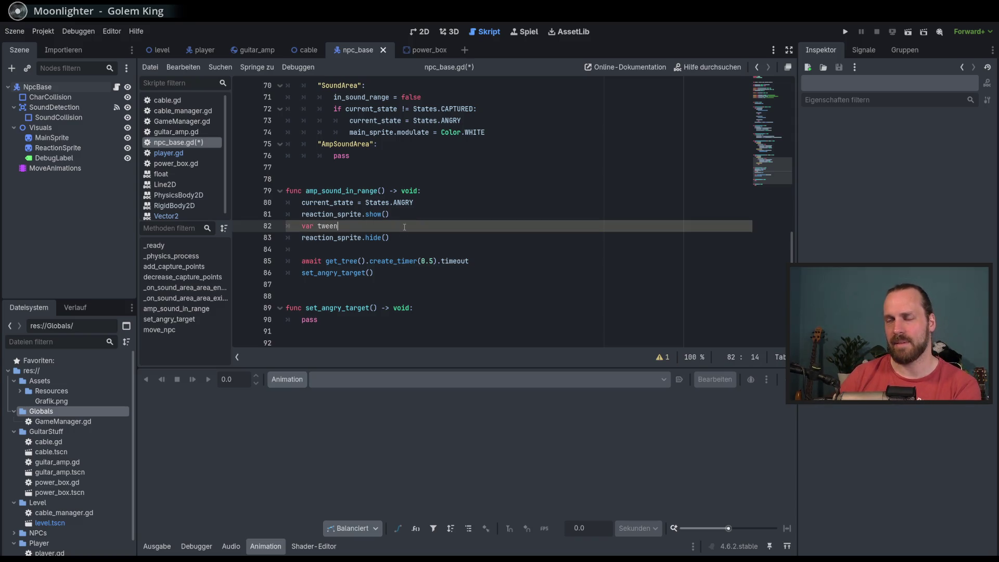
{"action": "key", "text": "ctrl+shift+k"}
{"action": "left_click", "coordinate": [410, 228]}
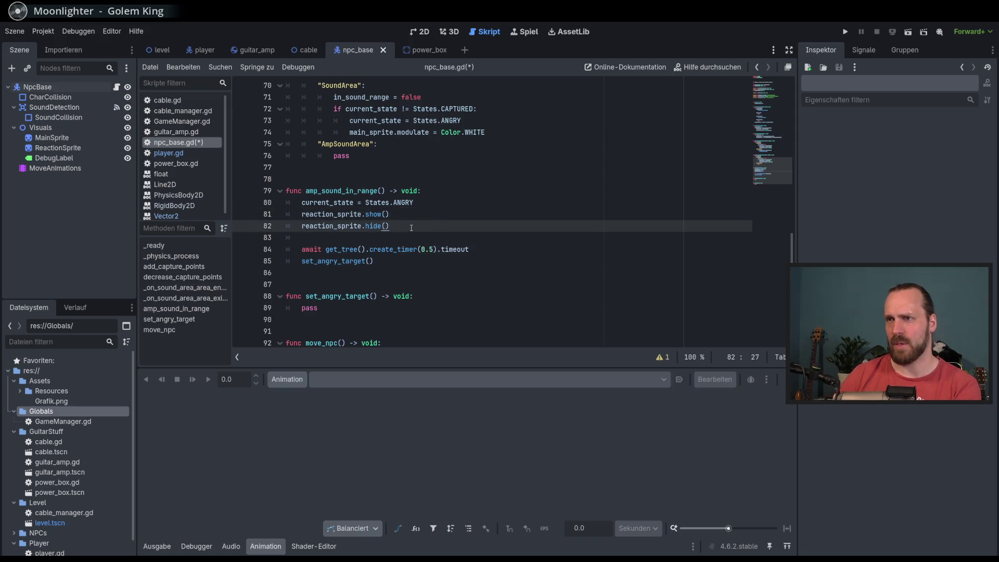
{"action": "left_click_drag", "start_coordinate": [415, 227], "coordinate": [428, 206]}
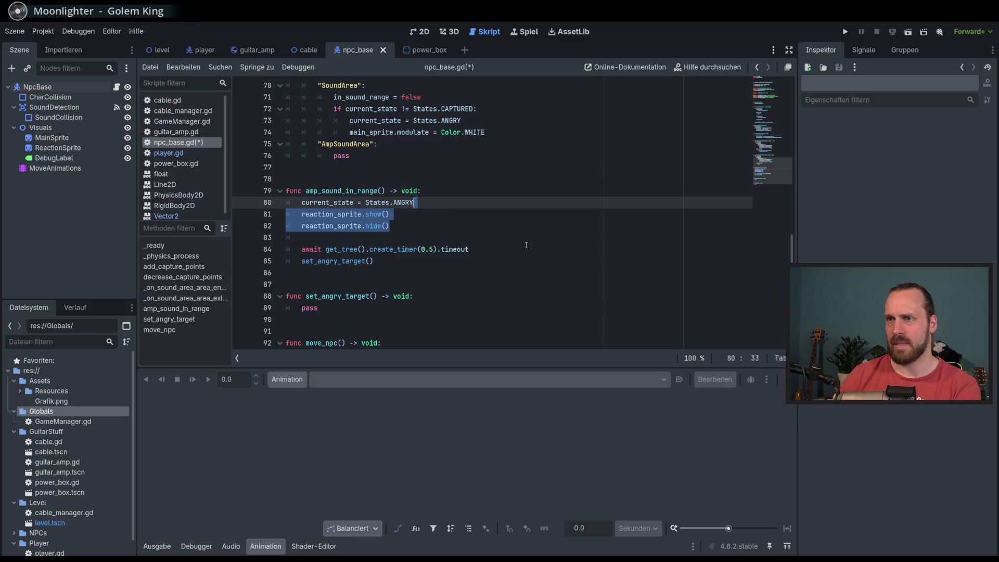
{"action": "key", "text": "BackSpace"}
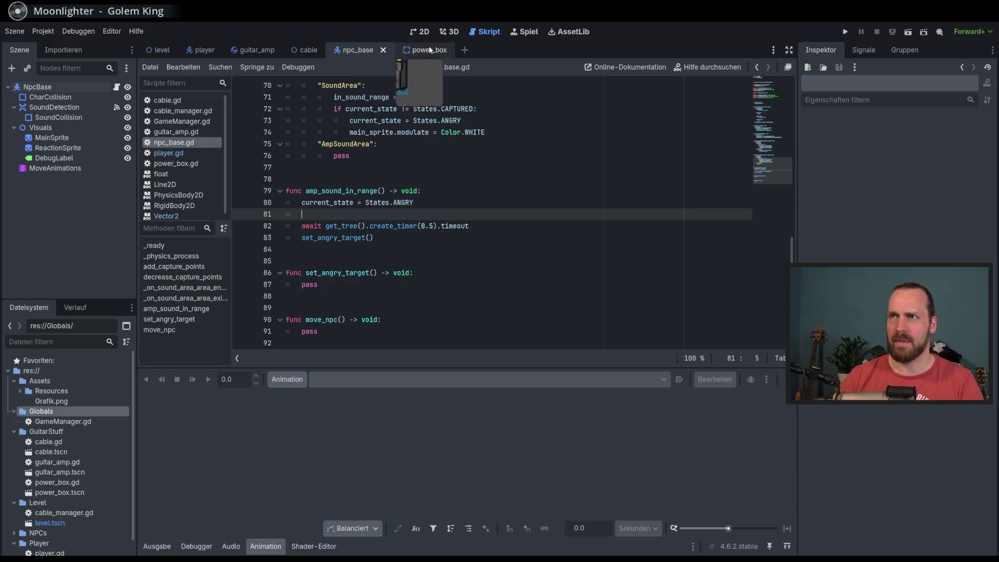
{"action": "left_click", "coordinate": [421, 32]}
{"action": "left_click", "coordinate": [37, 87]}
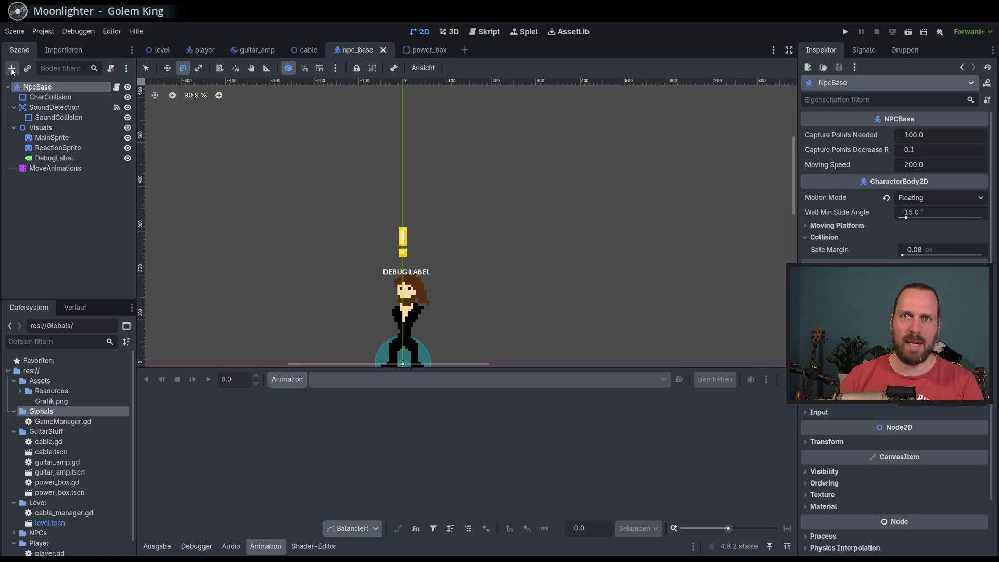
- Add an AnimationPlayer child node to NpcBase and name it EmotionAnimations
{"action": "left_click", "coordinate": [12, 68]}
{"action": "type", "text": "abnim"}
{"action": "key", "text": "BackSpace"}
{"action": "key", "text": "BackSpace"}
{"action": "key", "text": "BackSpace"}
{"action": "type", "text": "nima"}
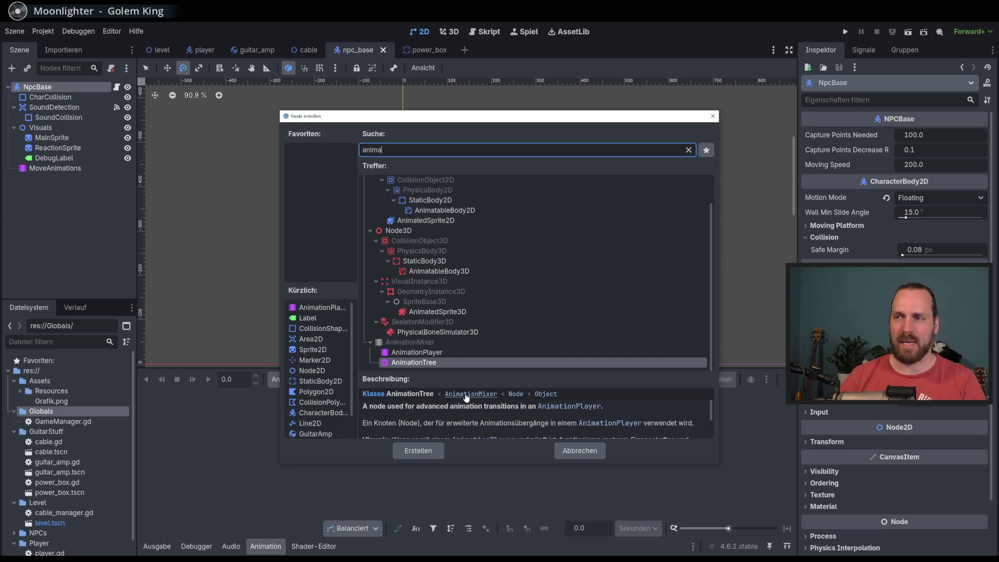
{"action": "left_click", "coordinate": [451, 355]}
{"action": "double_click", "coordinate": [451, 358]}
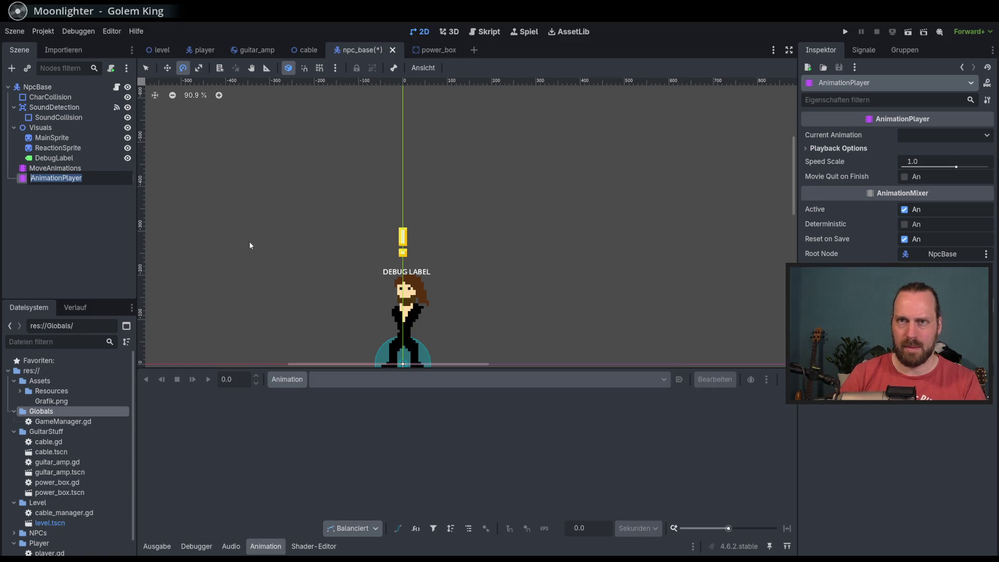
{"action": "type", "text": "EmotionAni"}
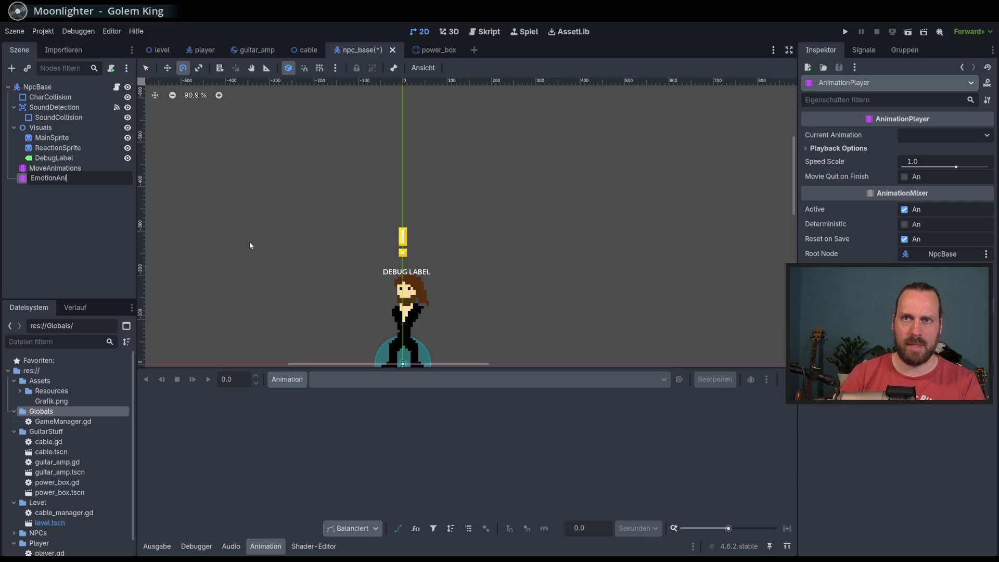
{"action": "type", "text": "ns"}
{"action": "key", "text": "Return"}
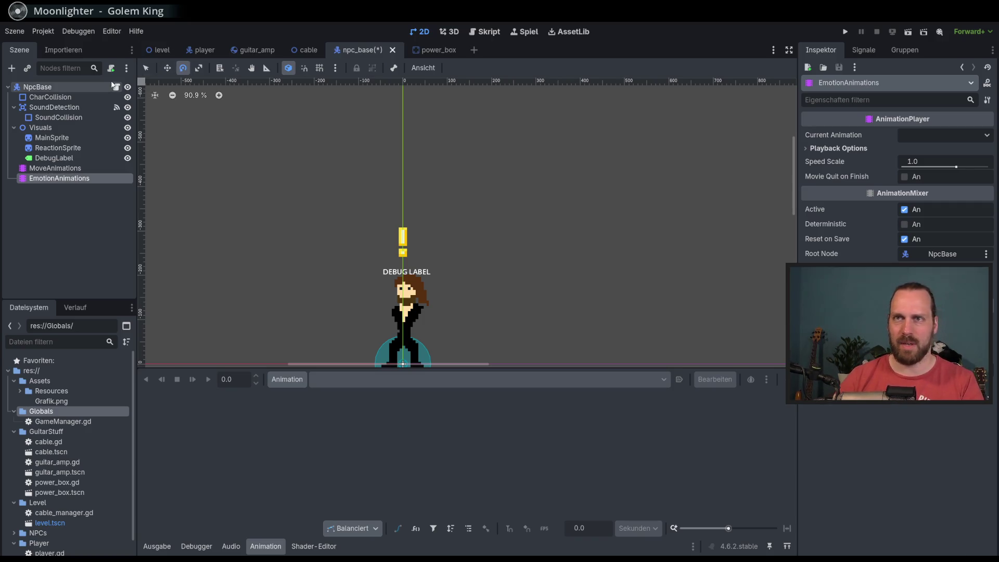
{"action": "left_click", "coordinate": [116, 87]}
{"action": "left_click", "coordinate": [461, 230]}
{"action": "scroll", "coordinate": [458, 244], "scroll_direction": "up", "scroll_amount": 15}
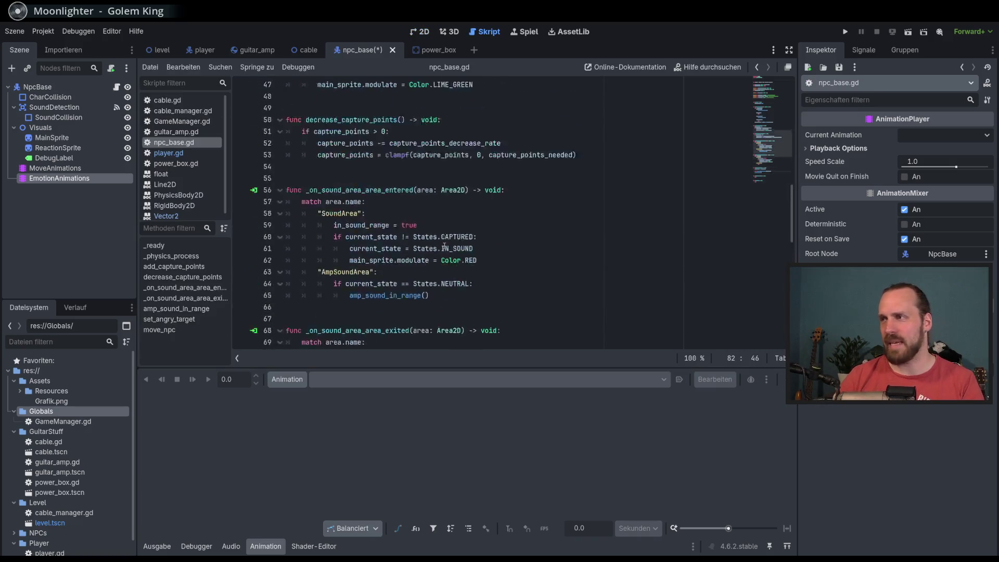
{"action": "scroll", "coordinate": [456, 265], "scroll_direction": "down", "scroll_amount": 1}
{"action": "left_click", "coordinate": [542, 261]}
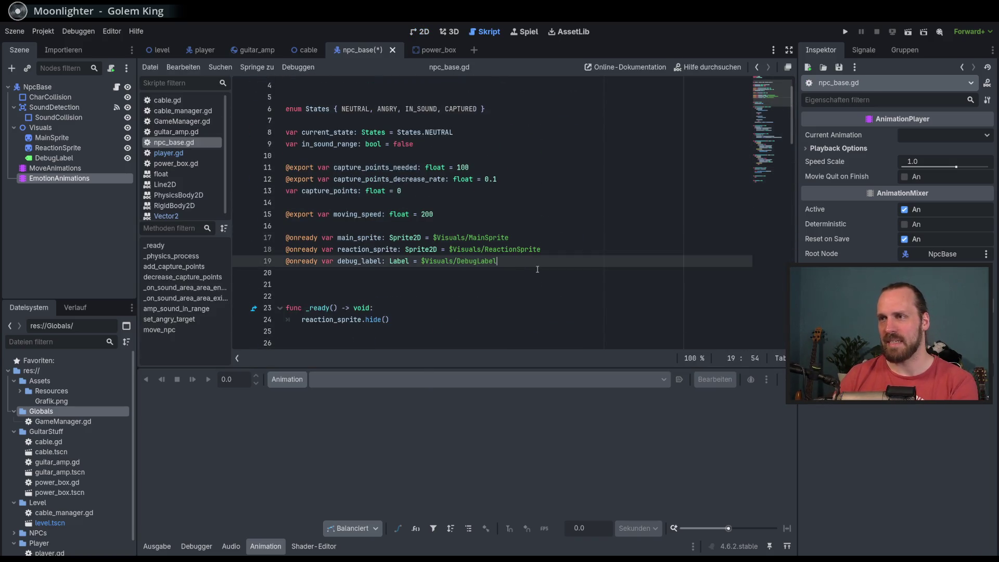
{"action": "key", "text": "Return"}
{"action": "left_click", "coordinate": [56, 168], "text": "shift"}
{"action": "left_click_drag", "start_coordinate": [63, 177], "coordinate": [356, 292]}
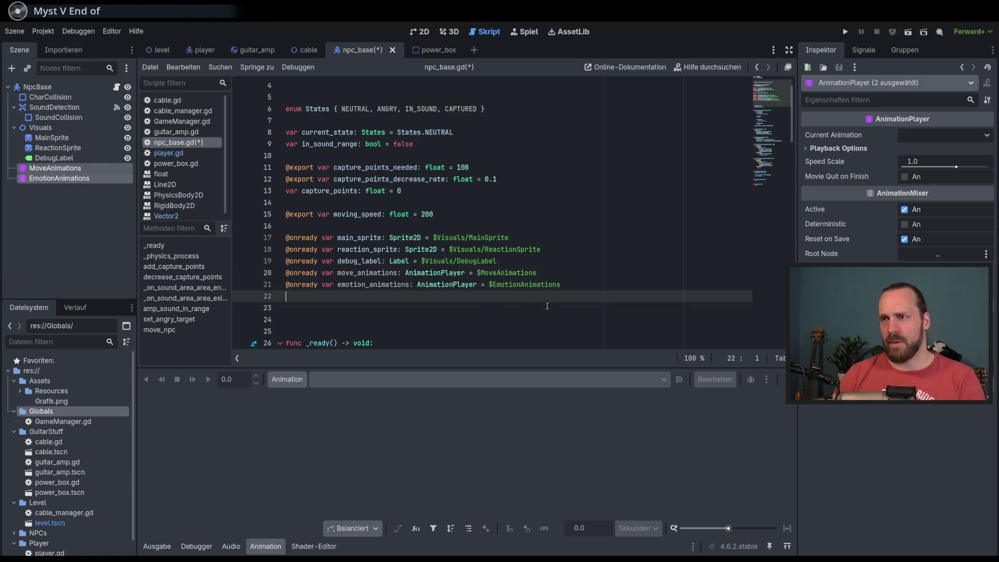
{"action": "scroll", "coordinate": [586, 292], "scroll_direction": "down", "scroll_amount": 6}
{"action": "scroll", "coordinate": [586, 292], "scroll_direction": "down", "scroll_amount": 6}
{"action": "left_click", "coordinate": [419, 31]}
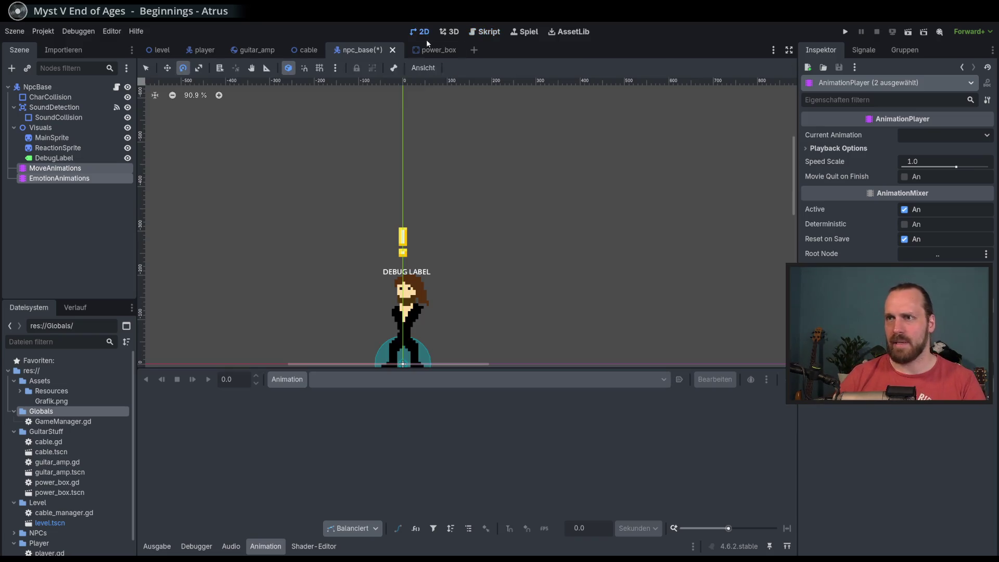
{"action": "scroll", "coordinate": [260, 195], "scroll_direction": "up", "scroll_amount": 3}
{"action": "left_click", "coordinate": [74, 181]}
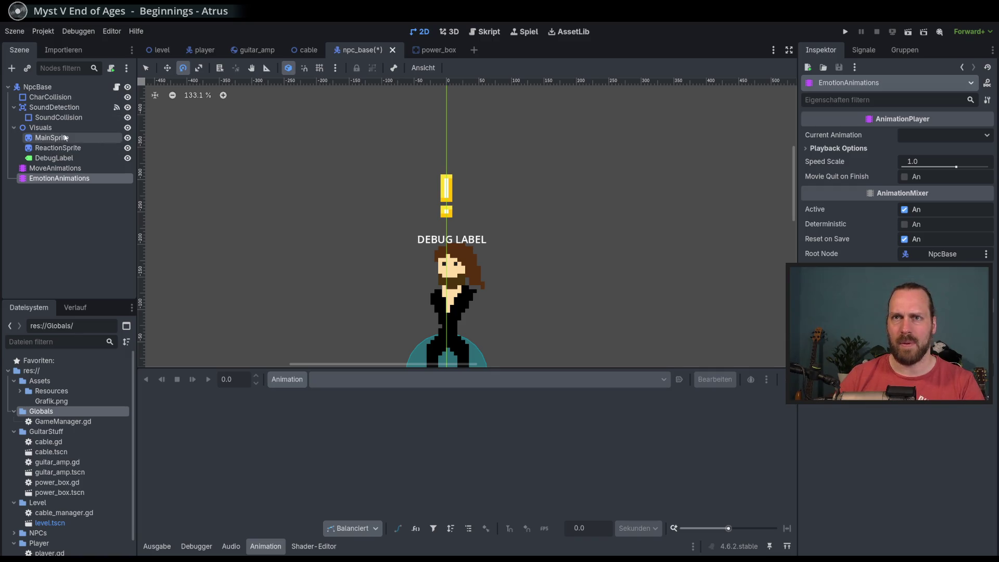
- Set ReactionSprite's Modulate alpha to 0 so it is invisible, and save the npc_base scene
{"action": "left_click", "coordinate": [67, 149]}
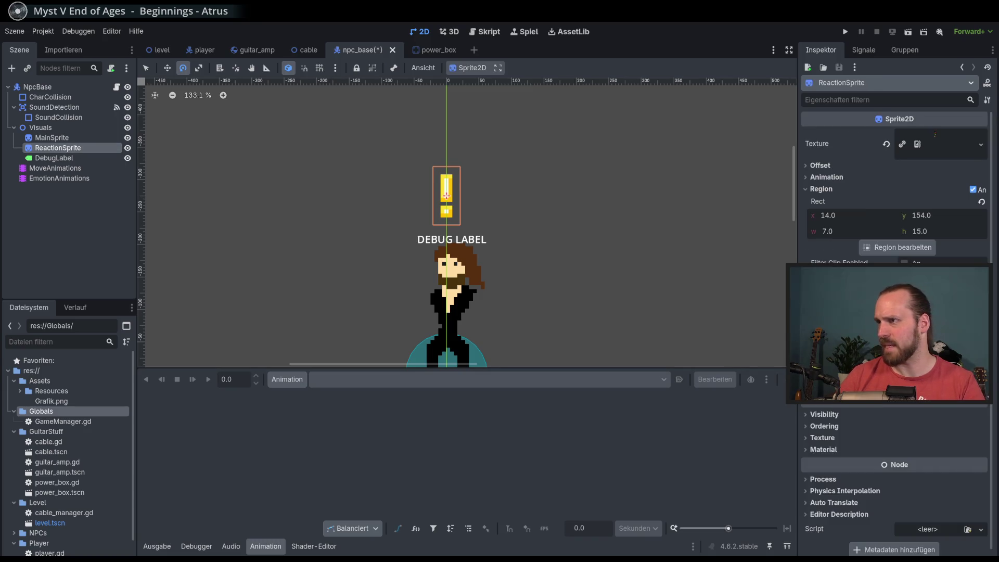
{"action": "left_click", "coordinate": [832, 410]}
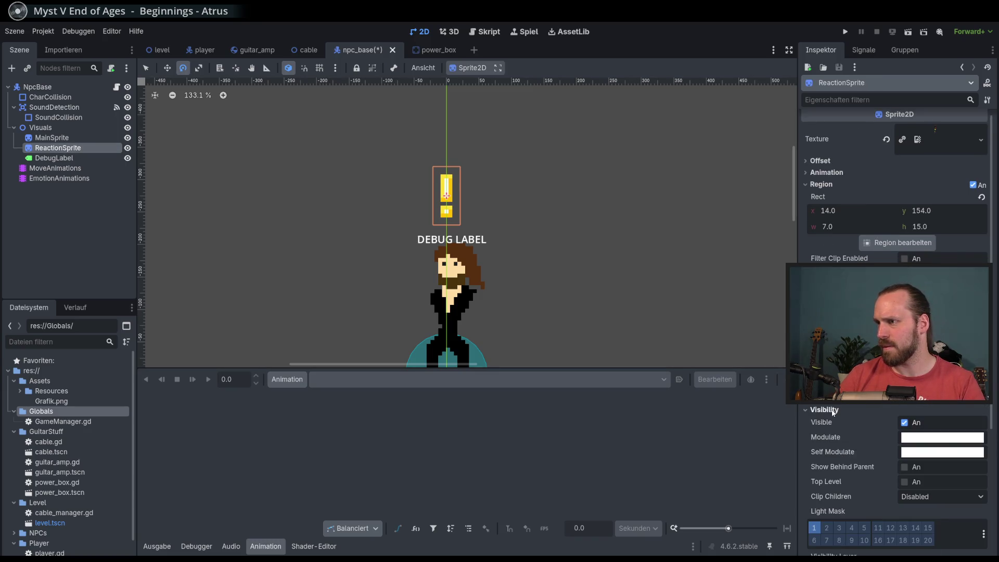
{"action": "left_click", "coordinate": [922, 439]}
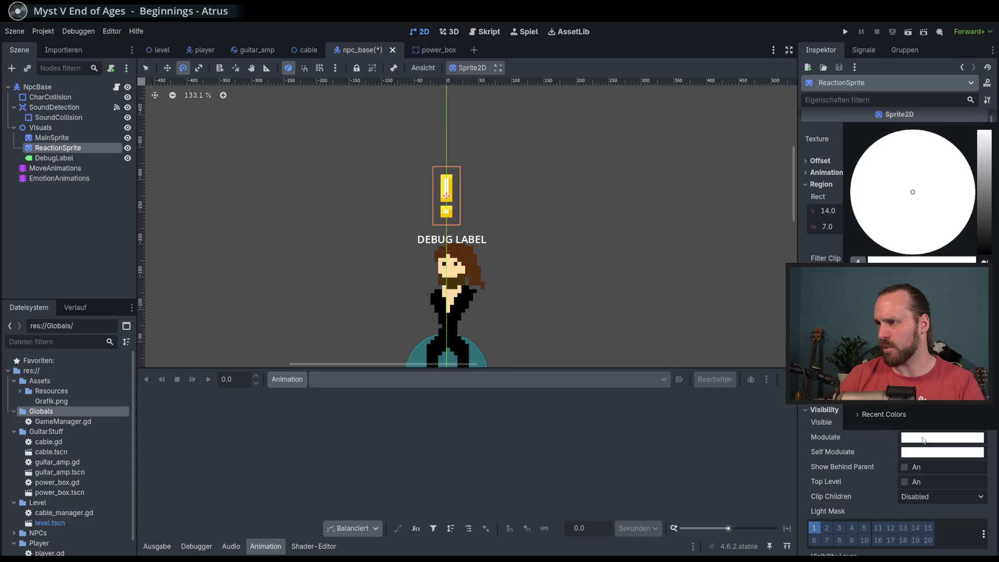
{"action": "left_click_drag", "start_coordinate": [979, 382], "coordinate": [866, 383]}
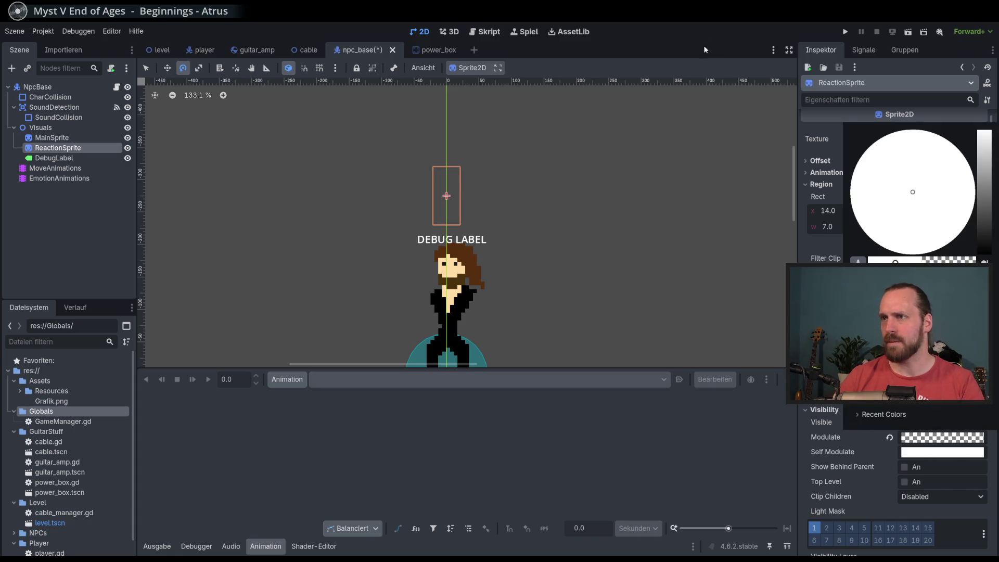
{"action": "left_click", "coordinate": [520, 109]}
{"action": "key", "text": "ctrl+s"}
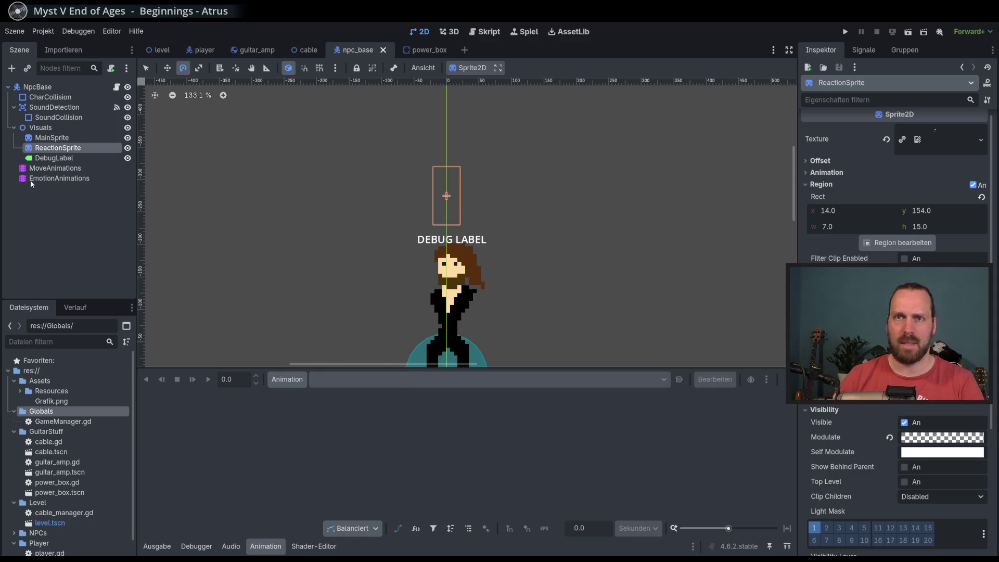
{"action": "left_click", "coordinate": [60, 178]}
{"action": "left_click", "coordinate": [287, 378]}
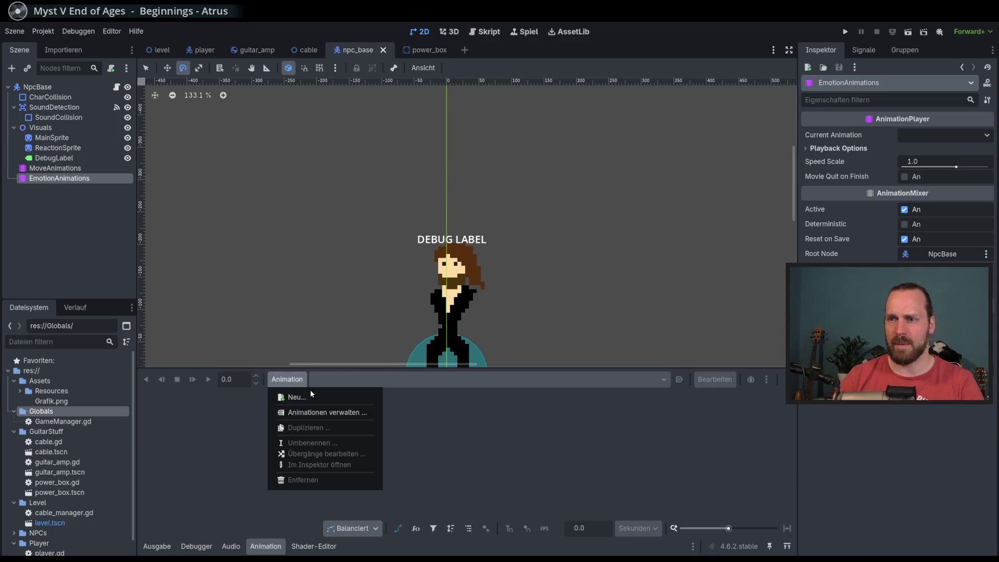
- Create a get_angry animation in EmotionAnimations, then select ReactionSprite and key its region_rect
{"action": "left_click", "coordinate": [310, 391]}
{"action": "type", "text": "get_angry"}
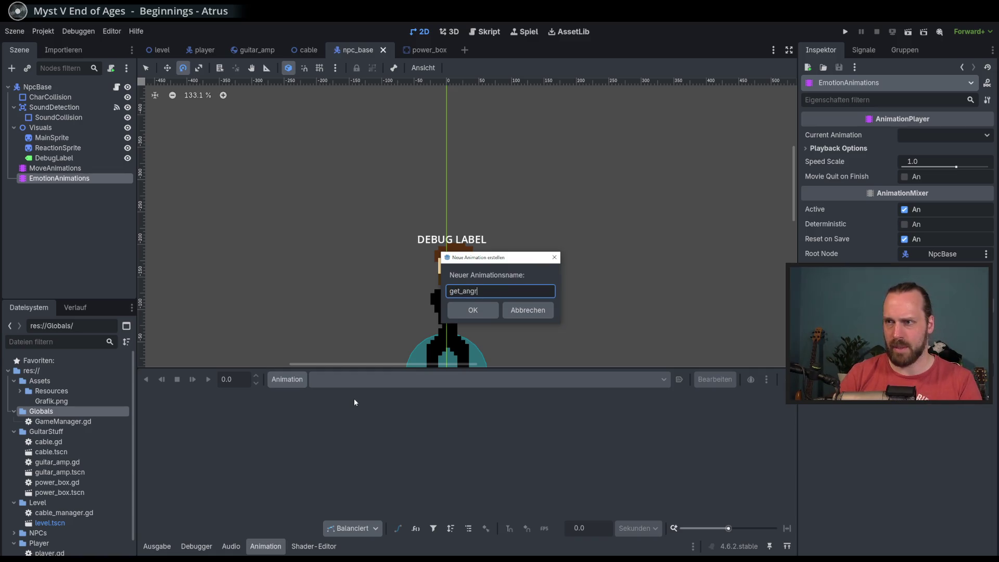
{"action": "key", "text": "Return"}
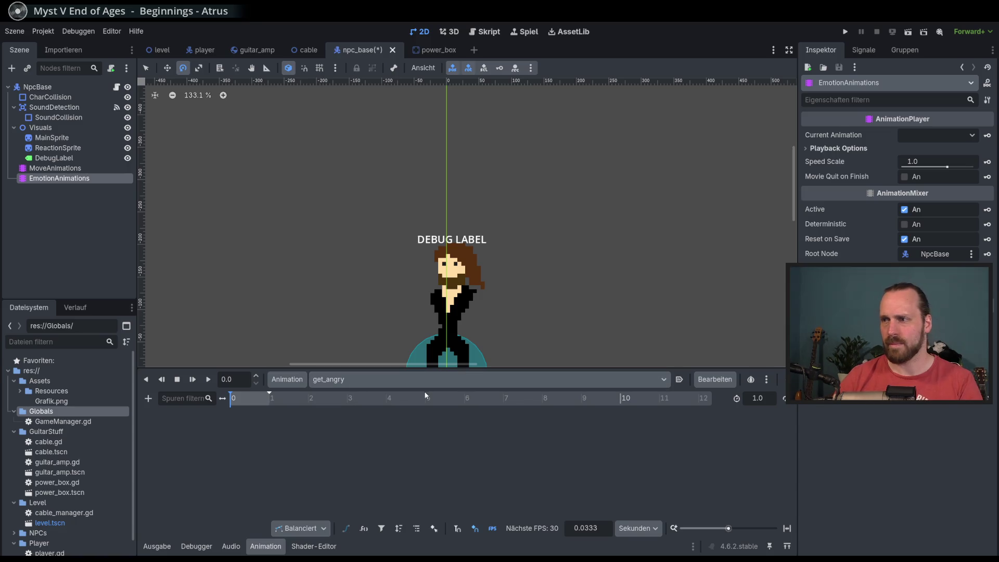
{"action": "scroll", "coordinate": [364, 234], "scroll_direction": "up", "scroll_amount": 1}
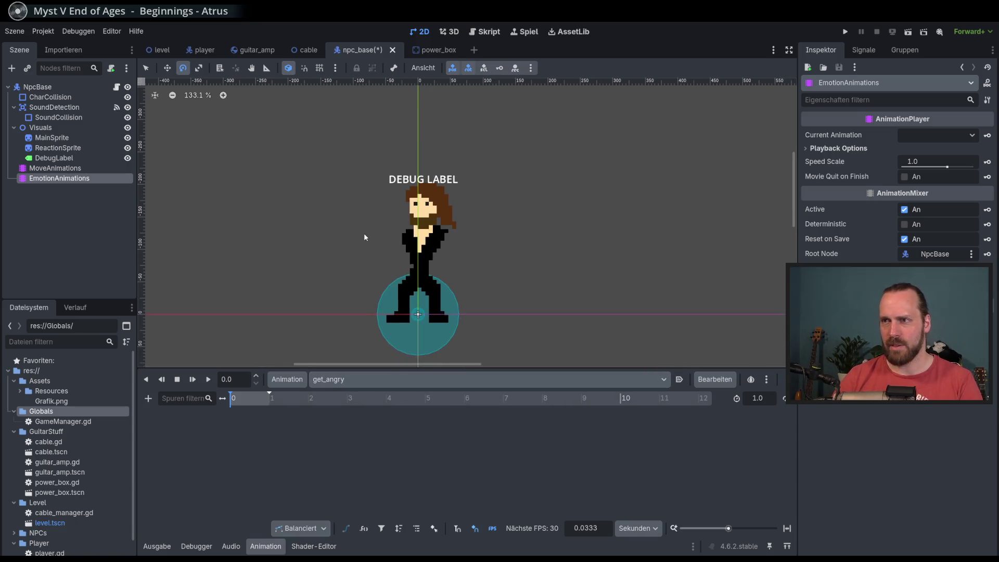
{"action": "left_click_drag", "start_coordinate": [356, 241], "coordinate": [349, 242]}
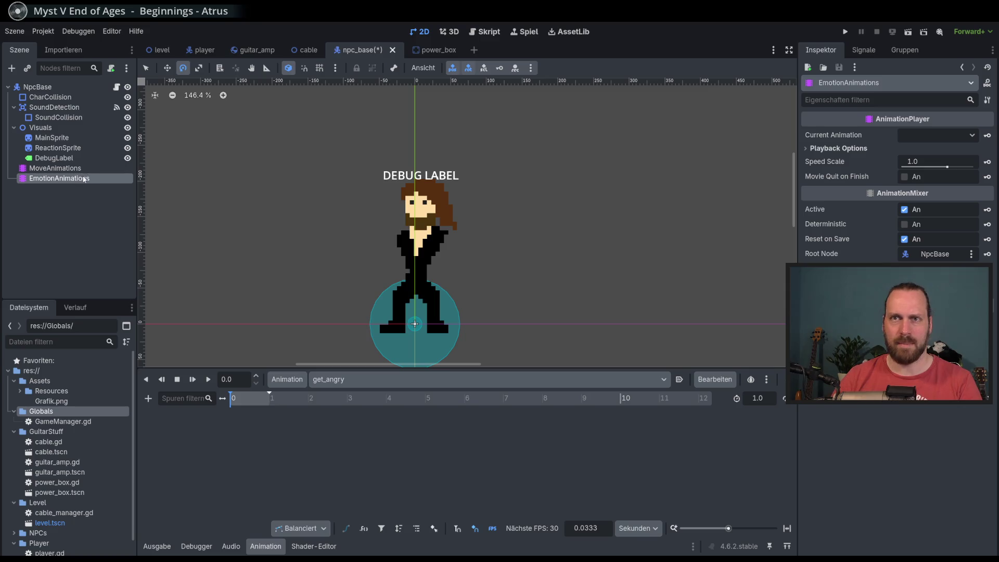
{"action": "left_click", "coordinate": [60, 149]}
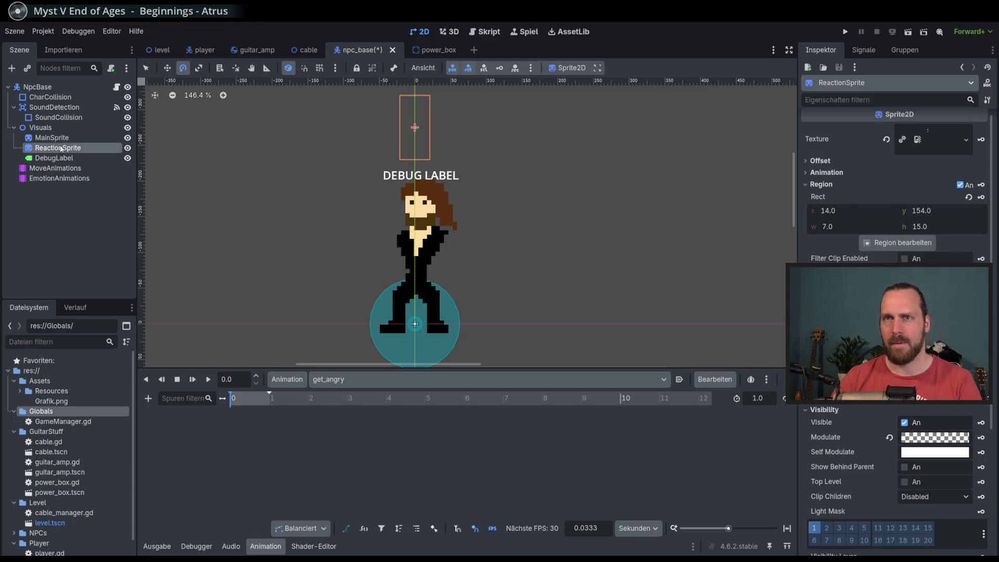
{"action": "left_click_drag", "start_coordinate": [579, 232], "coordinate": [573, 236]}
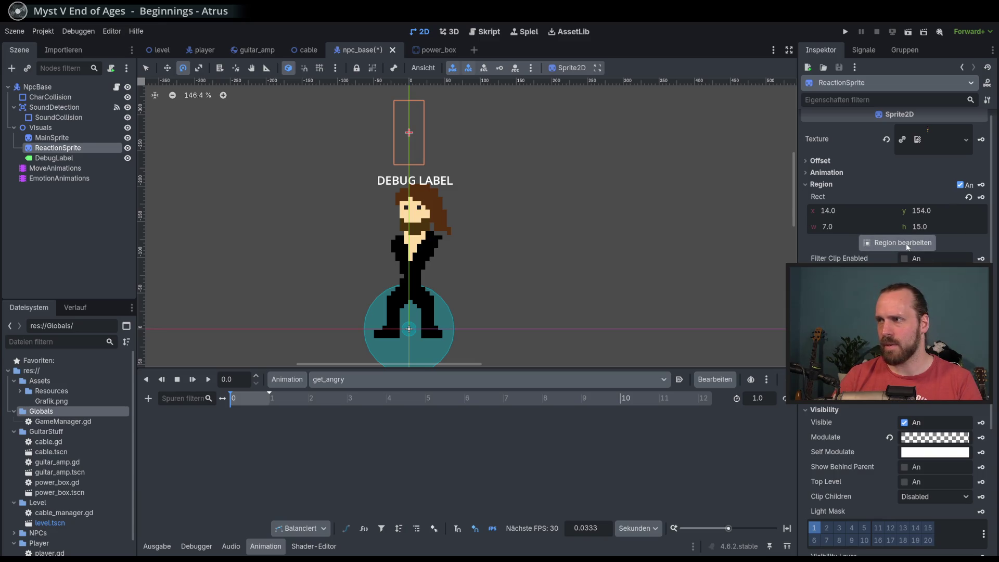
{"action": "left_click", "coordinate": [981, 198]}
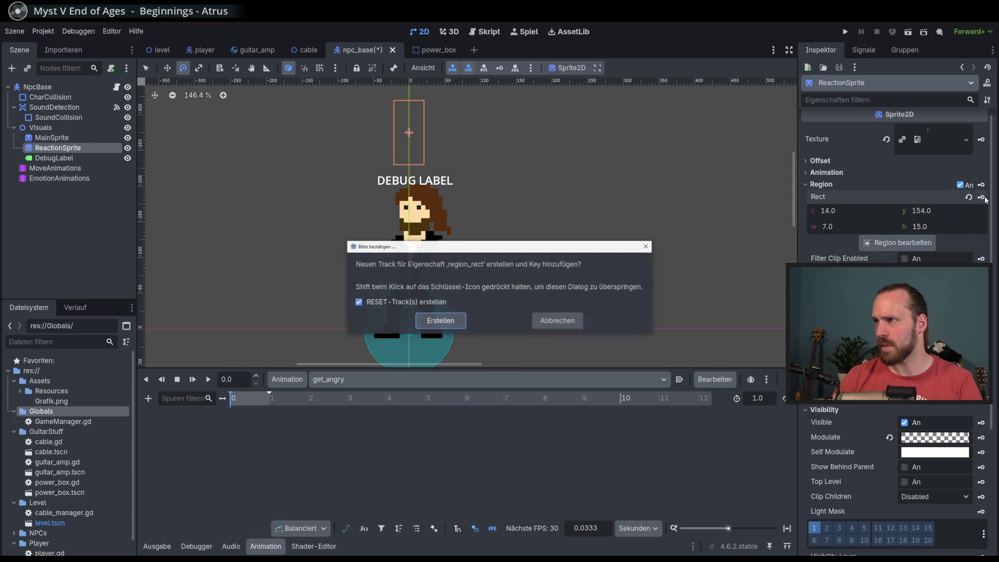
- Create ReactionSprite's region_rect and modulate tracks and set a modulate key to opaque white ffffff
{"action": "left_click", "coordinate": [440, 321]}
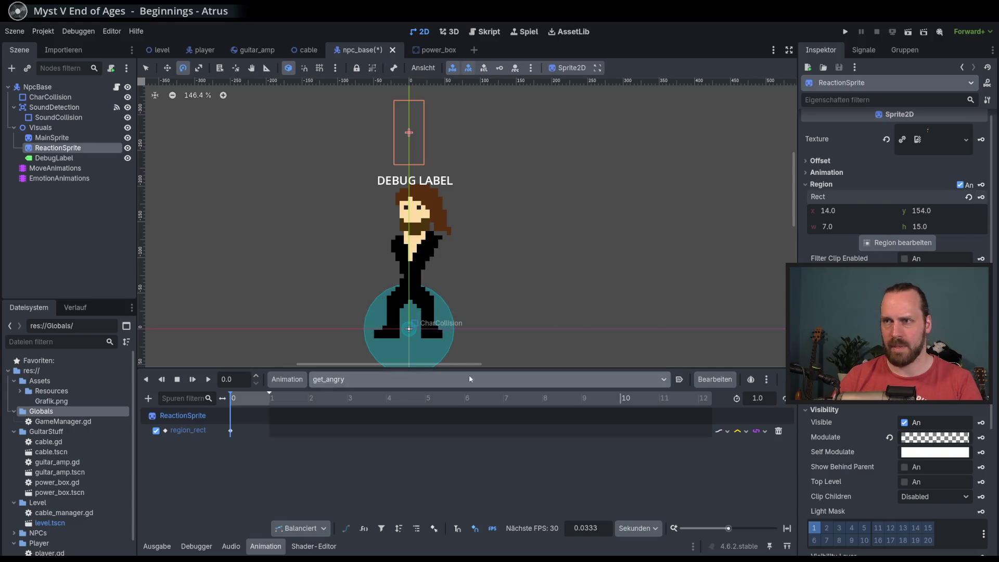
{"action": "left_click", "coordinate": [981, 438]}
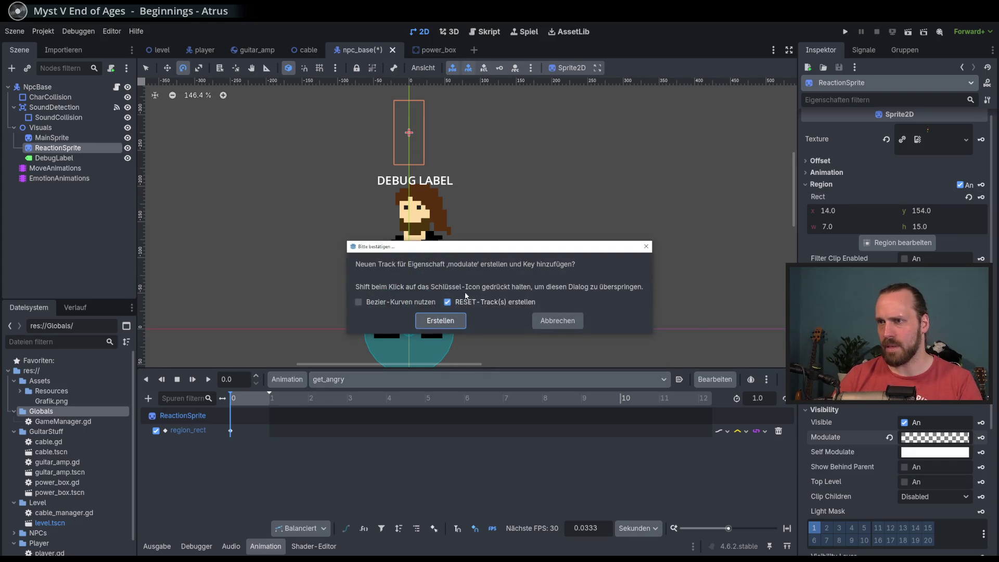
{"action": "left_click", "coordinate": [448, 321]}
{"action": "mouse_move", "coordinate": [238, 398]}
{"action": "left_mouse_down"}
{"action": "mouse_move", "coordinate": [229, 401]}
{"action": "mouse_move", "coordinate": [268, 401]}
{"action": "mouse_move", "coordinate": [274, 411]}
{"action": "left_mouse_up"}
{"action": "left_click", "coordinate": [981, 438]}
{"action": "left_click", "coordinate": [232, 444]}
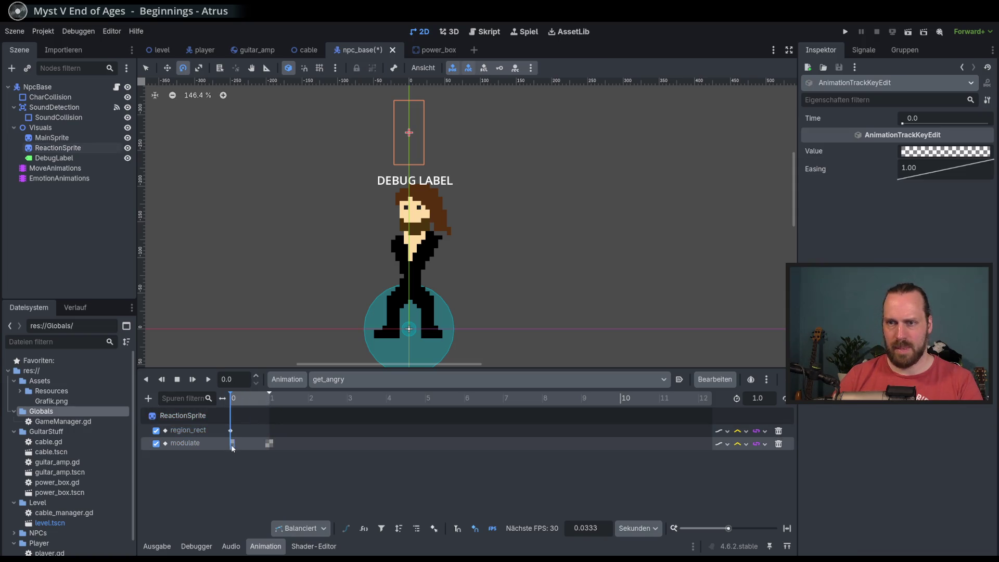
{"action": "left_click", "coordinate": [916, 155]}
{"action": "type", "text": "ffffff"}
{"action": "key", "text": "Return"}
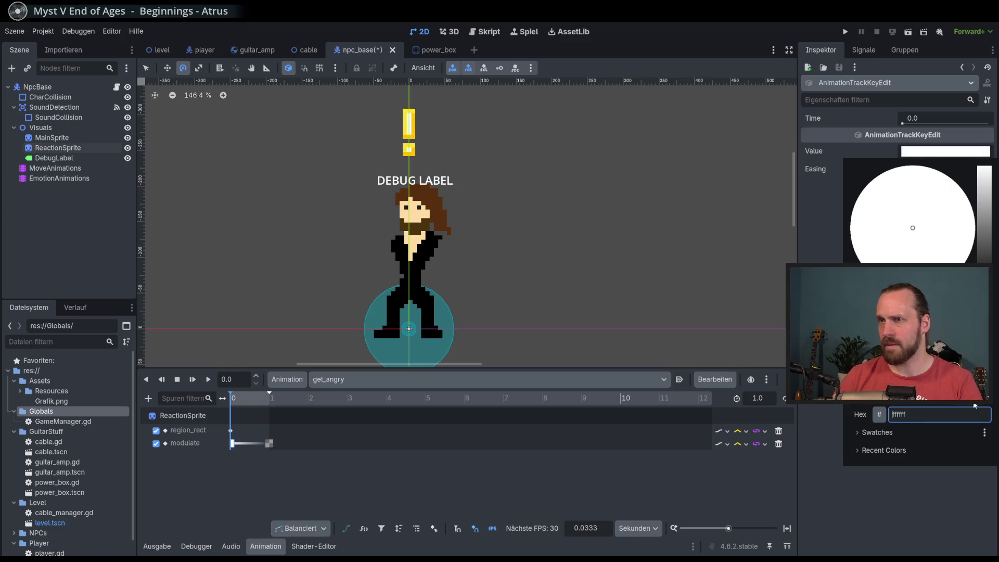
{"action": "left_click", "coordinate": [764, 125]}
- Set get_angry's length to 1.5 s, with modulate keyed white at 1.2 s and transparent at 1.5 s
{"action": "left_click", "coordinate": [230, 444]}
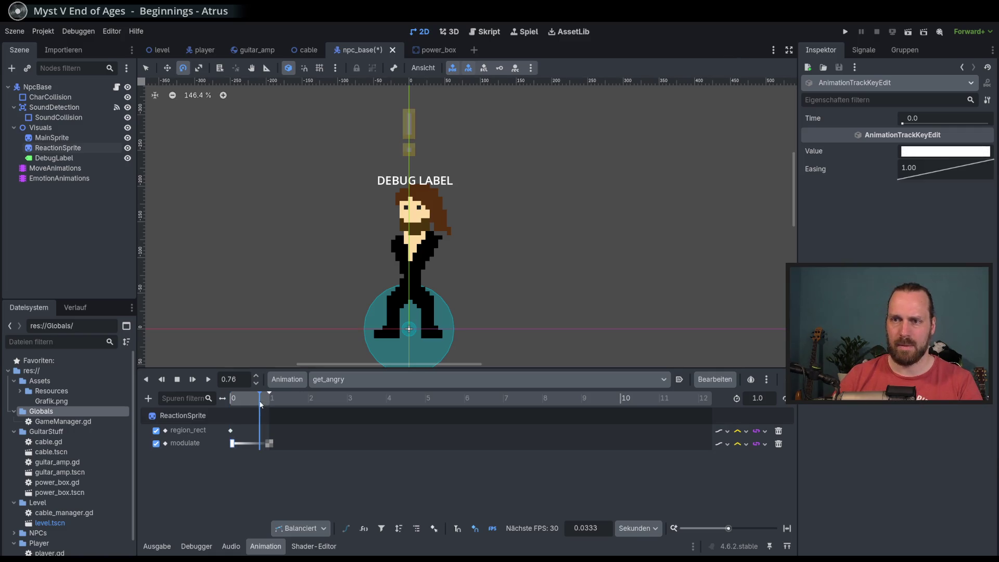
{"action": "key", "text": "ctrl+d"}
{"action": "left_click_drag", "start_coordinate": [260, 401], "coordinate": [192, 403]}
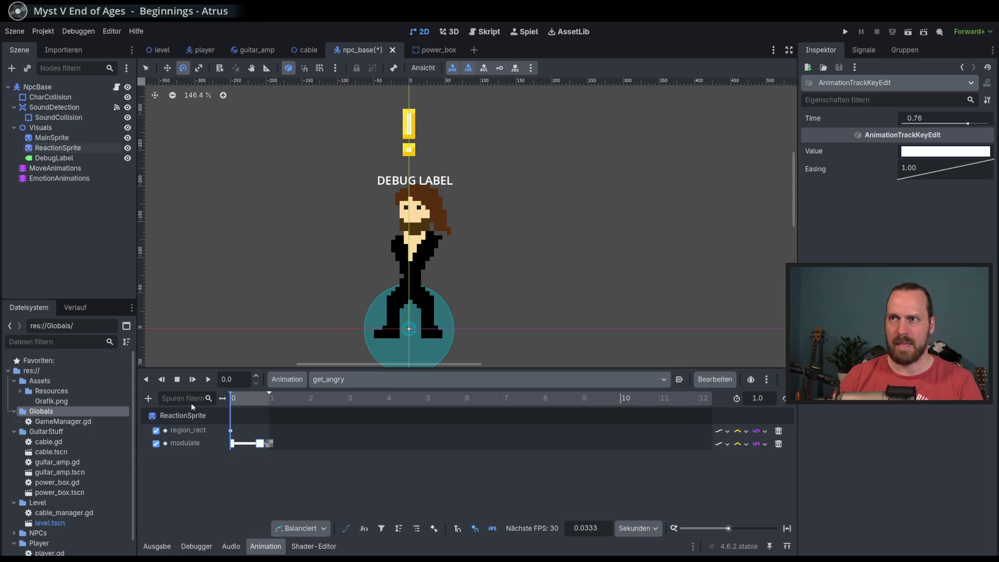
{"action": "mouse_move", "coordinate": [773, 404]}
{"action": "left_mouse_down"}
{"action": "mouse_move", "coordinate": [786, 405]}
{"action": "mouse_move", "coordinate": [766, 408]}
{"action": "left_mouse_up"}
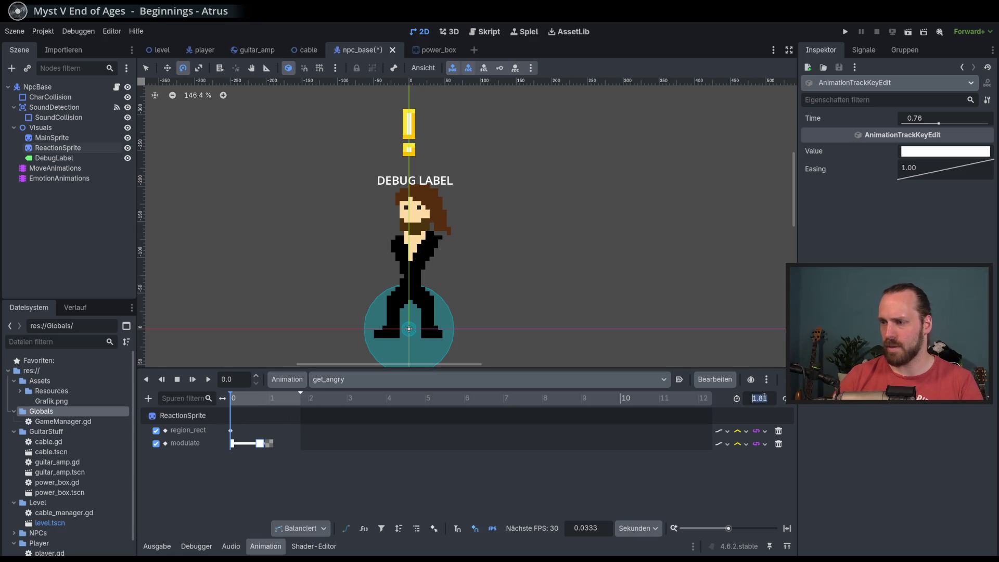
{"action": "type", "text": "2"}
{"action": "key", "text": "Return"}
{"action": "left_click_drag", "start_coordinate": [268, 445], "coordinate": [306, 444]}
{"action": "left_click", "coordinate": [761, 398]}
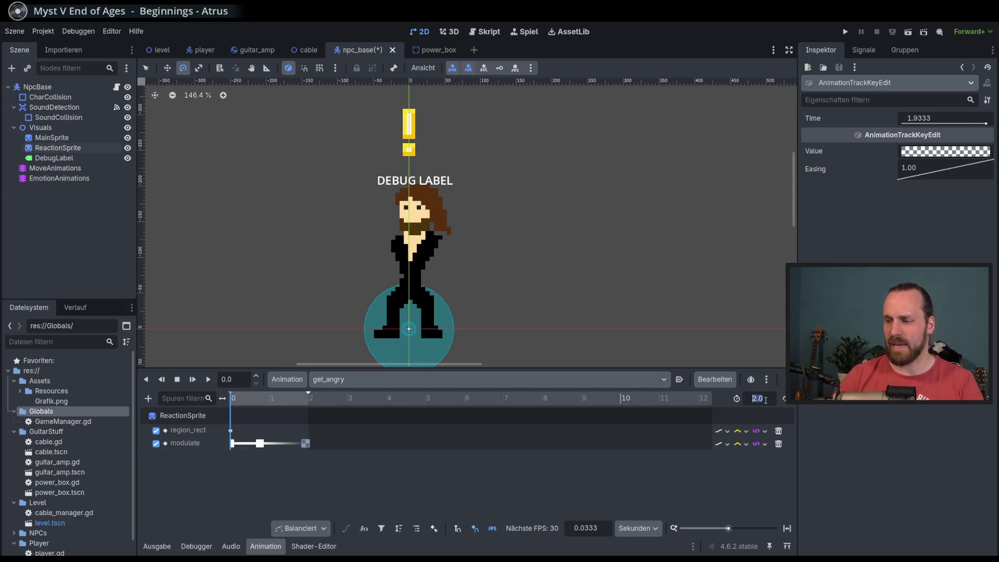
{"action": "type", "text": ".5"}
{"action": "key", "text": "Return"}
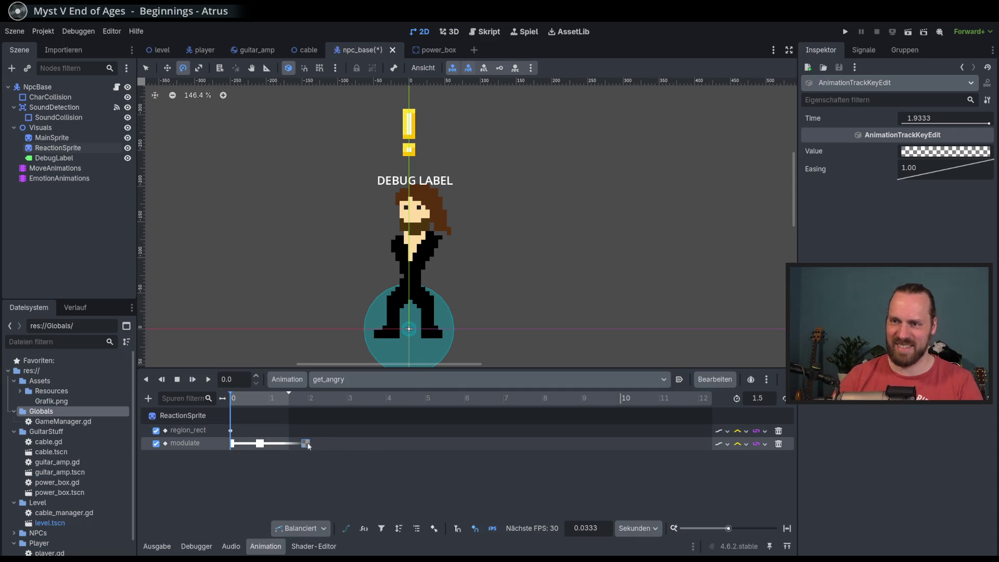
{"action": "left_click_drag", "start_coordinate": [289, 449], "coordinate": [289, 445]}
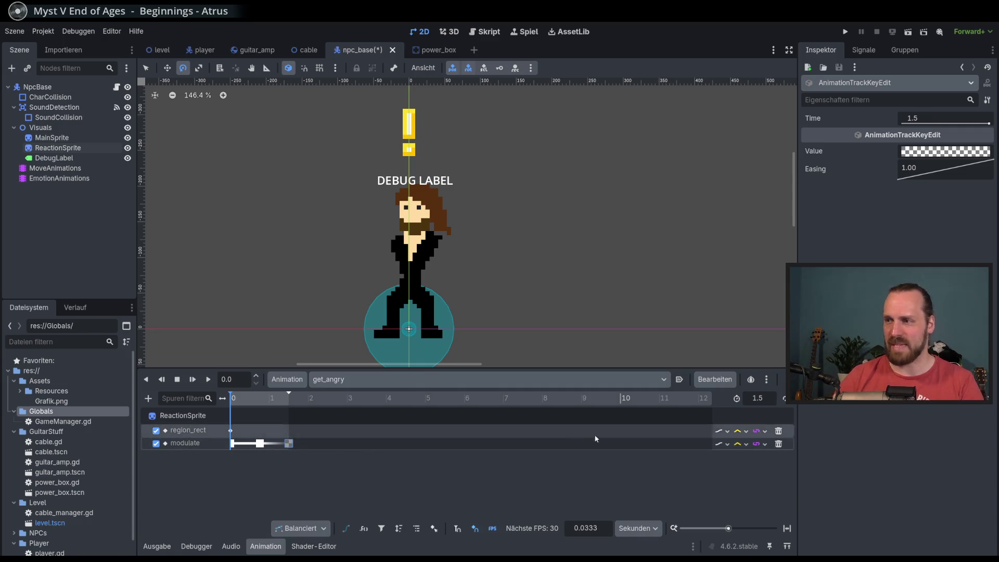
{"action": "scroll", "coordinate": [352, 481], "scroll_direction": "up", "scroll_amount": 5}
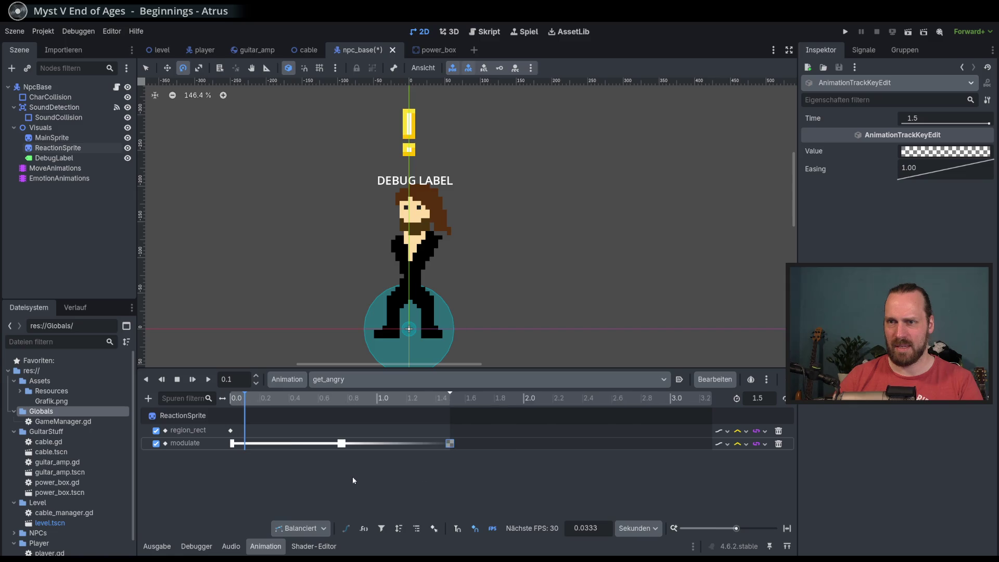
{"action": "scroll", "coordinate": [351, 476], "scroll_direction": "down", "scroll_amount": 3}
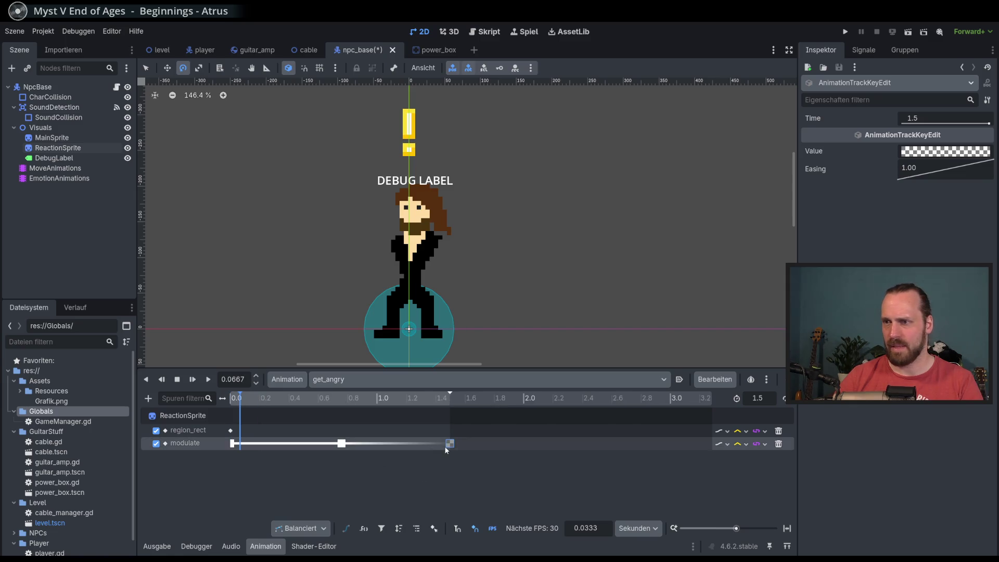
{"action": "left_click_drag", "start_coordinate": [345, 446], "coordinate": [409, 446]}
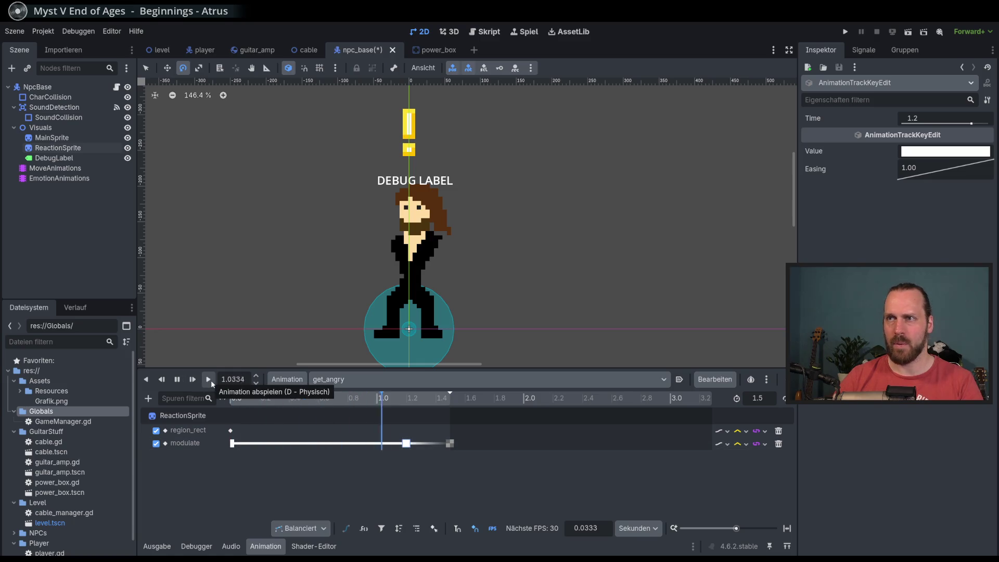
{"action": "left_click", "coordinate": [191, 382]}
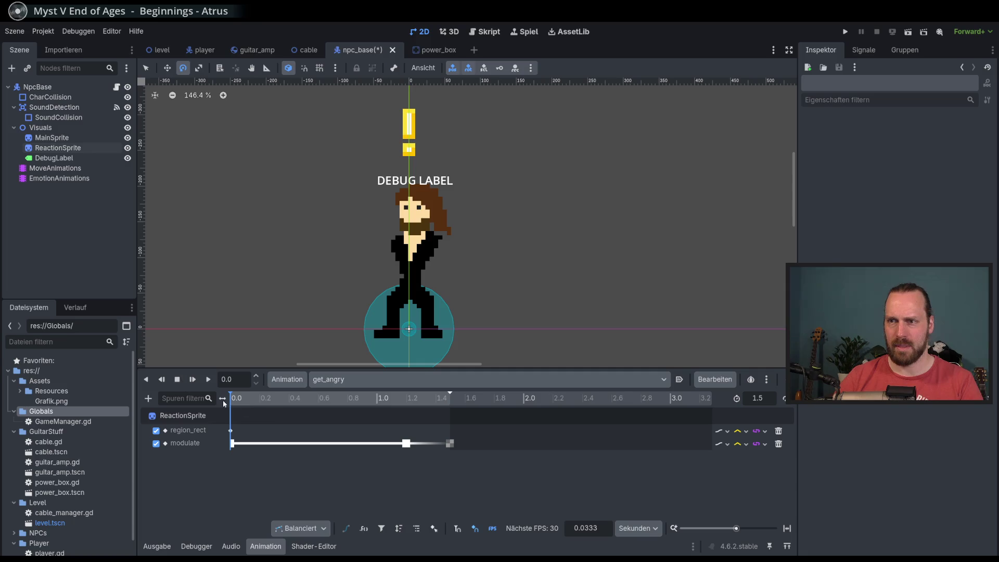
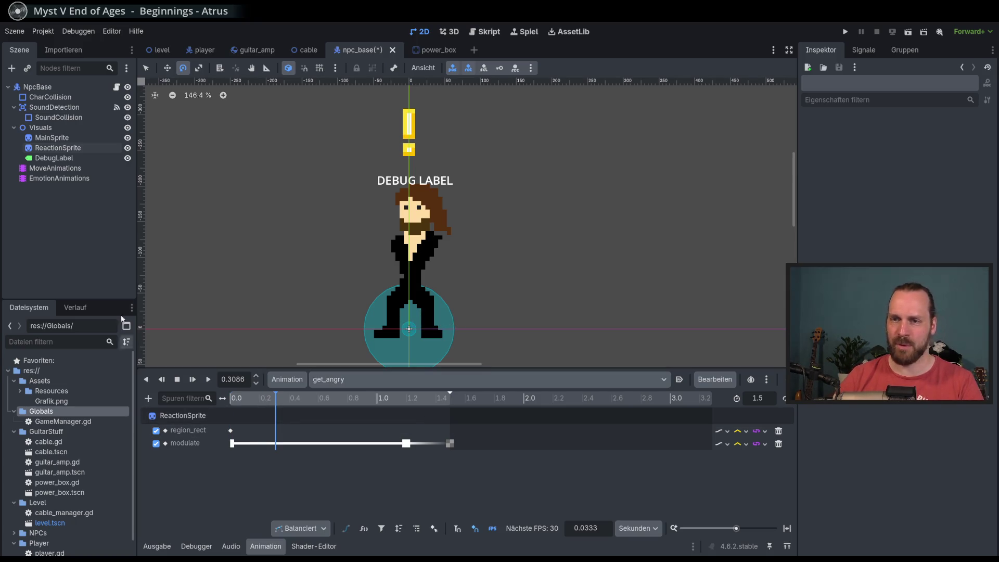
- On ReactionSprite, test and undo a skew, then place its pivot at the exclamation mark's base
{"action": "left_click", "coordinate": [58, 148]}
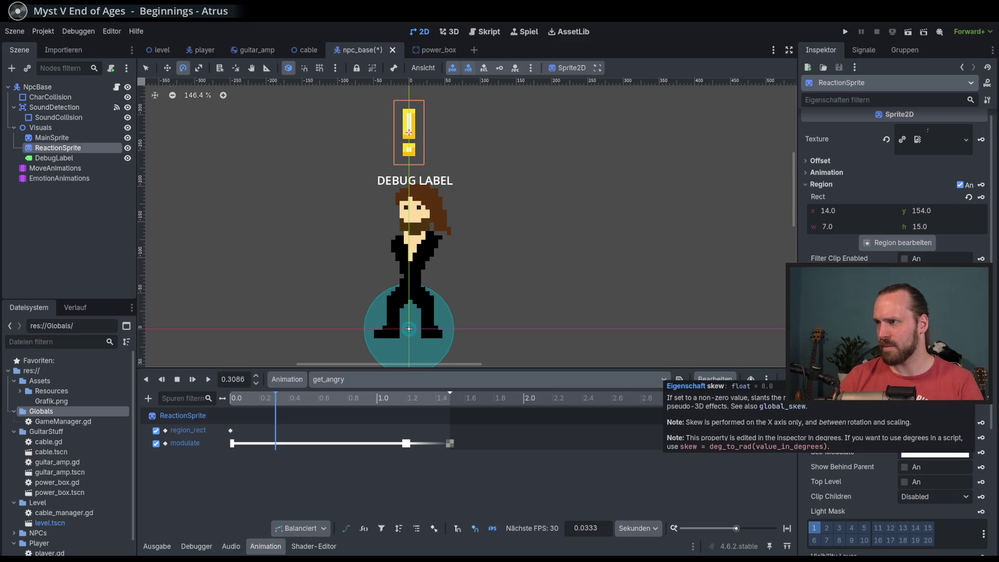
{"action": "mouse_move", "coordinate": [931, 372]}
{"action": "left_mouse_down"}
{"action": "mouse_move", "coordinate": [955, 372]}
{"action": "mouse_move", "coordinate": [932, 372]}
{"action": "left_mouse_up"}
{"action": "left_click", "coordinate": [981, 372]}
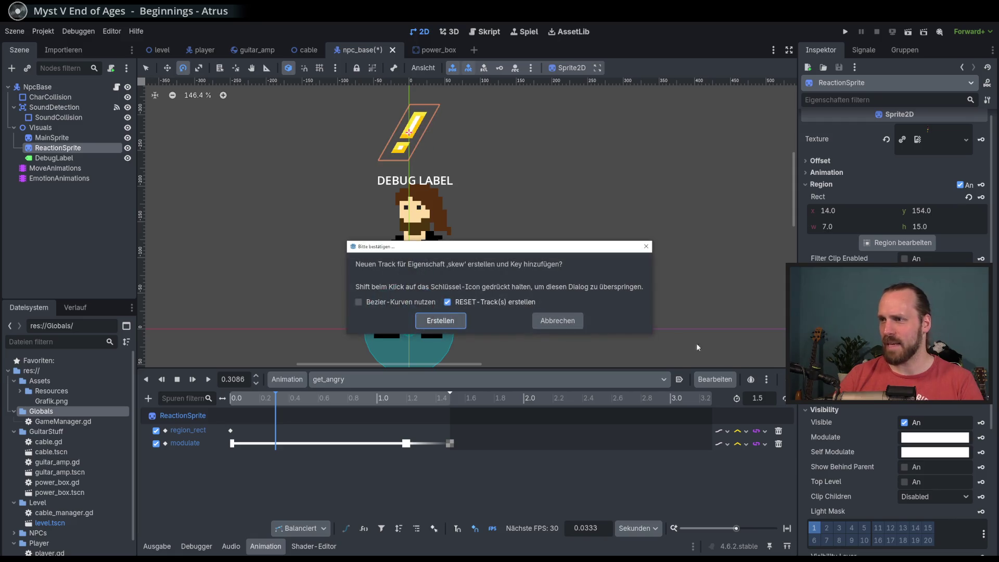
{"action": "left_click", "coordinate": [558, 321]}
{"action": "key", "text": "ctrl+z"}
{"action": "left_click_drag", "start_coordinate": [944, 372], "coordinate": [932, 373]}
{"action": "key", "text": "ctrl+z"}
{"action": "left_click", "coordinate": [236, 68]}
{"action": "left_click", "coordinate": [409, 139]}
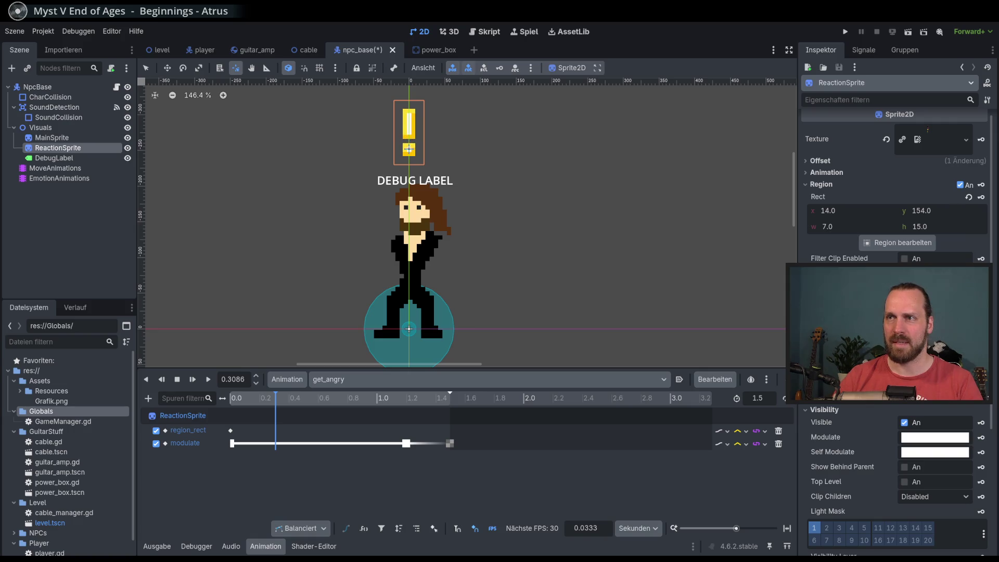
- Test-rotate the mark around its pivot and undo, then key ReactionSprite's rotation at 0.0
{"action": "mouse_move", "coordinate": [409, 103]}
{"action": "left_mouse_down"}
{"action": "mouse_move", "coordinate": [433, 109]}
{"action": "mouse_move", "coordinate": [382, 111]}
{"action": "left_mouse_up"}
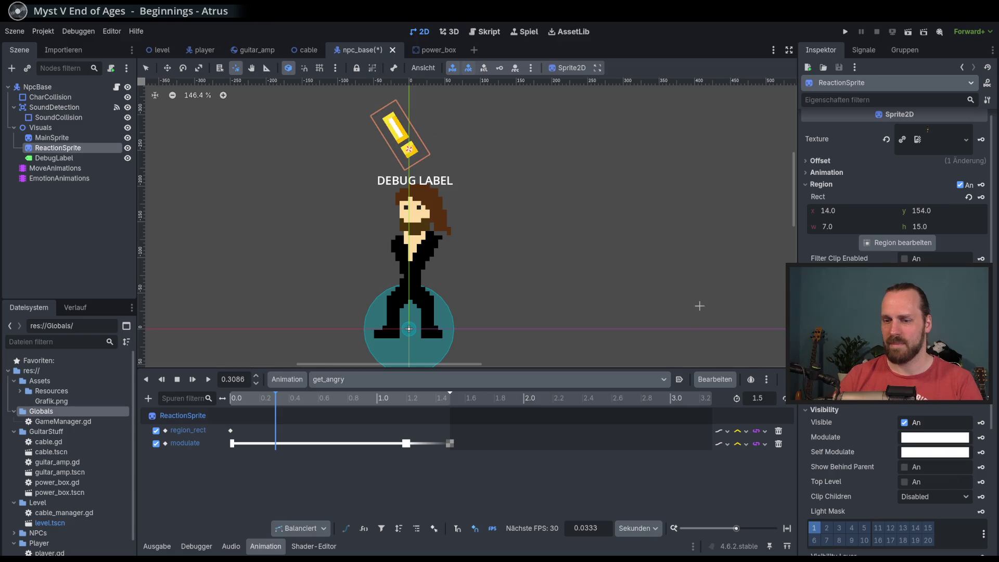
{"action": "key", "text": "ctrl+z"}
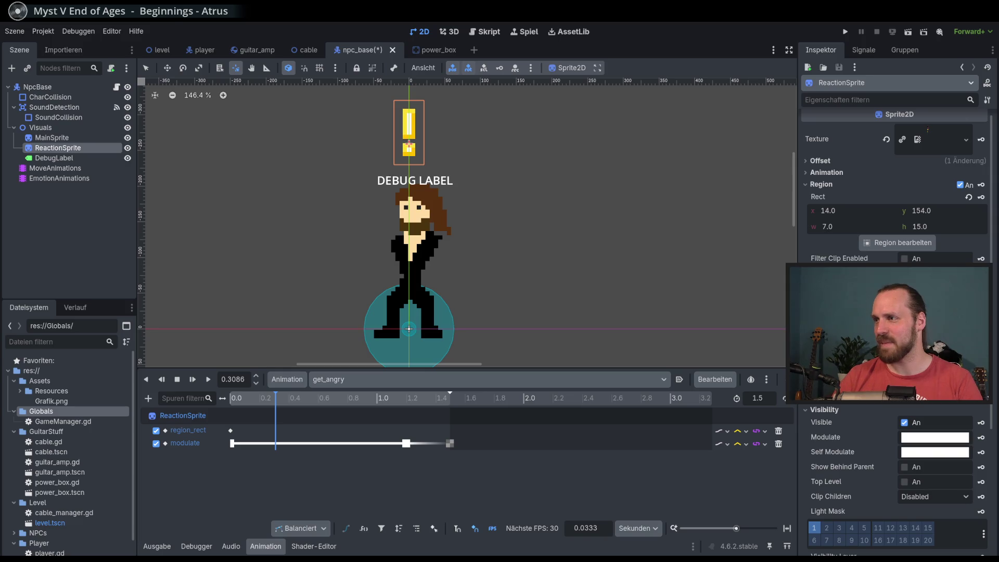
{"action": "mouse_move", "coordinate": [409, 102]}
{"action": "left_mouse_down"}
{"action": "mouse_move", "coordinate": [429, 108]}
{"action": "mouse_move", "coordinate": [409, 103]}
{"action": "left_mouse_up"}
{"action": "mouse_move", "coordinate": [266, 399]}
{"action": "left_mouse_down"}
{"action": "mouse_move", "coordinate": [253, 404]}
{"action": "mouse_move", "coordinate": [265, 398]}
{"action": "left_mouse_up"}
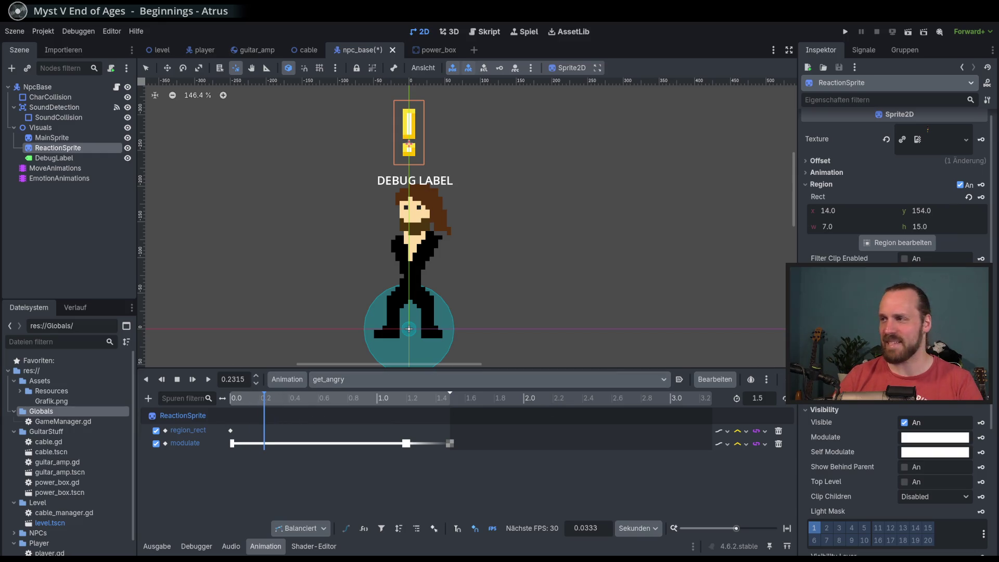
{"action": "key", "text": "s"}
{"action": "left_click", "coordinate": [981, 316]}
{"action": "left_click", "coordinate": [439, 318]}
{"action": "left_click", "coordinate": [272, 399]}
{"action": "mouse_move", "coordinate": [276, 401]}
{"action": "left_mouse_down"}
{"action": "mouse_move", "coordinate": [450, 419]}
{"action": "mouse_move", "coordinate": [267, 417]}
{"action": "mouse_move", "coordinate": [291, 416]}
{"action": "left_mouse_up"}
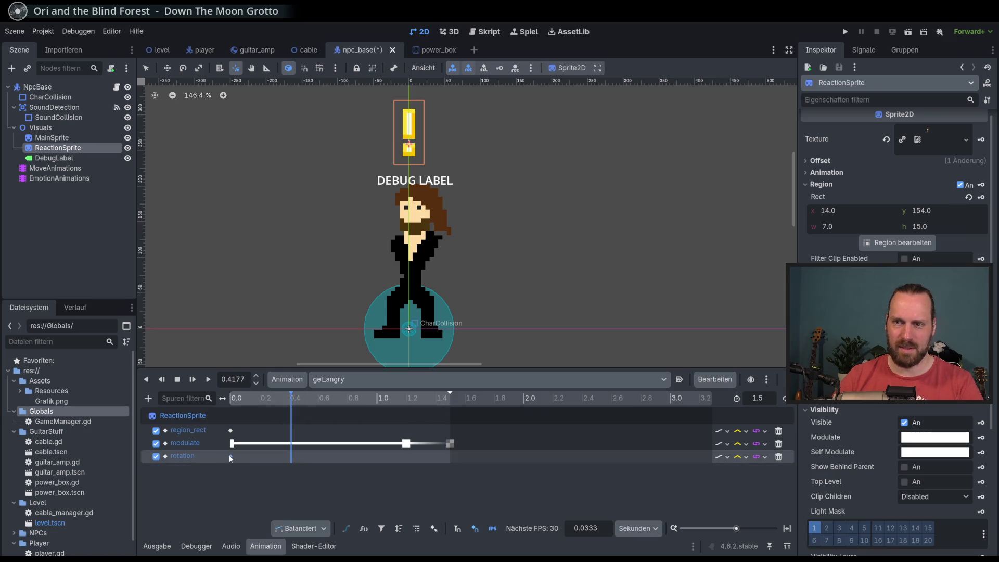
- Insert extra rotation keys around 0.42 s, 0.95 s and a closing key at 1.5 s
{"action": "left_click", "coordinate": [231, 456]}
{"action": "key", "text": "ctrl+d"}
{"action": "key", "text": "ctrl+d"}
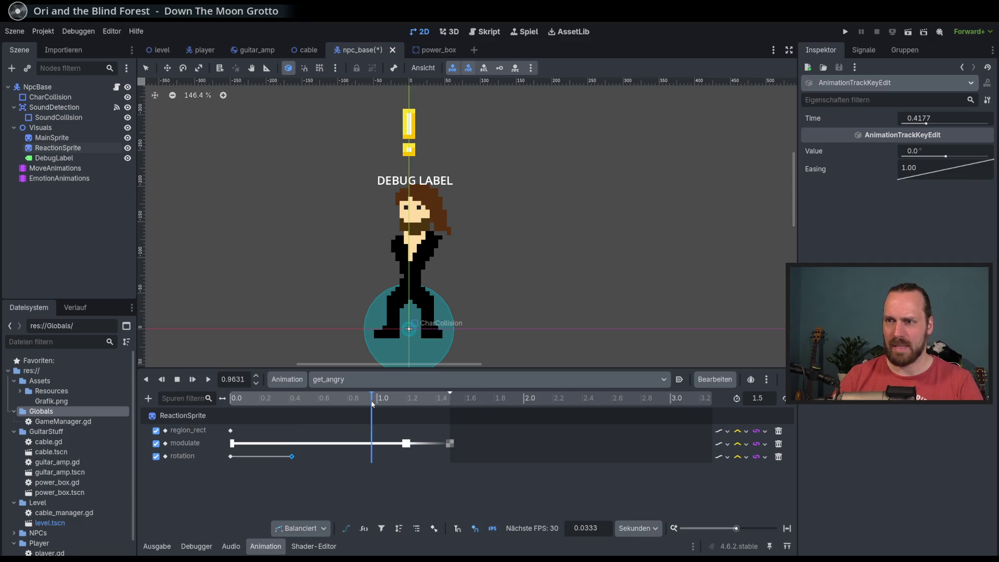
{"action": "left_click", "coordinate": [453, 407]}
{"action": "key", "text": "ctrl+d"}
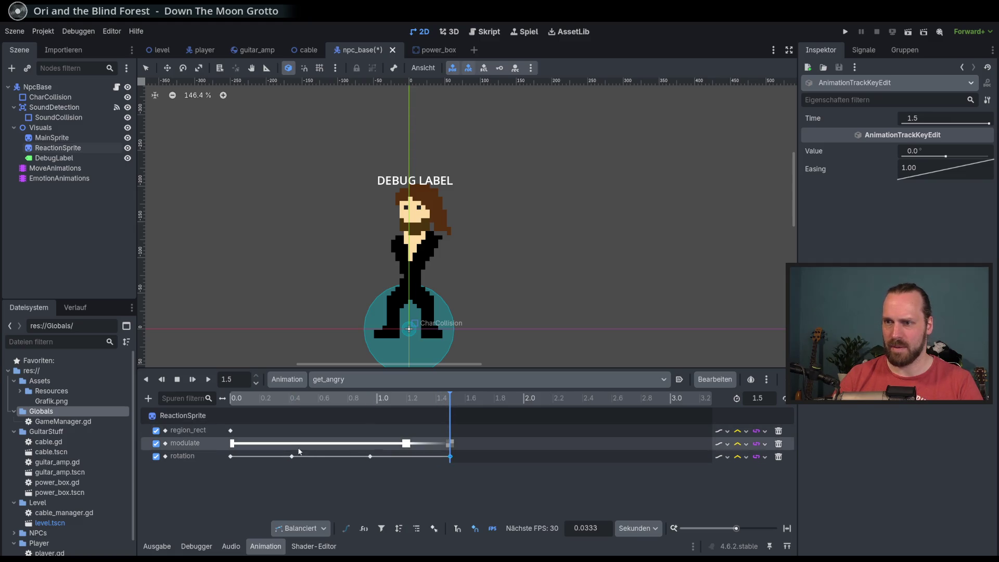
{"action": "left_click", "coordinate": [291, 457]}
- Set the second rotation key to -30.8° and the 0.95 s key to 24.3°
{"action": "left_click", "coordinate": [293, 399]}
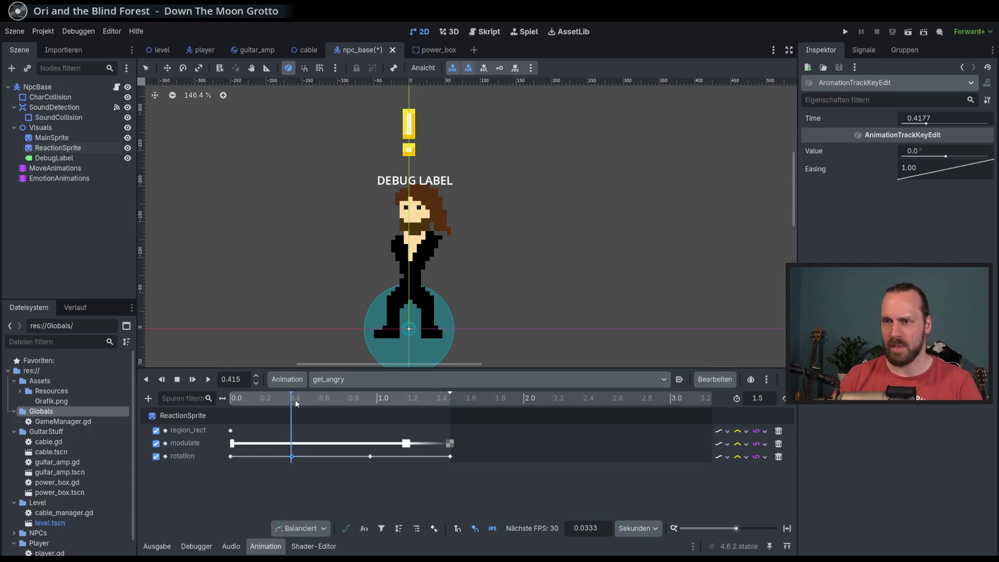
{"action": "left_click_drag", "start_coordinate": [946, 158], "coordinate": [942, 157]}
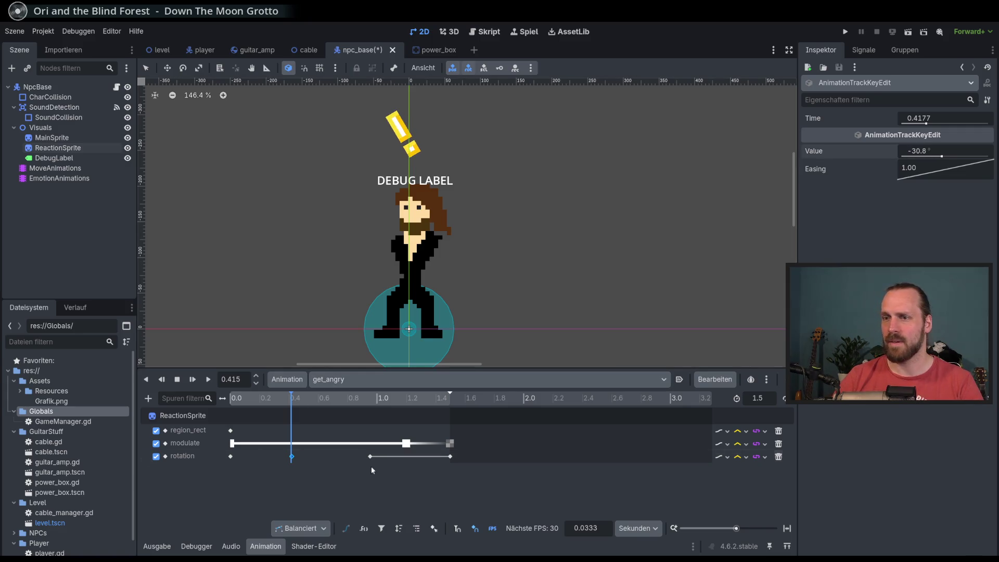
{"action": "left_click", "coordinate": [368, 399]}
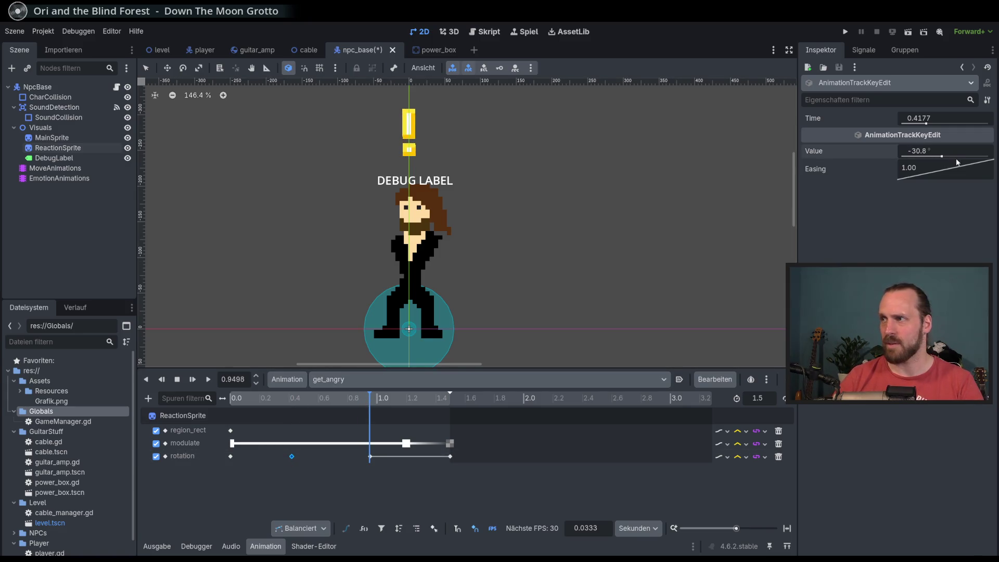
{"action": "left_click_drag", "start_coordinate": [942, 157], "coordinate": [971, 158]}
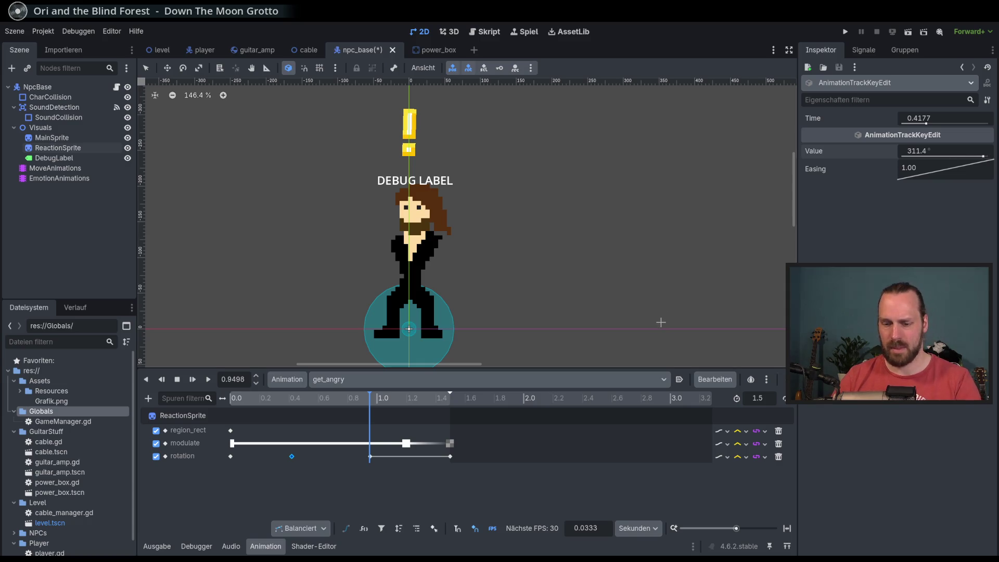
{"action": "left_click", "coordinate": [370, 457]}
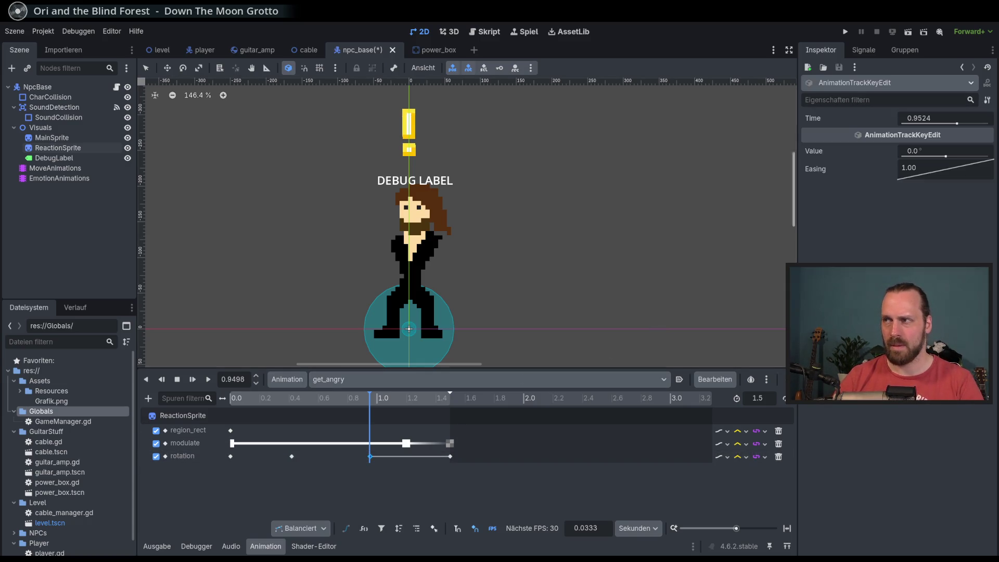
{"action": "left_click_drag", "start_coordinate": [943, 157], "coordinate": [948, 158]}
- Move the -30.8° key to 0.3667 s, the 24.3° key to 0.8 s, and the final key earlier
{"action": "mouse_move", "coordinate": [386, 401]}
{"action": "left_mouse_down"}
{"action": "mouse_move", "coordinate": [310, 395]}
{"action": "mouse_move", "coordinate": [371, 404]}
{"action": "left_mouse_up"}
{"action": "left_click_drag", "start_coordinate": [370, 457], "coordinate": [353, 457]}
{"action": "left_click_drag", "start_coordinate": [291, 456], "coordinate": [284, 456]}
{"action": "mouse_move", "coordinate": [385, 400]}
{"action": "left_mouse_down"}
{"action": "mouse_move", "coordinate": [413, 401]}
{"action": "mouse_move", "coordinate": [354, 404]}
{"action": "left_mouse_up"}
{"action": "left_click_drag", "start_coordinate": [450, 457], "coordinate": [432, 455]}
{"action": "left_click_drag", "start_coordinate": [353, 456], "coordinate": [348, 456]}
- Set the rotation track's interpolation to cubic and play get_angry to check the swing
{"action": "left_click", "coordinate": [743, 457]}
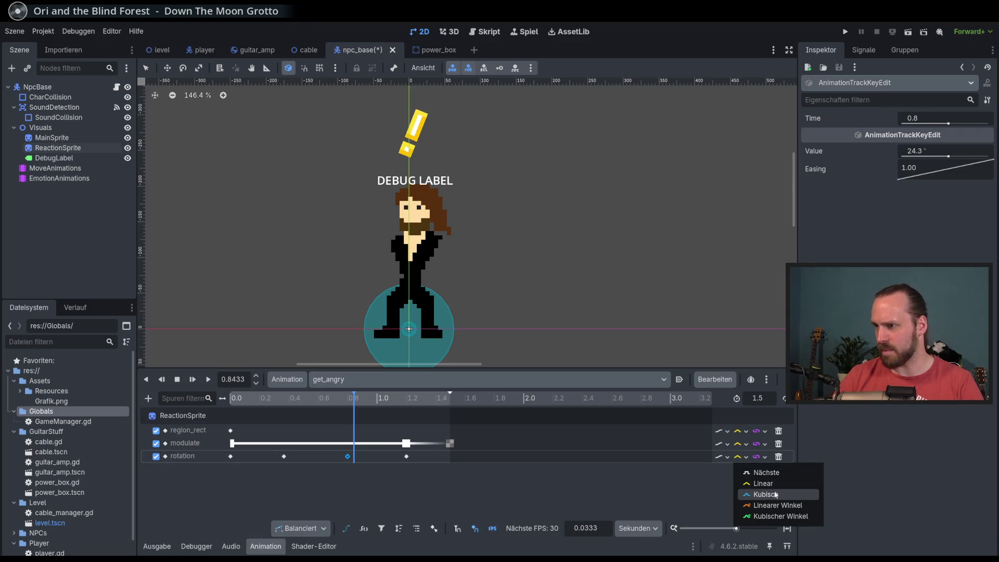
{"action": "left_click", "coordinate": [778, 500]}
{"action": "left_click", "coordinate": [210, 379]}
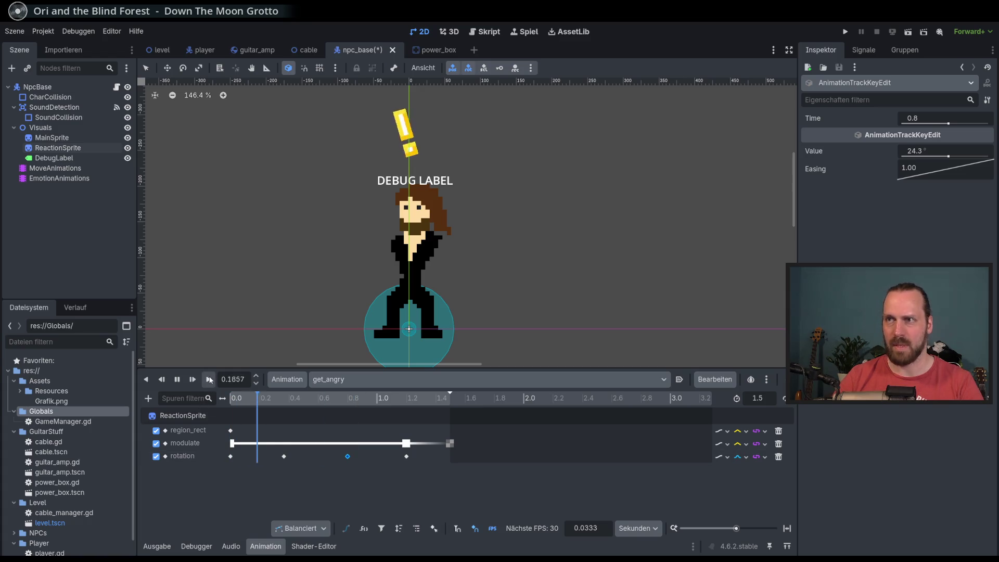
{"action": "left_click", "coordinate": [177, 380]}
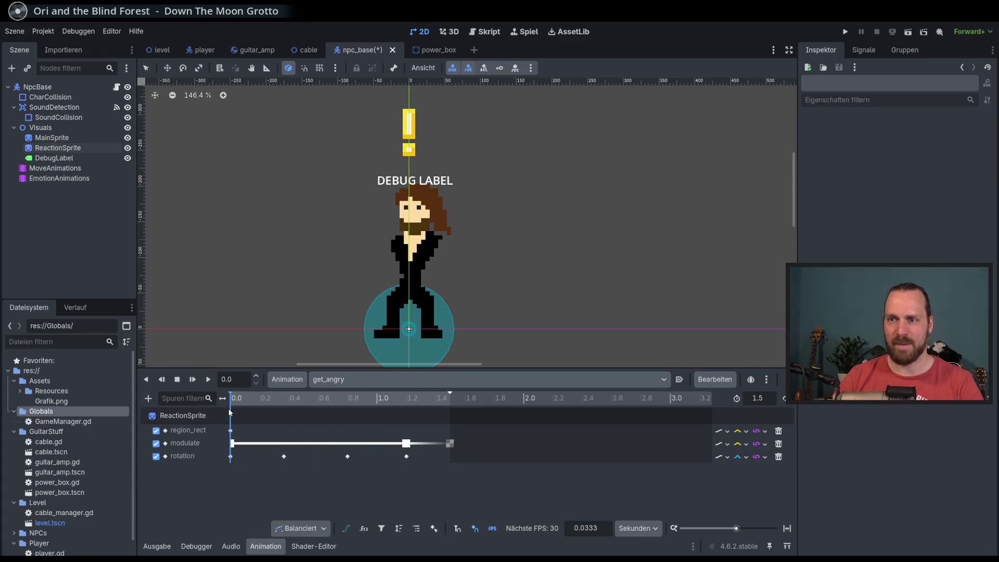
- Duplicate the -30.8° and 24.3° swing keys later in the timeline and play to check
{"action": "left_click_drag", "start_coordinate": [283, 457], "coordinate": [270, 458]}
{"action": "left_click", "coordinate": [342, 457]}
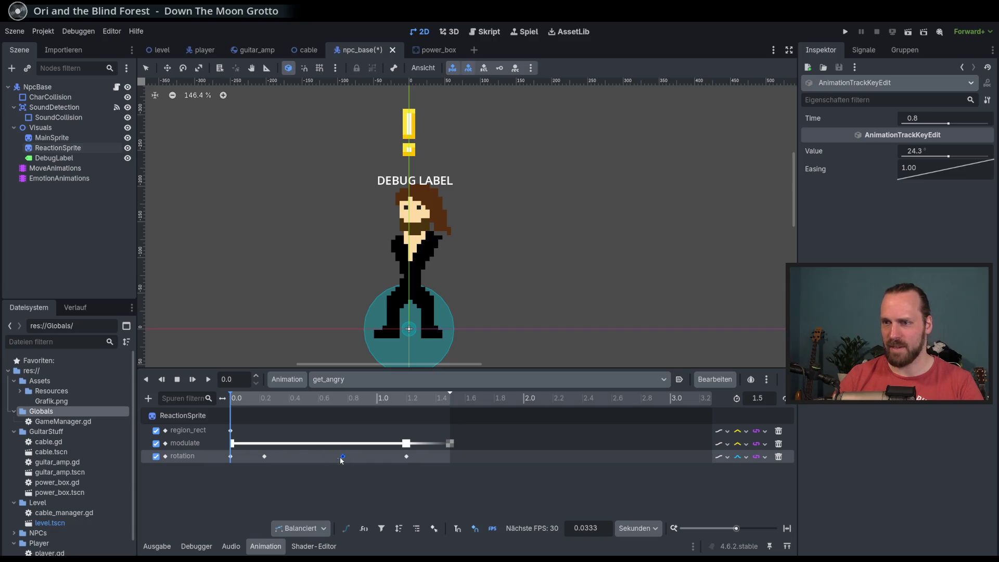
{"action": "left_click_drag", "start_coordinate": [261, 472], "coordinate": [332, 450]}
{"action": "left_click", "coordinate": [336, 399]}
{"action": "key", "text": "bracketleft"}
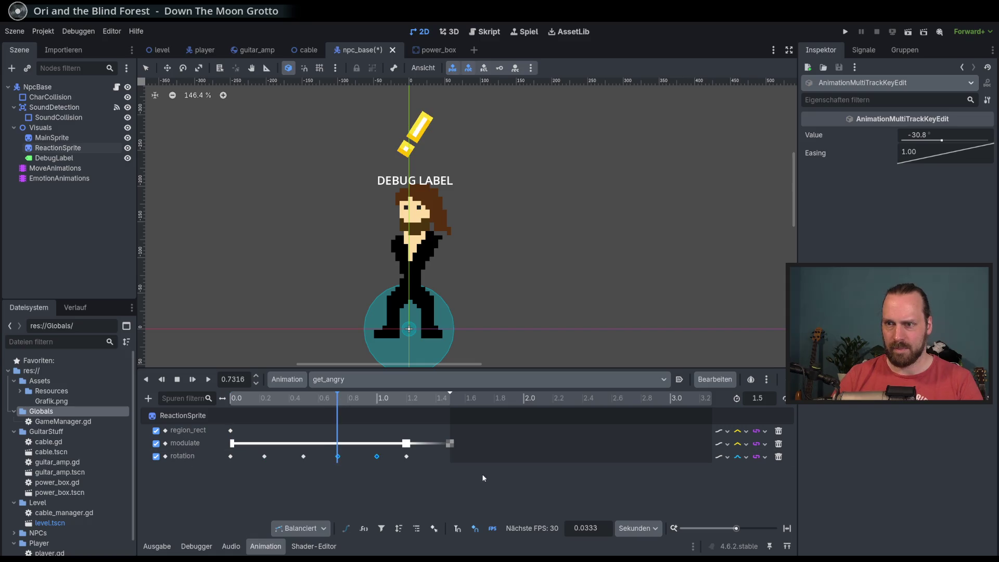
{"action": "left_click", "coordinate": [417, 462]}
{"action": "left_click", "coordinate": [209, 380]}
{"action": "left_click", "coordinate": [177, 380]}
{"action": "left_click", "coordinate": [237, 458]}
- Replay the wobble and spread the later rotation keys further apart in time
{"action": "left_click", "coordinate": [231, 457]}
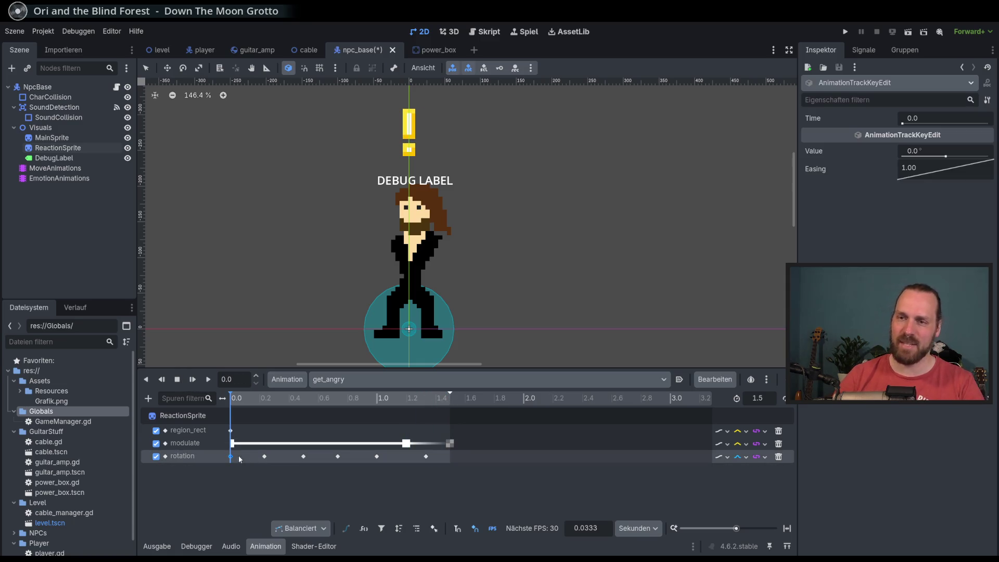
{"action": "left_click", "coordinate": [208, 379]}
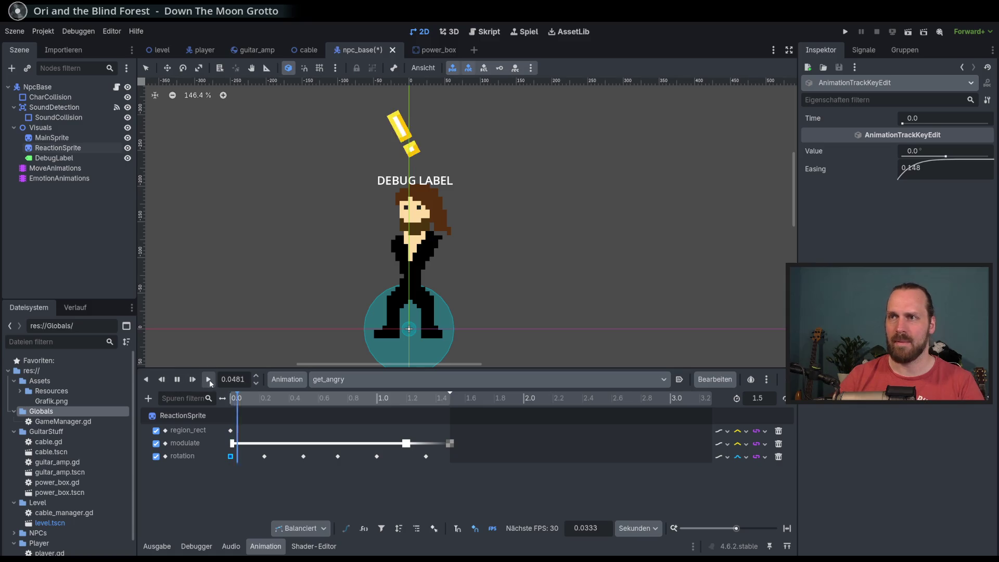
{"action": "left_click", "coordinate": [177, 379]}
{"action": "left_click", "coordinate": [376, 458]}
{"action": "left_click_drag", "start_coordinate": [338, 457], "coordinate": [392, 457]}
{"action": "left_click", "coordinate": [426, 457]}
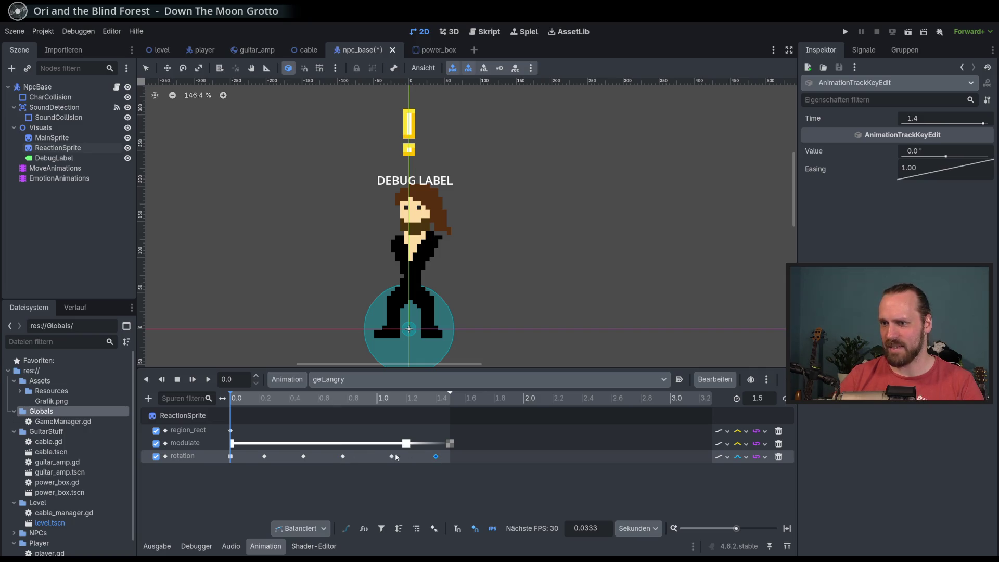
- Damp the copied swings to -16.2° at 0.77 s and 8.1° at 1.1 s, then play
{"action": "left_click", "coordinate": [392, 456]}
{"action": "left_click_drag", "start_coordinate": [946, 157], "coordinate": [948, 158]}
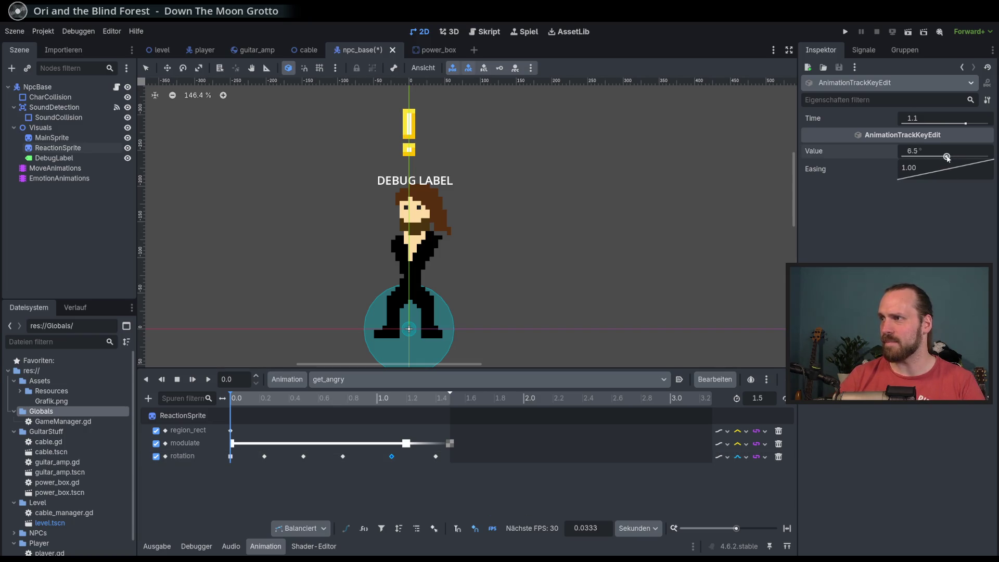
{"action": "left_click", "coordinate": [343, 456]}
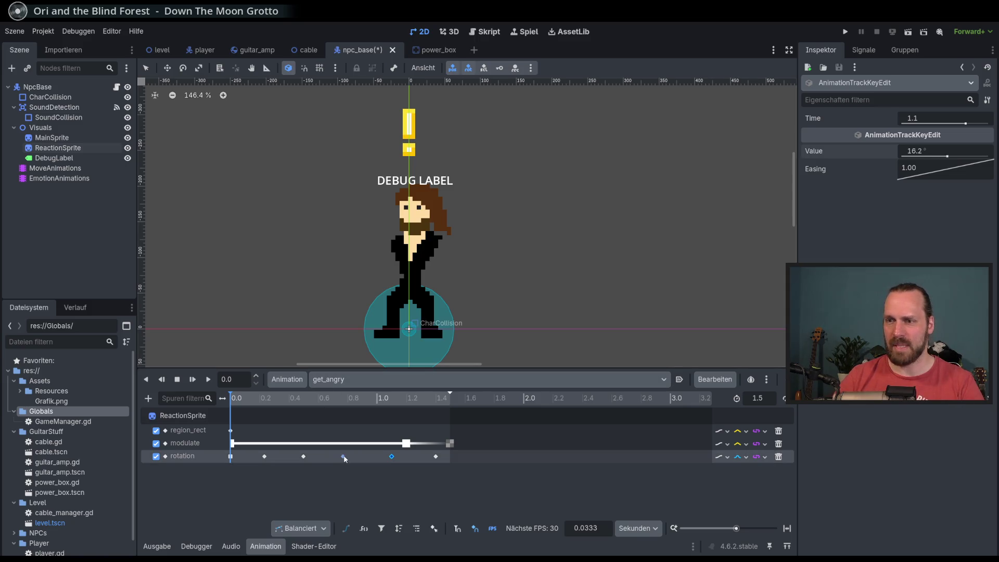
{"action": "left_click_drag", "start_coordinate": [943, 156], "coordinate": [944, 158]}
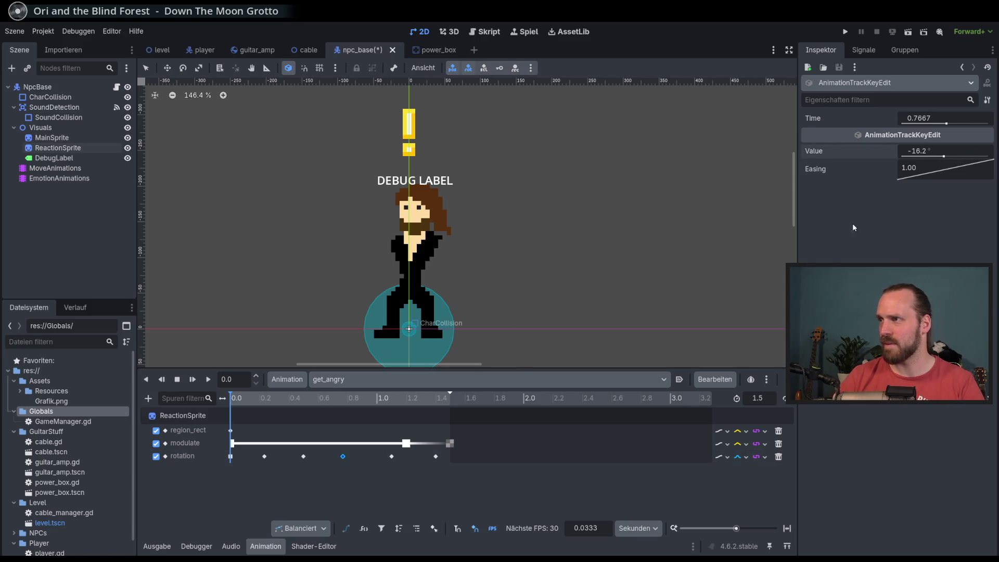
{"action": "left_click", "coordinate": [392, 456]}
{"action": "left_click_drag", "start_coordinate": [946, 157], "coordinate": [944, 157]}
{"action": "left_click", "coordinate": [207, 379]}
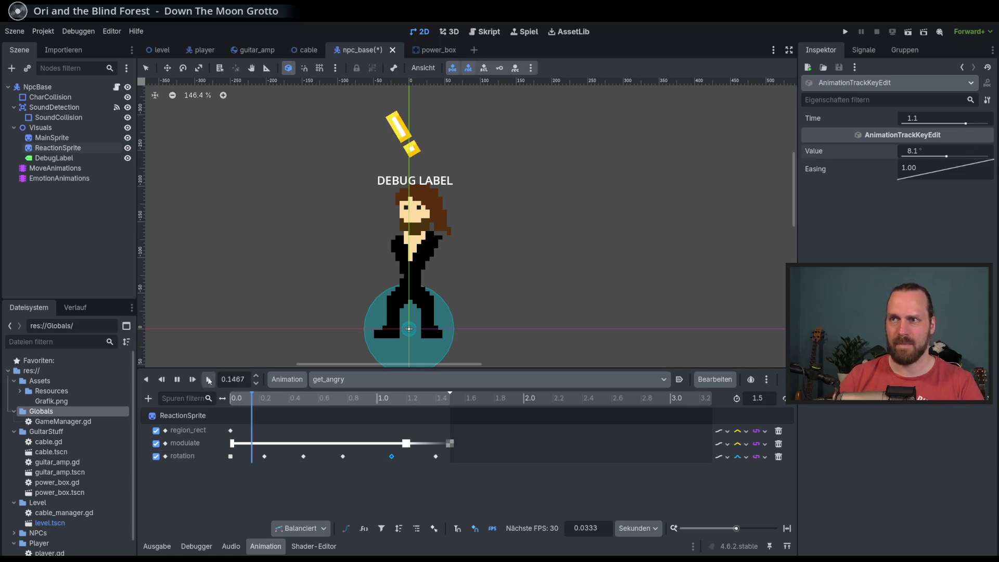
{"action": "left_click", "coordinate": [177, 381]}
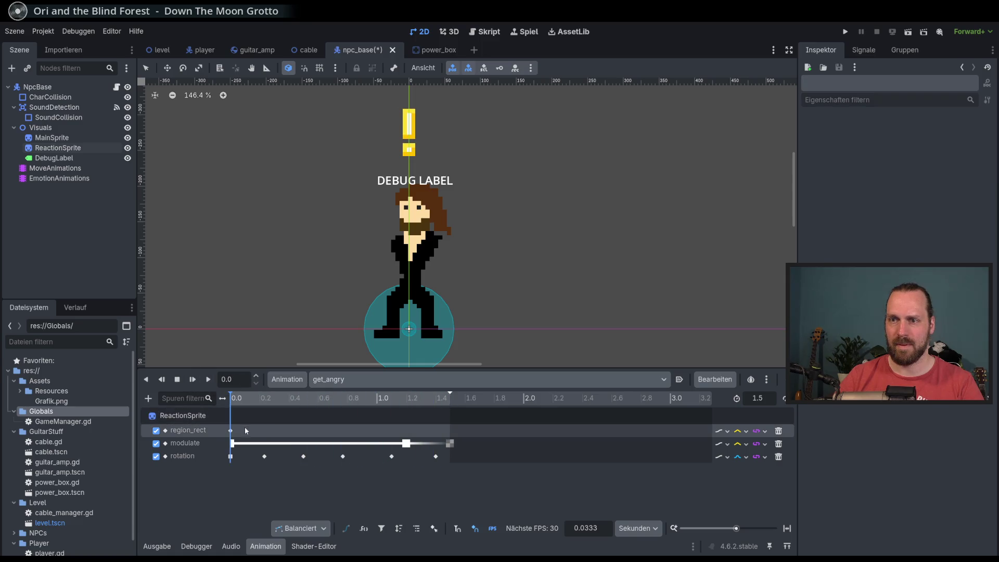
- Raise the first rotation key's easing to 0.267 and scrub to preview
{"action": "left_click", "coordinate": [745, 457]}
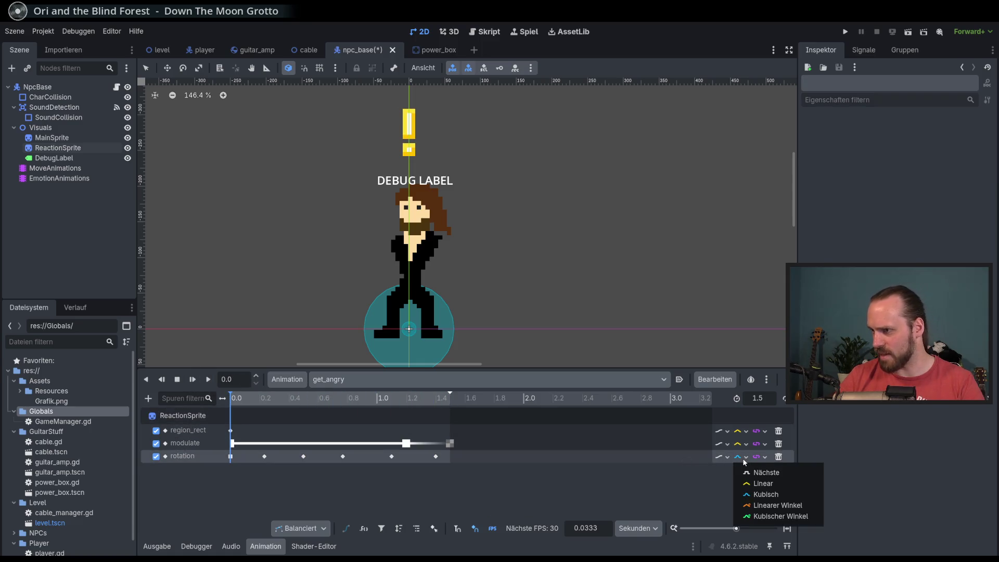
{"action": "left_click", "coordinate": [746, 462]}
{"action": "mouse_move", "coordinate": [234, 411]}
{"action": "left_mouse_down"}
{"action": "mouse_move", "coordinate": [296, 411]}
{"action": "mouse_move", "coordinate": [257, 411]}
{"action": "left_mouse_up"}
{"action": "left_click", "coordinate": [231, 456]}
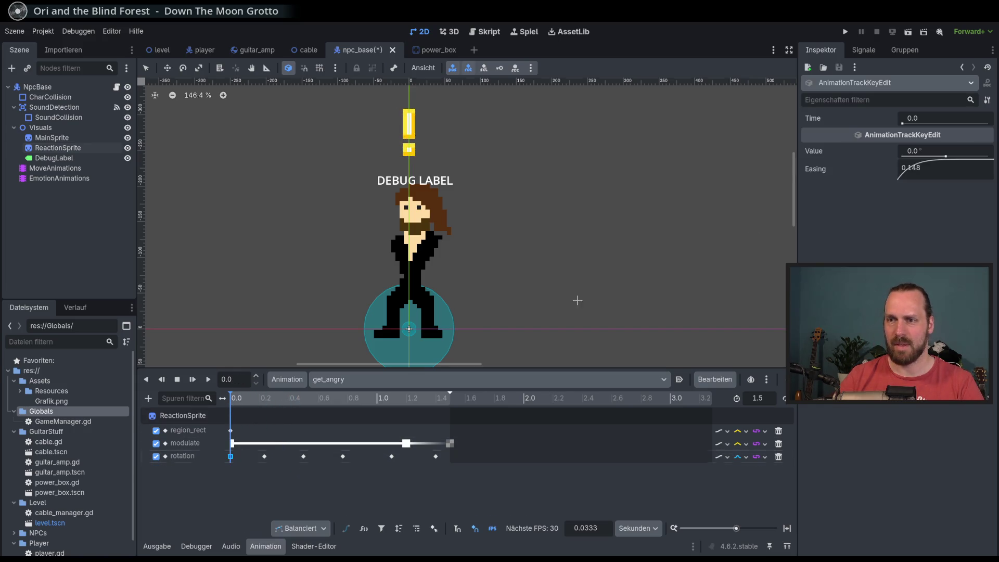
{"action": "left_click_drag", "start_coordinate": [932, 160], "coordinate": [937, 180]}
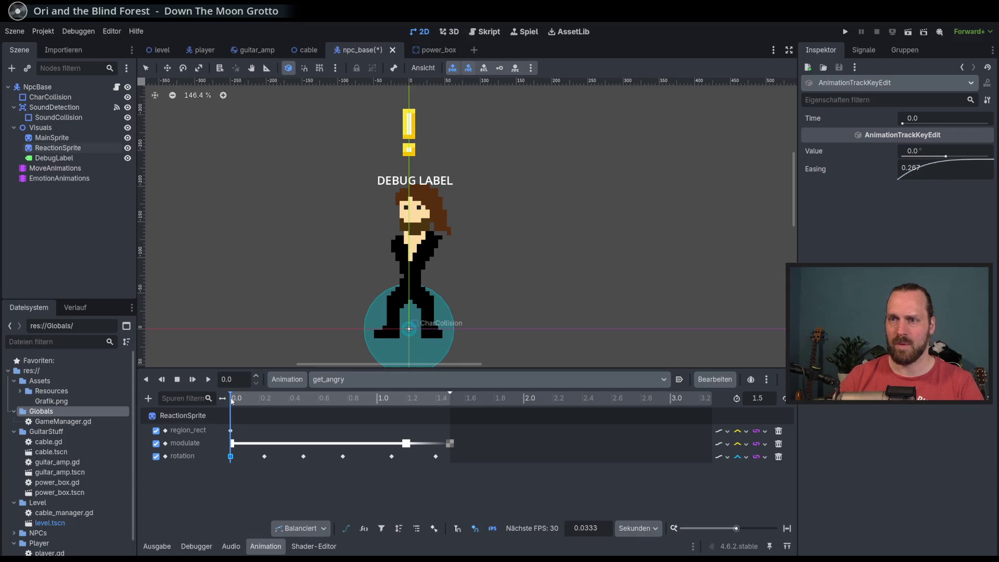
{"action": "mouse_move", "coordinate": [265, 401]}
{"action": "left_mouse_down"}
{"action": "mouse_move", "coordinate": [235, 400]}
{"action": "mouse_move", "coordinate": [392, 401]}
{"action": "mouse_move", "coordinate": [224, 406]}
{"action": "mouse_move", "coordinate": [383, 403]}
{"action": "mouse_move", "coordinate": [234, 410]}
{"action": "mouse_move", "coordinate": [303, 419]}
{"action": "left_mouse_up"}
- Reduce the 0.2333 s key's tilt to -29.2° and play get_angry to check
{"action": "left_click", "coordinate": [264, 456]}
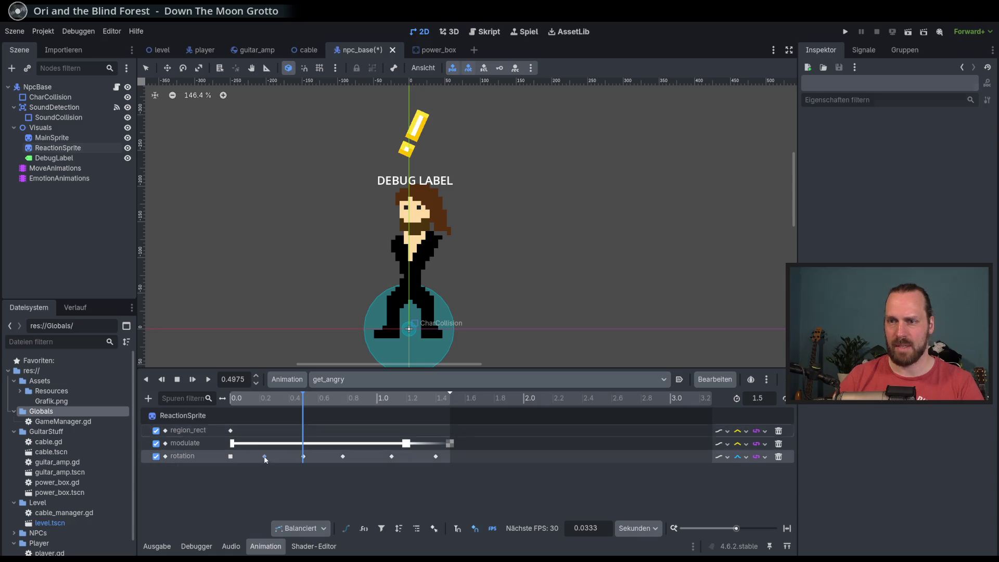
{"action": "left_click_drag", "start_coordinate": [942, 156], "coordinate": [944, 157]}
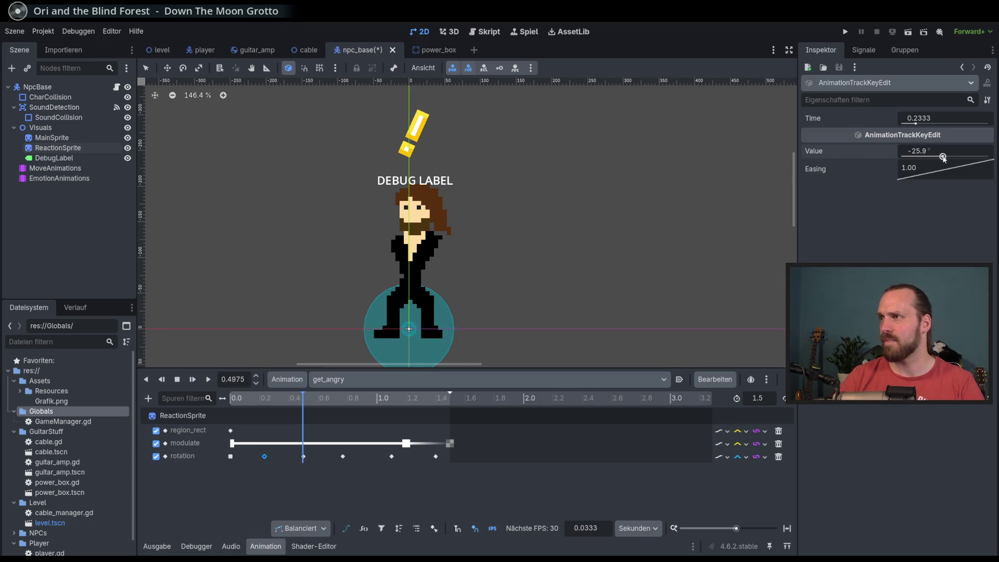
{"action": "left_click", "coordinate": [209, 379]}
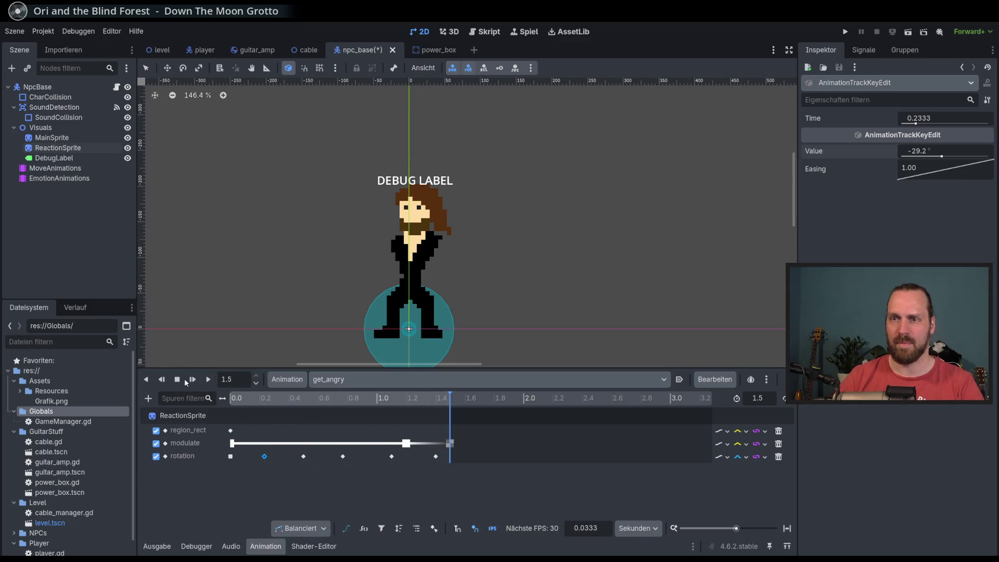
{"action": "left_click", "coordinate": [230, 456]}
{"action": "left_click", "coordinate": [229, 456]}
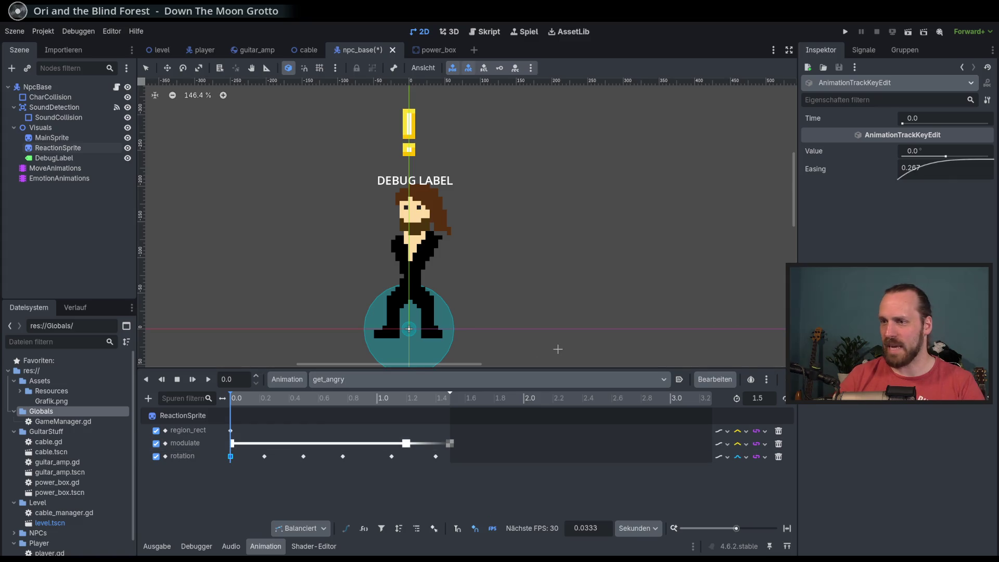
{"action": "left_click", "coordinate": [746, 458]}
{"action": "left_click", "coordinate": [294, 490]}
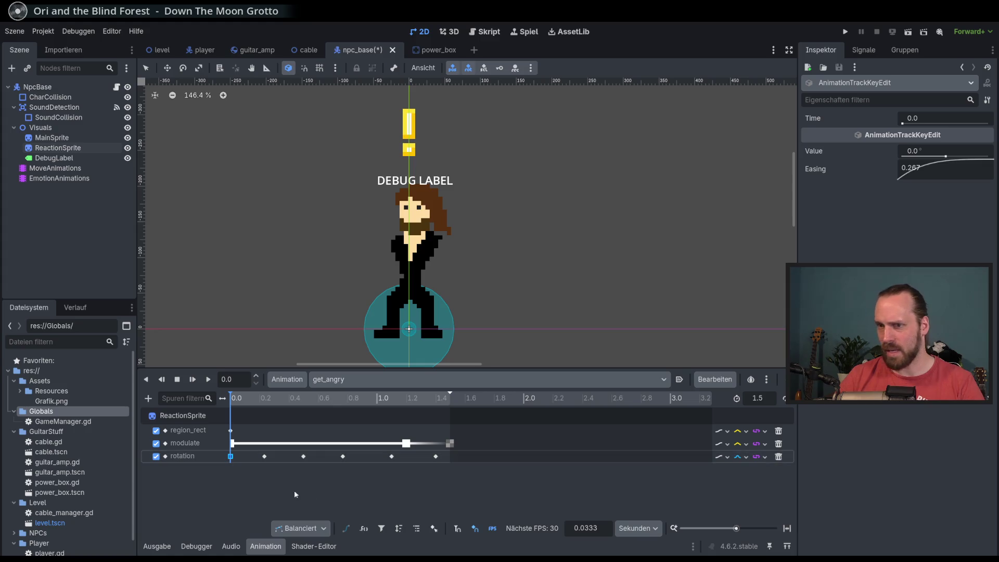
- Delete the old rotation track and re-key ReactionSprite's rotation at 0.0 as a Bezier track
{"action": "left_click", "coordinate": [780, 458]}
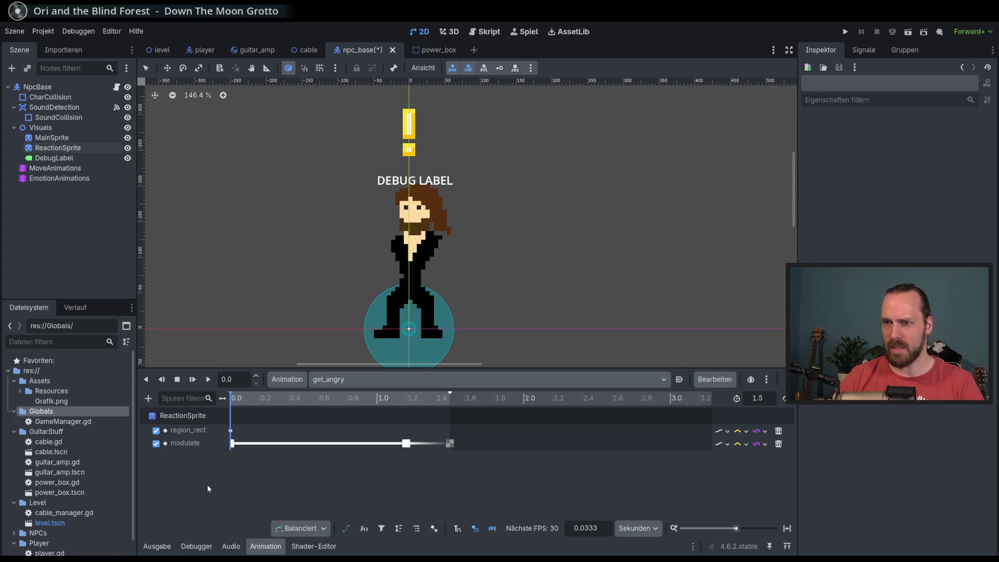
{"action": "left_click", "coordinate": [57, 148]}
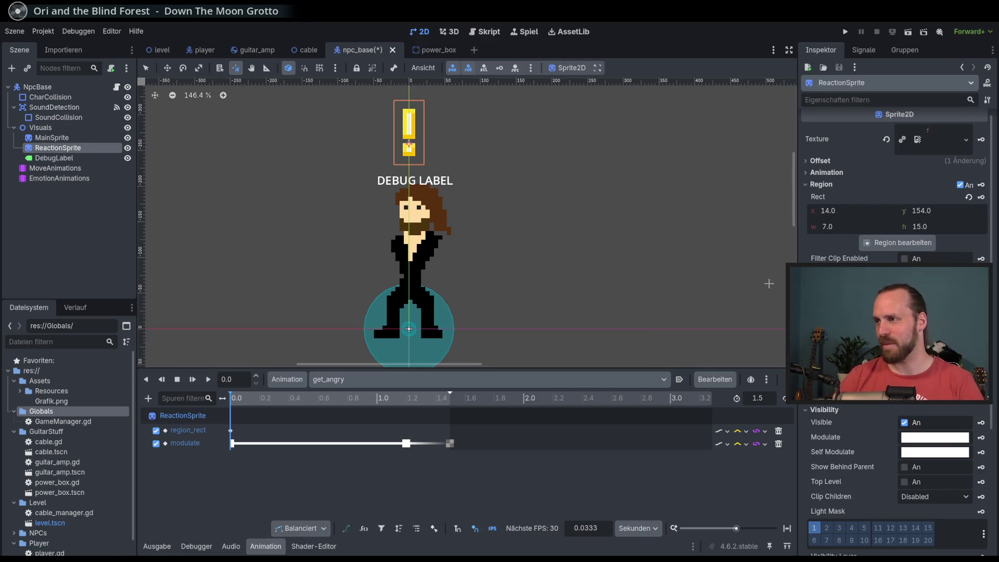
{"action": "key", "text": "Insert"}
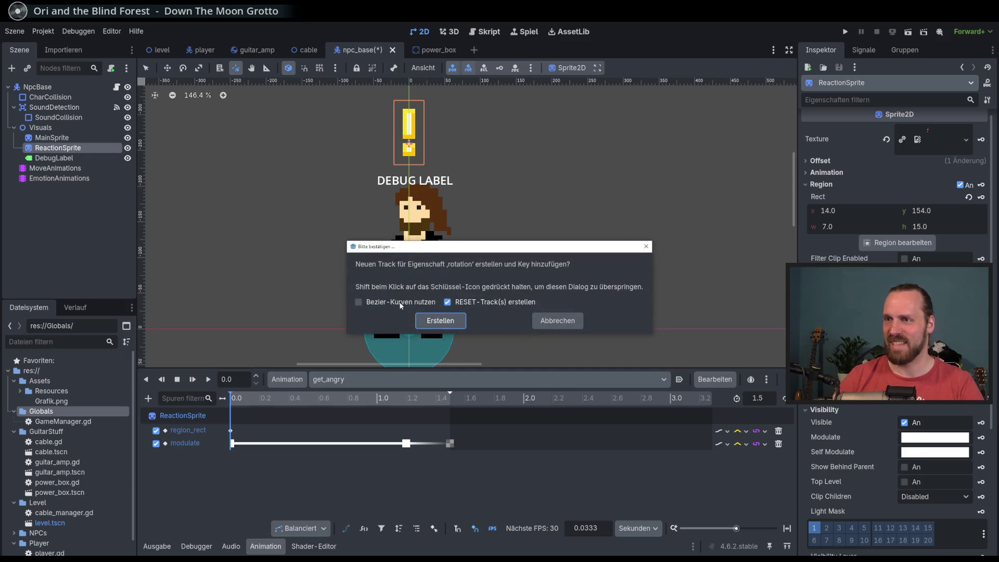
{"action": "left_click", "coordinate": [439, 320]}
{"action": "left_click_drag", "start_coordinate": [448, 367], "coordinate": [448, 308]}
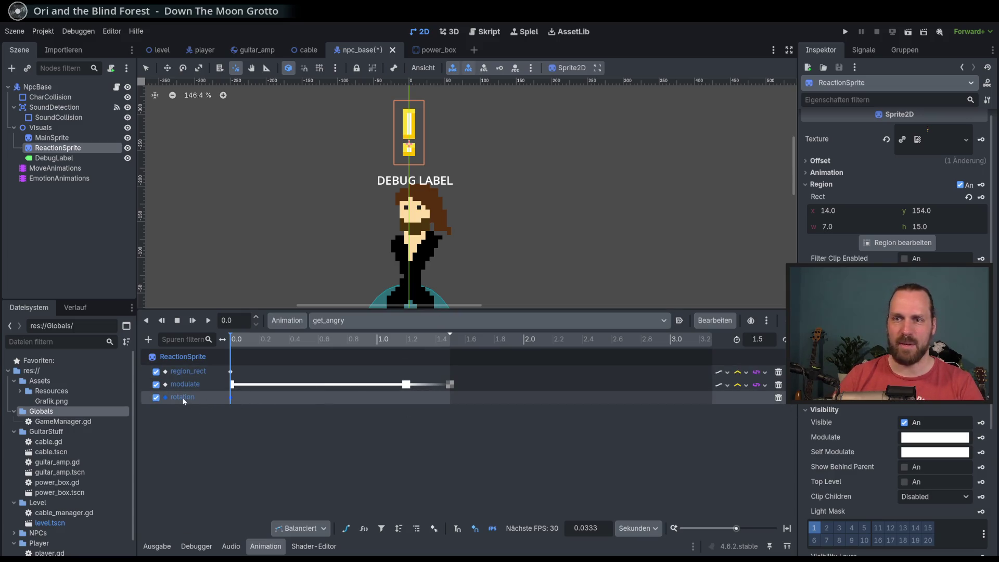
{"action": "left_click", "coordinate": [349, 529]}
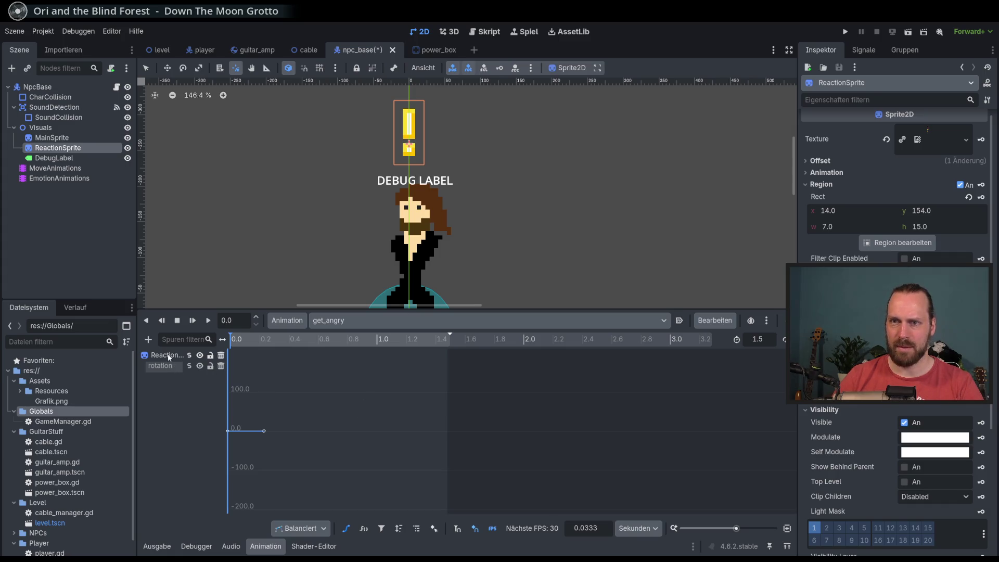
- Move the first rotation key later and duplicate keys along the timeline up to 1.4393 s
{"action": "key", "text": "shift+d"}
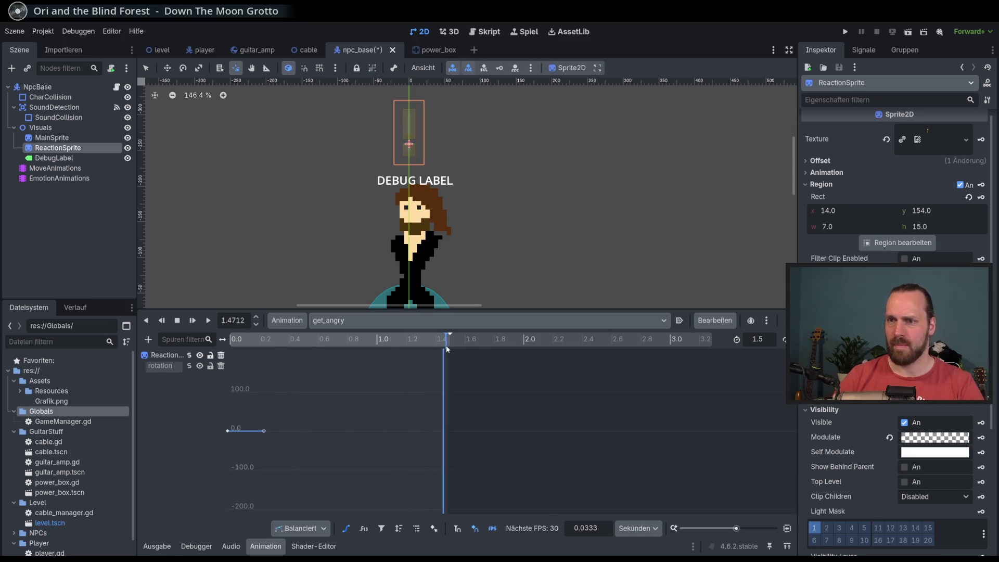
{"action": "left_click", "coordinate": [231, 434]}
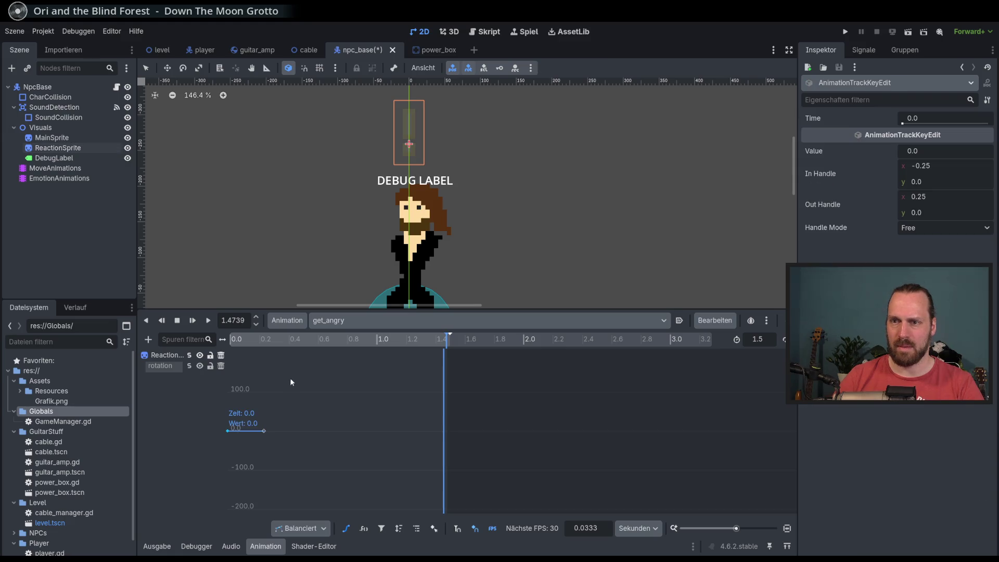
{"action": "left_click_drag", "start_coordinate": [228, 432], "coordinate": [272, 432]}
{"action": "left_click_drag", "start_coordinate": [332, 341], "coordinate": [322, 341]}
{"action": "key", "text": "ctrl+d"}
{"action": "left_click", "coordinate": [375, 341]}
{"action": "key", "text": "ctrl+d"}
{"action": "left_click", "coordinate": [440, 341]}
{"action": "key", "text": "ctrl+d"}
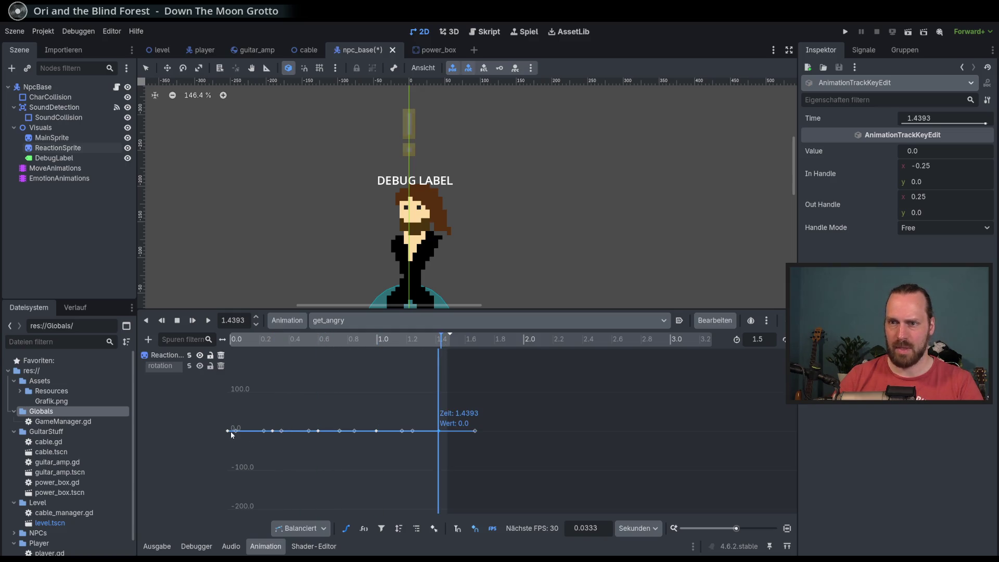
{"action": "key", "text": "s"}
- Rough out the wobble by raising the 0.3333 key to a peak and dropping the 0.6667 key
{"action": "mouse_move", "coordinate": [274, 431]}
{"action": "left_mouse_down"}
{"action": "mouse_move", "coordinate": [273, 385]}
{"action": "mouse_move", "coordinate": [258, 386]}
{"action": "left_mouse_up"}
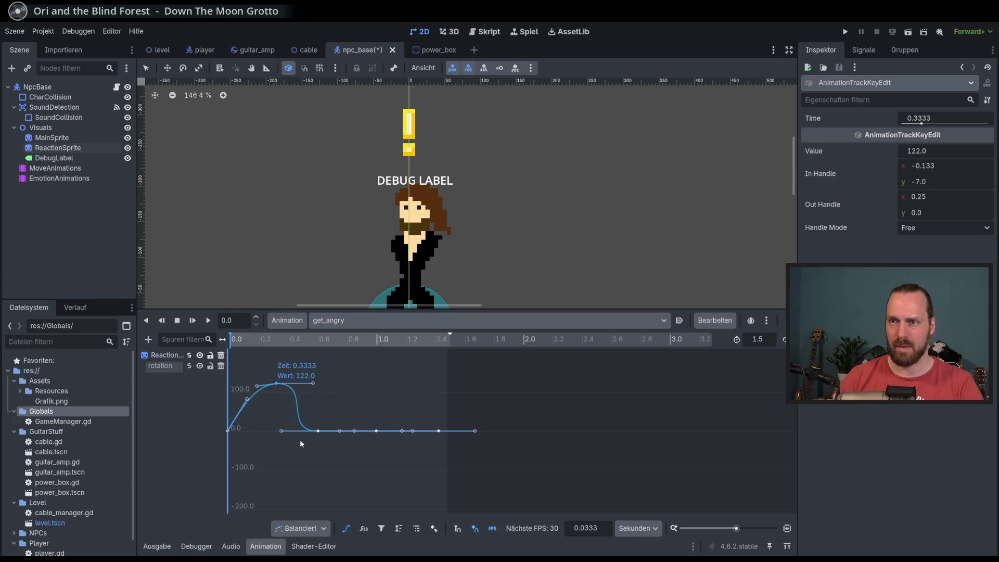
{"action": "mouse_move", "coordinate": [320, 430]}
{"action": "left_mouse_down"}
{"action": "mouse_move", "coordinate": [325, 477]}
{"action": "mouse_move", "coordinate": [315, 452]}
{"action": "left_mouse_up"}
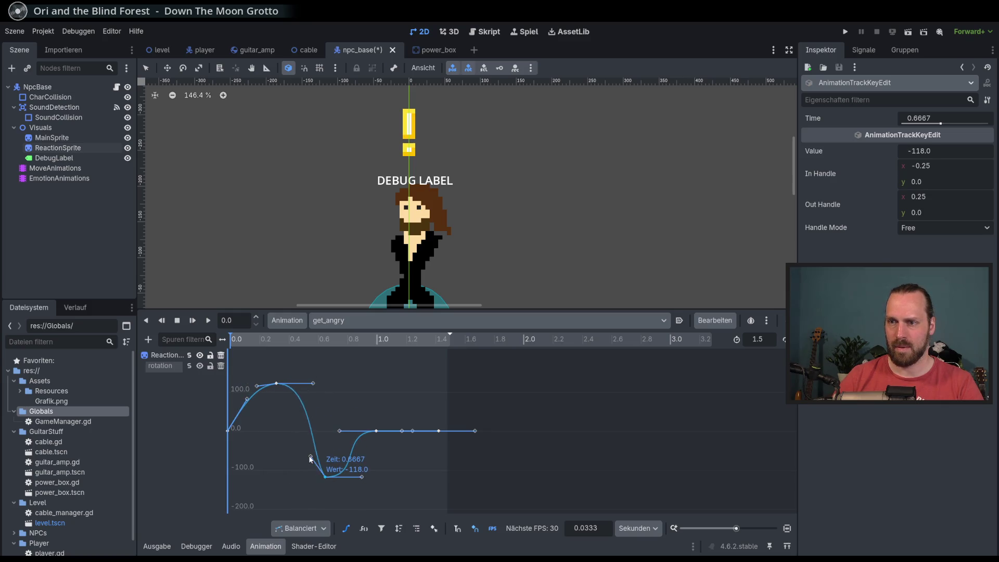
{"action": "mouse_move", "coordinate": [276, 383]}
{"action": "left_mouse_down"}
{"action": "mouse_move", "coordinate": [267, 382]}
{"action": "mouse_move", "coordinate": [305, 383]}
{"action": "left_mouse_up"}
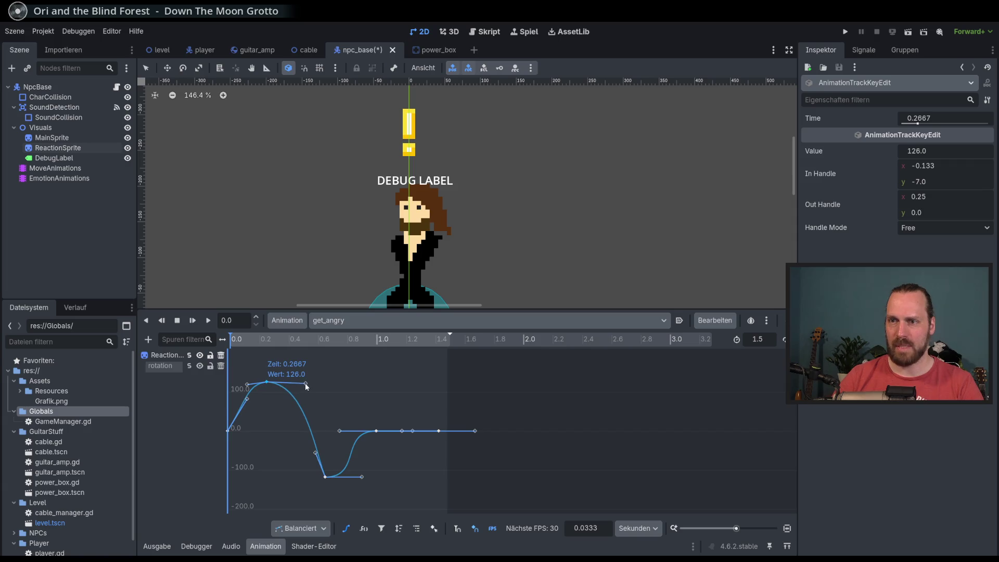
{"action": "mouse_move", "coordinate": [248, 400]}
{"action": "left_mouse_down"}
{"action": "mouse_move", "coordinate": [239, 402]}
{"action": "mouse_move", "coordinate": [271, 393]}
{"action": "mouse_move", "coordinate": [269, 415]}
{"action": "left_mouse_up"}
{"action": "key", "text": "f"}
{"action": "left_click_drag", "start_coordinate": [268, 365], "coordinate": [266, 373]}
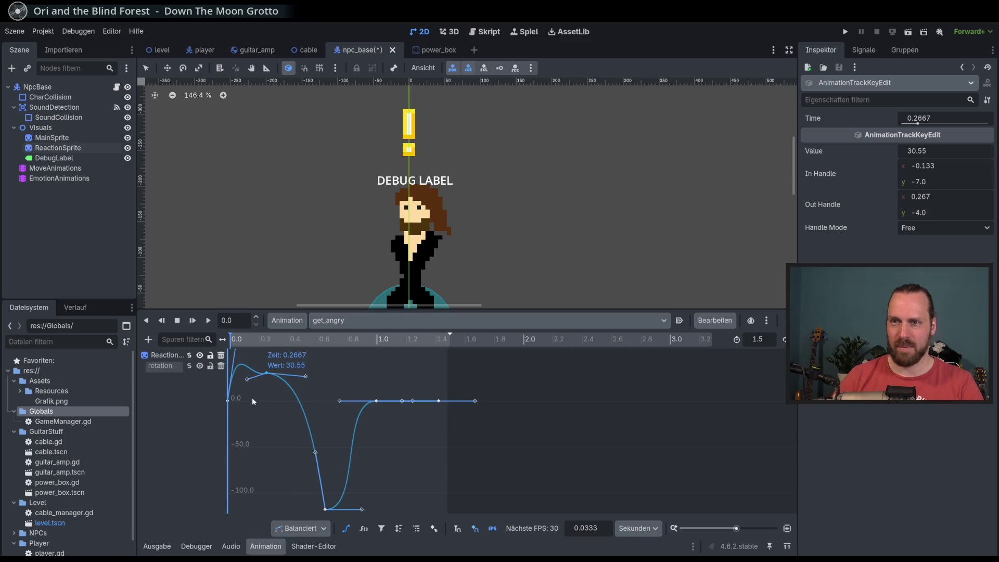
{"action": "scroll", "coordinate": [312, 421], "scroll_direction": "up", "scroll_amount": 3}
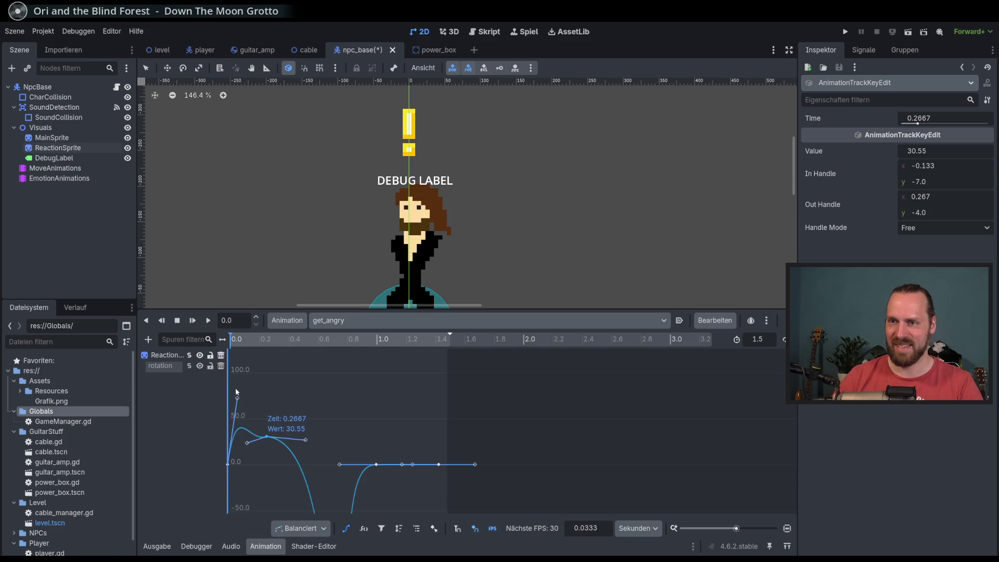
{"action": "scroll", "coordinate": [328, 438], "scroll_direction": "down", "scroll_amount": 3}
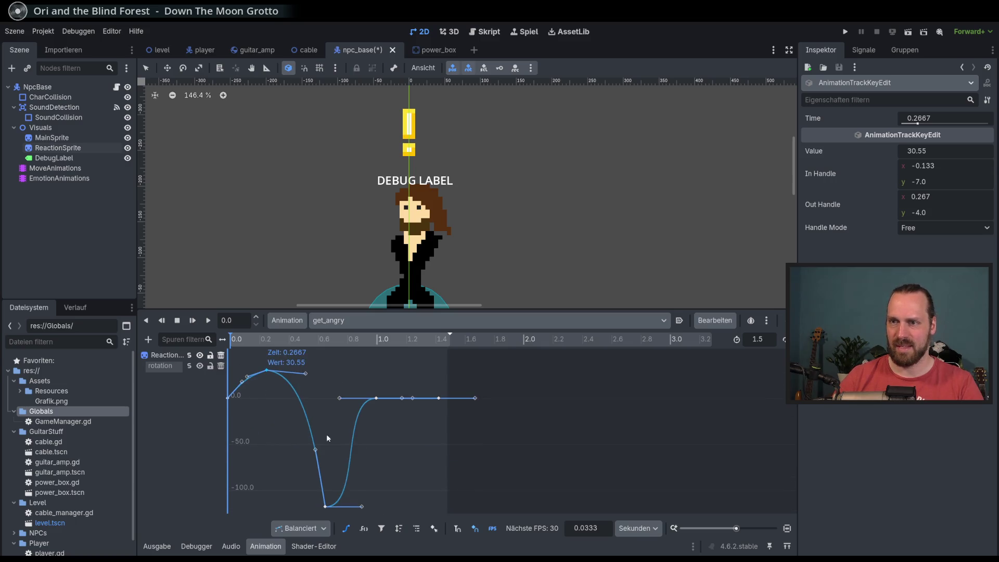
- Refine keys and handles: 30.55 at 0.2333, -28.704 at 0.6, 22.068 at 1.0, final about -7.6
{"action": "left_click_drag", "start_coordinate": [247, 378], "coordinate": [247, 372]}
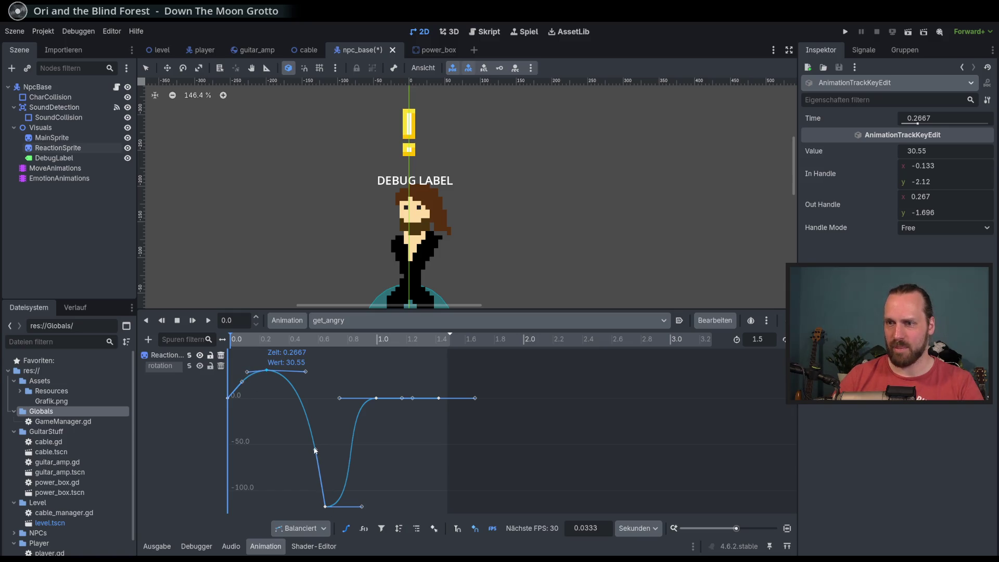
{"action": "left_click_drag", "start_coordinate": [325, 505], "coordinate": [316, 423]}
{"action": "left_click_drag", "start_coordinate": [306, 371], "coordinate": [298, 372]}
{"action": "left_click_drag", "start_coordinate": [274, 424], "coordinate": [326, 424]}
{"action": "left_click_drag", "start_coordinate": [269, 371], "coordinate": [262, 371]}
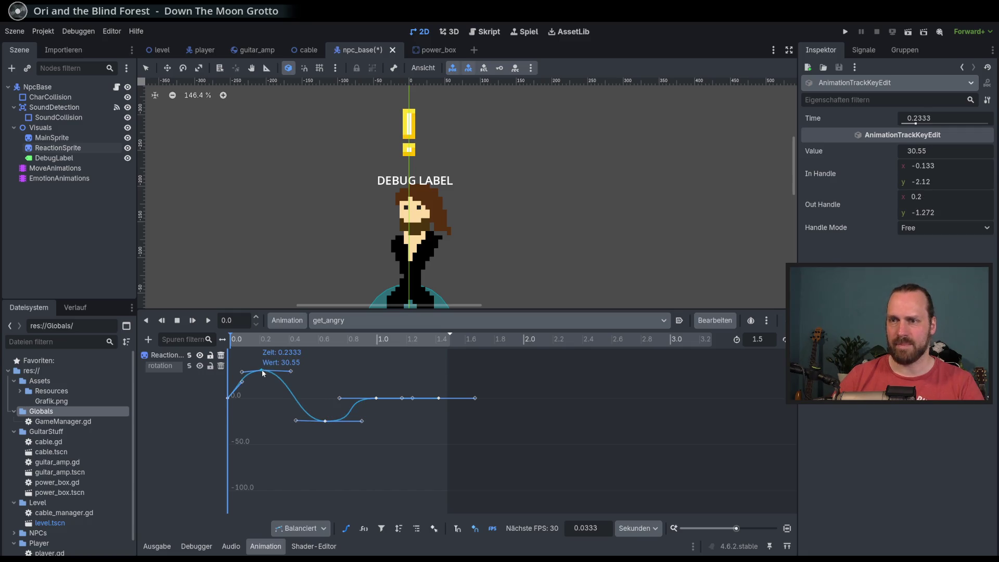
{"action": "left_click_drag", "start_coordinate": [376, 399], "coordinate": [374, 392]}
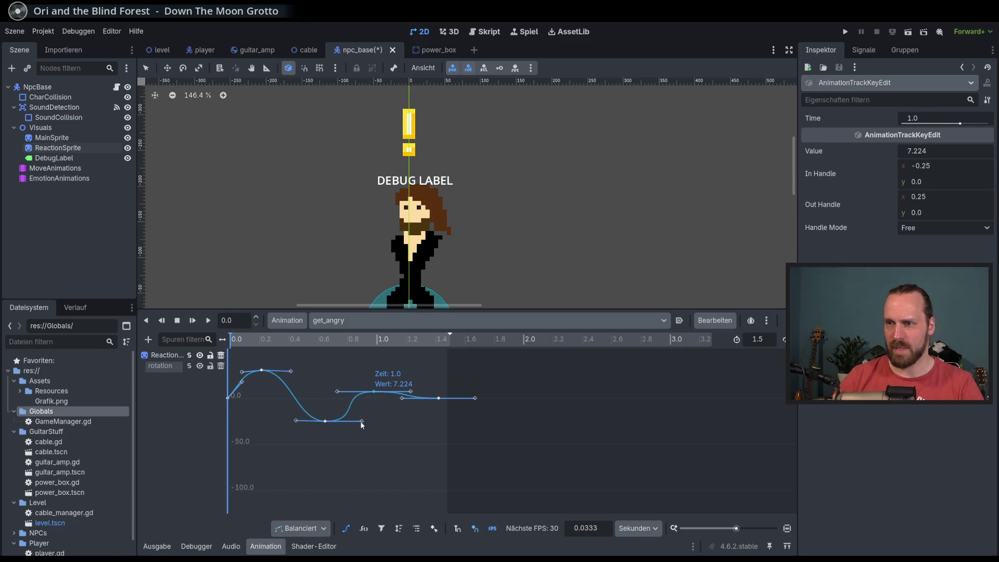
{"action": "left_click_drag", "start_coordinate": [296, 420], "coordinate": [300, 419]}
{"action": "left_click_drag", "start_coordinate": [337, 392], "coordinate": [374, 382]}
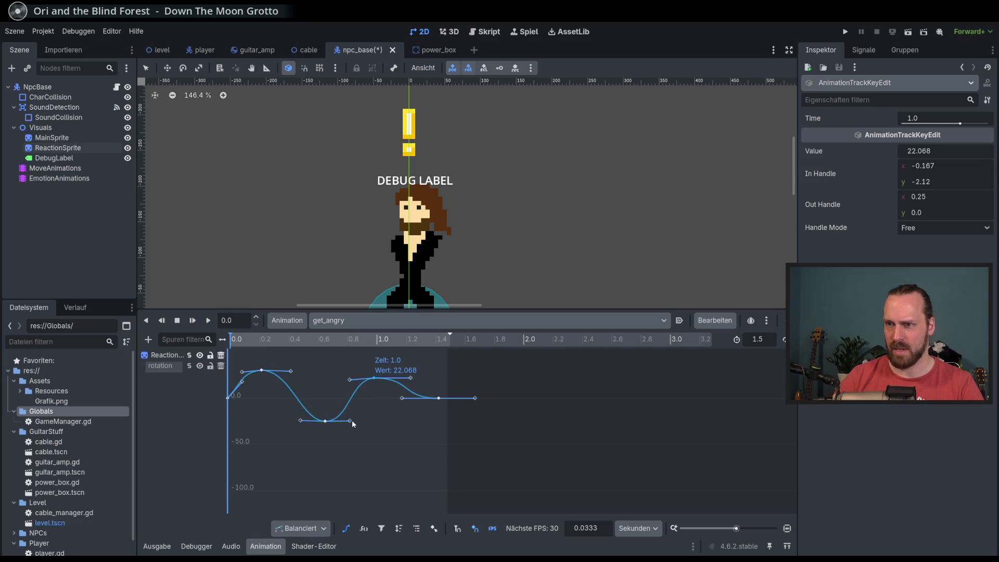
{"action": "left_click_drag", "start_coordinate": [439, 399], "coordinate": [437, 405]}
{"action": "left_click", "coordinate": [449, 339]}
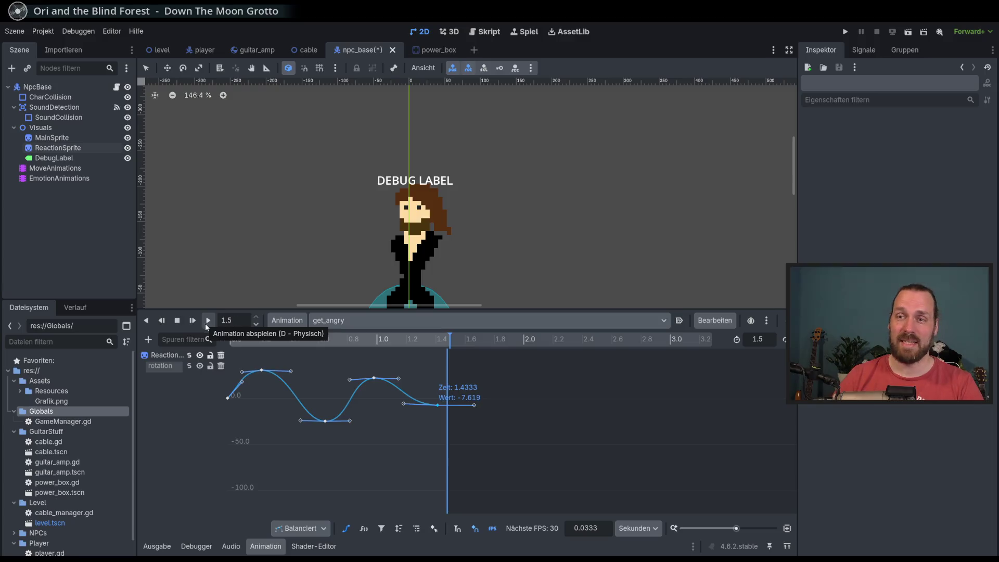
- Lower the first curve peak at 0.2333 to about 5.952
{"action": "left_click", "coordinate": [177, 321]}
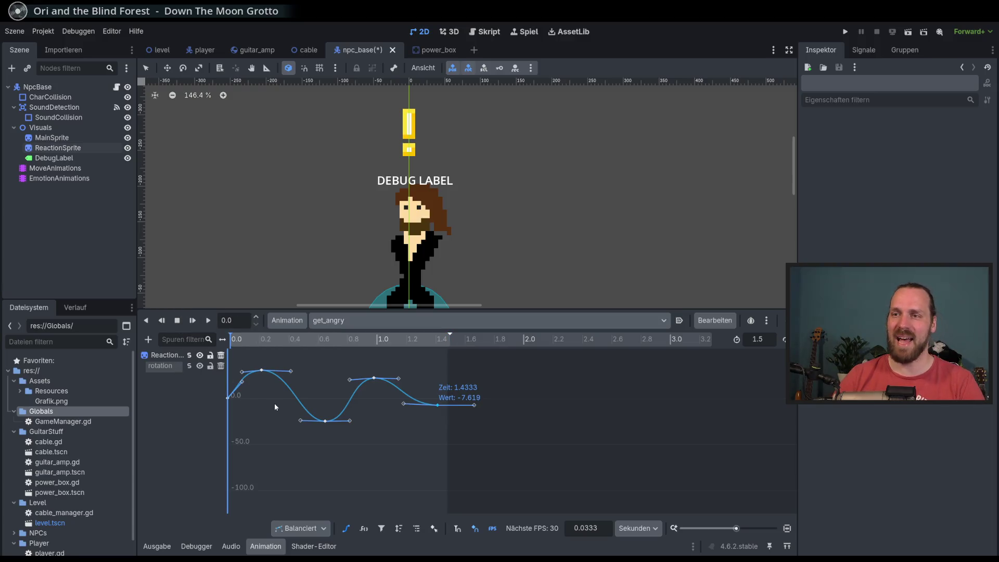
{"action": "left_click", "coordinate": [262, 370]}
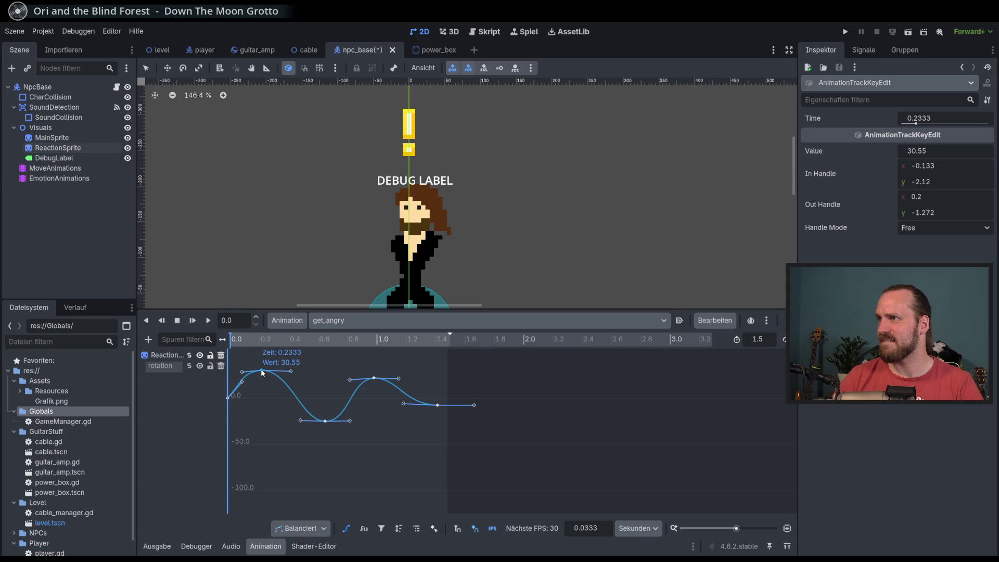
{"action": "mouse_move", "coordinate": [234, 340]}
{"action": "left_mouse_down"}
{"action": "mouse_move", "coordinate": [275, 354]}
{"action": "mouse_move", "coordinate": [226, 357]}
{"action": "left_mouse_up"}
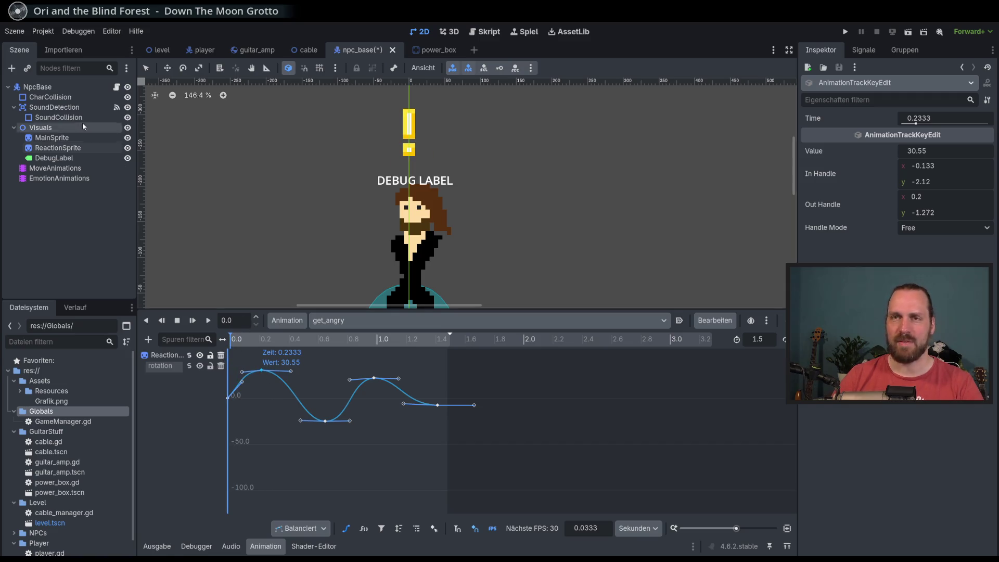
{"action": "left_click_drag", "start_coordinate": [262, 372], "coordinate": [264, 396]}
- Adjust the 0.2333 key's in-handle, then box-select and delete all keys after 0.0
{"action": "scroll", "coordinate": [291, 442], "scroll_direction": "up", "scroll_amount": 10}
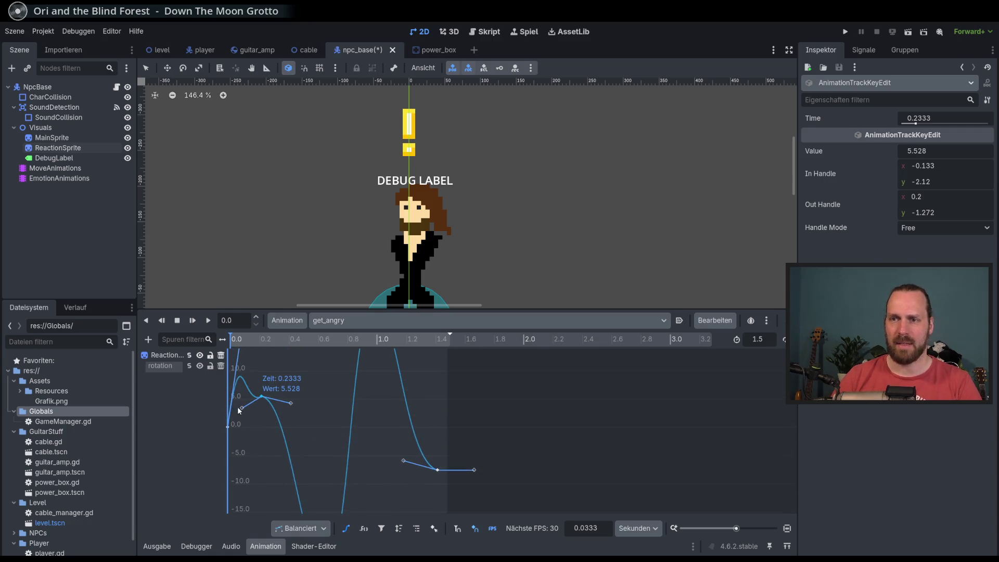
{"action": "left_click_drag", "start_coordinate": [241, 408], "coordinate": [242, 395]}
{"action": "scroll", "coordinate": [396, 470], "scroll_direction": "down", "scroll_amount": 8}
{"action": "left_click_drag", "start_coordinate": [506, 498], "coordinate": [245, 366]}
{"action": "key", "text": "Delete"}
- Set the first rotation key's Time and Value both to 0 in the Inspector
{"action": "left_click", "coordinate": [243, 347]}
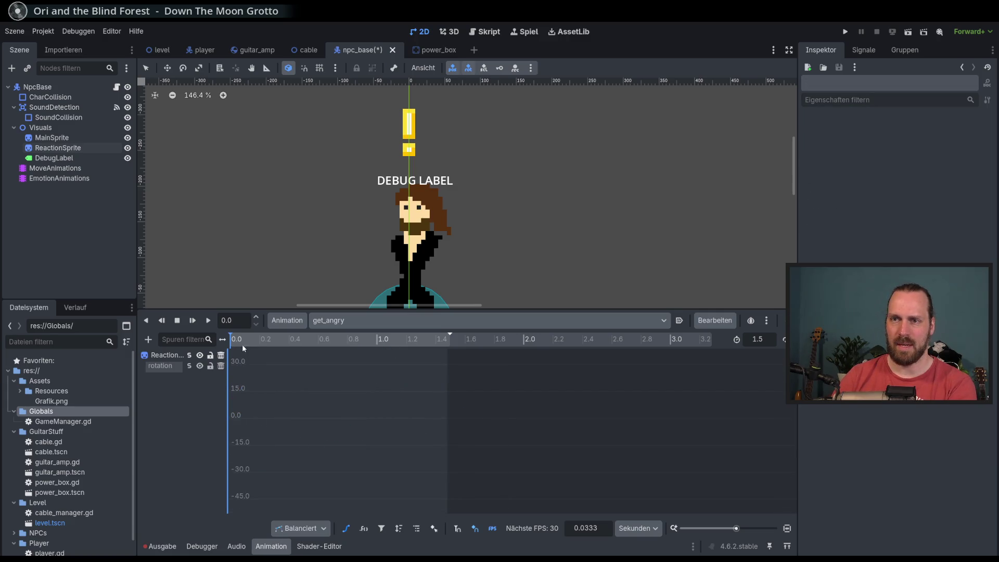
{"action": "left_click", "coordinate": [233, 420]}
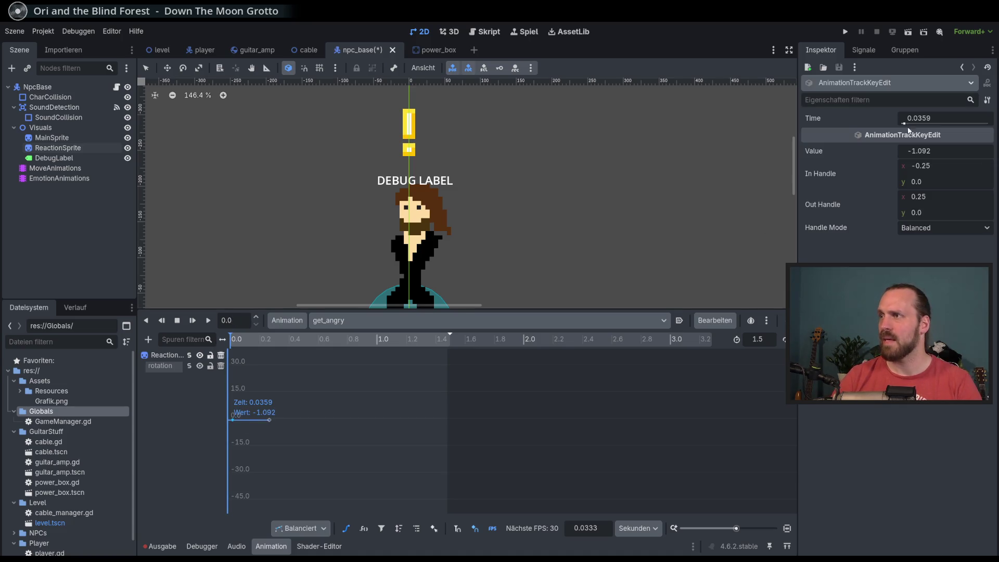
{"action": "left_click", "coordinate": [918, 119]}
{"action": "type", "text": "0"}
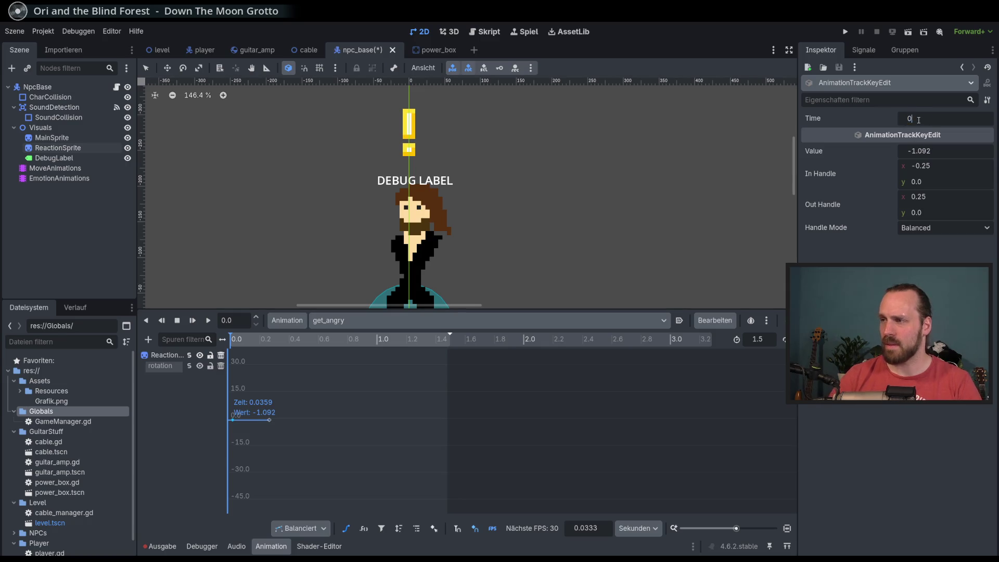
{"action": "key", "text": "Return"}
{"action": "left_click", "coordinate": [931, 151]}
{"action": "type", "text": "0"}
{"action": "key", "text": "Return"}
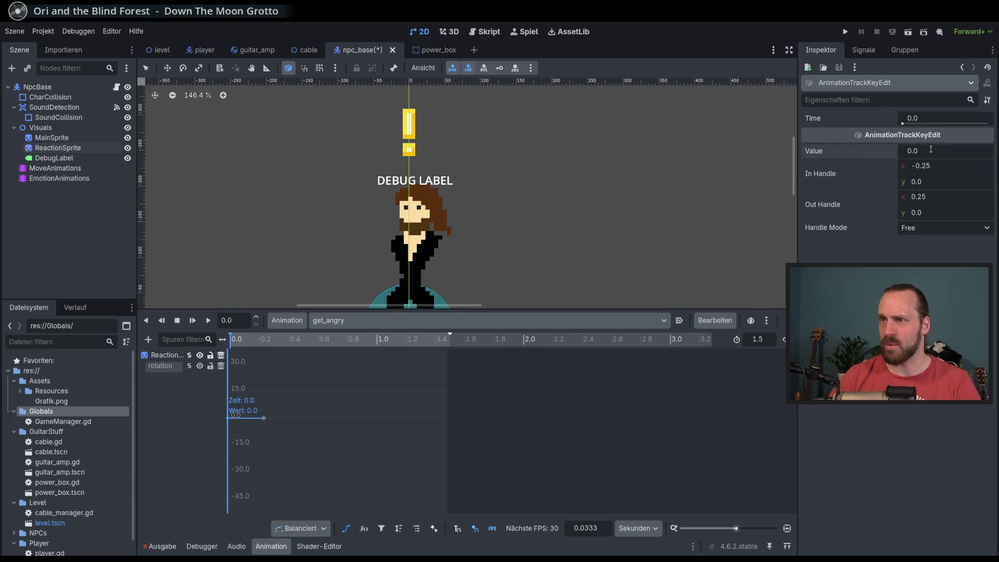
{"action": "scroll", "coordinate": [274, 418], "scroll_direction": "up", "scroll_amount": 15}
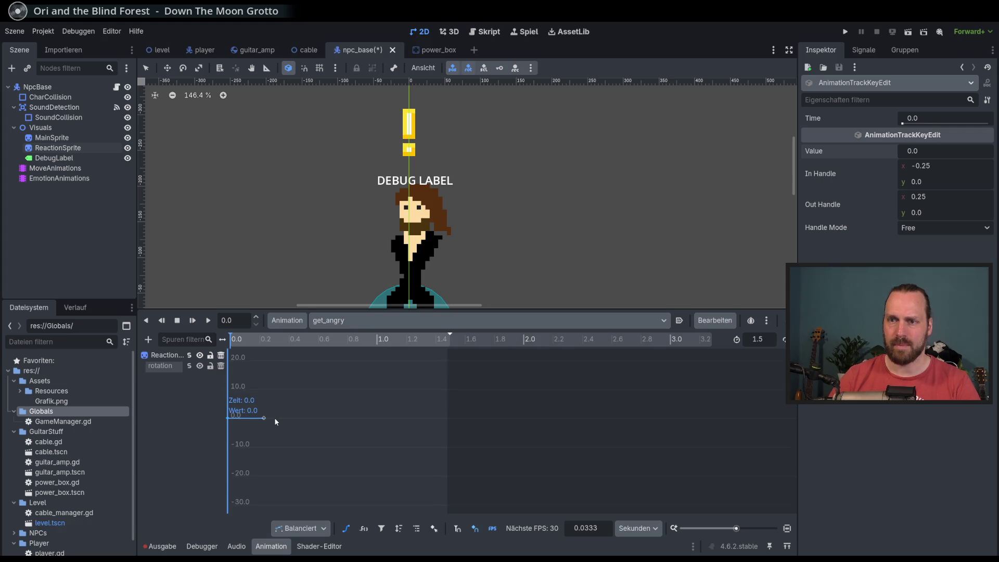
- Add a key at about 0.3 s and set its rotation to 0.448
{"action": "left_click", "coordinate": [274, 341]}
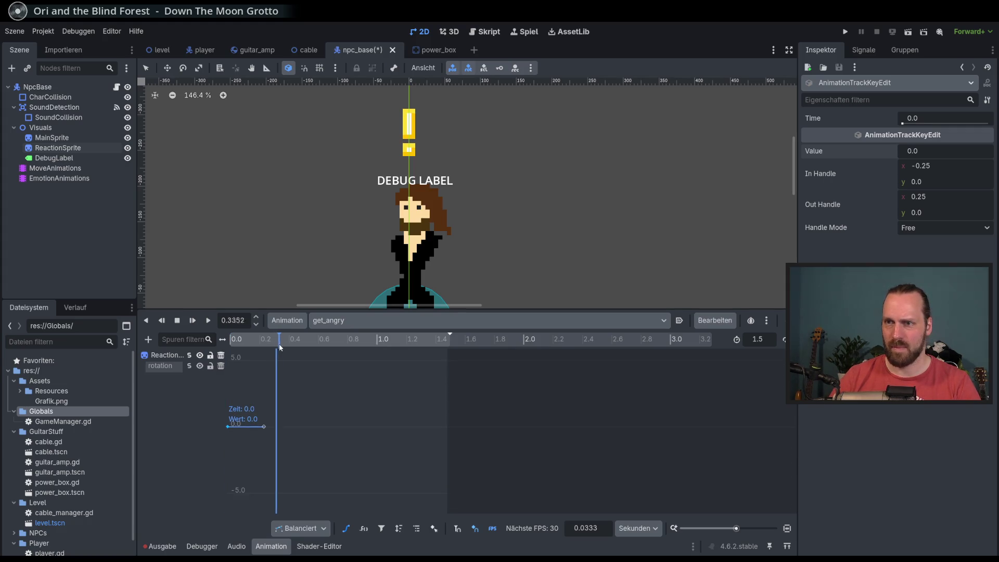
{"action": "key", "text": "ctrl+d"}
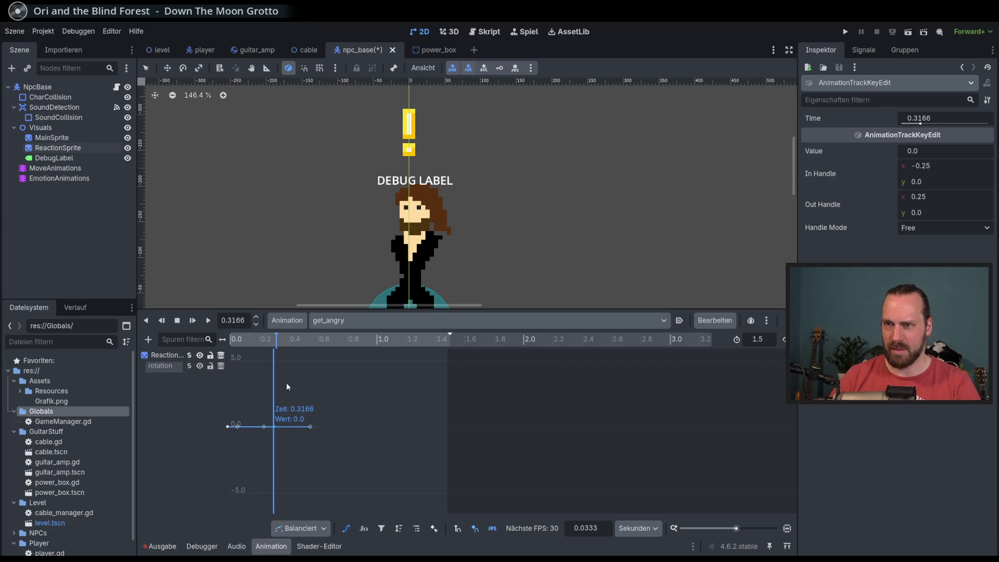
{"action": "left_click_drag", "start_coordinate": [272, 430], "coordinate": [273, 416]}
{"action": "mouse_move", "coordinate": [276, 340]}
{"action": "left_mouse_down"}
{"action": "mouse_move", "coordinate": [294, 344]}
{"action": "mouse_move", "coordinate": [229, 343]}
{"action": "mouse_move", "coordinate": [264, 345]}
{"action": "left_mouse_up"}
{"action": "left_click_drag", "start_coordinate": [273, 415], "coordinate": [274, 420]}
{"action": "mouse_move", "coordinate": [255, 343]}
{"action": "left_mouse_down"}
{"action": "mouse_move", "coordinate": [236, 342]}
{"action": "mouse_move", "coordinate": [282, 345]}
{"action": "mouse_move", "coordinate": [229, 345]}
{"action": "left_mouse_up"}
- Frame the curve, widen the key's in-handle, and duplicate the 0.448 key at the start
{"action": "scroll", "coordinate": [252, 440], "scroll_direction": "up", "scroll_amount": 6}
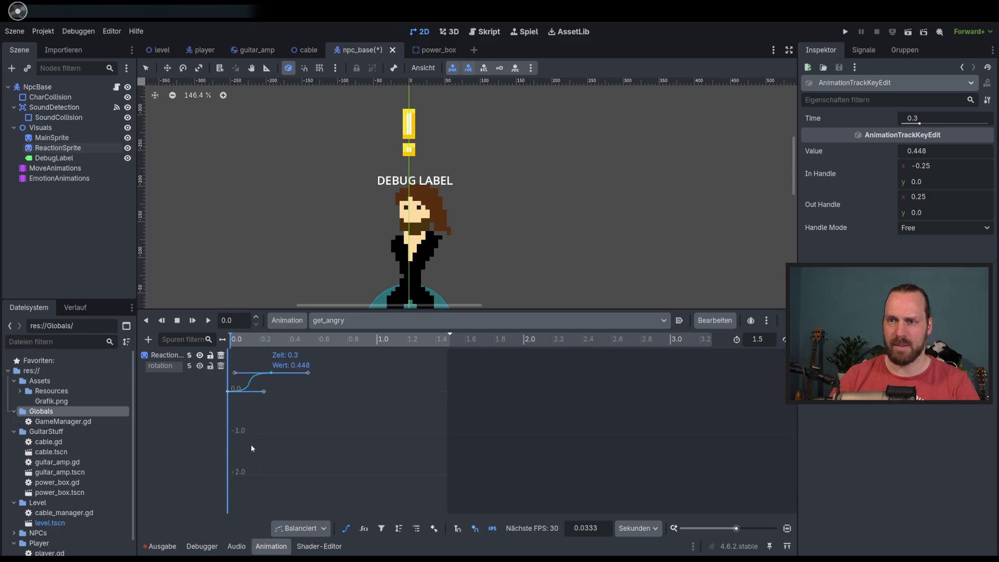
{"action": "key", "text": "f"}
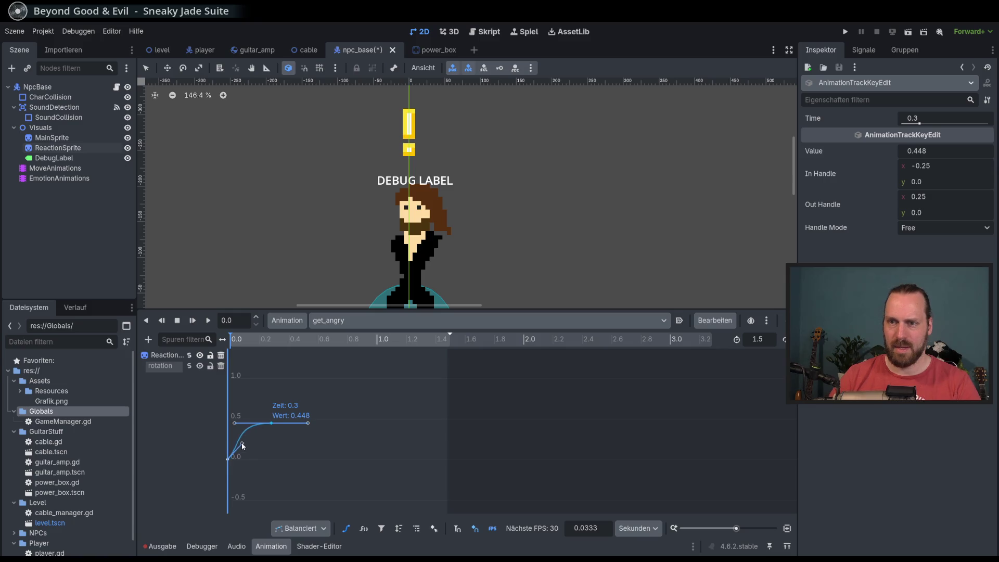
{"action": "left_click_drag", "start_coordinate": [236, 426], "coordinate": [299, 424]}
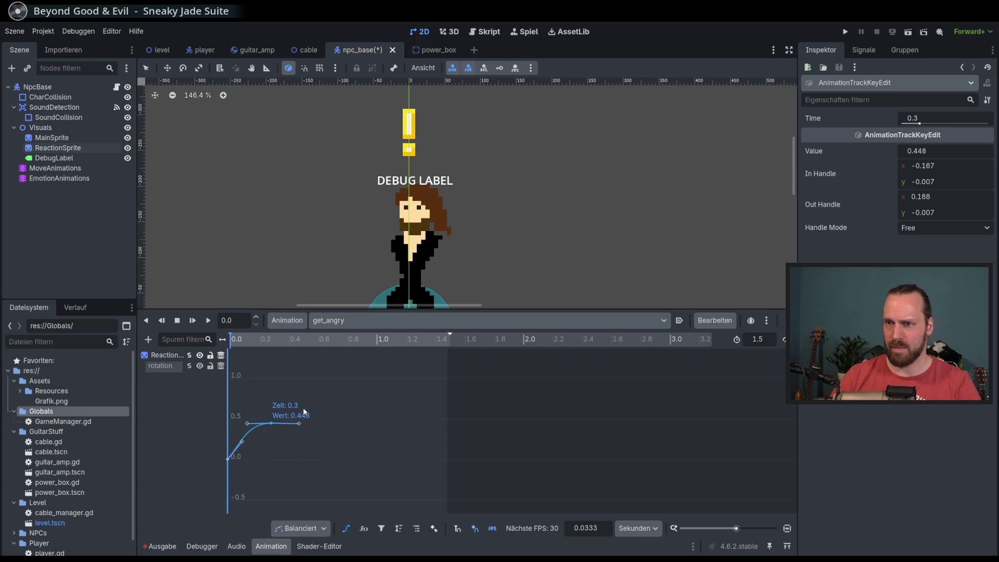
{"action": "key", "text": "ctrl+d"}
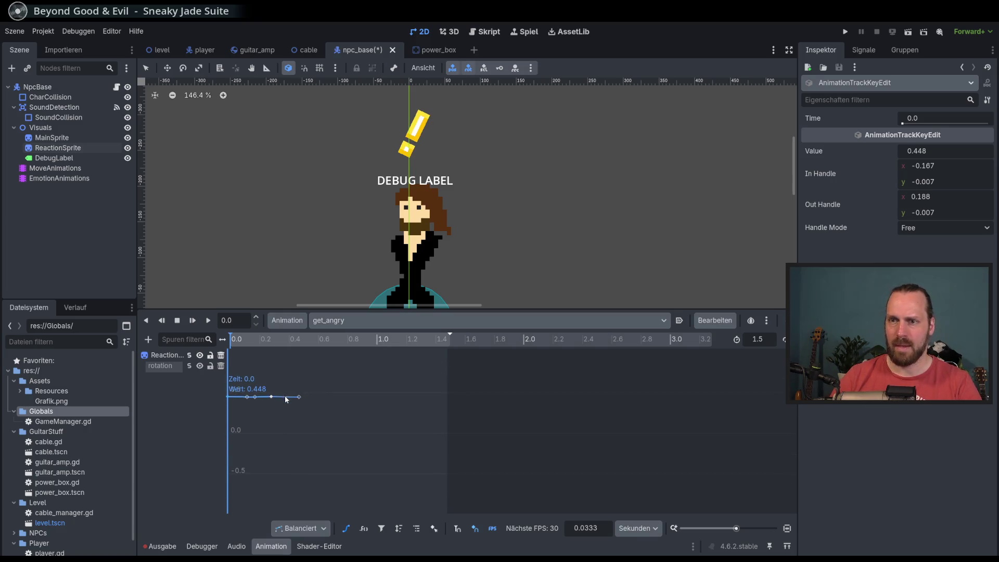
- Undo the stray key, then add a dip key near 0.7 s and a 0.249 peak near 1.0 s
{"action": "key", "text": "ctrl+z"}
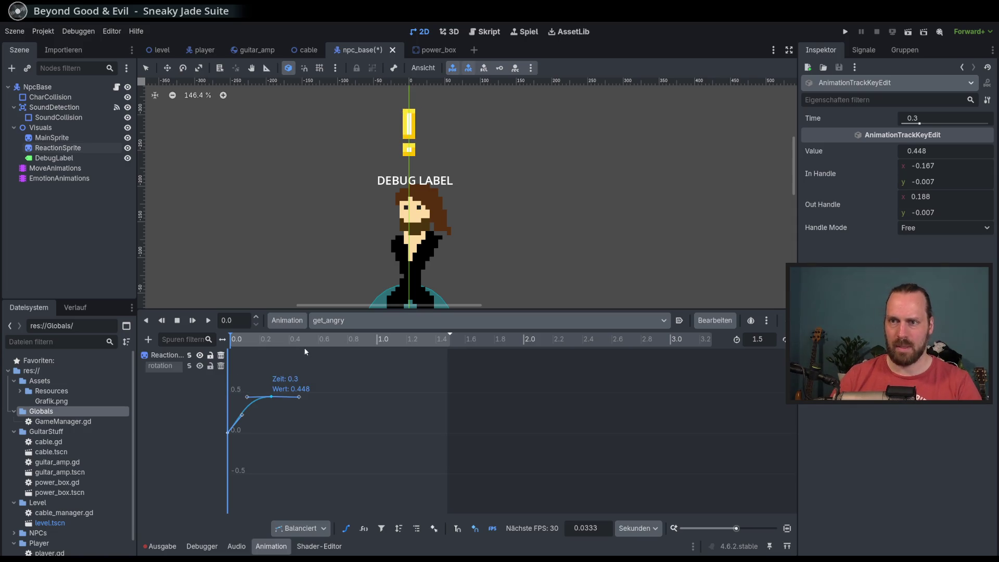
{"action": "key", "text": "shift+d"}
{"action": "key", "text": "ctrl+d"}
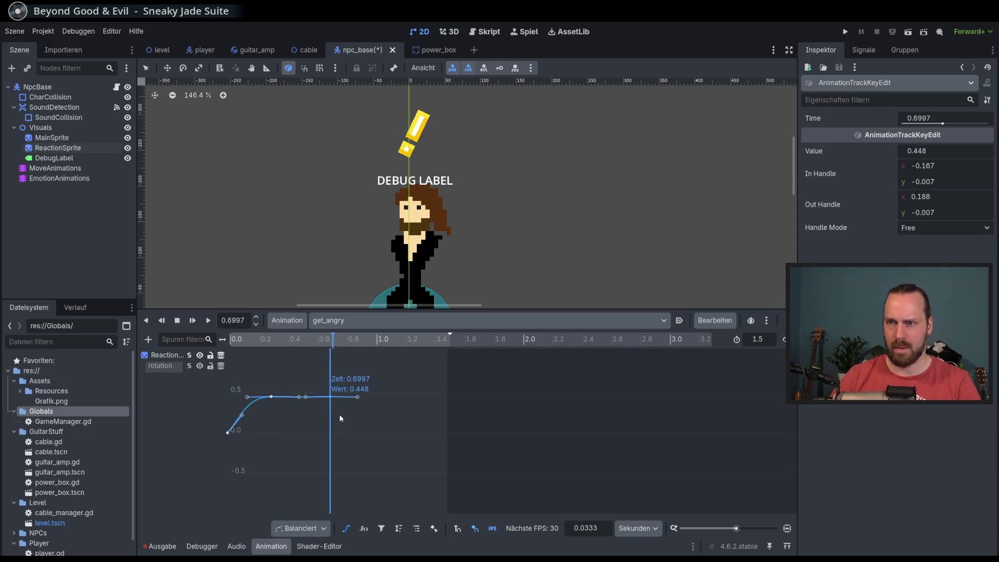
{"action": "left_click_drag", "start_coordinate": [331, 396], "coordinate": [323, 455]}
{"action": "left_click", "coordinate": [376, 343]}
{"action": "key", "text": "ctrl+d"}
{"action": "mouse_move", "coordinate": [376, 418]}
{"action": "left_mouse_down"}
{"action": "mouse_move", "coordinate": [440, 412]}
{"action": "mouse_move", "coordinate": [438, 433]}
{"action": "left_mouse_up"}
- Shift the keys slightly earlier, put a low key at 1.2667 (-0.102) and a final rest near 0
{"action": "left_click", "coordinate": [208, 320]}
{"action": "left_click_drag", "start_coordinate": [374, 413], "coordinate": [370, 415]}
{"action": "left_click_drag", "start_coordinate": [273, 396], "coordinate": [267, 396]}
{"action": "left_click_drag", "start_coordinate": [325, 456], "coordinate": [318, 457]}
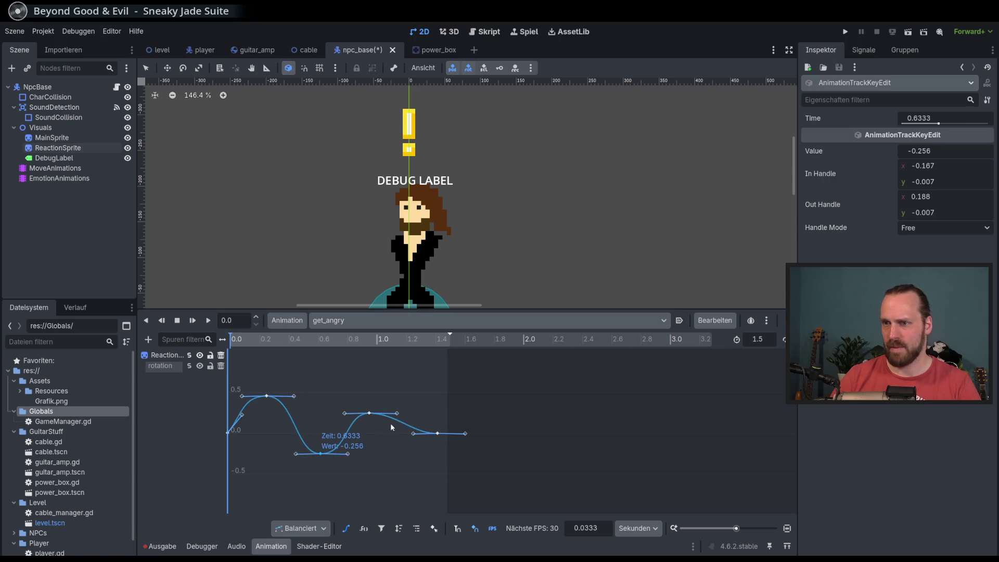
{"action": "left_click_drag", "start_coordinate": [430, 438], "coordinate": [407, 442]}
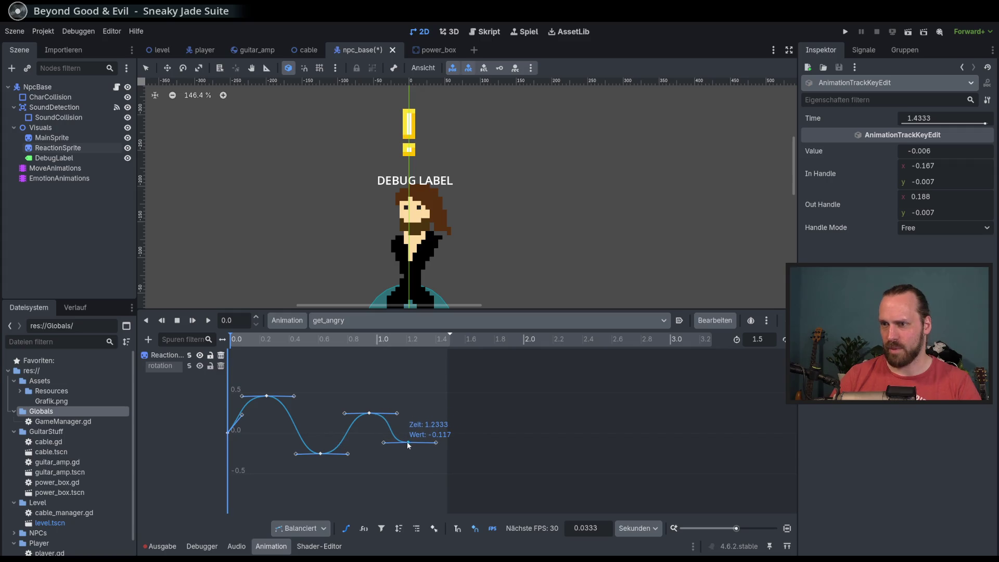
{"action": "key", "text": "ctrl+d"}
{"action": "mouse_move", "coordinate": [444, 443]}
{"action": "left_mouse_down"}
{"action": "mouse_move", "coordinate": [443, 432]}
{"action": "mouse_move", "coordinate": [401, 442]}
{"action": "left_mouse_up"}
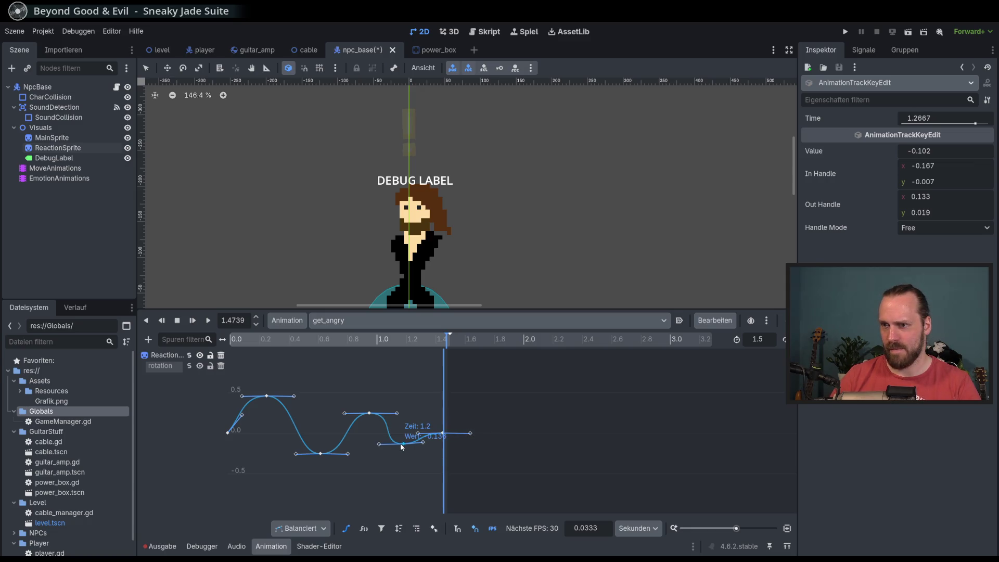
- Move the low key earlier and the peak to 0.8667, then play the wobble through
{"action": "left_click_drag", "start_coordinate": [369, 413], "coordinate": [367, 414]}
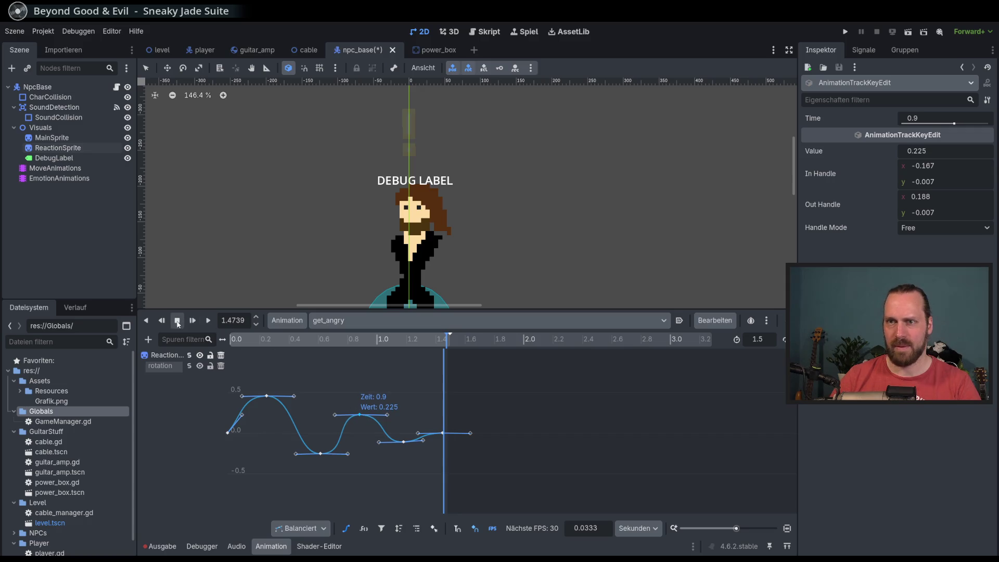
{"action": "left_click", "coordinate": [209, 320]}
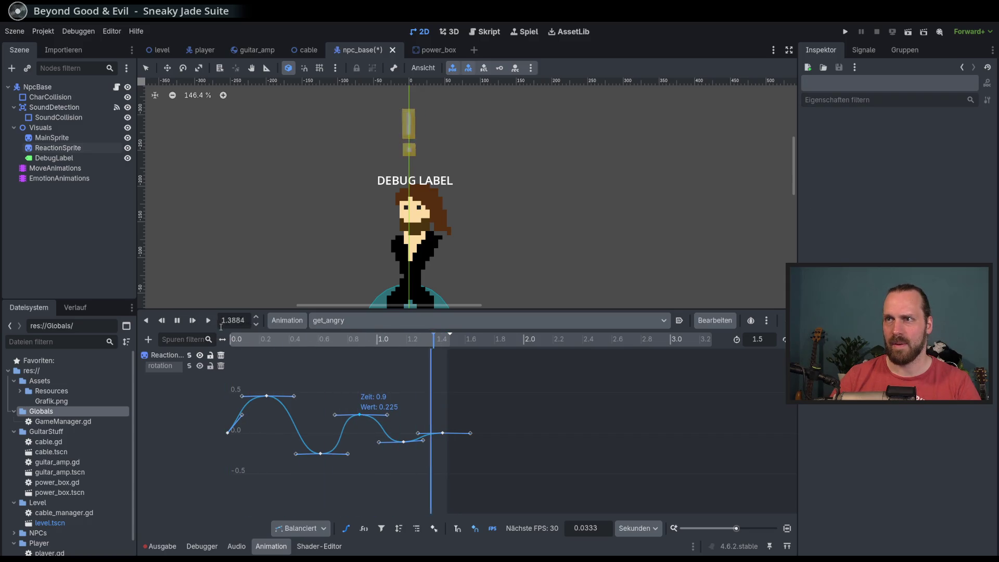
{"action": "left_click", "coordinate": [179, 322]}
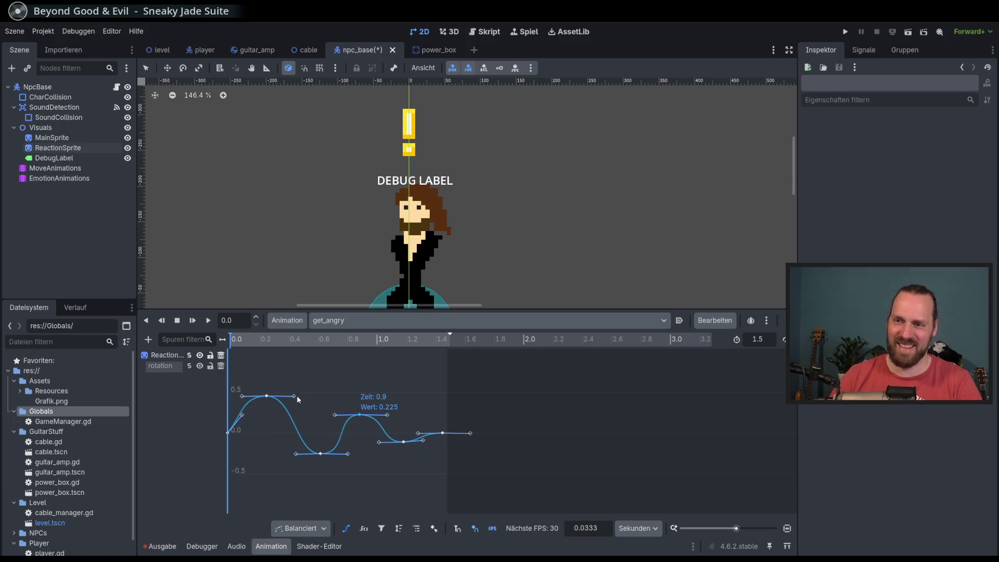
{"action": "left_click_drag", "start_coordinate": [320, 455], "coordinate": [310, 451]}
{"action": "left_click_drag", "start_coordinate": [362, 417], "coordinate": [358, 414]}
{"action": "left_click", "coordinate": [206, 323]}
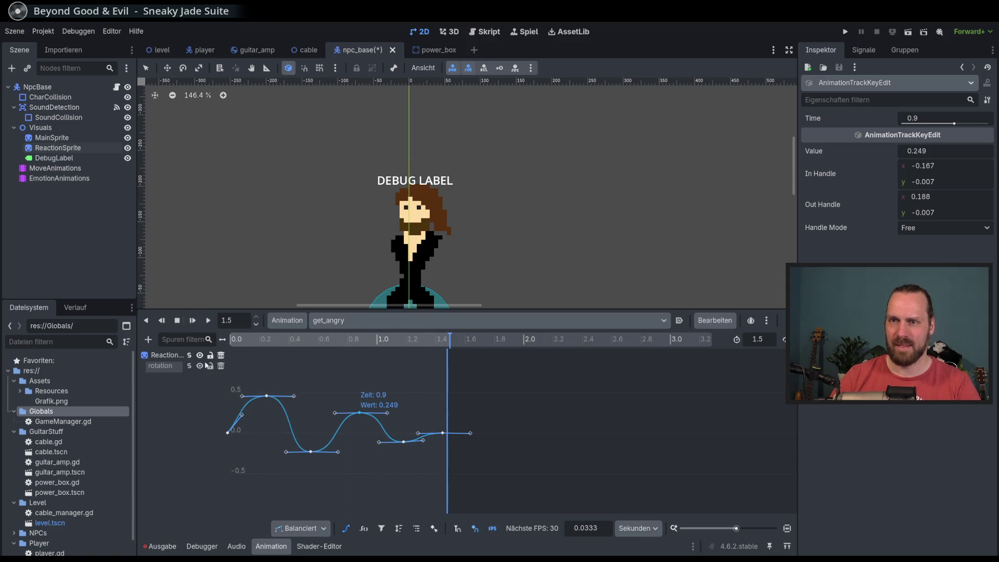
- Steepen the first key's tangent on the rotation curve, preview get_angry, then reshape the start again
{"action": "left_click_drag", "start_coordinate": [242, 415], "coordinate": [237, 410]}
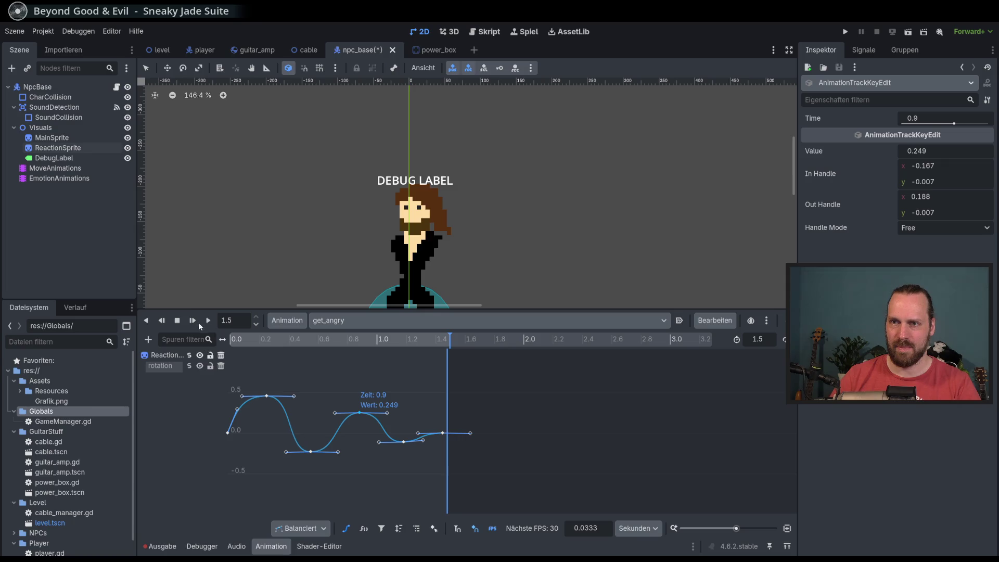
{"action": "left_click", "coordinate": [192, 322]}
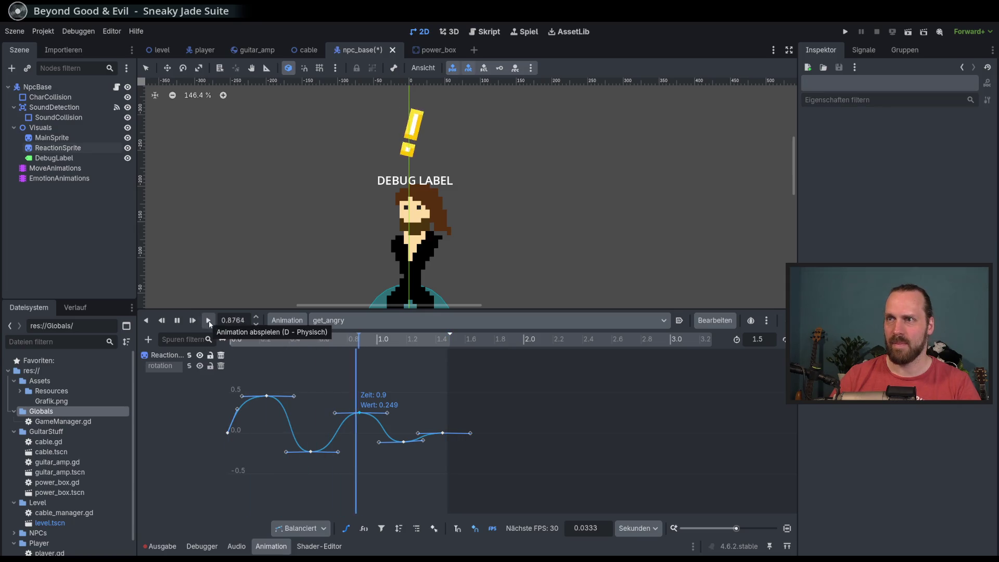
{"action": "left_click", "coordinate": [181, 323]}
{"action": "left_click_drag", "start_coordinate": [237, 409], "coordinate": [242, 417]}
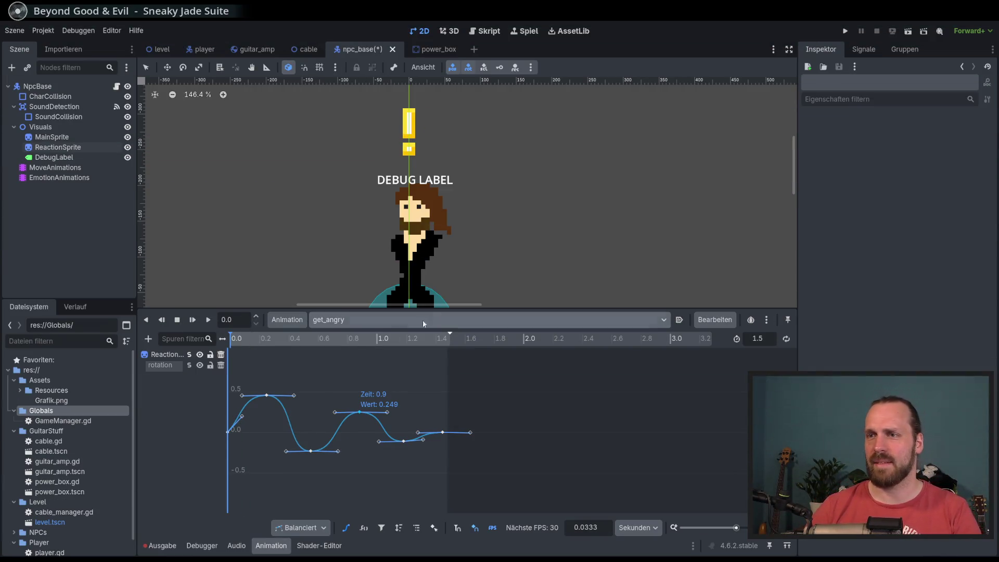
- Adjust the first key's outgoing and the 0.9 s key's incoming tangents, then replay get_angry
{"action": "scroll", "coordinate": [496, 238], "scroll_direction": "down", "scroll_amount": 2}
{"action": "scroll", "coordinate": [451, 273], "scroll_direction": "down", "scroll_amount": 1}
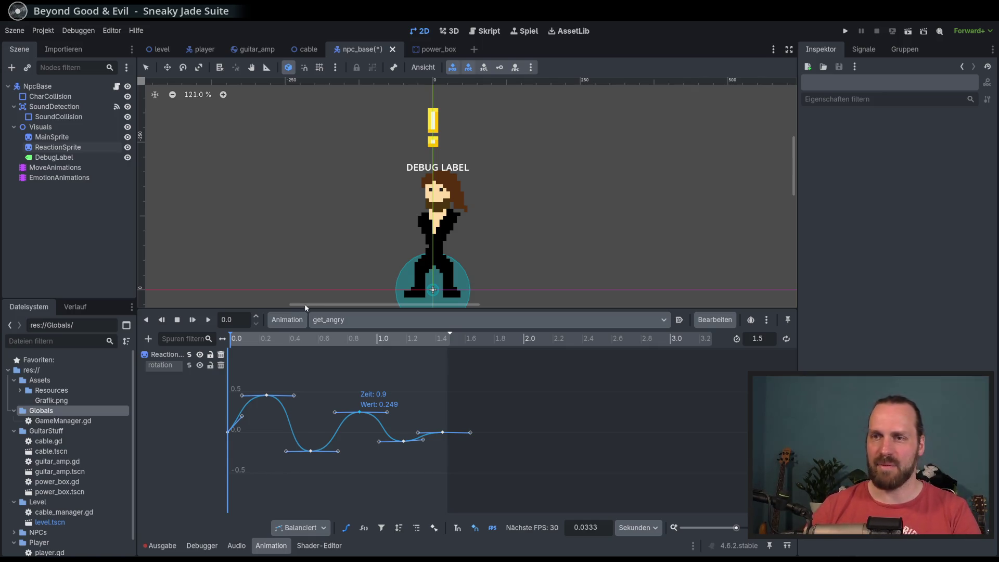
{"action": "mouse_move", "coordinate": [241, 344]}
{"action": "left_mouse_down"}
{"action": "mouse_move", "coordinate": [394, 356]}
{"action": "mouse_move", "coordinate": [214, 353]}
{"action": "left_mouse_up"}
{"action": "left_click_drag", "start_coordinate": [294, 395], "coordinate": [245, 399]}
{"action": "left_click_drag", "start_coordinate": [334, 412], "coordinate": [339, 414]}
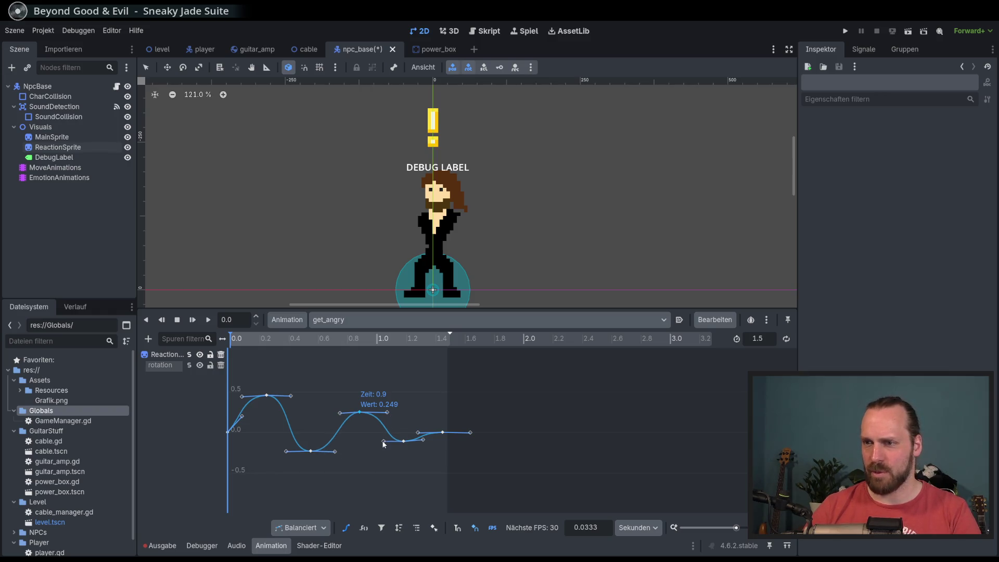
{"action": "mouse_move", "coordinate": [228, 322]}
{"action": "left_mouse_down"}
{"action": "mouse_move", "coordinate": [245, 322]}
{"action": "mouse_move", "coordinate": [228, 323]}
{"action": "left_mouse_up"}
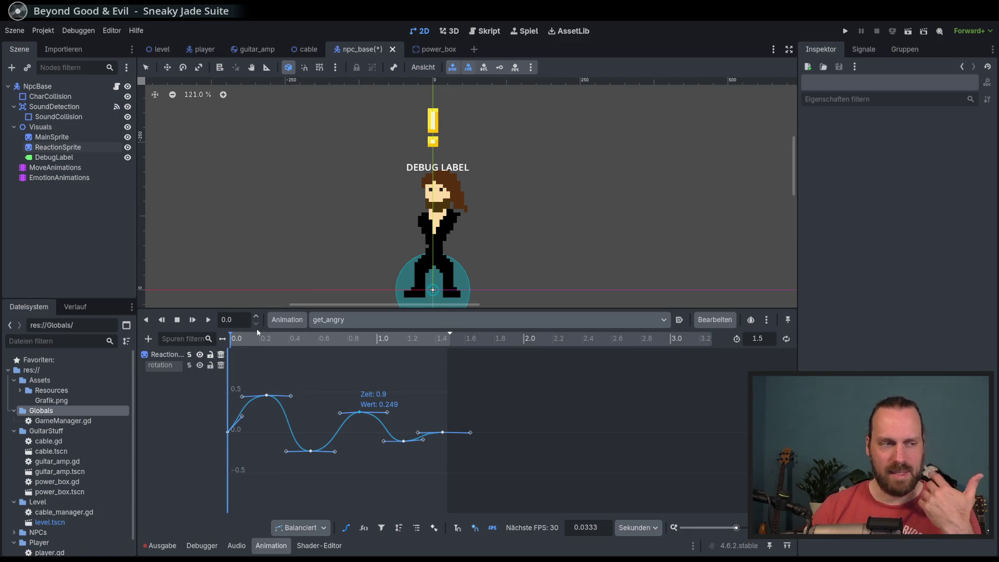
{"action": "left_click", "coordinate": [213, 323]}
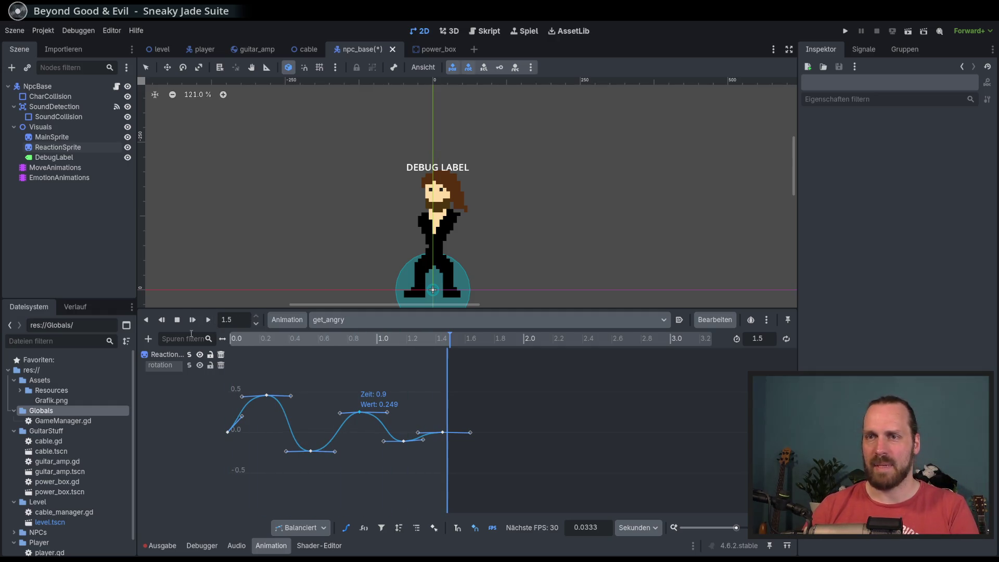
{"action": "left_click", "coordinate": [180, 321]}
- Save the npc_base scene and switch to the GameDev.tv Game Jam 2026 browser page
{"action": "key", "text": "ctrl+s"}
{"action": "scroll", "coordinate": [402, 199], "scroll_direction": "down", "scroll_amount": 1}
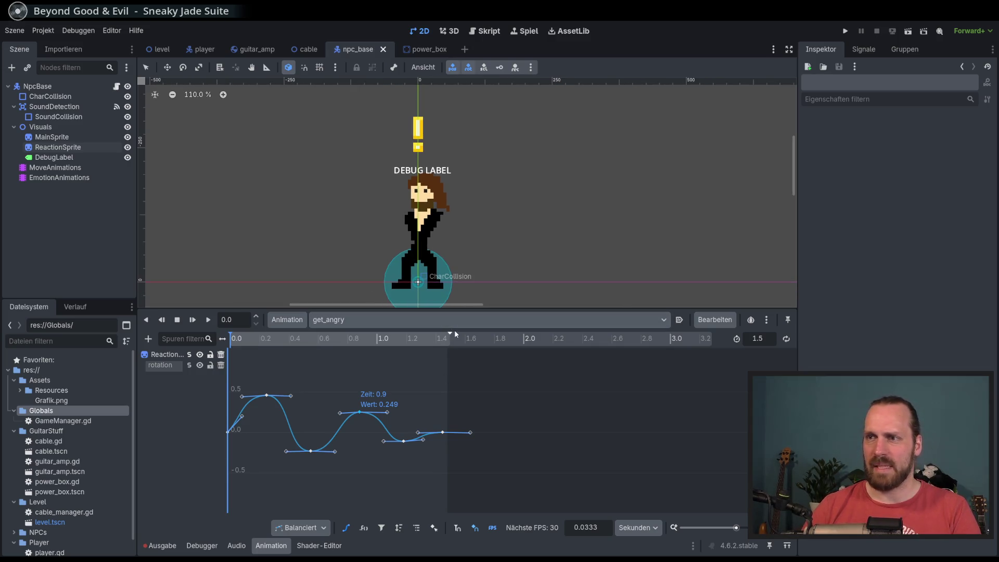
{"action": "mouse_move", "coordinate": [460, 307]}
{"action": "left_mouse_down"}
{"action": "mouse_move", "coordinate": [457, 408]}
{"action": "mouse_move", "coordinate": [454, 378]}
{"action": "left_mouse_up"}
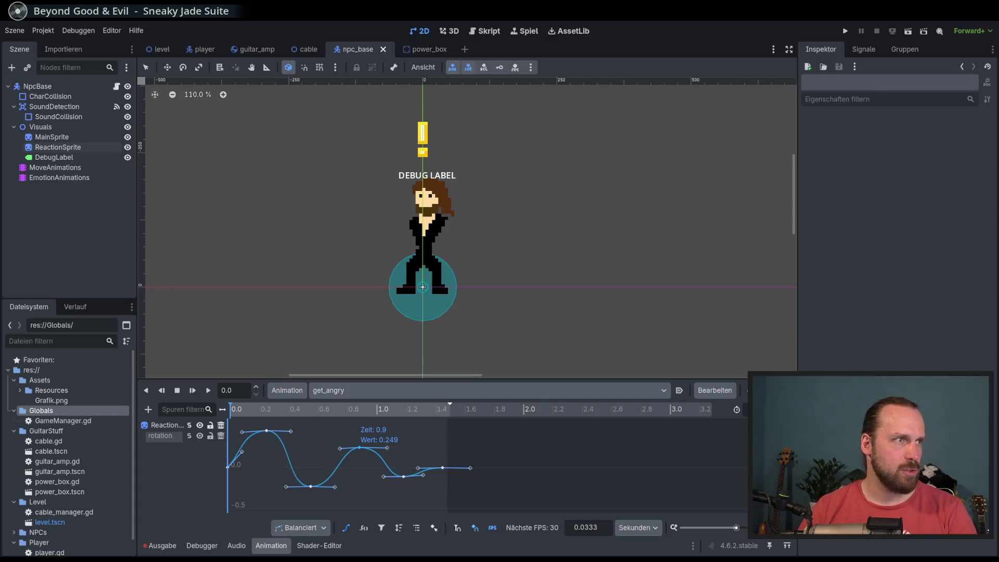
{"action": "key", "text": "alt+Tab"}
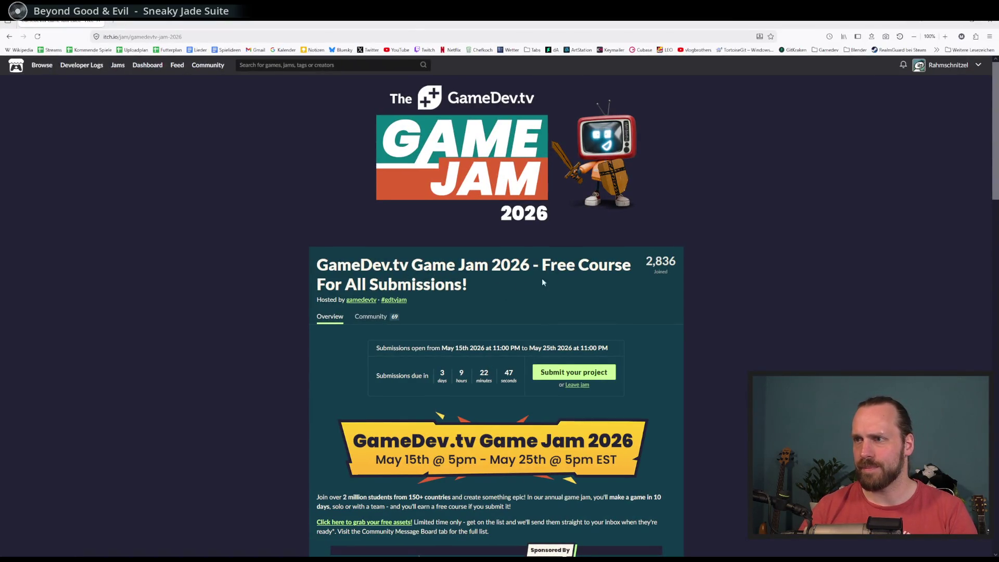
- Browse the jam page's Theme and Streams sections, then minimize the browser and select DebugLabel
{"action": "scroll", "coordinate": [497, 307], "scroll_direction": "down", "scroll_amount": 15}
{"action": "scroll", "coordinate": [497, 307], "scroll_direction": "up", "scroll_amount": 4}
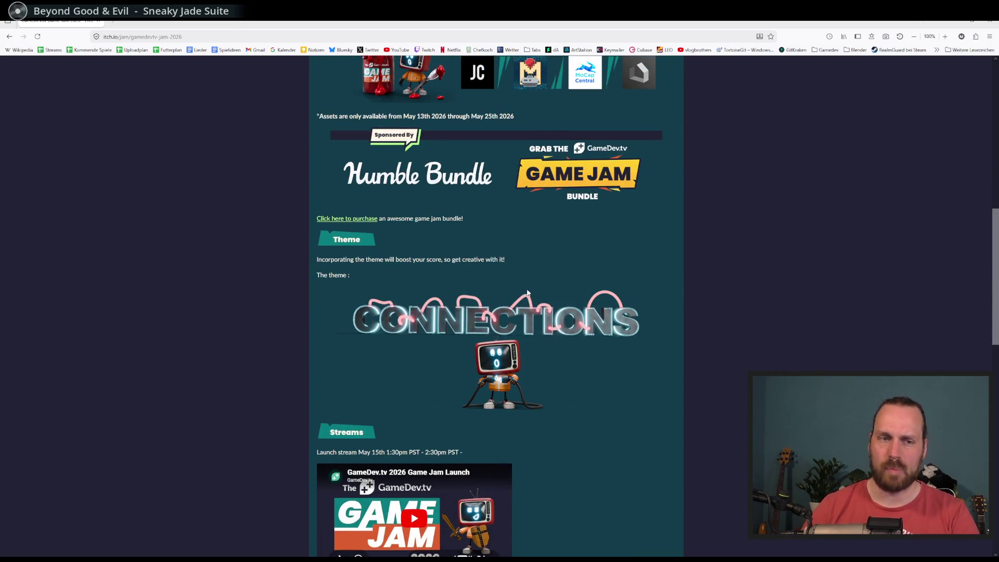
{"action": "scroll", "coordinate": [520, 308], "scroll_direction": "up", "scroll_amount": 3}
{"action": "scroll", "coordinate": [515, 316], "scroll_direction": "up", "scroll_amount": 4}
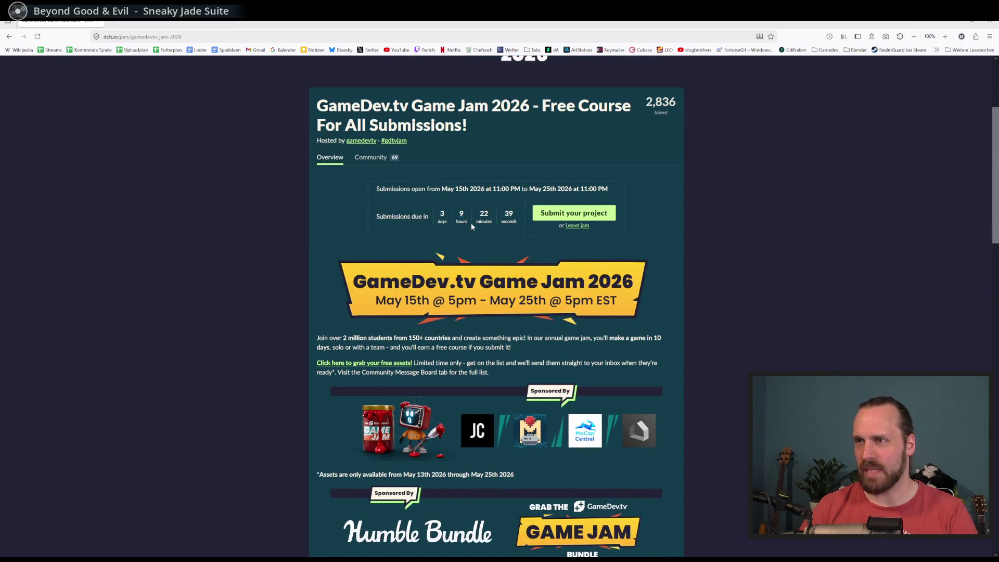
{"action": "scroll", "coordinate": [488, 237], "scroll_direction": "down", "scroll_amount": 4}
{"action": "scroll", "coordinate": [488, 237], "scroll_direction": "down", "scroll_amount": 15}
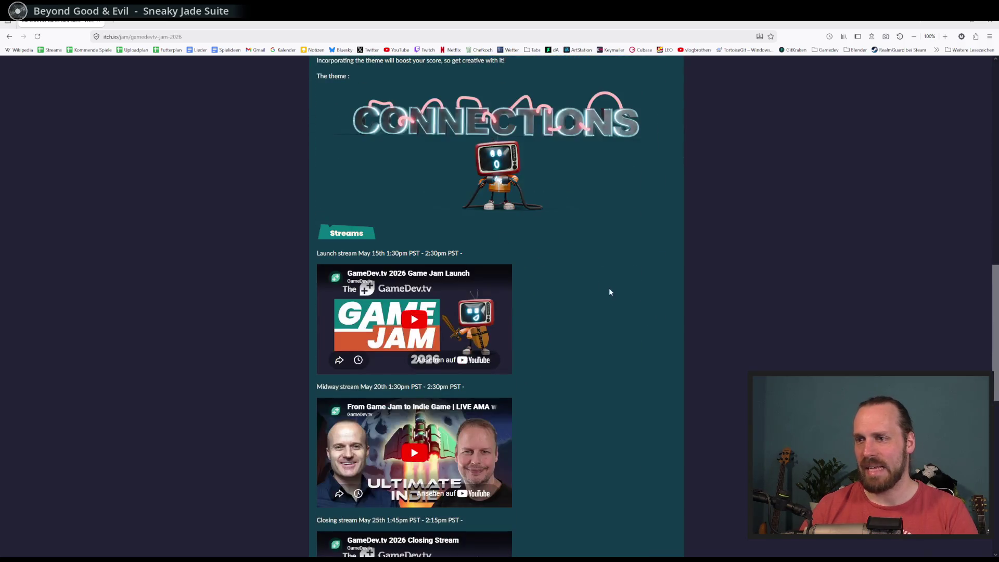
{"action": "scroll", "coordinate": [585, 289], "scroll_direction": "up", "scroll_amount": 20}
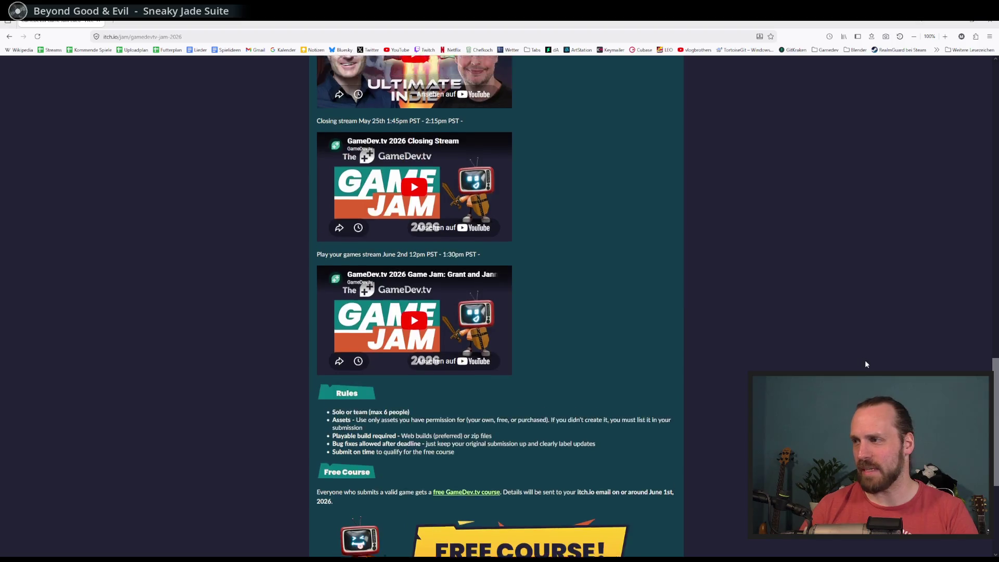
{"action": "left_click", "coordinate": [956, 26]}
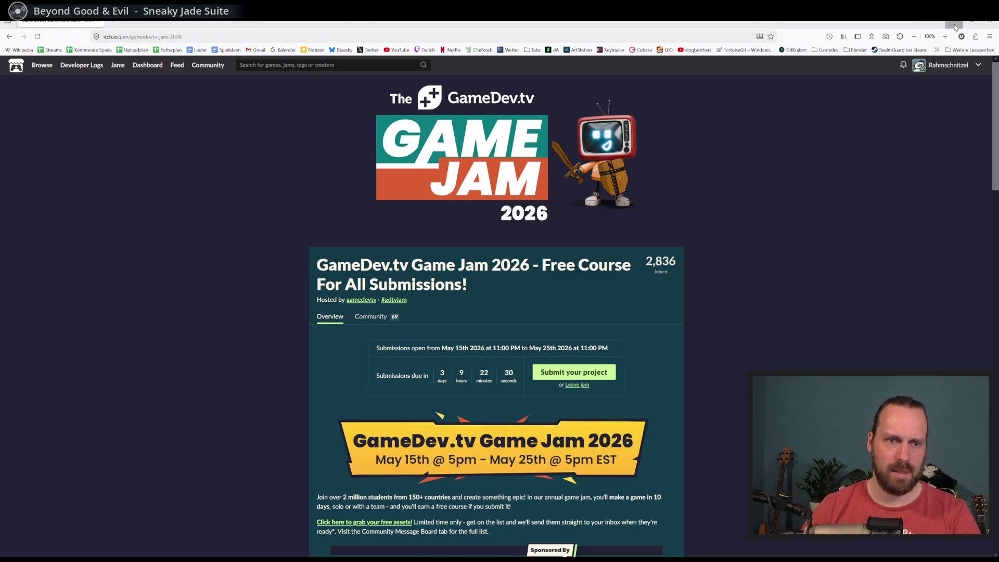
{"action": "left_click", "coordinate": [57, 158]}
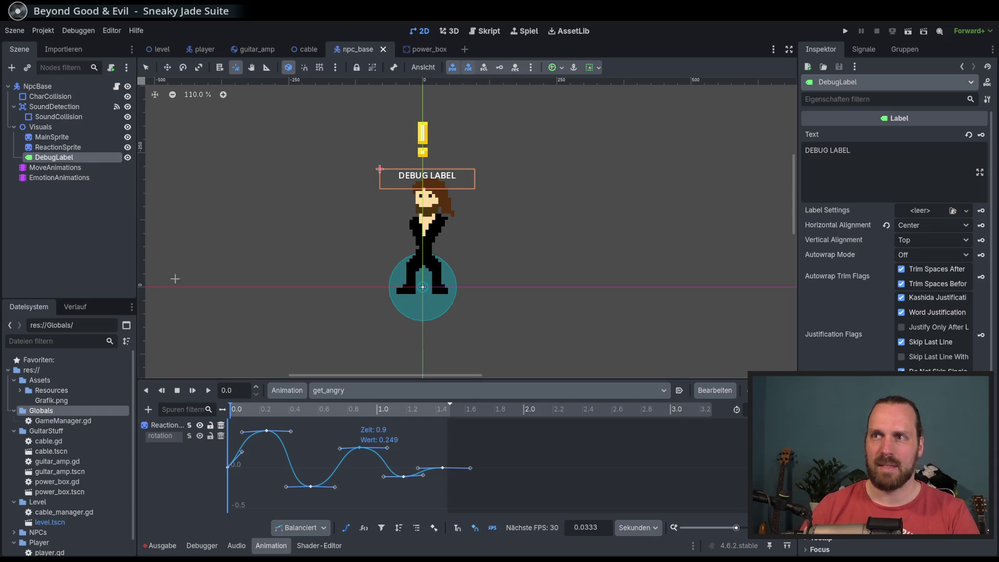
- Run the game and walk the player, pulling the amp, toward the NPC until it turns ANGRY
{"action": "key", "text": "F5"}
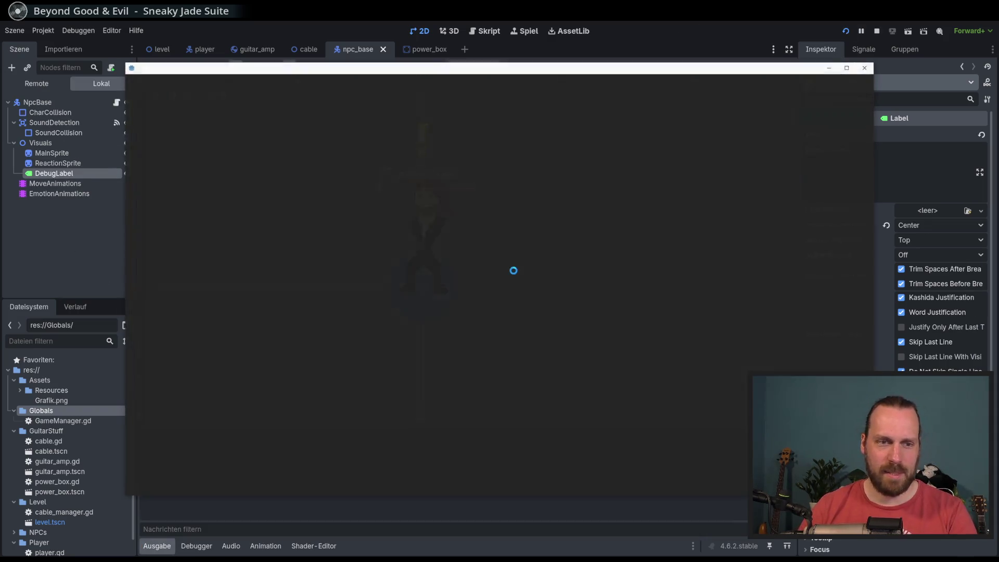
{"action": "key", "text": "a"}
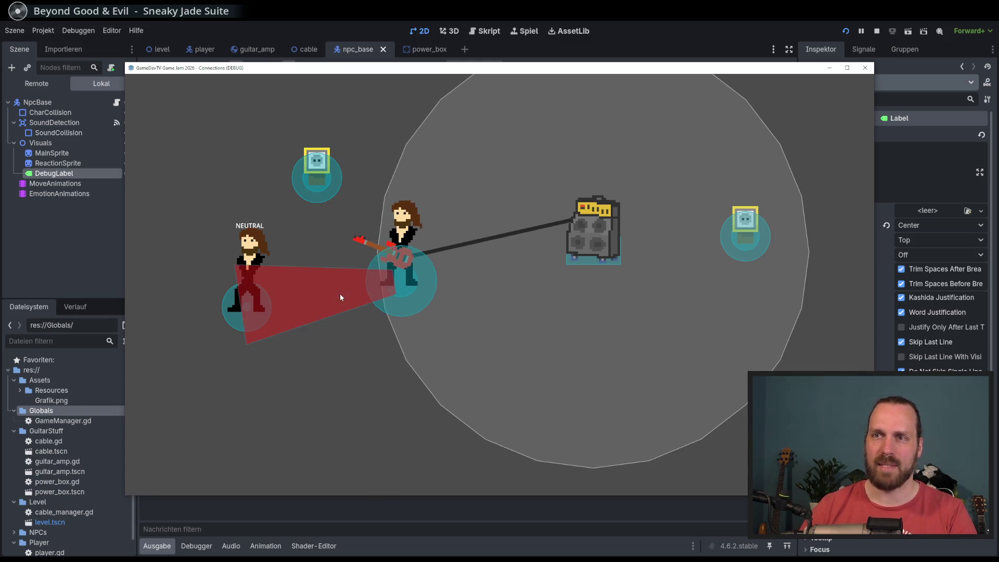
{"action": "key", "text": "d"}
{"action": "key", "text": "d"}
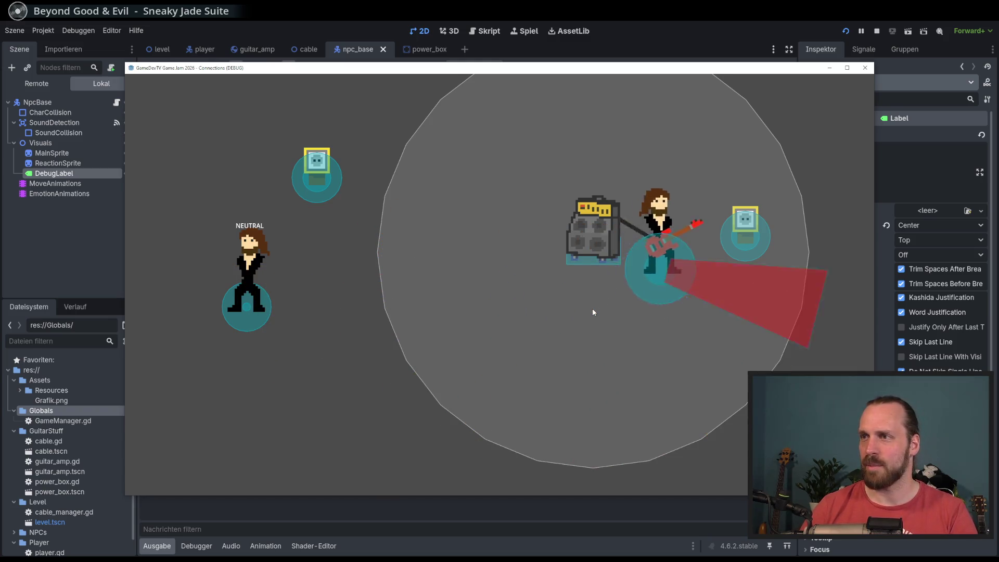
{"action": "key", "text": "a"}
{"action": "key", "text": "a"}
{"action": "key", "text": "s"}
{"action": "key", "text": "d"}
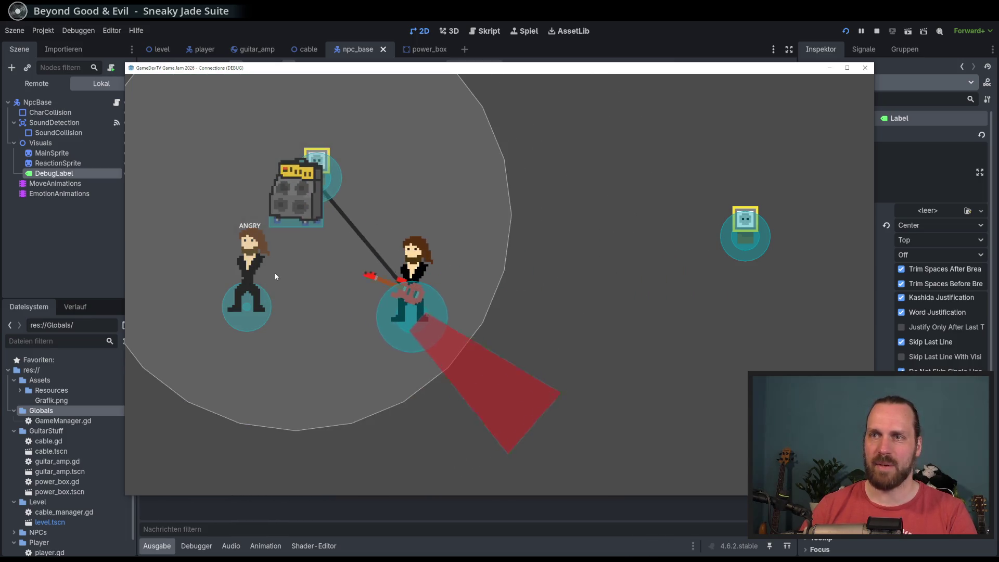
{"action": "key", "text": "a"}
{"action": "key", "text": "w"}
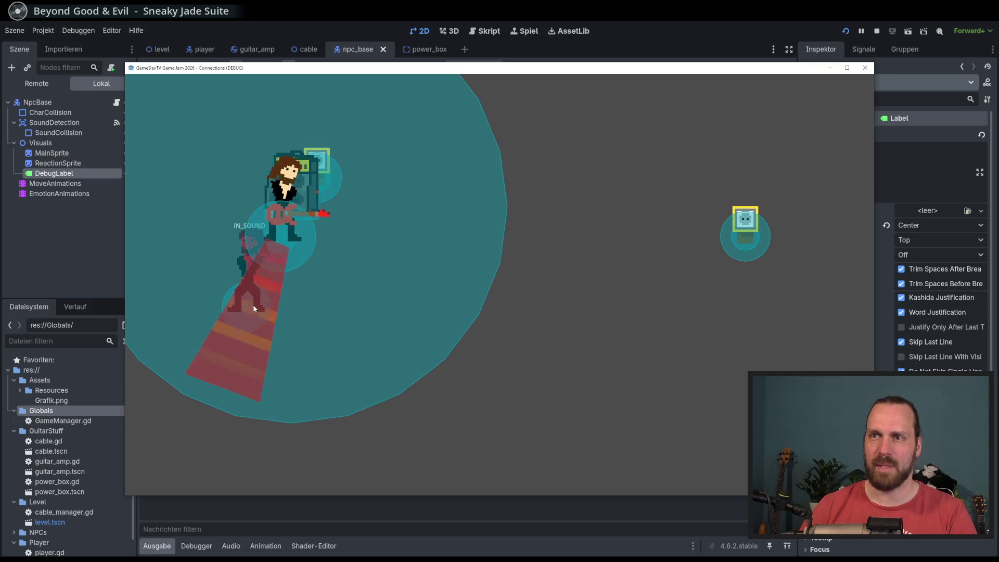
{"action": "key", "text": "d"}
{"action": "key", "text": "a"}
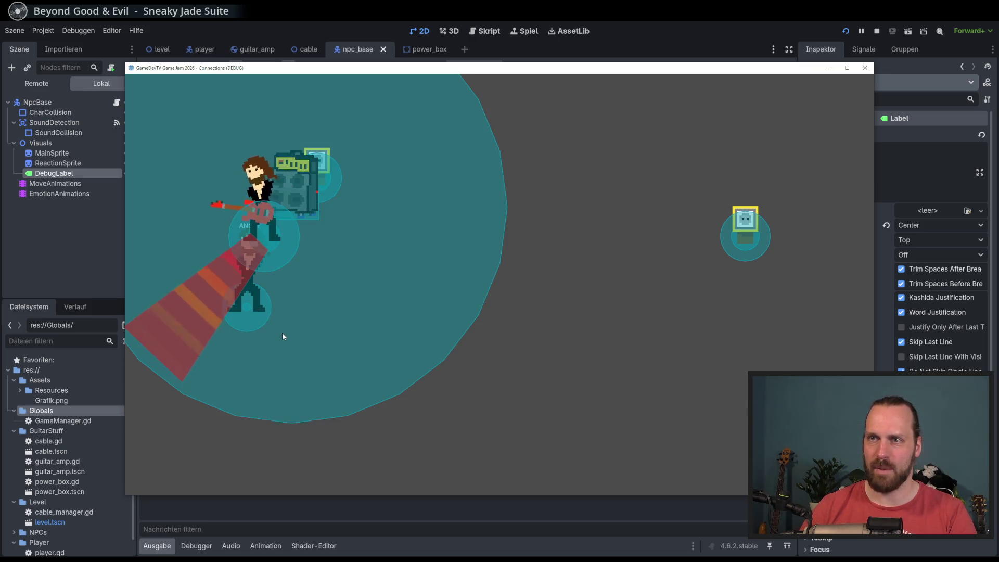
- Aim the guitar sound at the angry NPC to capture it, then stop the game
{"action": "left_click", "coordinate": [283, 334]}
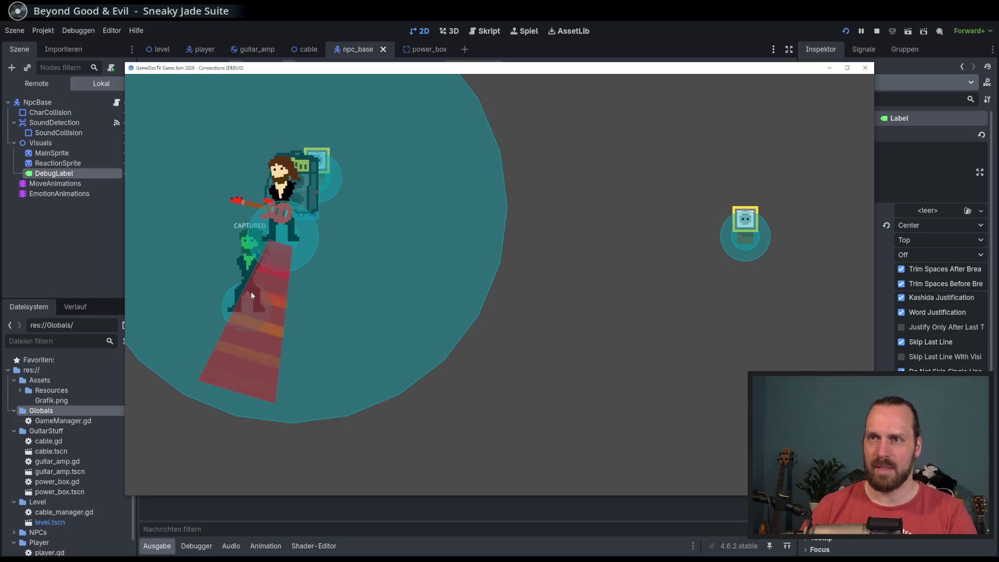
{"action": "key", "text": "w"}
{"action": "key", "text": "a"}
{"action": "key", "text": "d"}
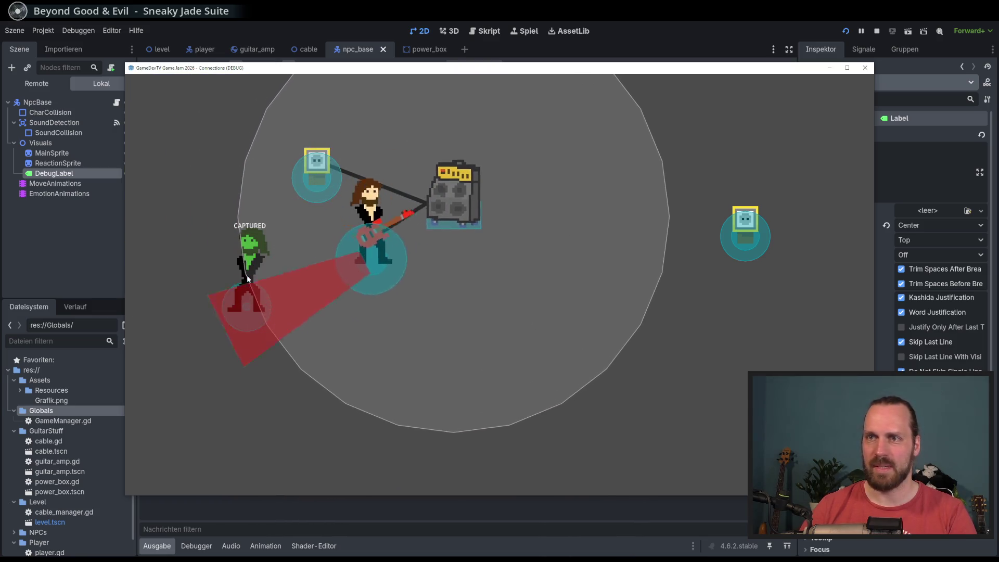
{"action": "left_click", "coordinate": [232, 273]}
{"action": "key", "text": "s"}
{"action": "key", "text": "d"}
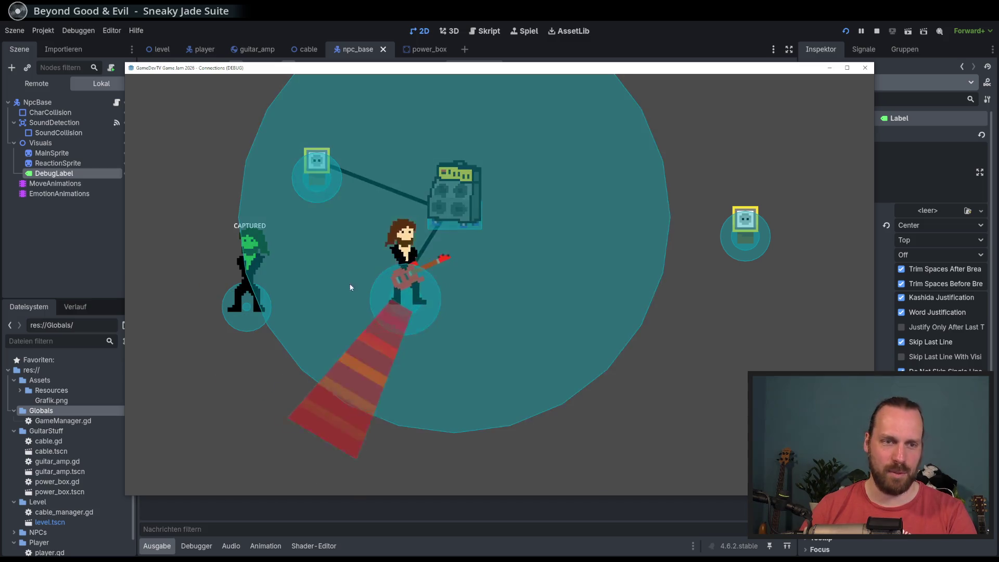
{"action": "key", "text": "Escape"}
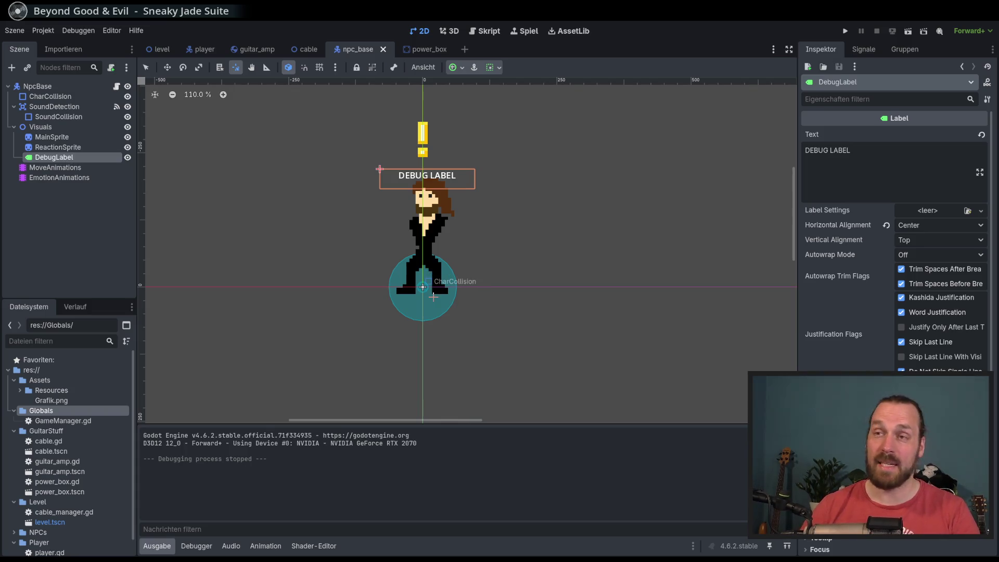
- Pan the 2D view around the NPC, then open npc_base.gd from the NpcBase script icon
{"action": "left_click_drag", "start_coordinate": [434, 297], "coordinate": [441, 323]}
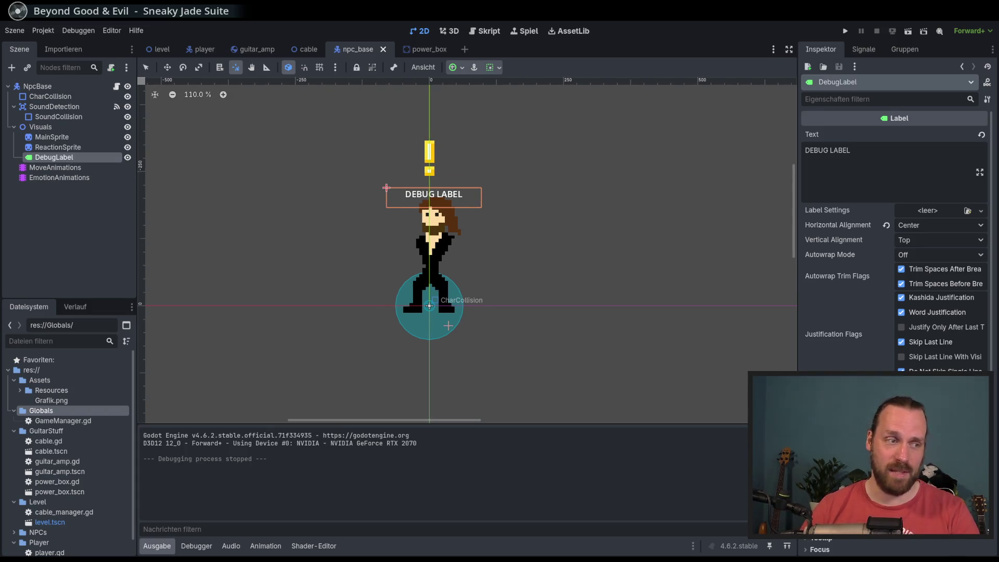
{"action": "left_click_drag", "start_coordinate": [539, 225], "coordinate": [550, 228]}
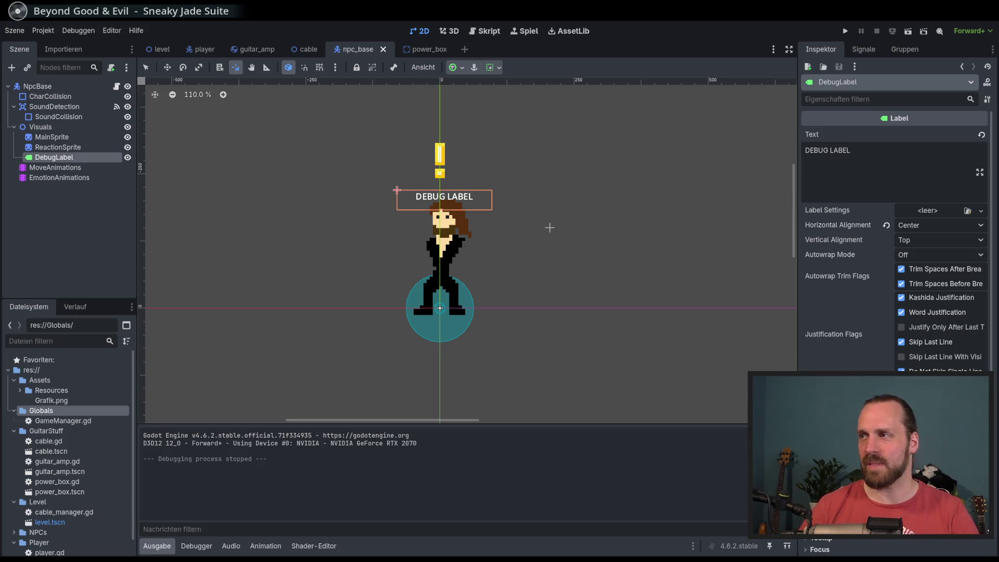
{"action": "left_click_drag", "start_coordinate": [516, 209], "coordinate": [512, 214]}
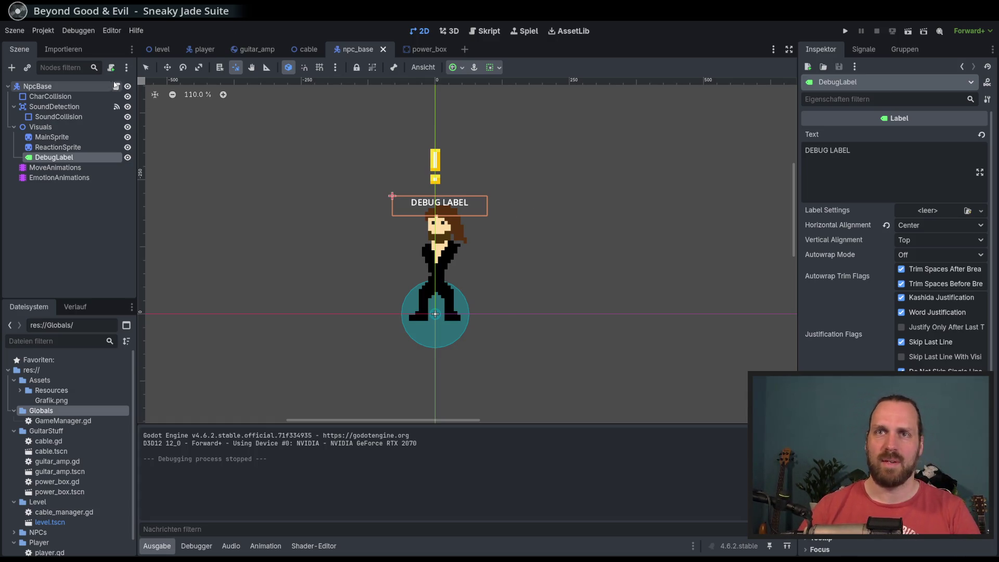
{"action": "left_click_drag", "start_coordinate": [396, 219], "coordinate": [419, 218]}
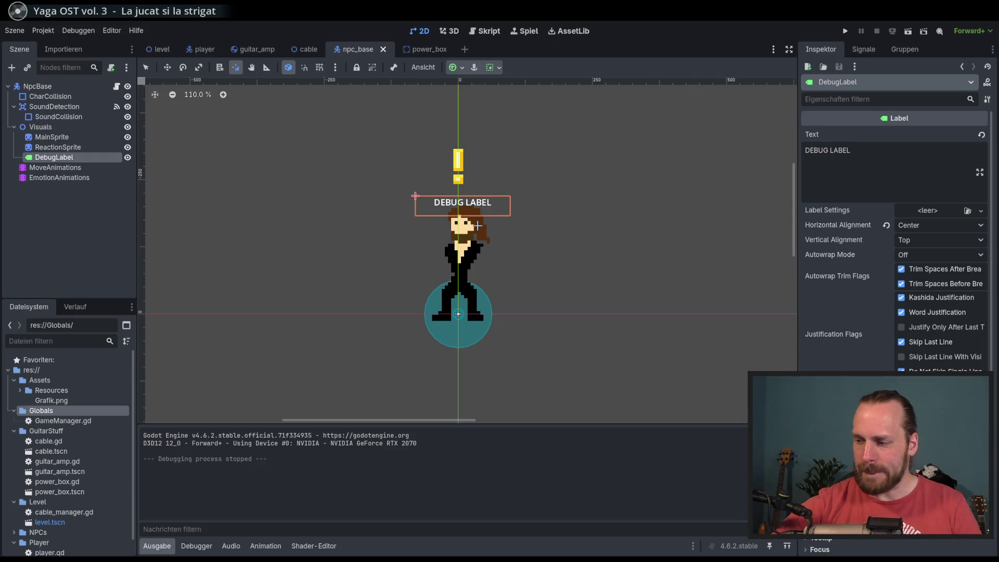
{"action": "scroll", "coordinate": [446, 214], "scroll_direction": "right", "scroll_amount": 2}
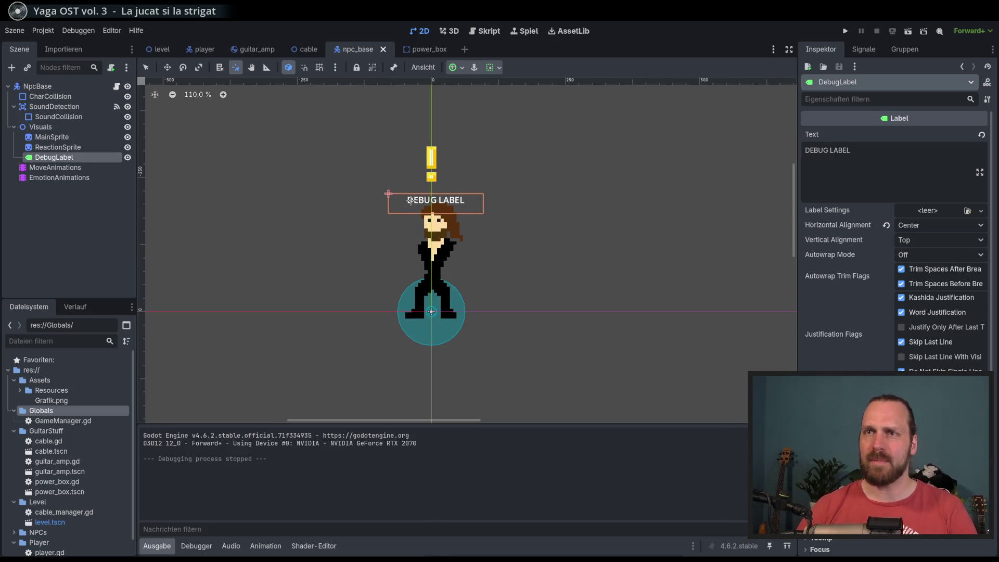
{"action": "left_click", "coordinate": [116, 86]}
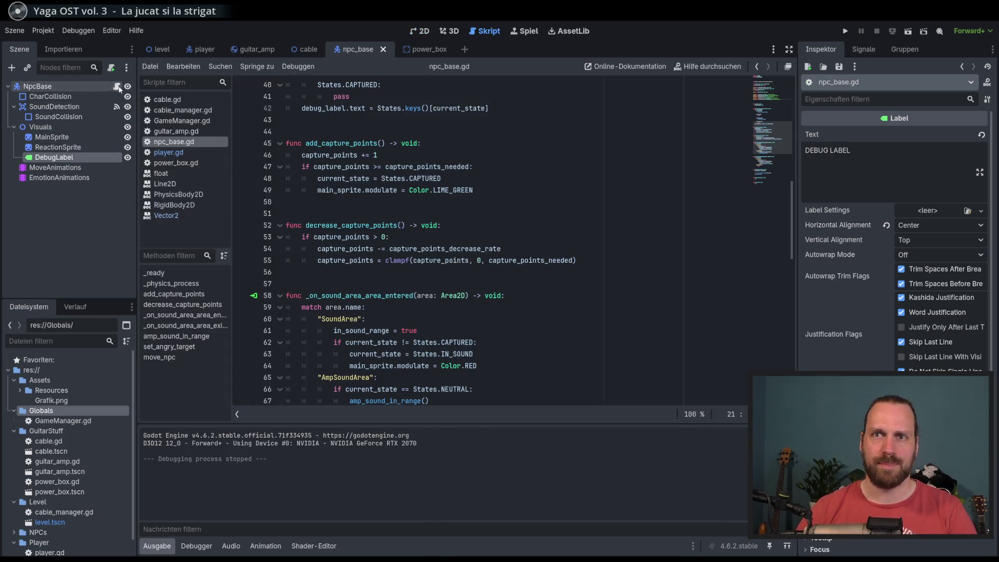
- Navigate npc_base.gd to the ANGRY state line inside amp_sound_in_range
{"action": "left_click", "coordinate": [88, 178]}
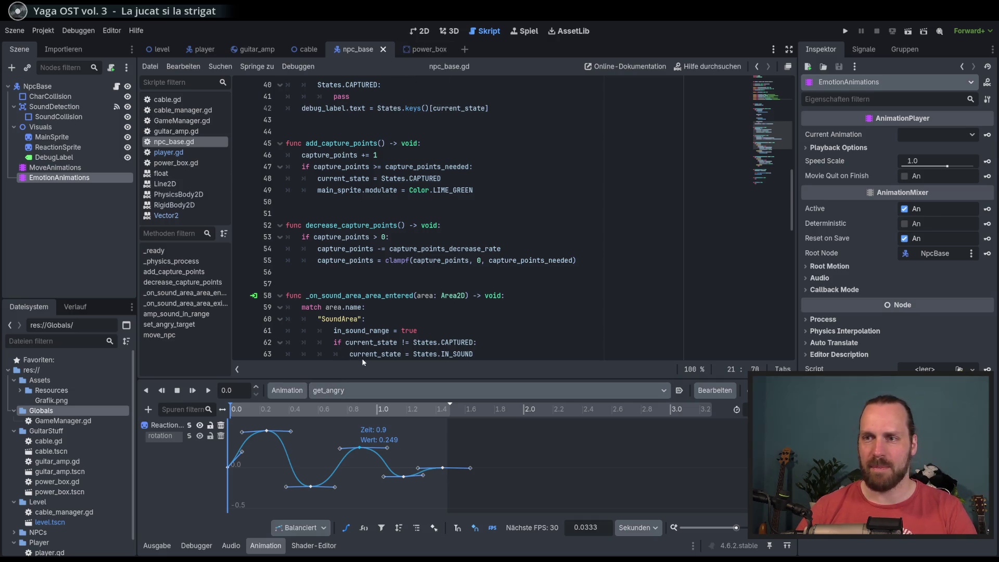
{"action": "scroll", "coordinate": [451, 319], "scroll_direction": "down", "scroll_amount": 10}
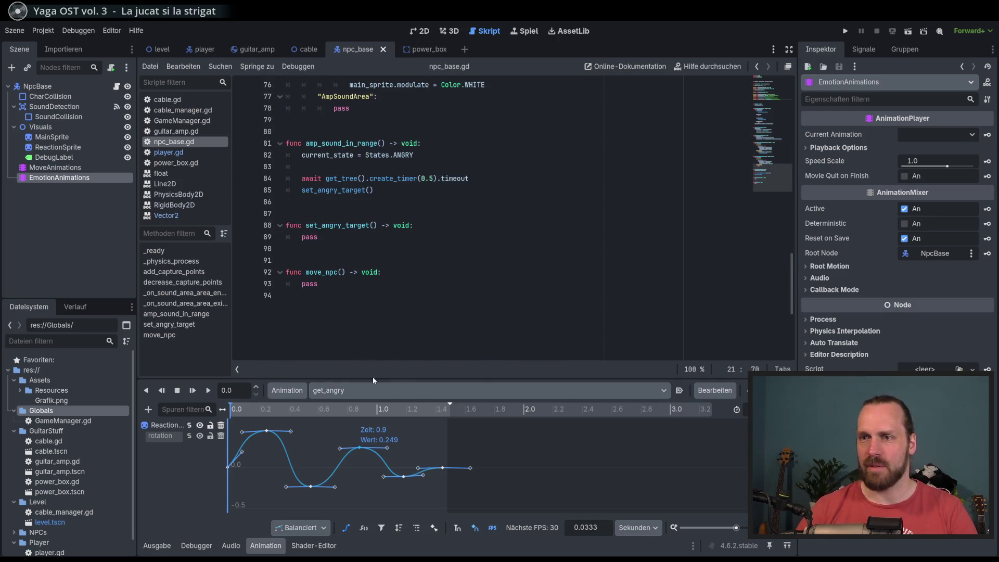
{"action": "left_click", "coordinate": [157, 546]}
{"action": "left_click", "coordinate": [364, 260]}
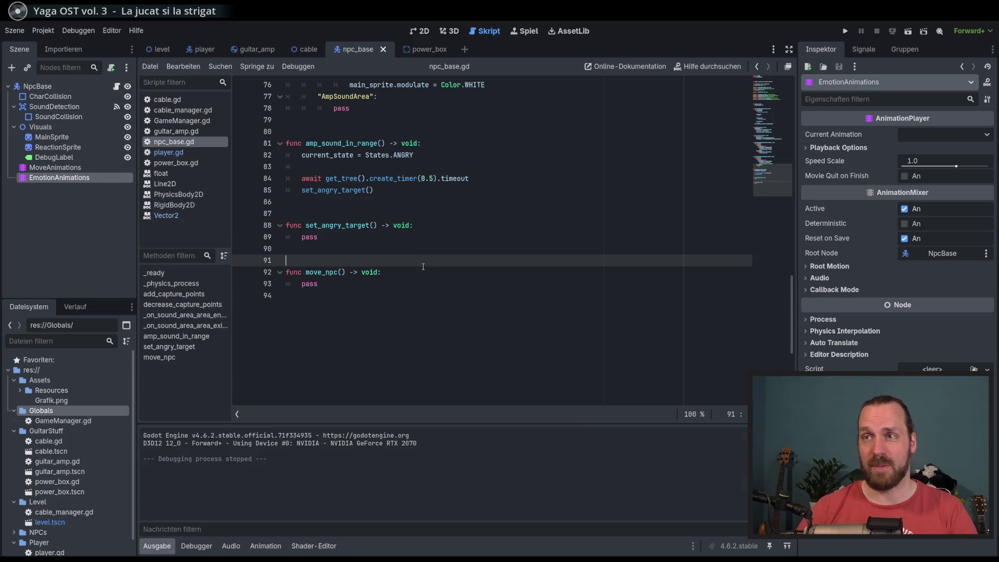
{"action": "scroll", "coordinate": [405, 324], "scroll_direction": "up", "scroll_amount": 4}
{"action": "left_click", "coordinate": [342, 318]}
{"action": "scroll", "coordinate": [402, 318], "scroll_direction": "down", "scroll_amount": 1}
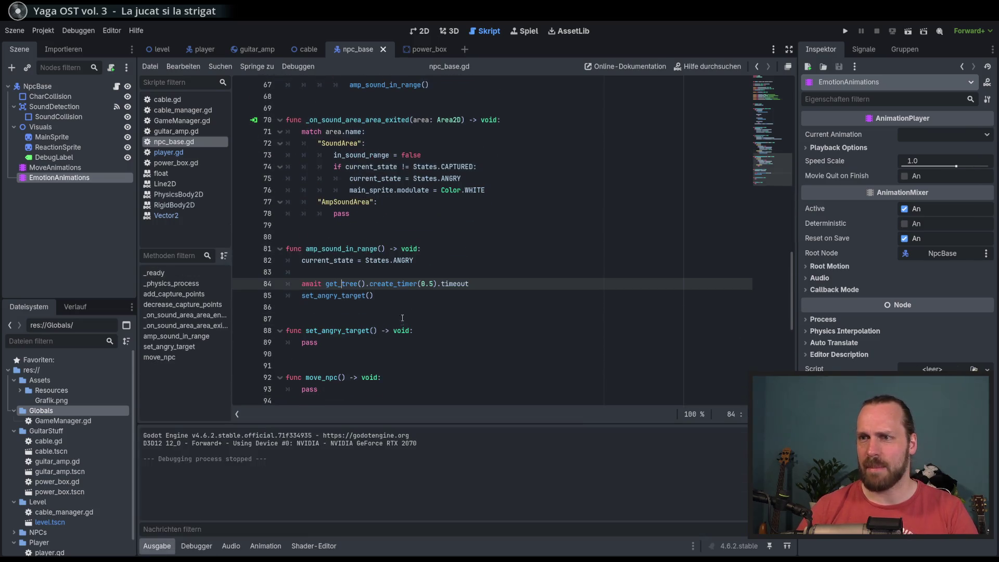
{"action": "double_click", "coordinate": [337, 249]}
{"action": "left_click", "coordinate": [385, 292]}
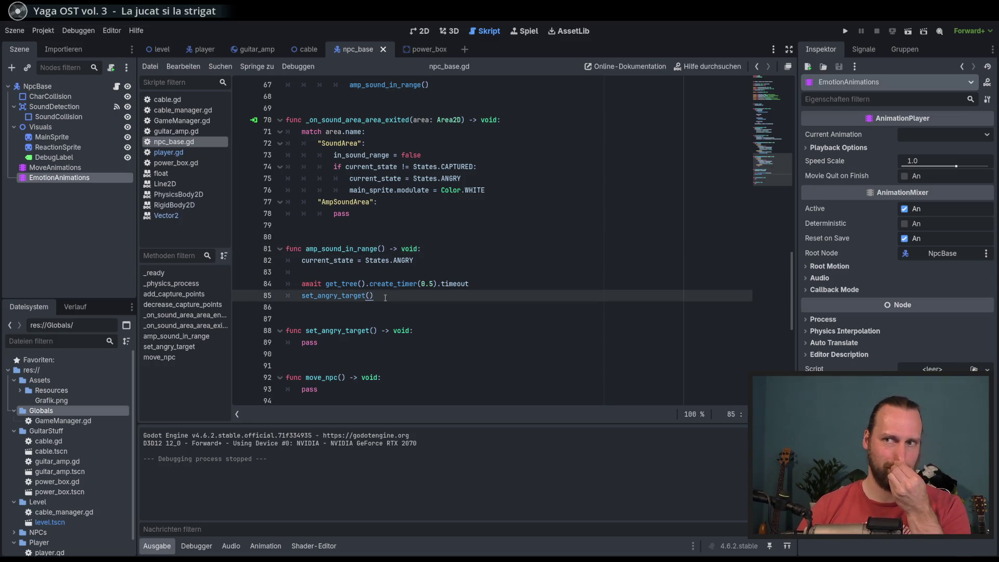
{"action": "scroll", "coordinate": [385, 301], "scroll_direction": "down", "scroll_amount": 3}
{"action": "scroll", "coordinate": [357, 277], "scroll_direction": "up", "scroll_amount": 2}
{"action": "key", "text": "Down"}
{"action": "key", "text": "Down"}
{"action": "key", "text": "Down"}
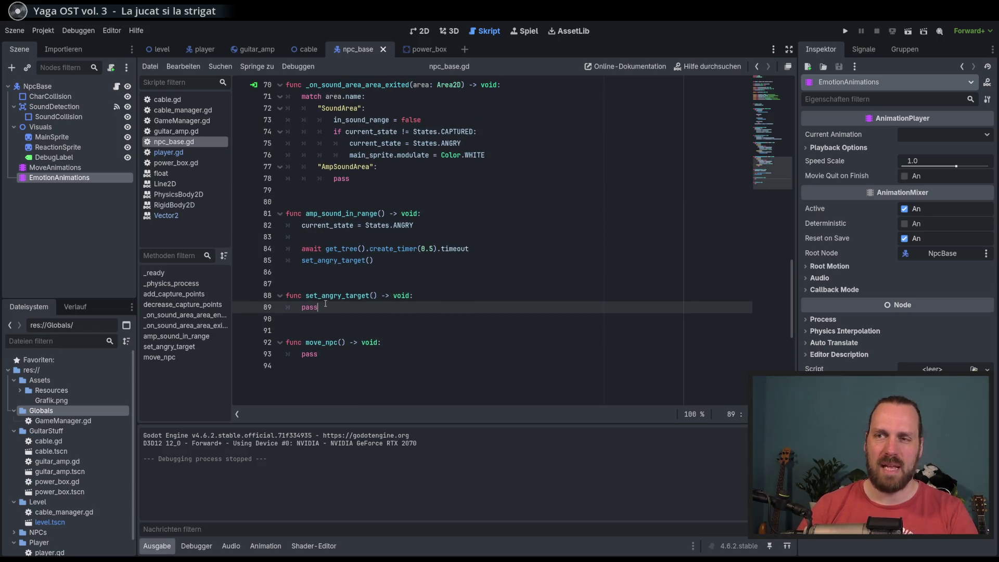
{"action": "left_click", "coordinate": [380, 257]}
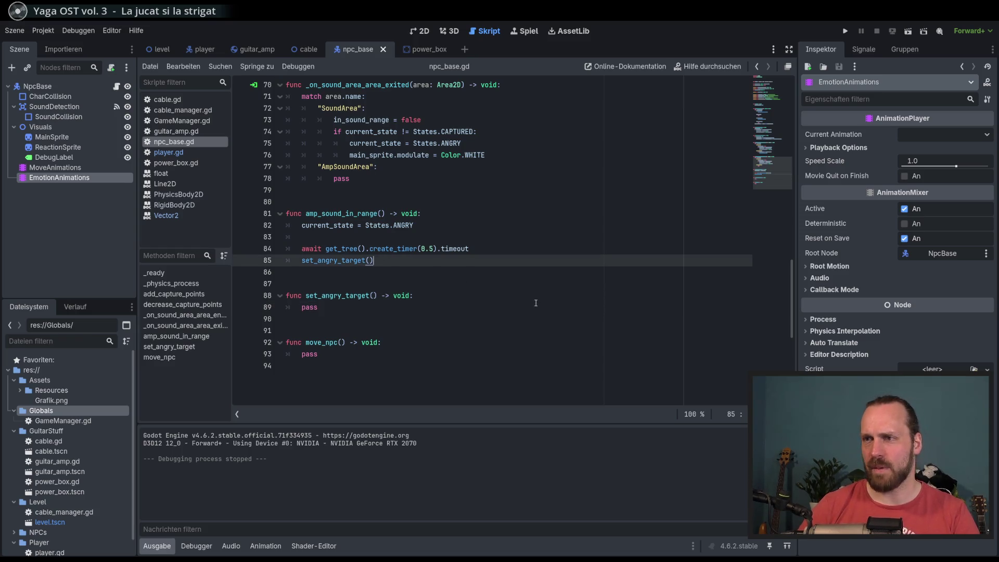
{"action": "key", "text": "Up"}
{"action": "key", "text": "Up"}
{"action": "key", "text": "Up"}
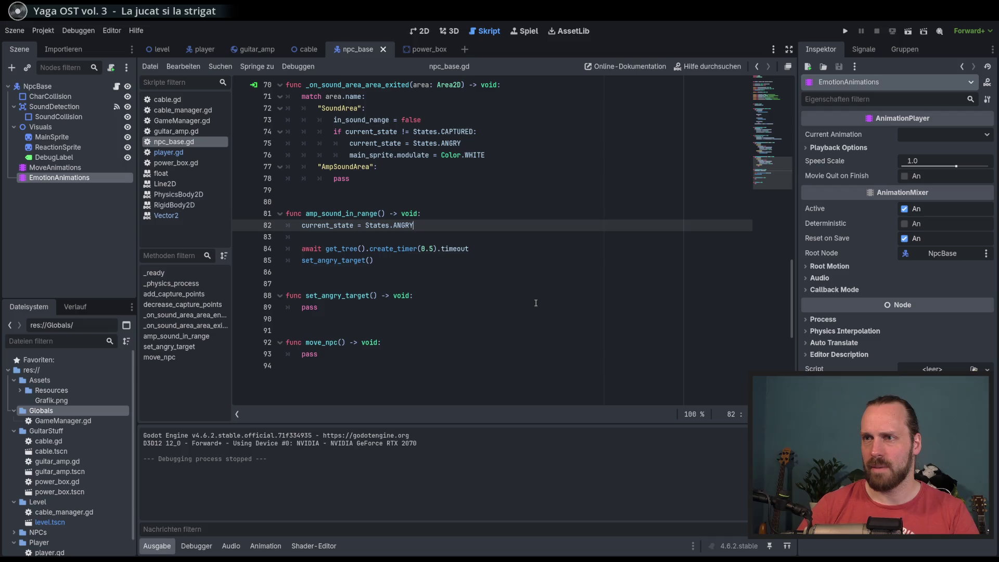
- Insert emotion_animations.play("get_angry") on new line 84 via autocomplete, then run the game
{"action": "key", "text": "Return"}
{"action": "key", "text": "Return"}
{"action": "type", "text": "e"}
{"action": "key", "text": "BackSpace"}
{"action": "type", "text": "em"}
{"action": "key", "text": "Return"}
{"action": "type", "text": ".play"}
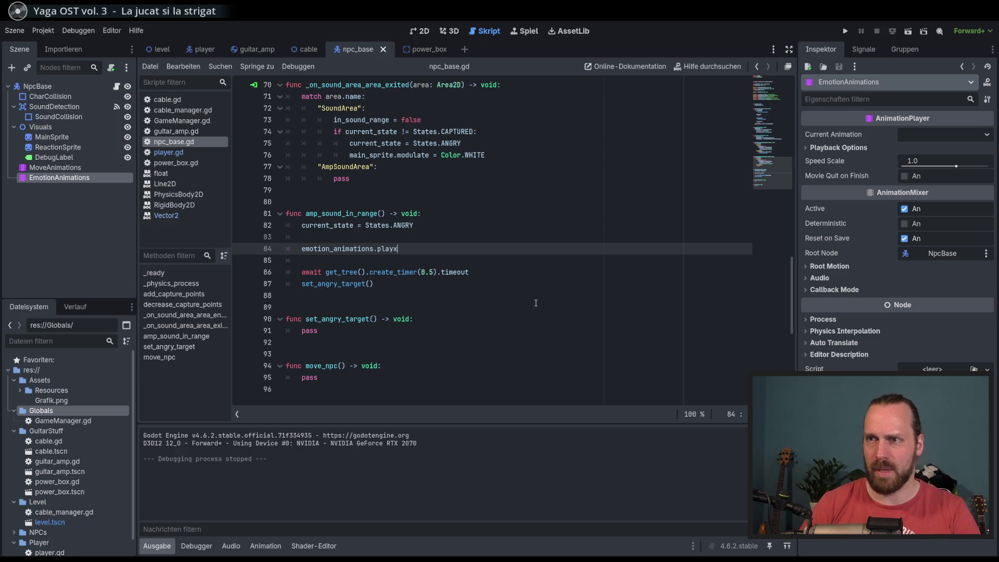
{"action": "key", "text": "Return"}
{"action": "type", "text": "\""}
{"action": "key", "text": "Down"}
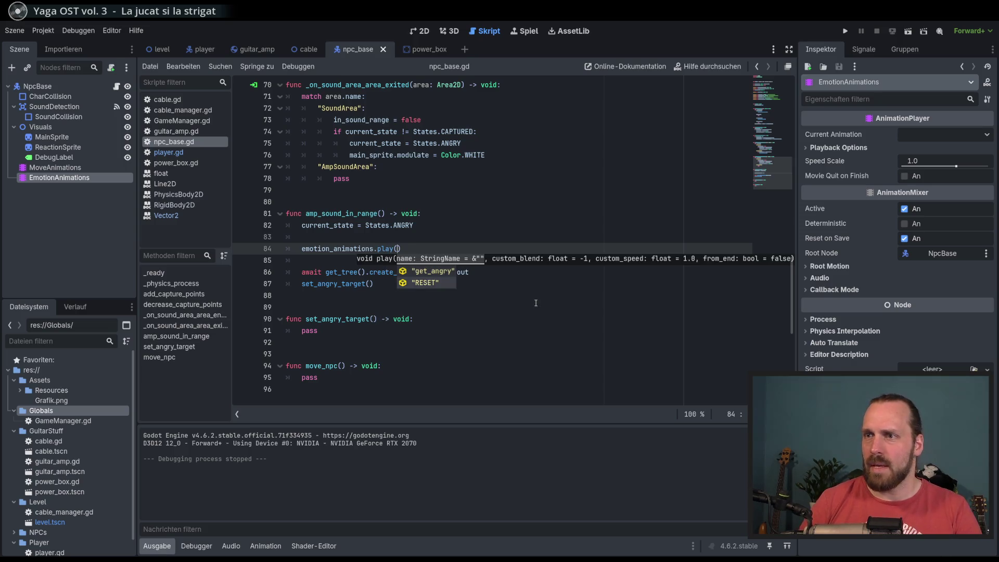
{"action": "key", "text": "Up"}
{"action": "key", "text": "Return"}
{"action": "key", "text": "End"}
{"action": "key", "text": "F5"}
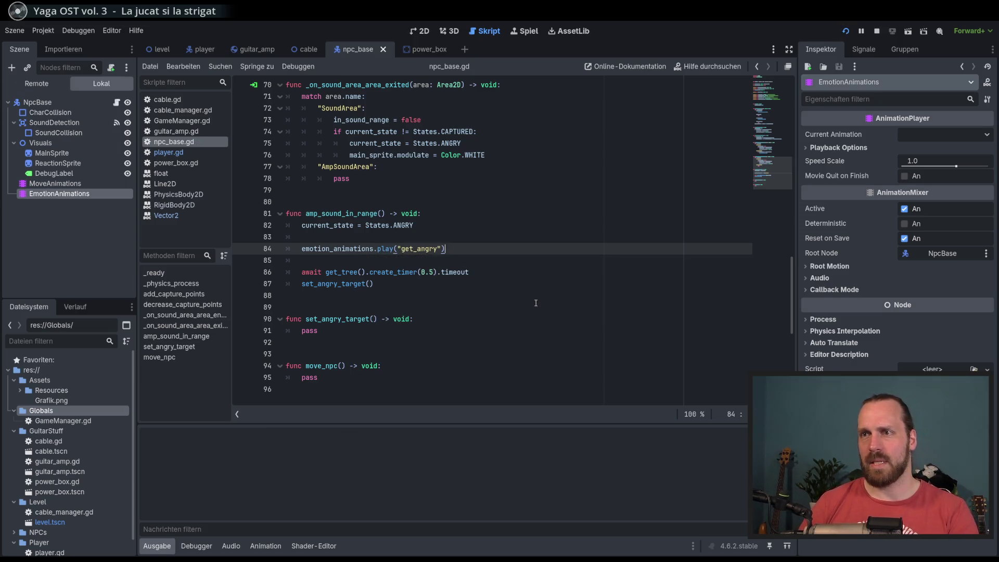
- Walk the guitarist to the NPC with the arrow keys, play guitar to anger it, then stop
{"action": "key", "text": "Right"}
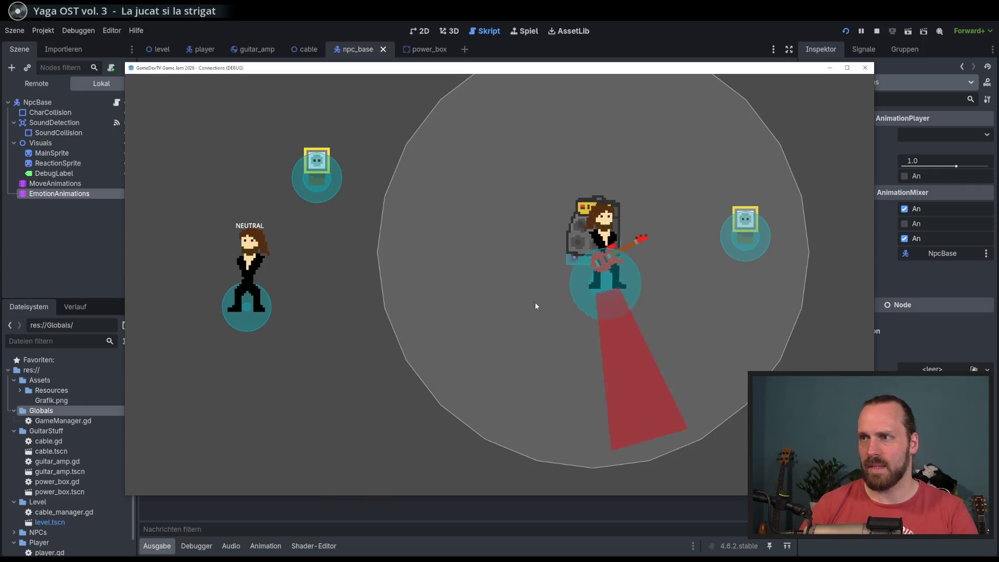
{"action": "key", "text": "Up"}
{"action": "key", "text": "Left"}
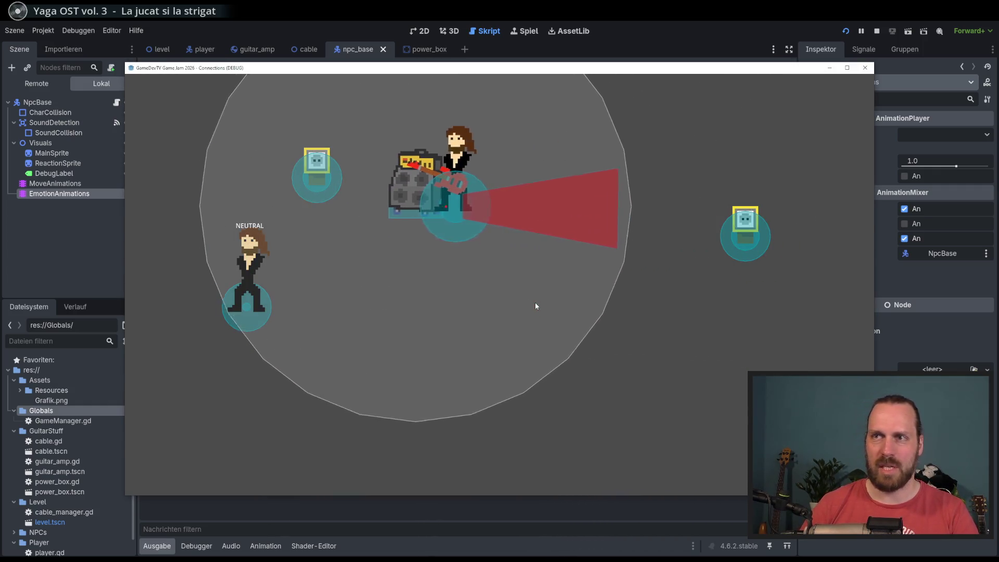
{"action": "key", "text": "Down"}
{"action": "key", "text": "space"}
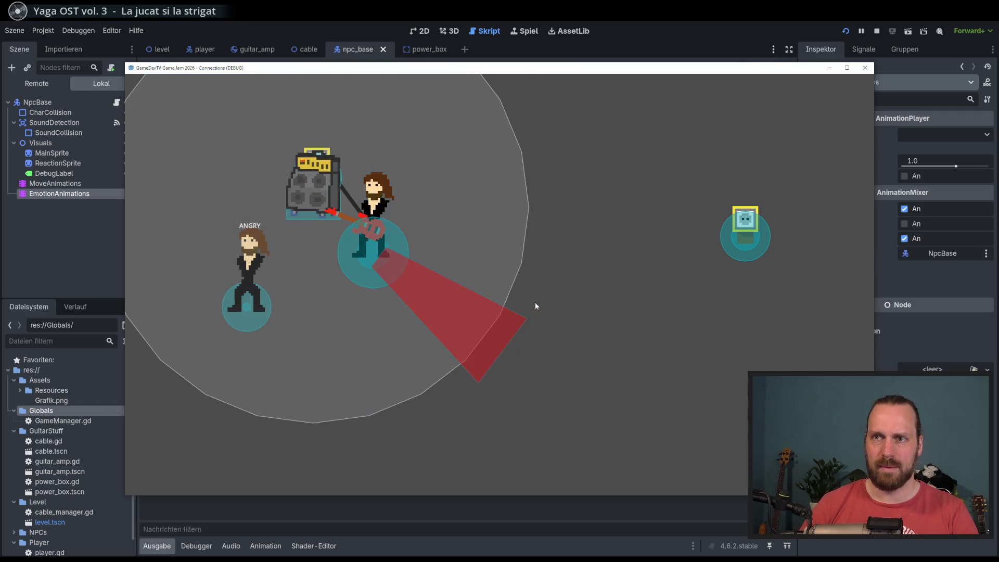
{"action": "key", "text": "F8"}
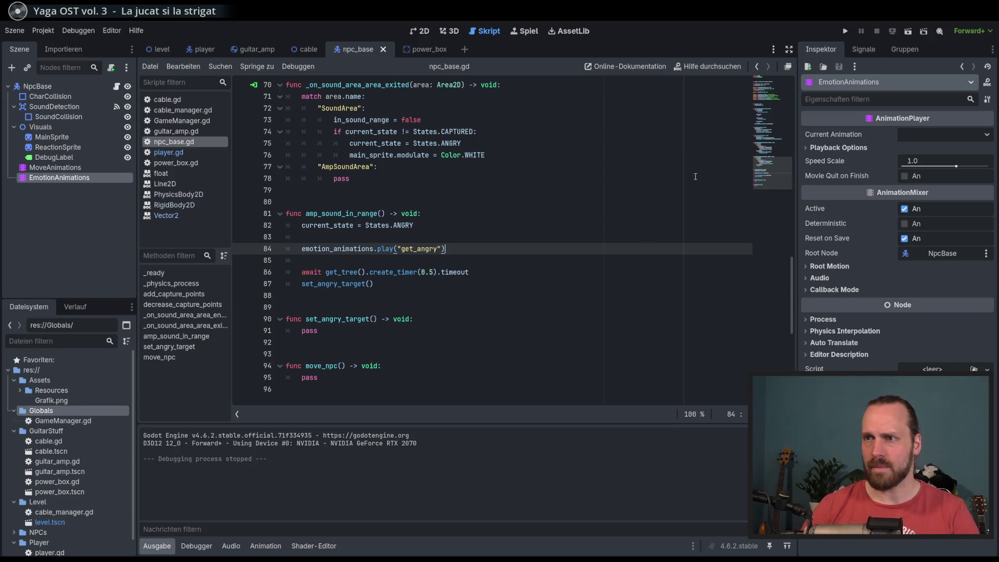
- Replace reaction_sprite.hide() on line 26 with reaction_sprite.modulate = Color()
{"action": "left_click_drag", "start_coordinate": [773, 186], "coordinate": [773, 86]}
{"action": "scroll", "coordinate": [469, 235], "scroll_direction": "down", "scroll_amount": 5}
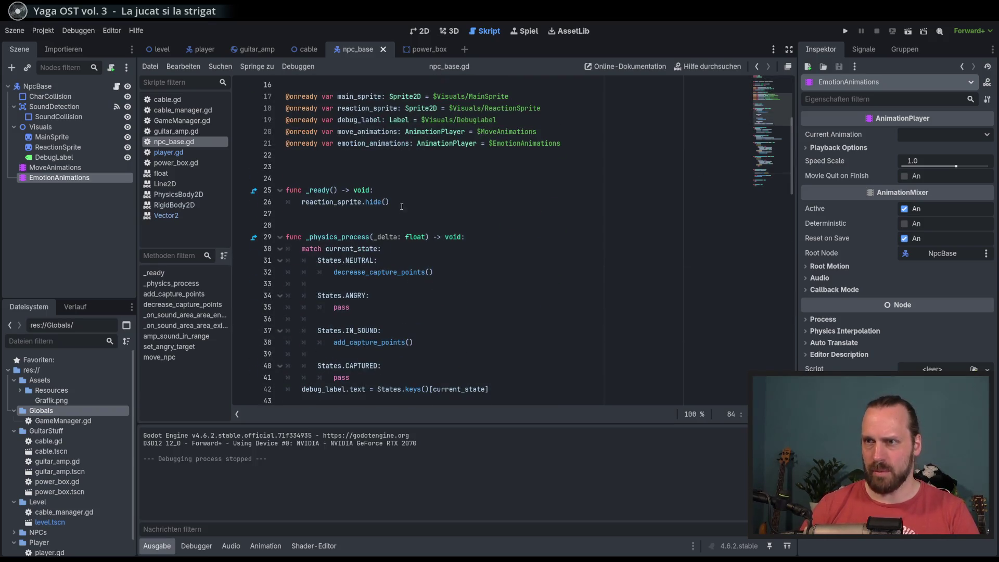
{"action": "left_click", "coordinate": [397, 202]}
{"action": "left_click", "coordinate": [362, 202], "text": "shift"}
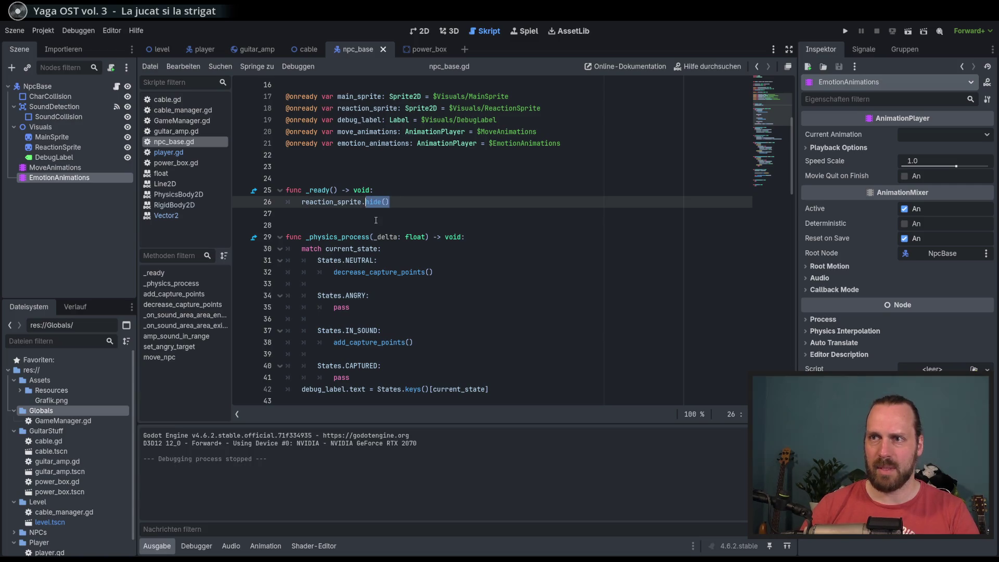
{"action": "key", "text": "BackSpace"}
{"action": "type", "text": ","}
{"action": "key", "text": "BackSpace"}
{"action": "type", "text": ".mod"}
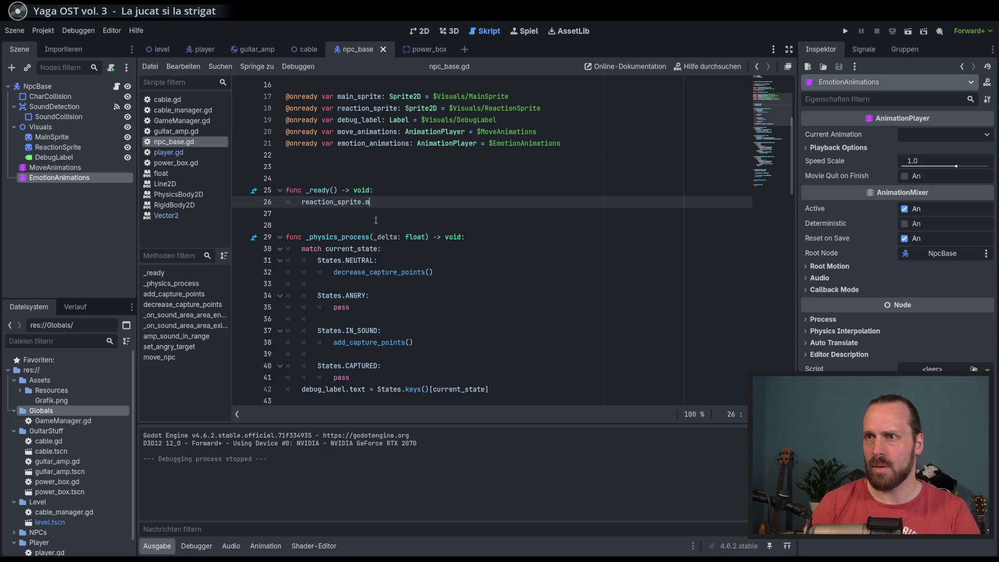
{"action": "key", "text": "Return"}
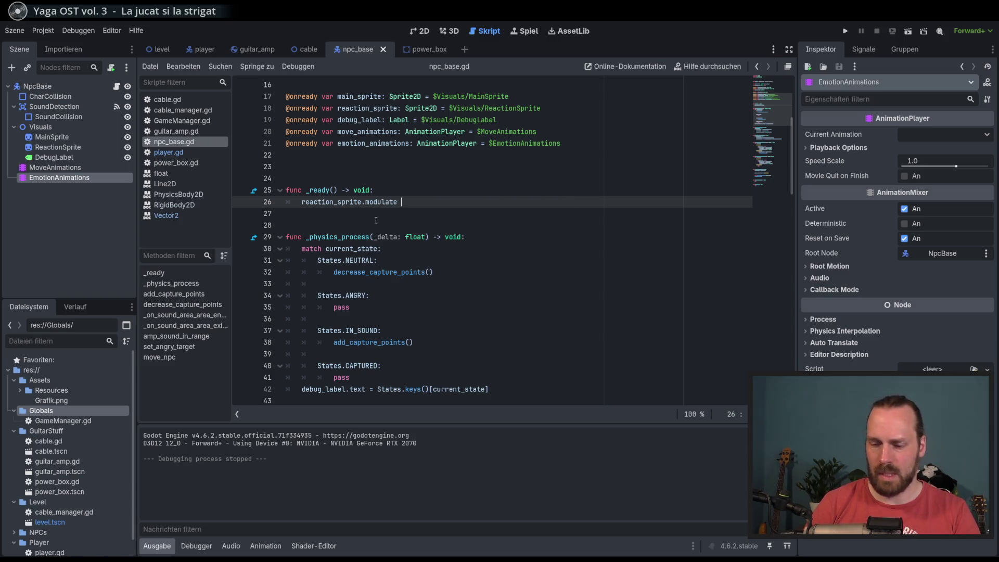
{"action": "type", "text": "= Ce"}
{"action": "key", "text": "BackSpace"}
{"action": "type", "text": "olor"}
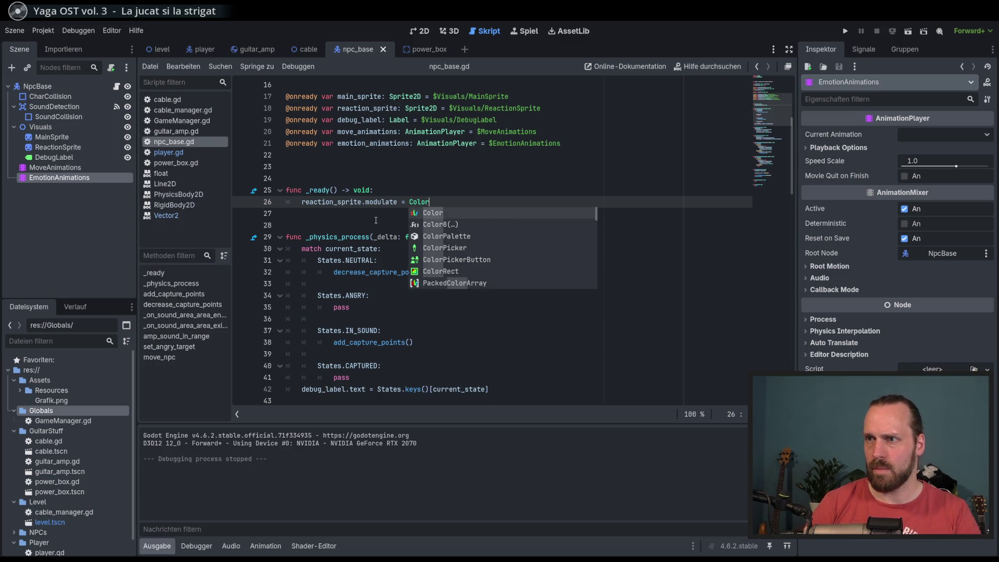
{"action": "type", "text": "("}
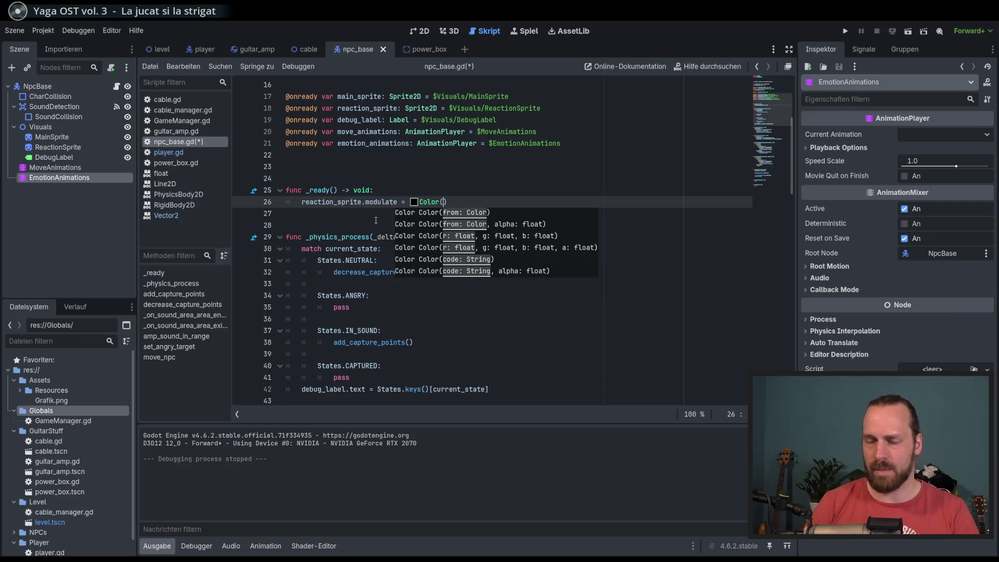
- Set the Color's alpha to 0 in the picker, save npc_base.gd and run the game
{"action": "left_click", "coordinate": [414, 202]}
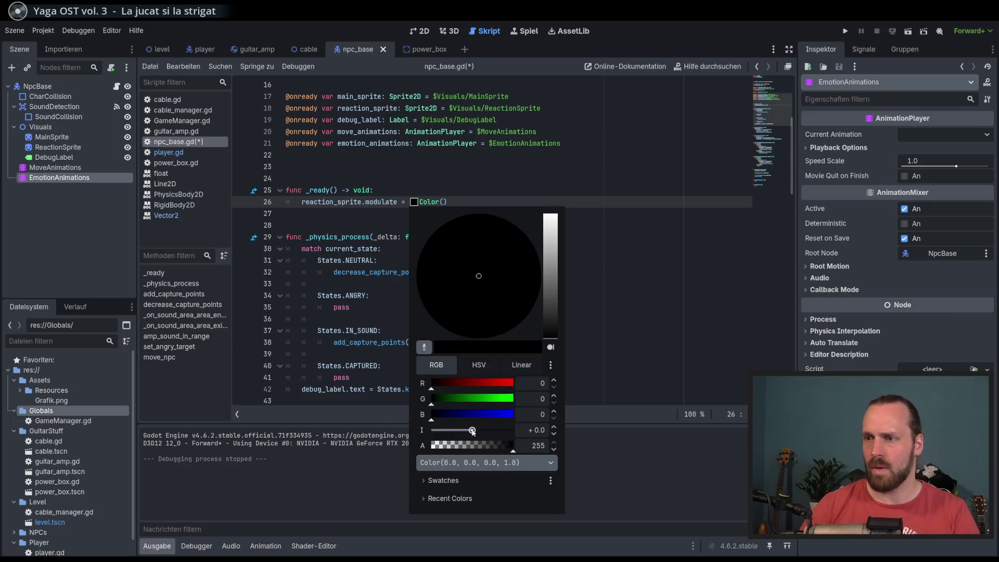
{"action": "left_click_drag", "start_coordinate": [461, 451], "coordinate": [405, 444]}
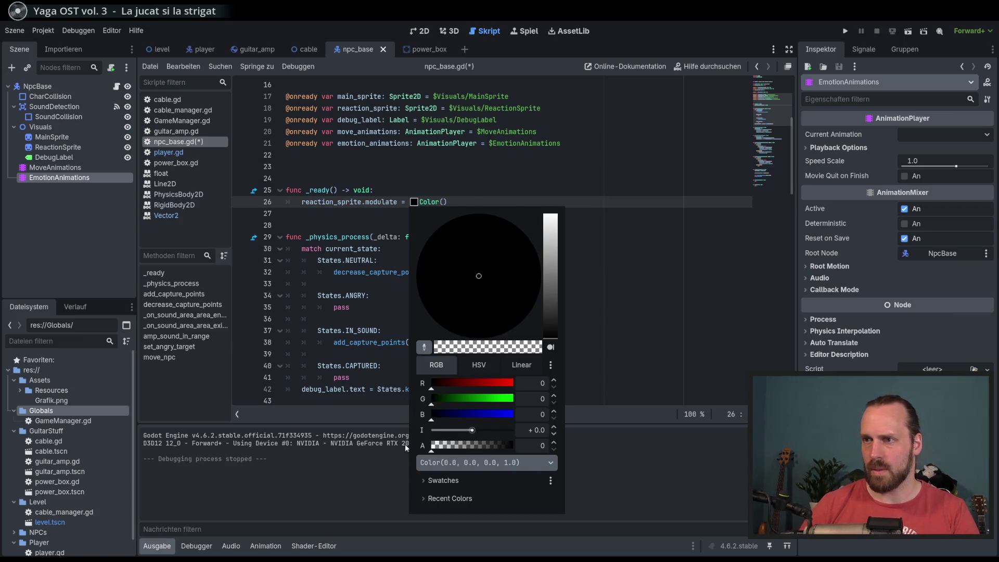
{"action": "left_click", "coordinate": [613, 266]}
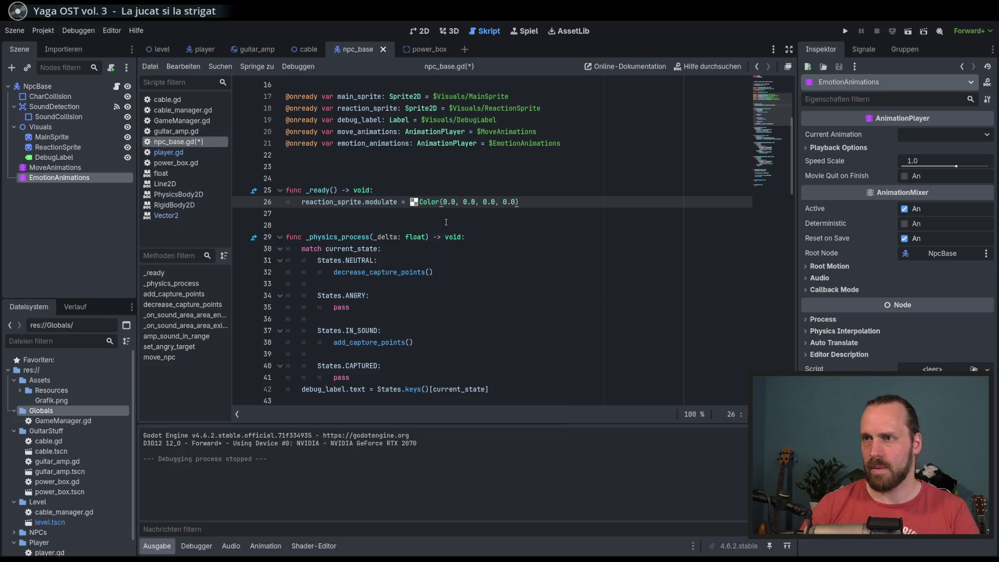
{"action": "scroll", "coordinate": [446, 222], "scroll_direction": "down", "scroll_amount": 10}
{"action": "key", "text": "ctrl+s"}
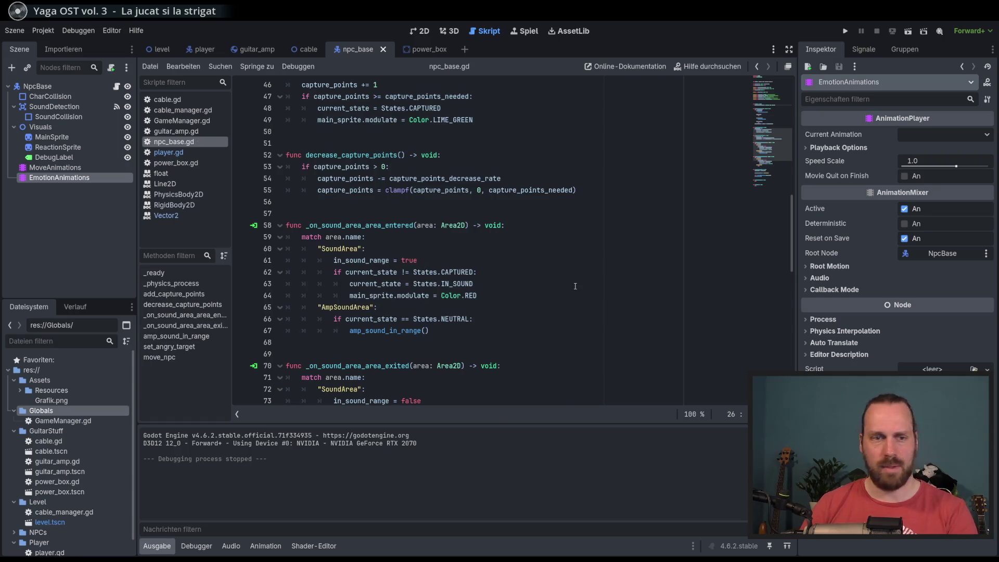
{"action": "key", "text": "F5"}
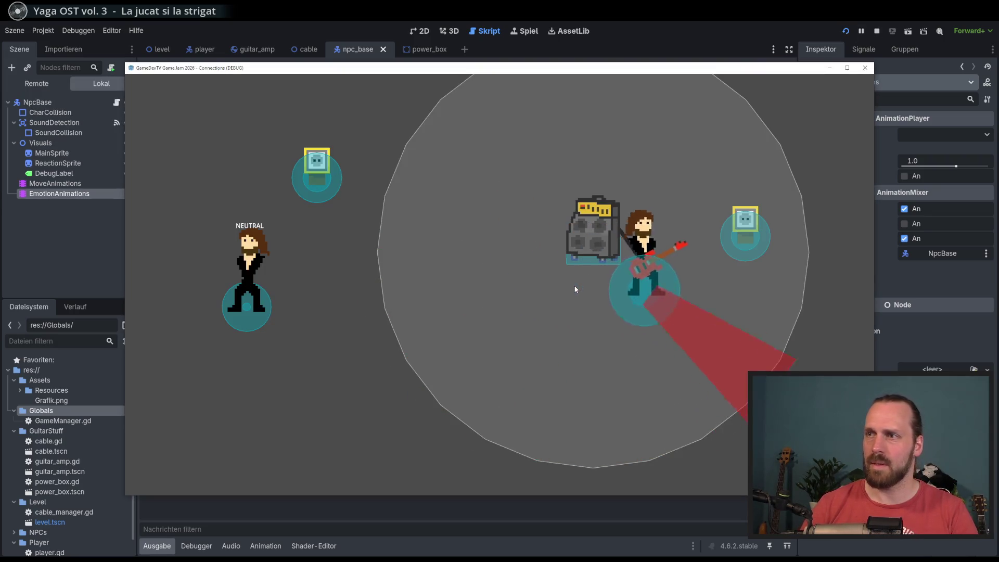
- Walk the guitarist left and play guitar until the NPC shows ANGRY, then stop the game
{"action": "key", "text": "Left"}
{"action": "key", "text": "space"}
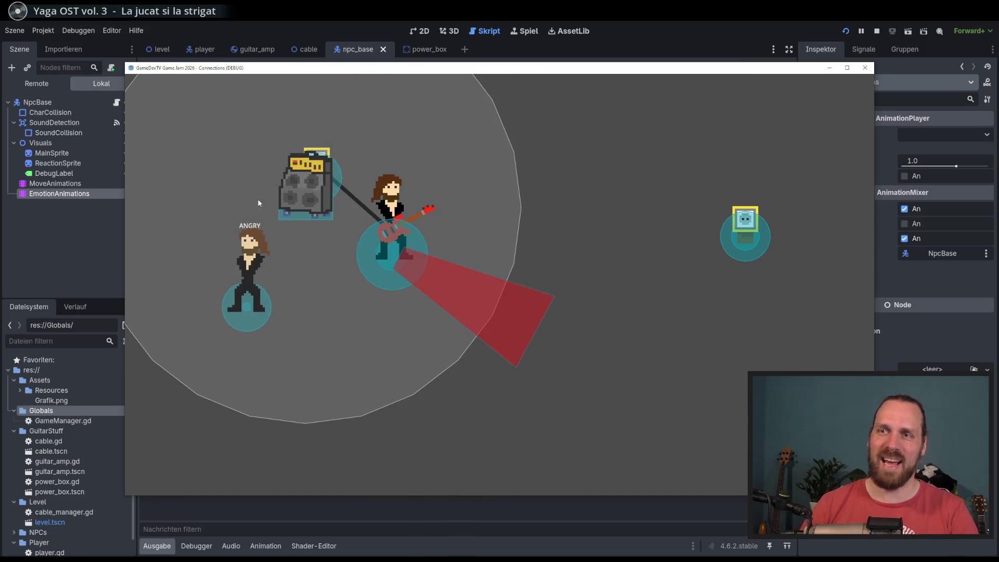
{"action": "key", "text": "F8"}
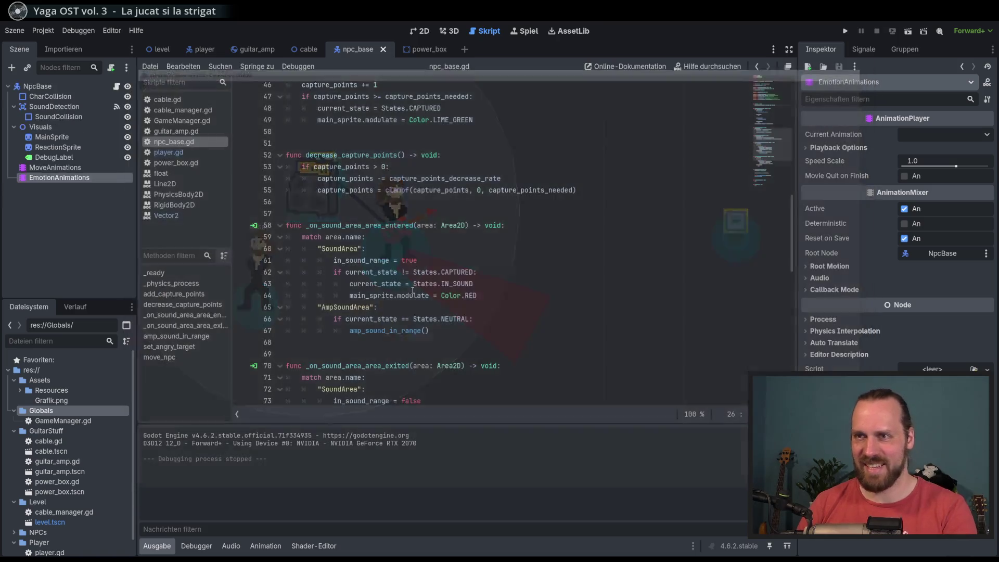
{"action": "left_click", "coordinate": [79, 30]}
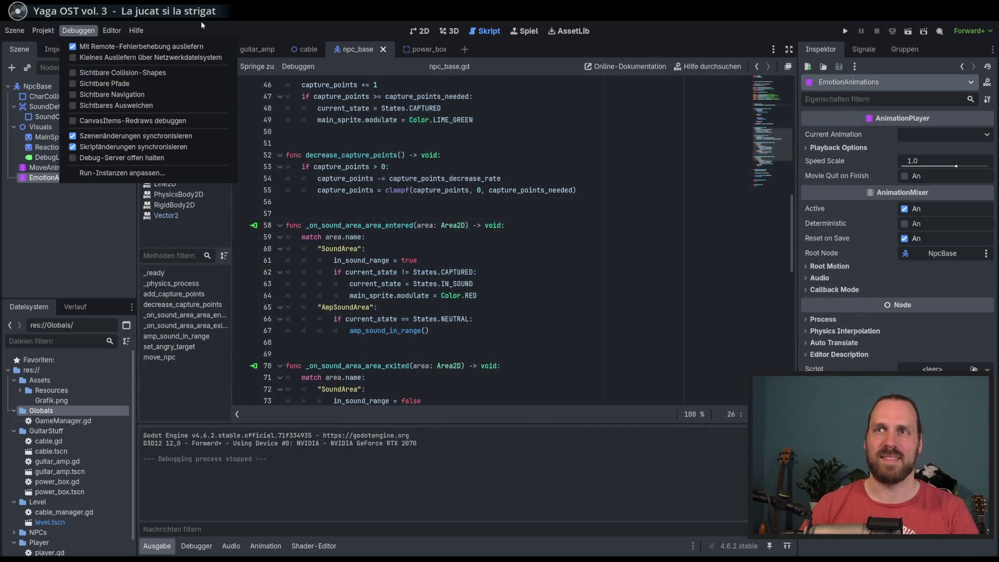
- Close the Debuggen menu and put the caret in the empty set_angry_target body on line 91
{"action": "key", "text": "Escape"}
{"action": "left_click", "coordinate": [518, 346]}
{"action": "scroll", "coordinate": [517, 345], "scroll_direction": "down", "scroll_amount": 7}
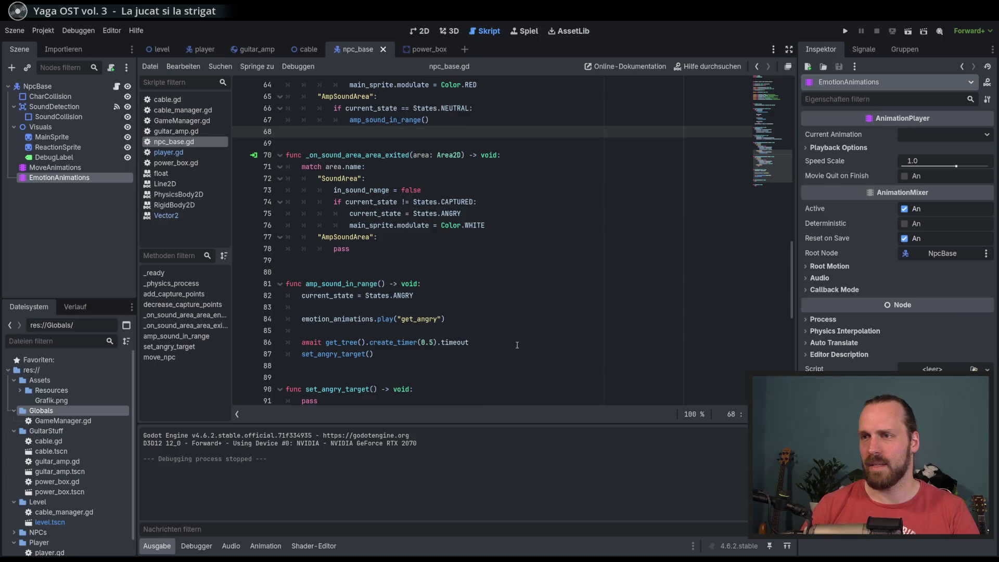
{"action": "left_click", "coordinate": [502, 308]}
{"action": "left_click", "coordinate": [505, 314]}
{"action": "left_click", "coordinate": [505, 311]}
{"action": "left_click", "coordinate": [508, 321]}
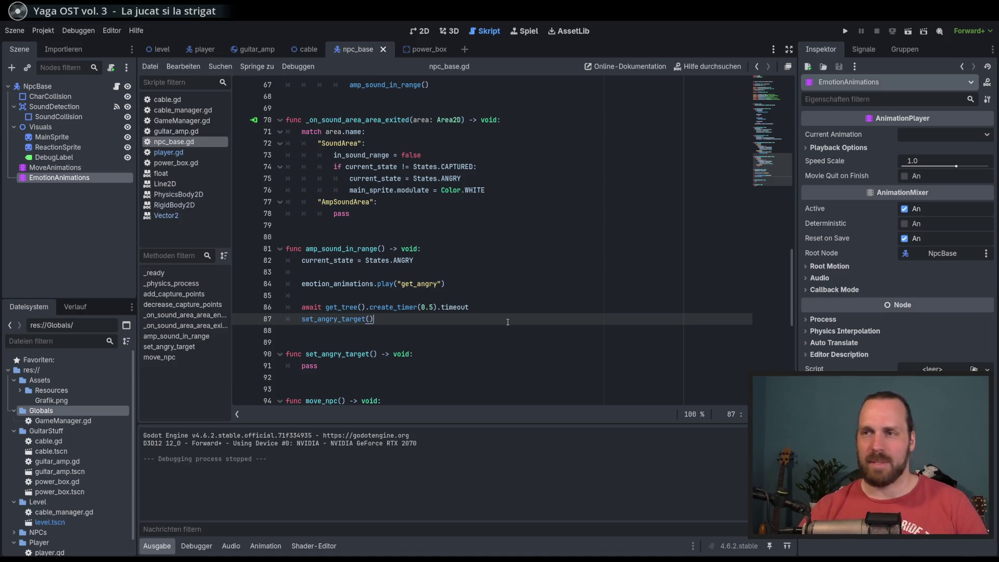
{"action": "scroll", "coordinate": [507, 322], "scroll_direction": "down", "scroll_amount": 2}
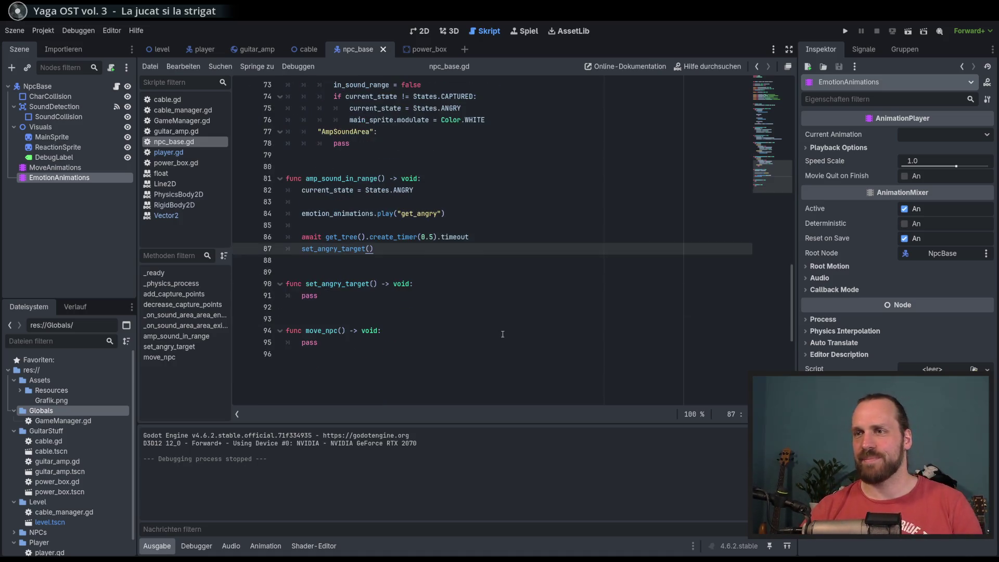
{"action": "left_click", "coordinate": [502, 295]}
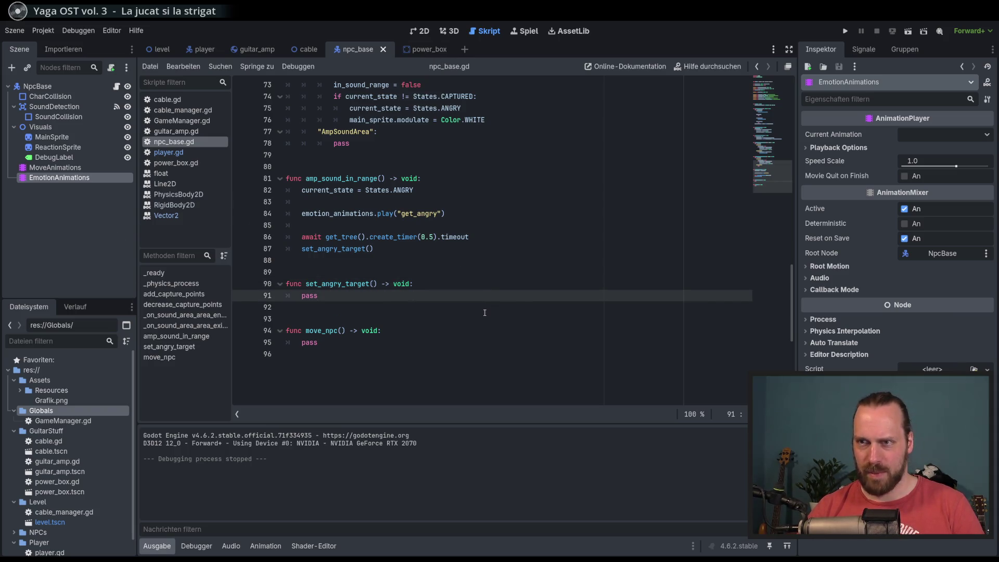
{"action": "left_click", "coordinate": [366, 245]}
- Change the angry timer delay on line 86 from 0.5 to 0.7
{"action": "left_click", "coordinate": [340, 296]}
{"action": "left_click", "coordinate": [426, 238]}
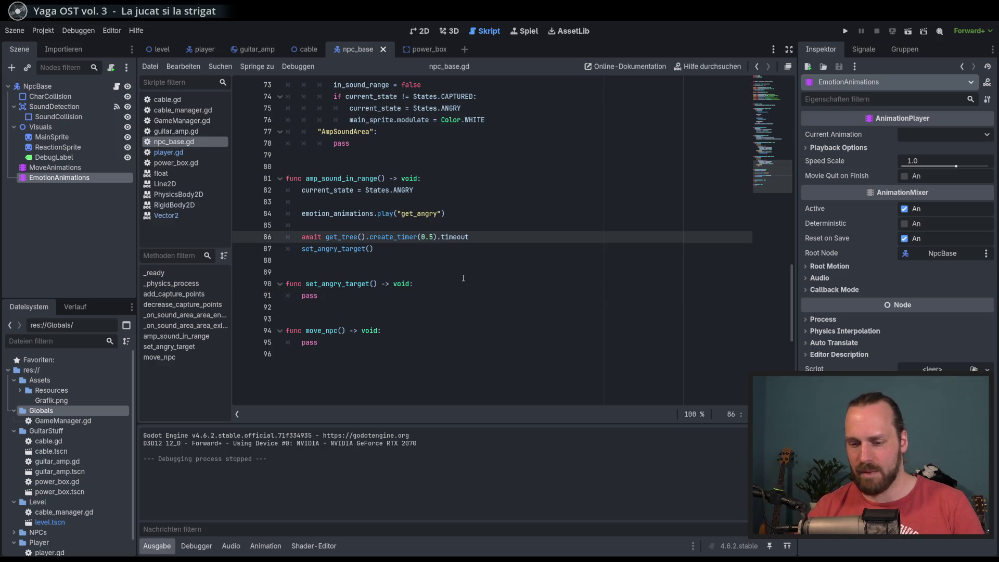
{"action": "key", "text": "Delete"}
{"action": "type", "text": "7"}
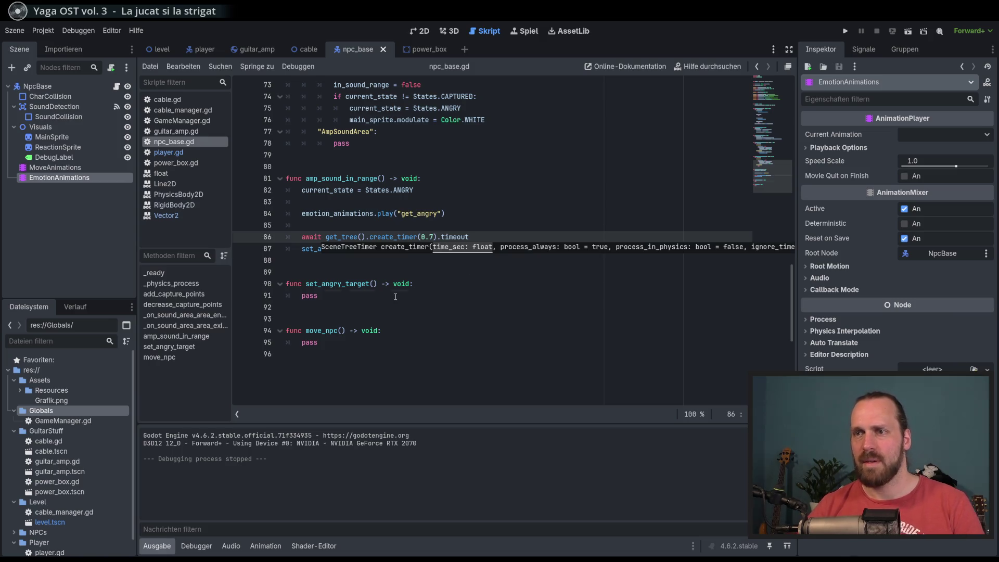
{"action": "left_click", "coordinate": [457, 296]}
{"action": "right_click", "coordinate": [452, 324]}
{"action": "left_click", "coordinate": [441, 323]}
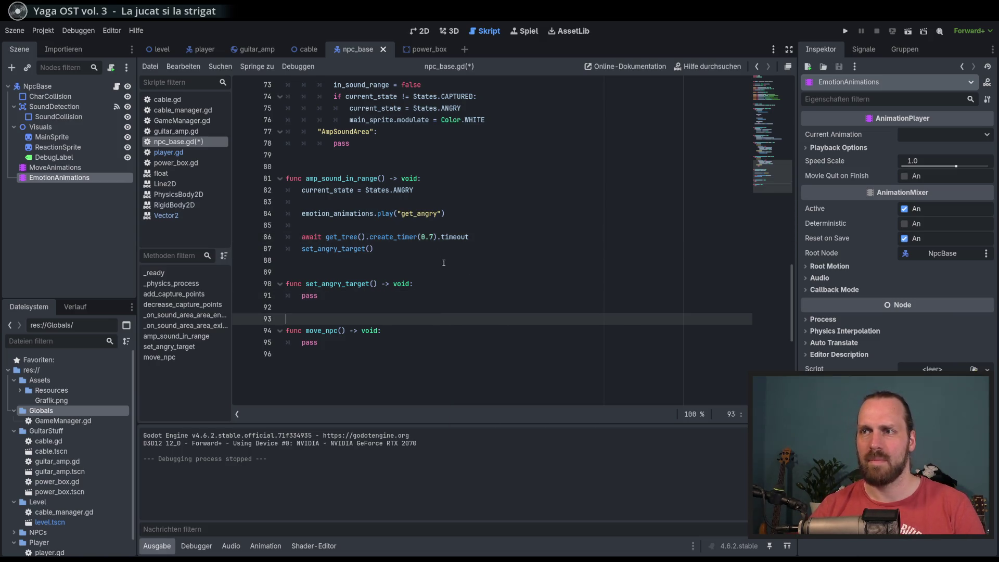
{"action": "left_click", "coordinate": [429, 238]}
{"action": "scroll", "coordinate": [447, 275], "scroll_direction": "up", "scroll_amount": 20}
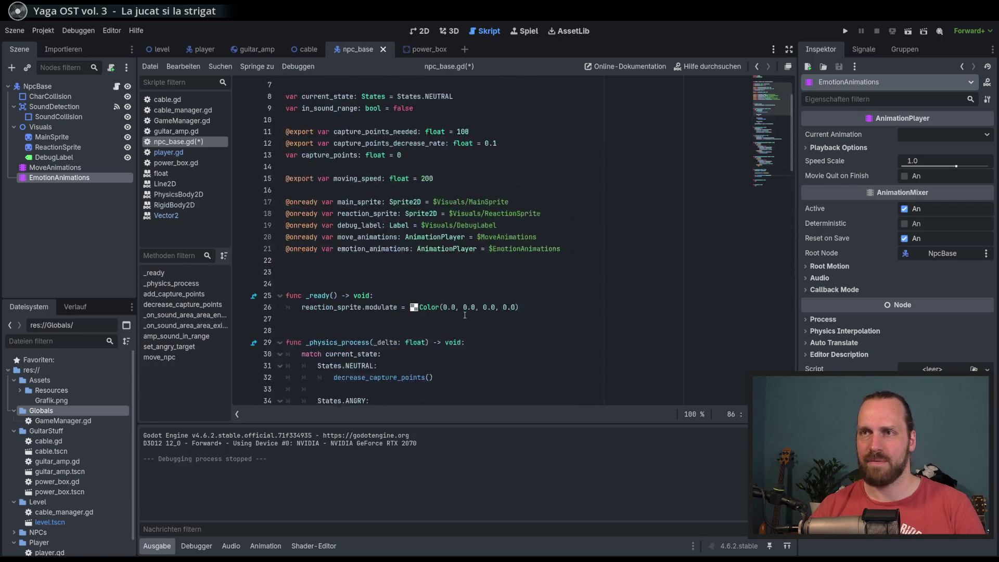
{"action": "scroll", "coordinate": [465, 315], "scroll_direction": "down", "scroll_amount": 2}
- Fix the $EmotionAnimations line ending and remove an extra blank line above _ready
{"action": "left_click", "coordinate": [590, 249]}
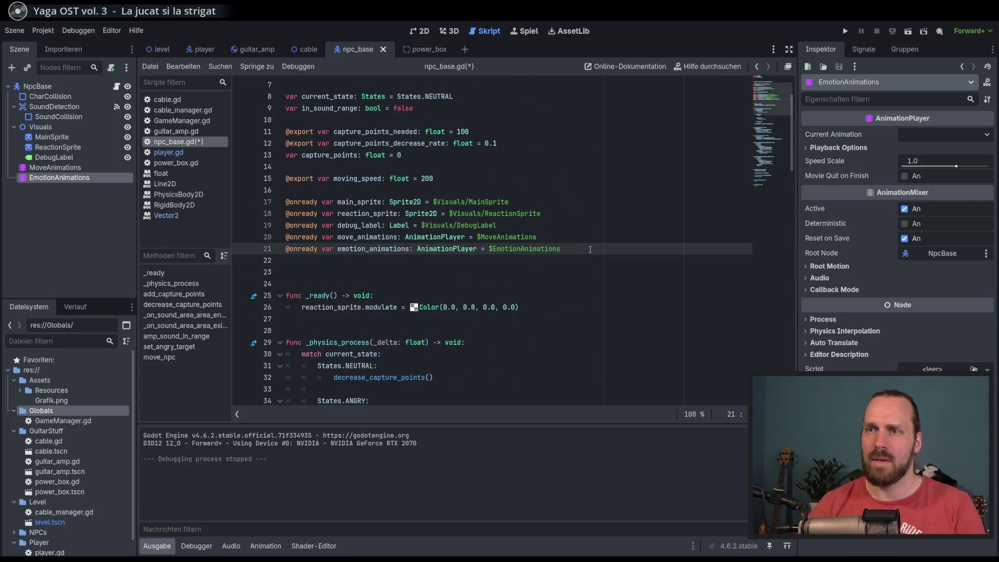
{"action": "key", "text": "BackSpace"}
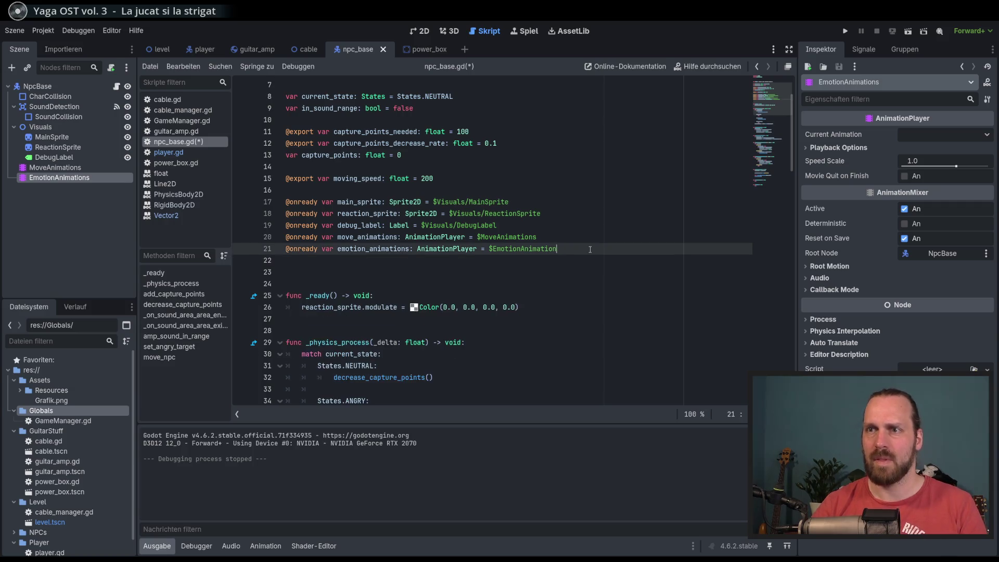
{"action": "type", "text": "s"}
{"action": "key", "text": "Return"}
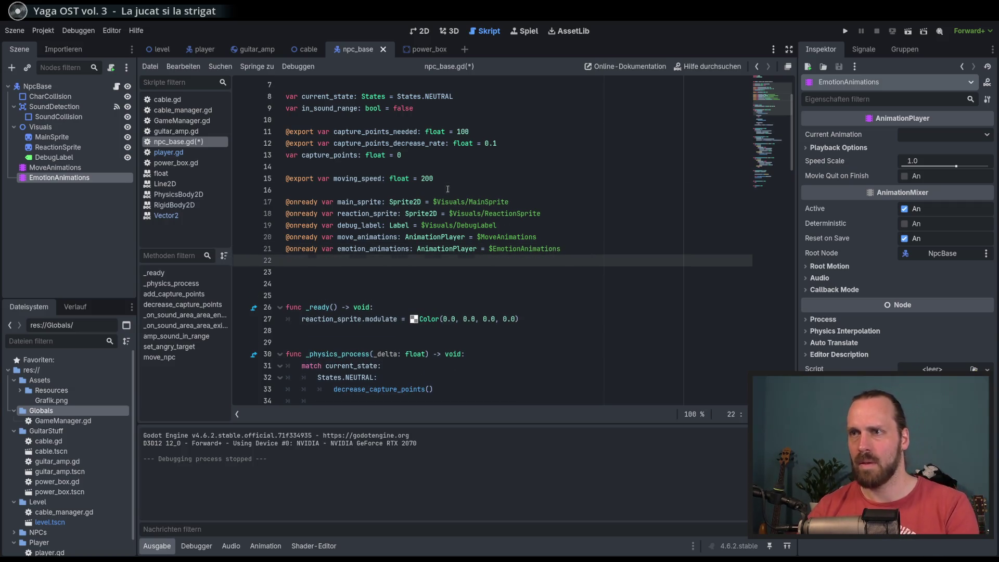
{"action": "left_click", "coordinate": [447, 189]}
{"action": "scroll", "coordinate": [447, 208], "scroll_direction": "up", "scroll_amount": 3}
{"action": "left_click", "coordinate": [396, 307]}
{"action": "key", "text": "Delete"}
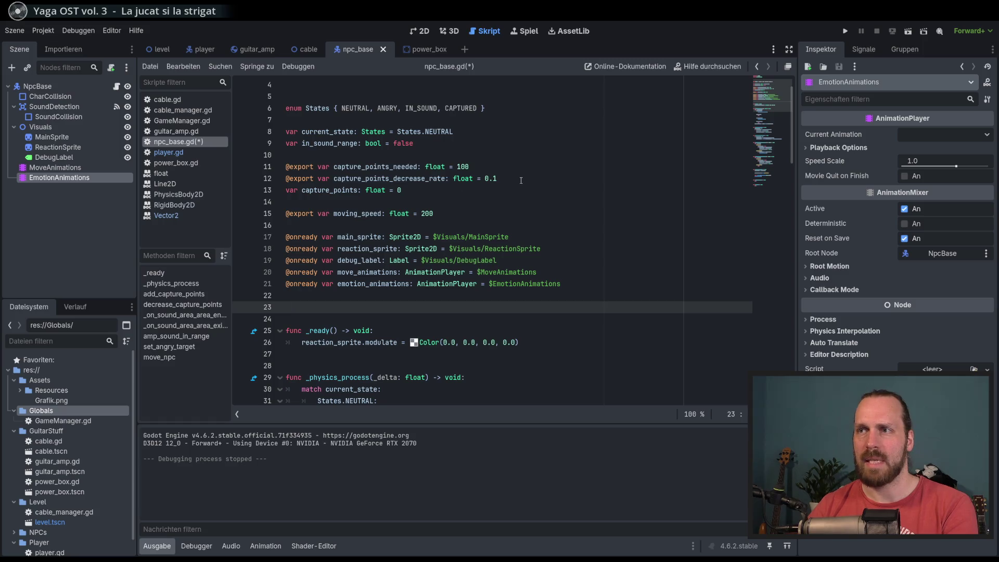
{"action": "left_click", "coordinate": [455, 215]}
{"action": "key", "text": "Return"}
{"action": "type", "text": "@export"}
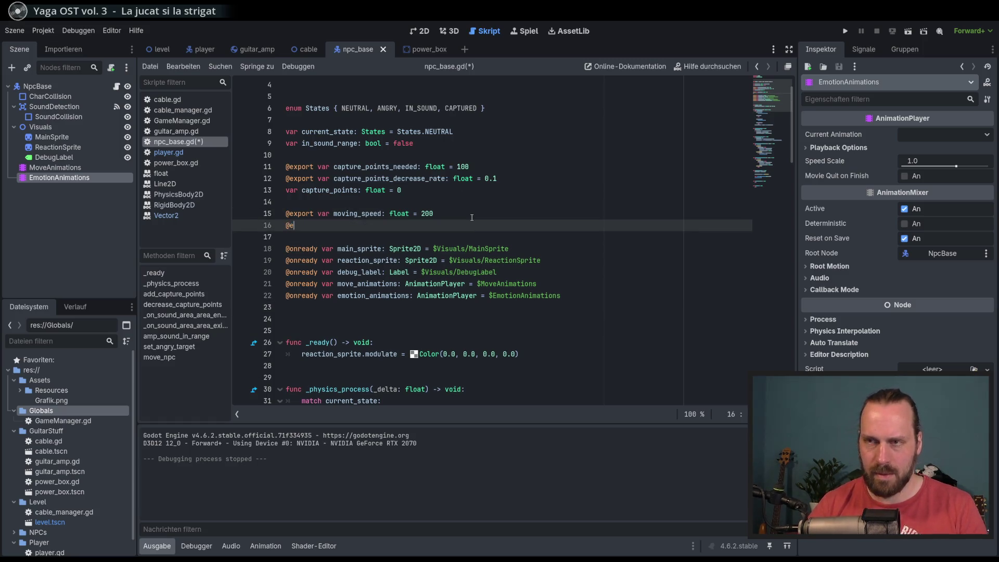
{"action": "type", "text": " var "}
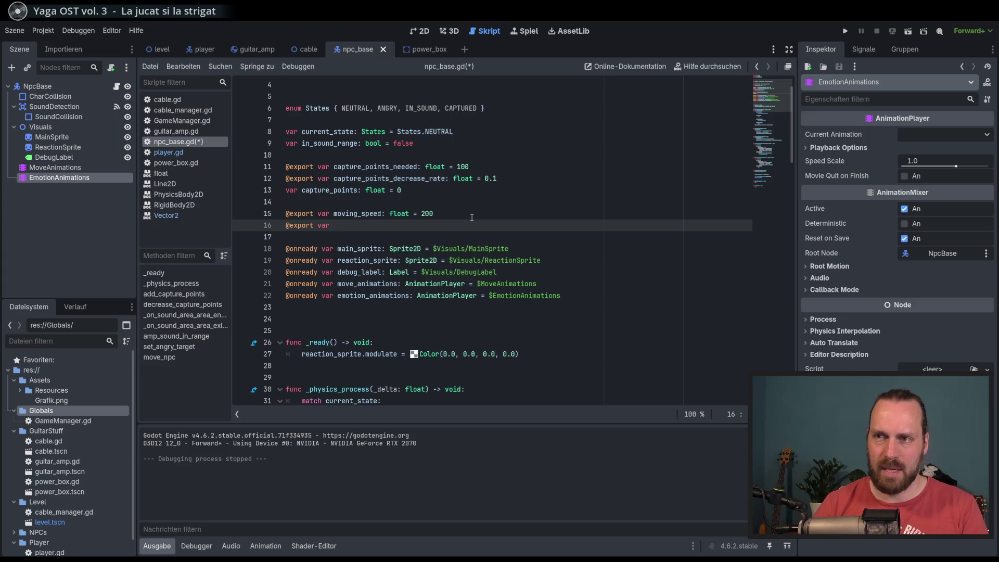
{"action": "type", "text": "ti"}
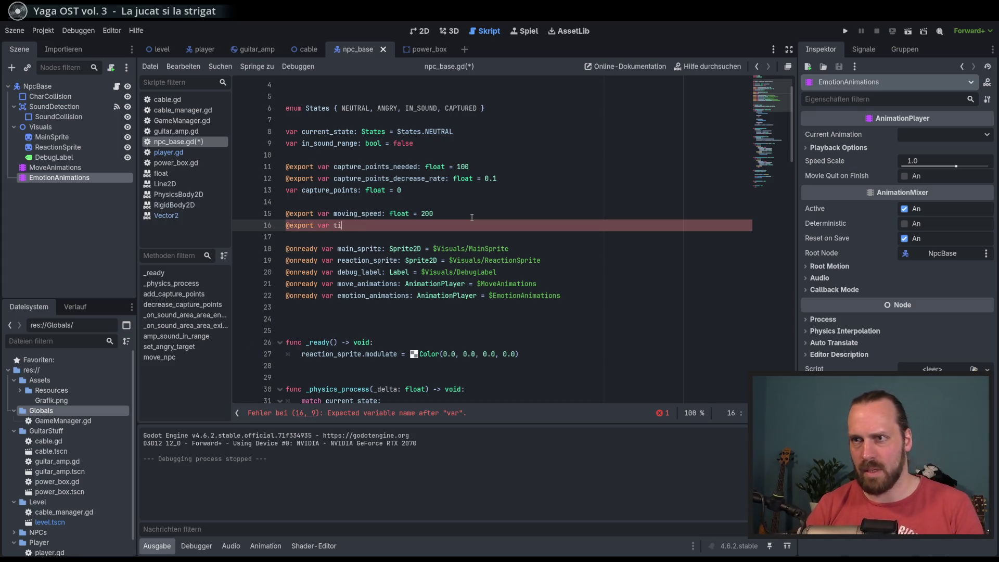
{"action": "type", "text": "m"}
{"action": "key", "text": "BackSpace"}
{"action": "key", "text": "BackSpace"}
{"action": "key", "text": "BackSpace"}
{"action": "type", "text": "reaction_time_"}
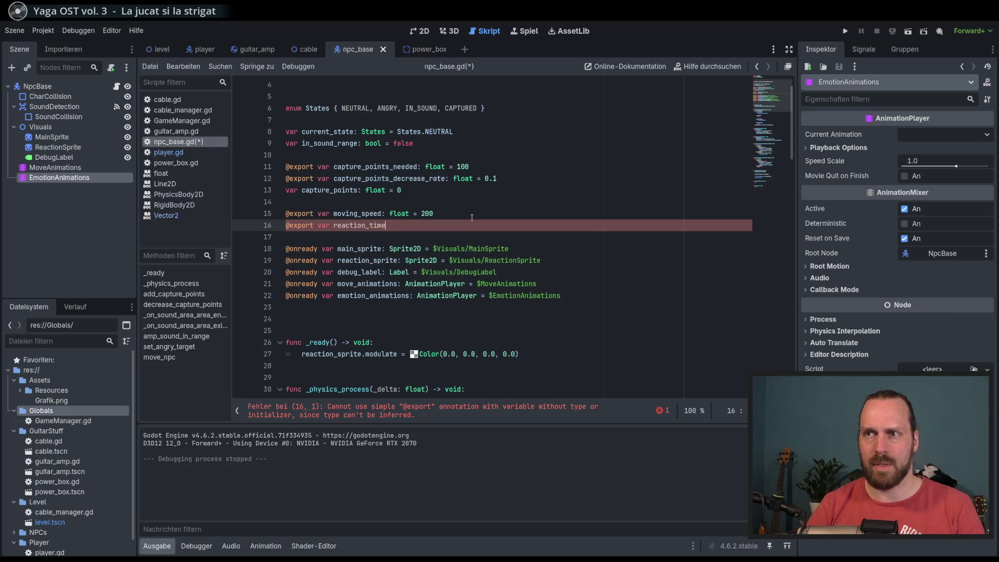
{"action": "type", "text": "after_ang"}
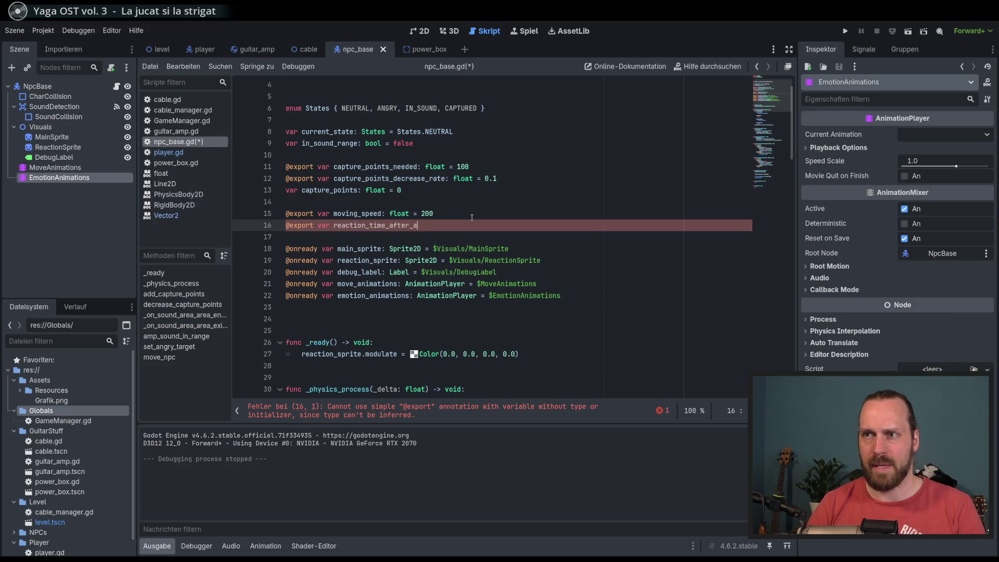
{"action": "type", "text": "ry :"}
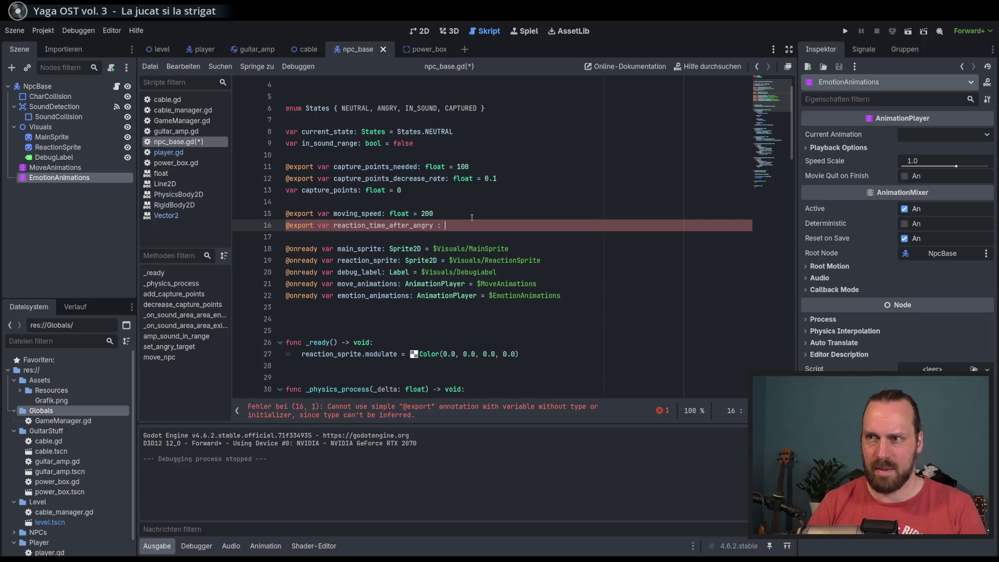
{"action": "key", "text": "BackSpace"}
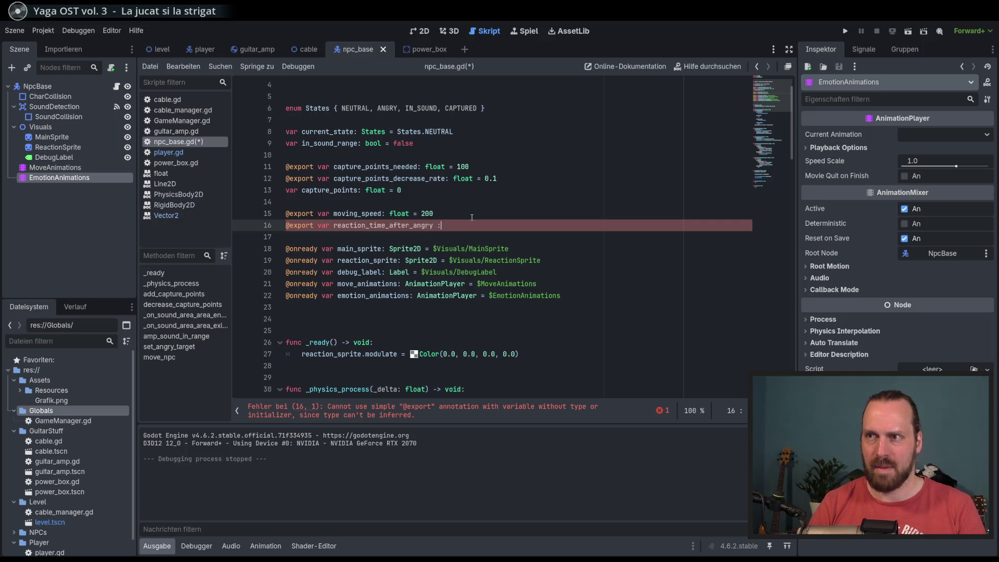
{"action": "type", "text": ": float =)"}
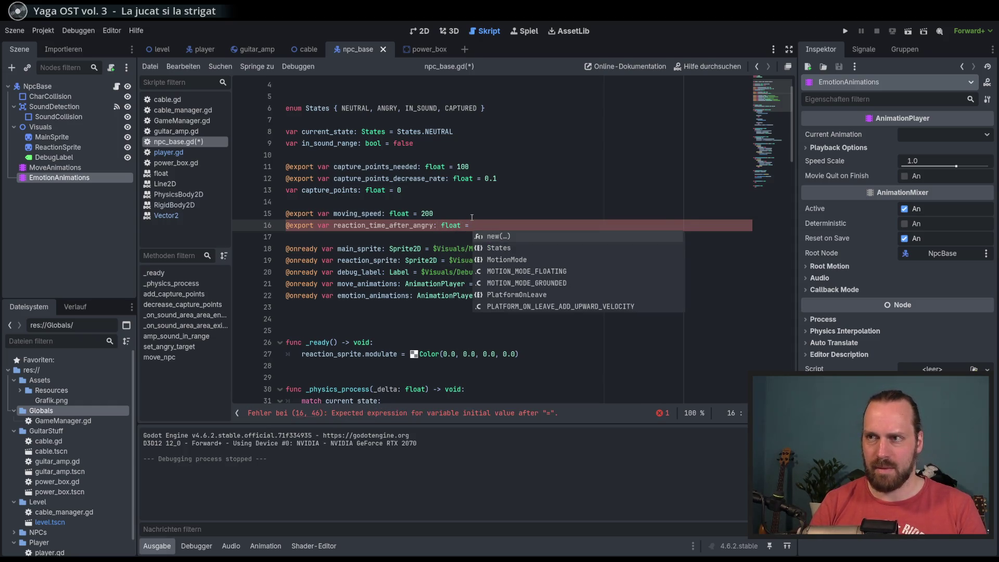
{"action": "key", "text": "Escape"}
{"action": "type", "text": "0.7"}
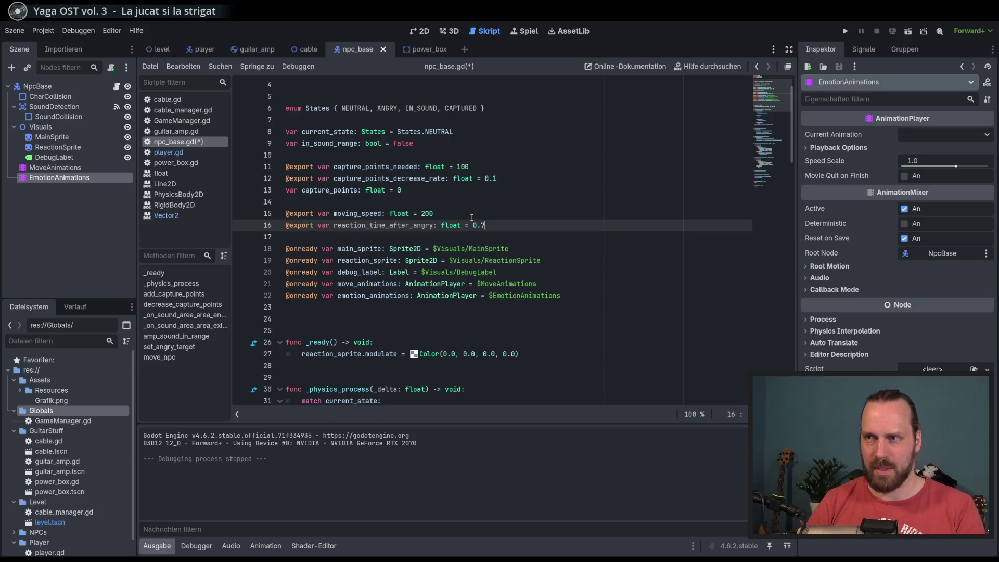
{"action": "key", "text": "ctrl+s"}
- Replace the hard-coded 0.7 in create_timer with reaction_time_after_angry and save
{"action": "scroll", "coordinate": [481, 241], "scroll_direction": "down", "scroll_amount": 5}
{"action": "scroll", "coordinate": [521, 250], "scroll_direction": "up", "scroll_amount": 6}
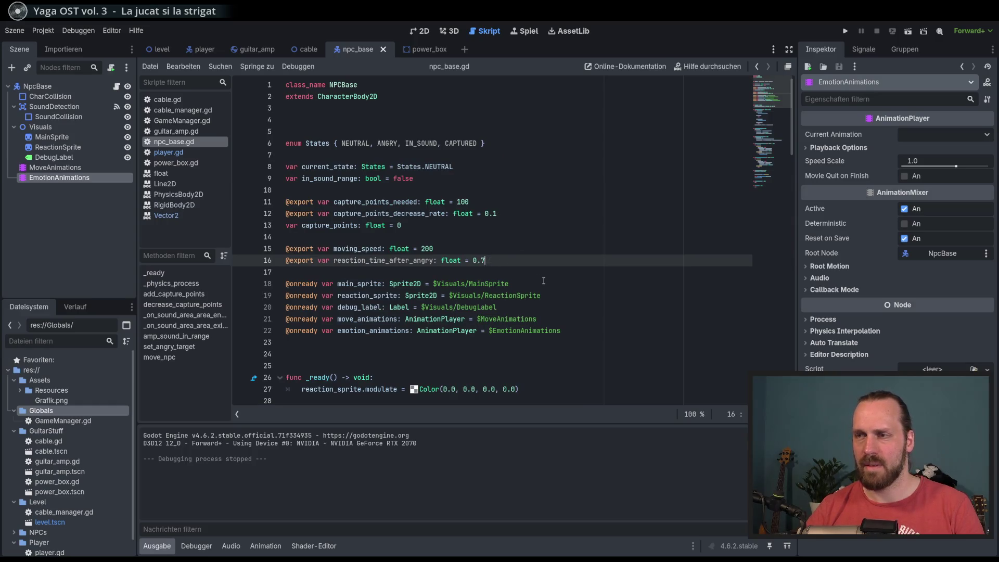
{"action": "scroll", "coordinate": [543, 284], "scroll_direction": "down", "scroll_amount": 7}
{"action": "scroll", "coordinate": [543, 288], "scroll_direction": "down", "scroll_amount": 15}
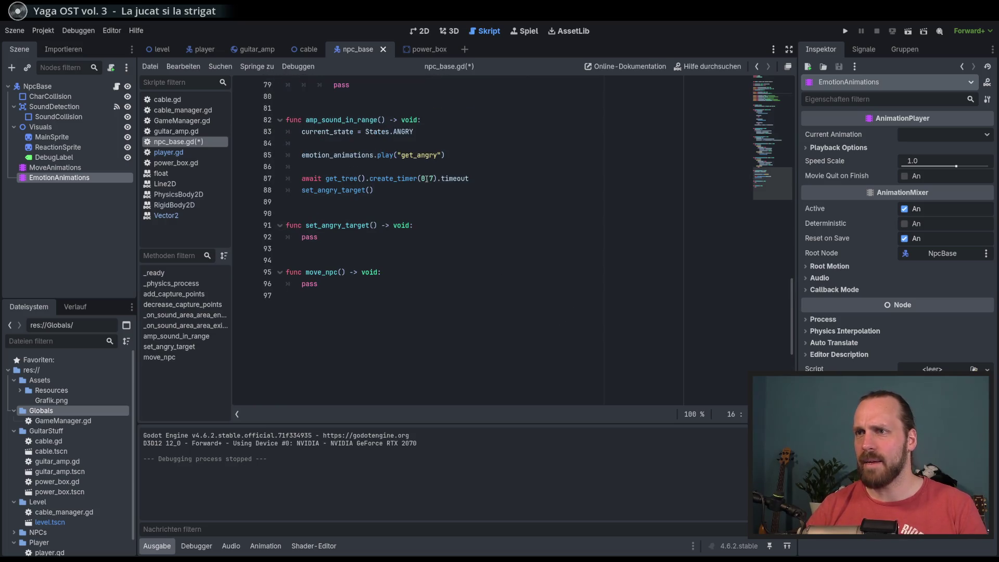
{"action": "left_click", "coordinate": [426, 178]}
{"action": "double_click", "coordinate": [426, 179]}
{"action": "type", "text": "reaction_time_af"}
{"action": "key", "text": "Return"}
{"action": "key", "text": "ctrl+s"}
- Check the NpcBase root node's properties to see the new exported reaction time
{"action": "left_click", "coordinate": [432, 227]}
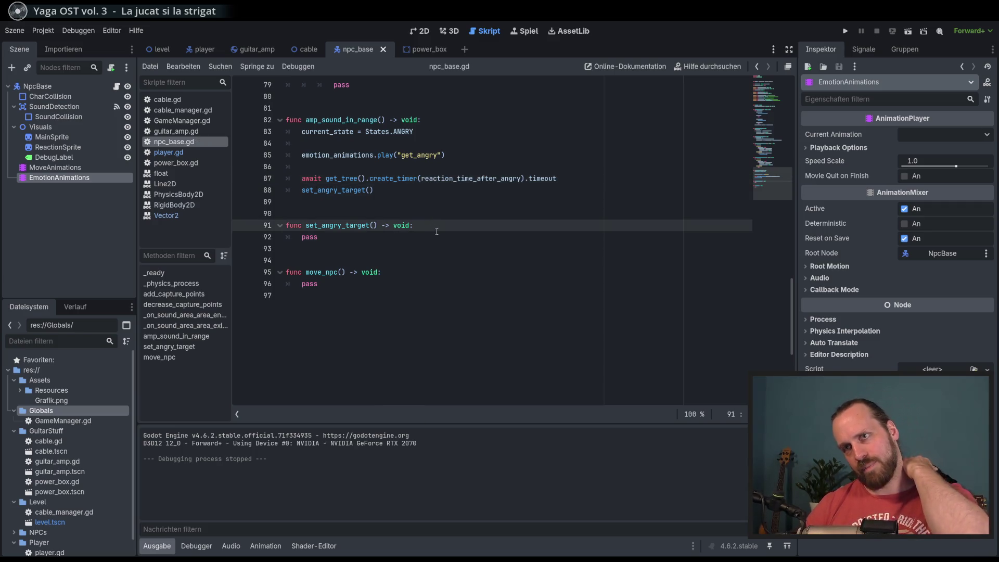
{"action": "scroll", "coordinate": [321, 203], "scroll_direction": "up", "scroll_amount": 20}
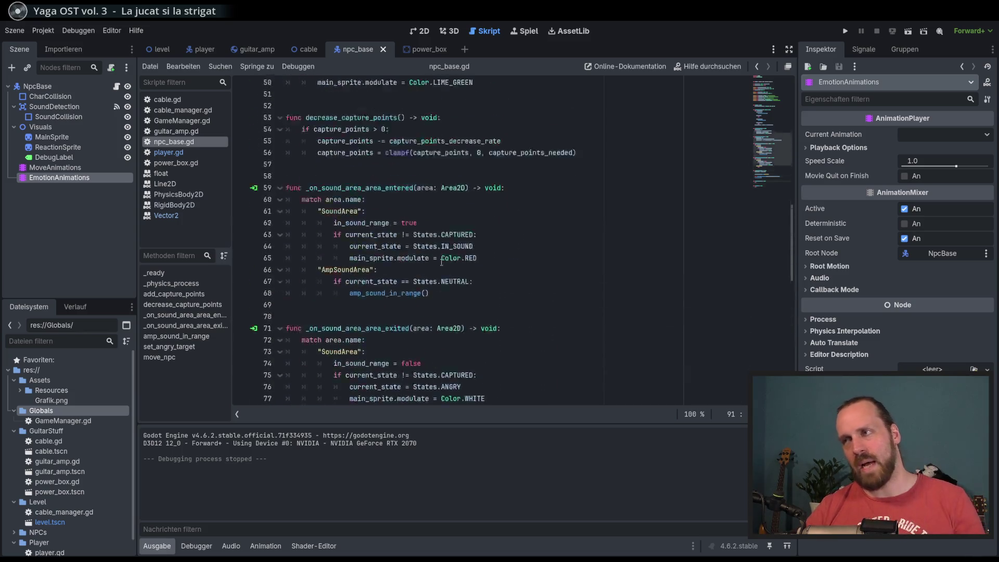
{"action": "left_click_drag", "start_coordinate": [291, 202], "coordinate": [286, 225]}
{"action": "left_click", "coordinate": [312, 225]}
{"action": "left_click", "coordinate": [38, 86]}
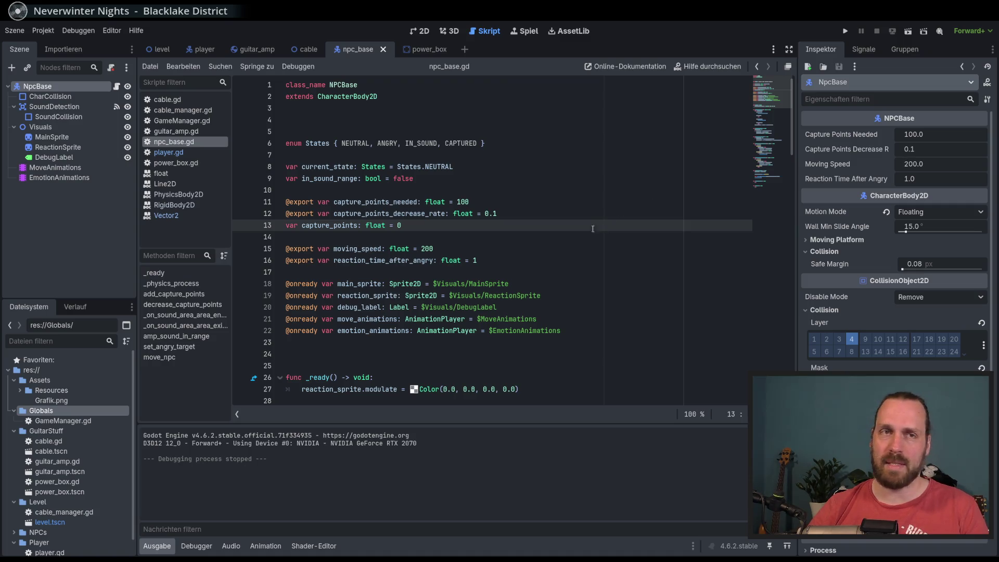
- Select the placeholder pass in set_angry_target, then switch to the guitar_amp.gd script
{"action": "scroll", "coordinate": [592, 228], "scroll_direction": "down", "scroll_amount": 20}
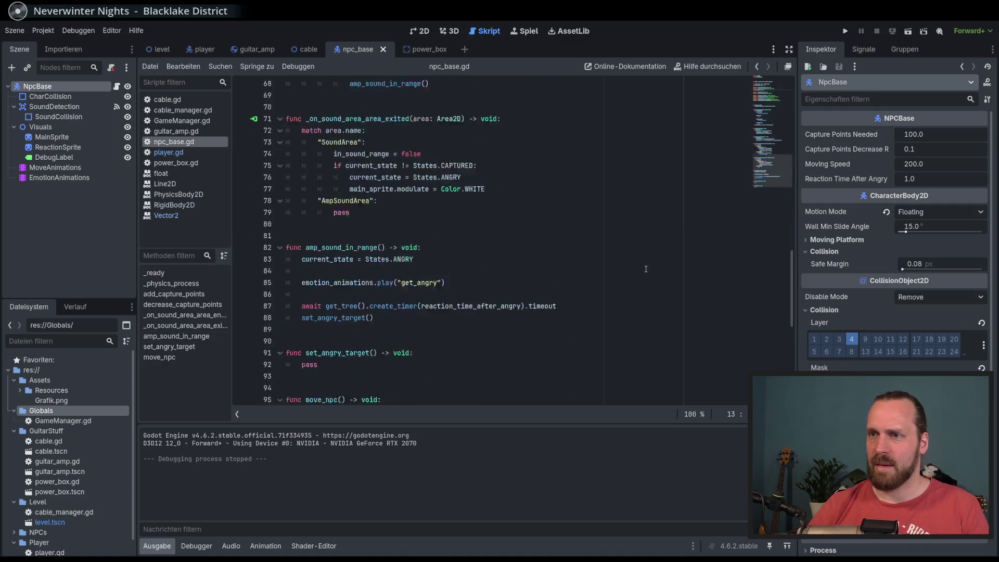
{"action": "scroll", "coordinate": [646, 269], "scroll_direction": "down", "scroll_amount": 3}
{"action": "left_click", "coordinate": [443, 305]}
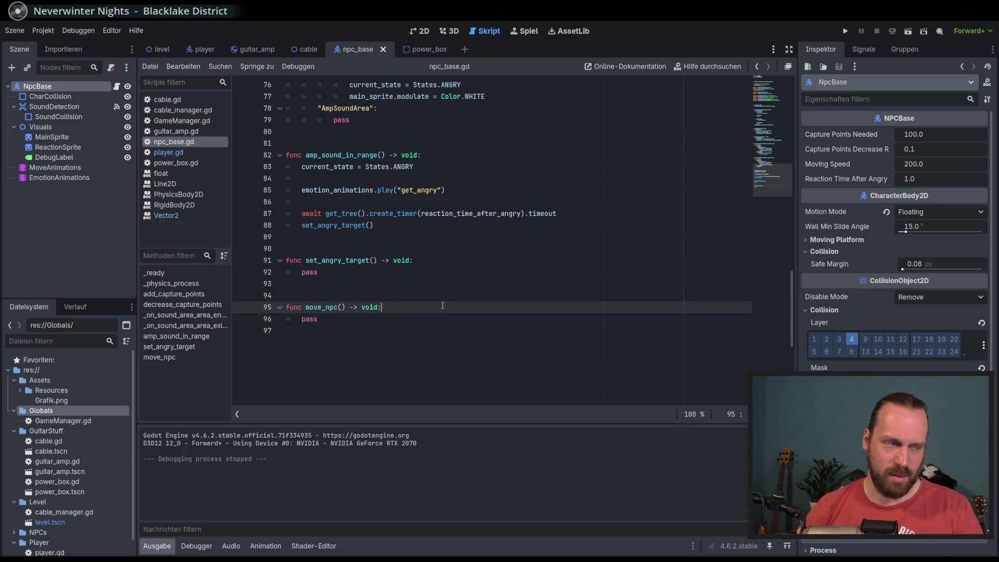
{"action": "left_click", "coordinate": [419, 319]}
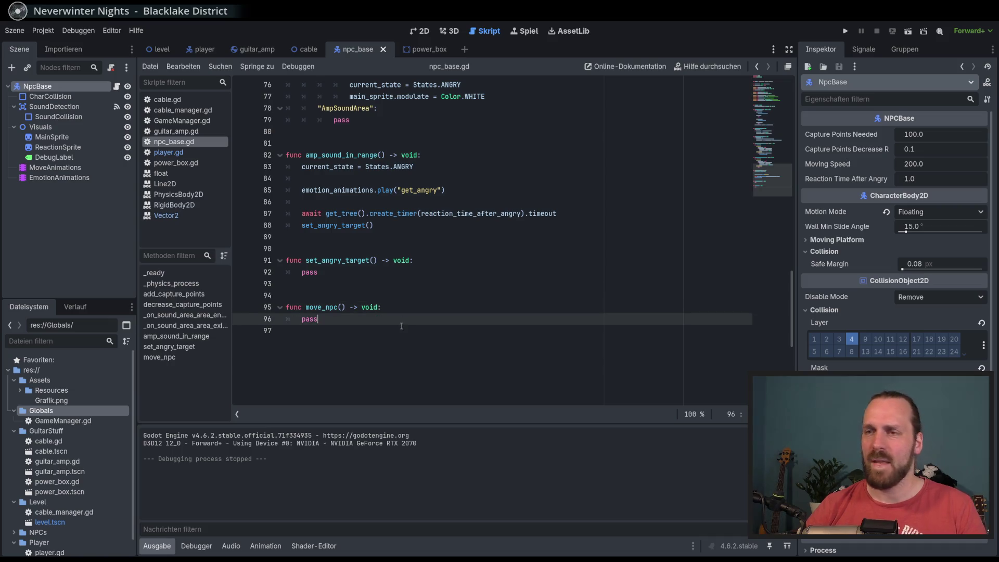
{"action": "left_click", "coordinate": [312, 272]}
{"action": "double_click", "coordinate": [308, 273]}
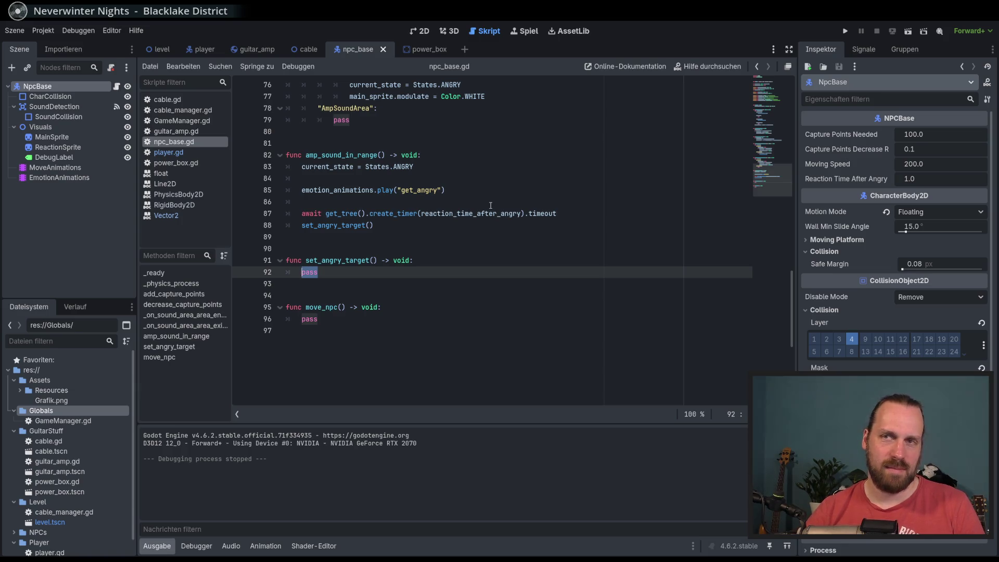
{"action": "left_click", "coordinate": [261, 50]}
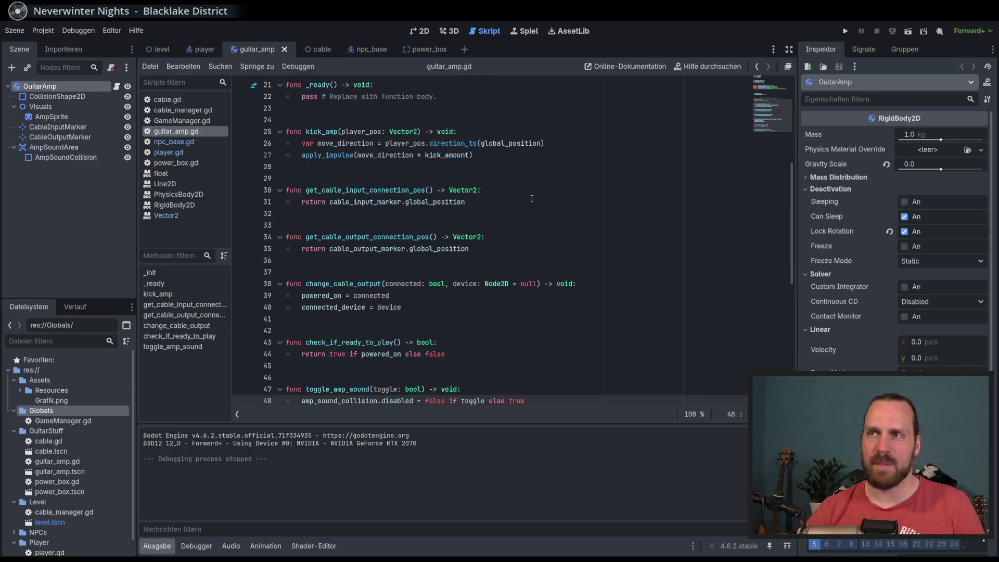
- Create a new global group named music_devices from the Groups dock
{"action": "scroll", "coordinate": [282, 166], "scroll_direction": "up", "scroll_amount": 2}
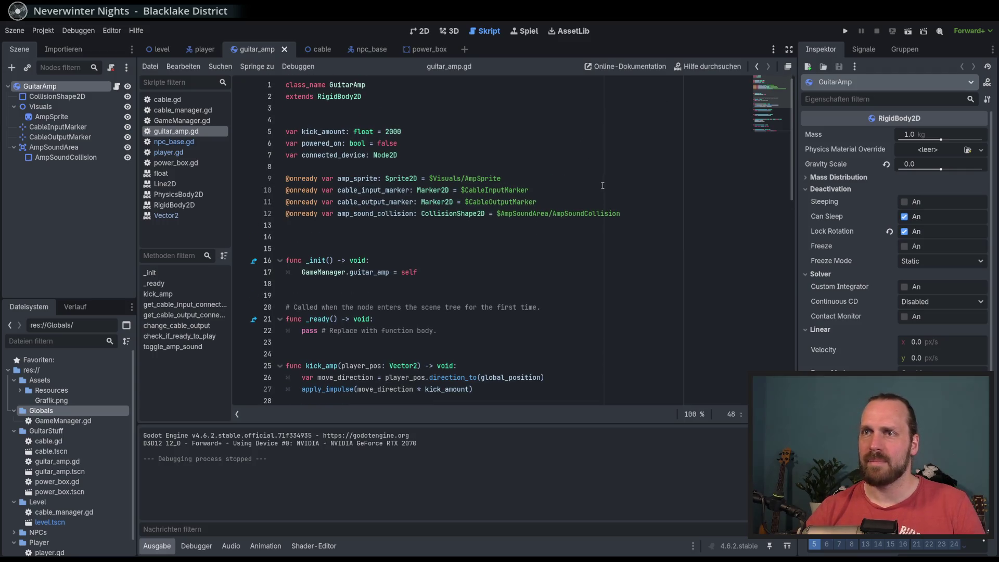
{"action": "left_click", "coordinate": [660, 218]}
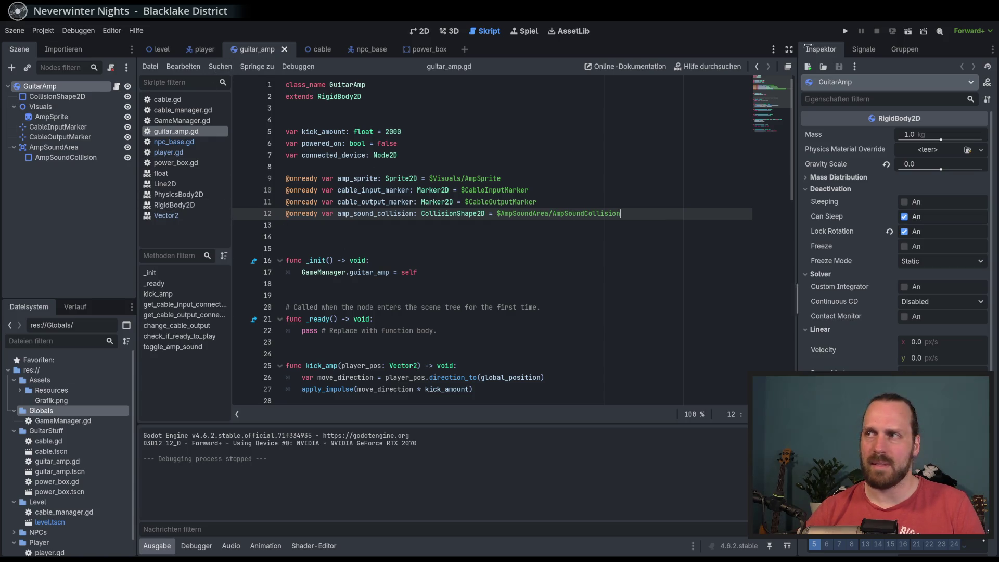
{"action": "left_click", "coordinate": [898, 50]}
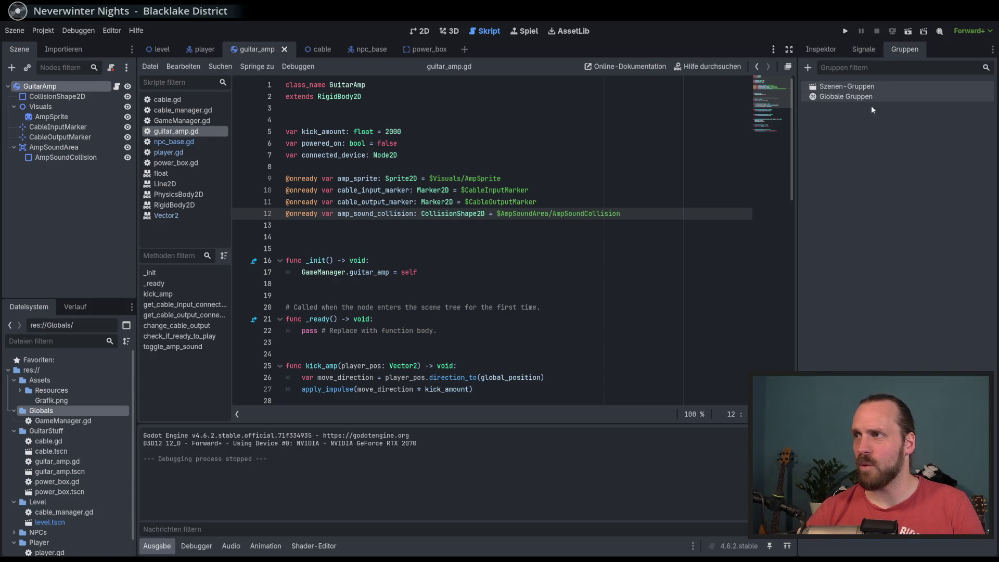
{"action": "left_click", "coordinate": [808, 69]}
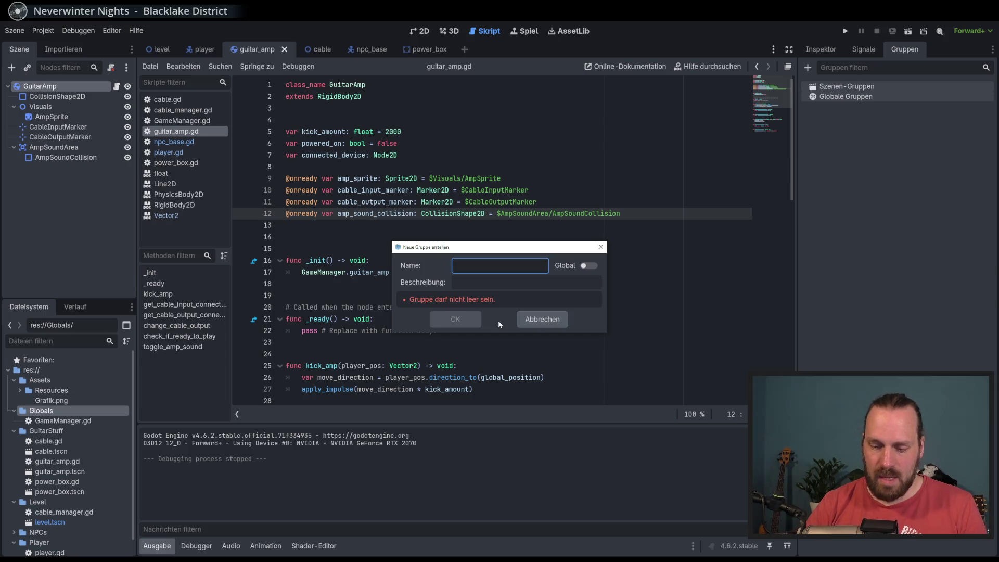
{"action": "type", "text": "guitar_compo"}
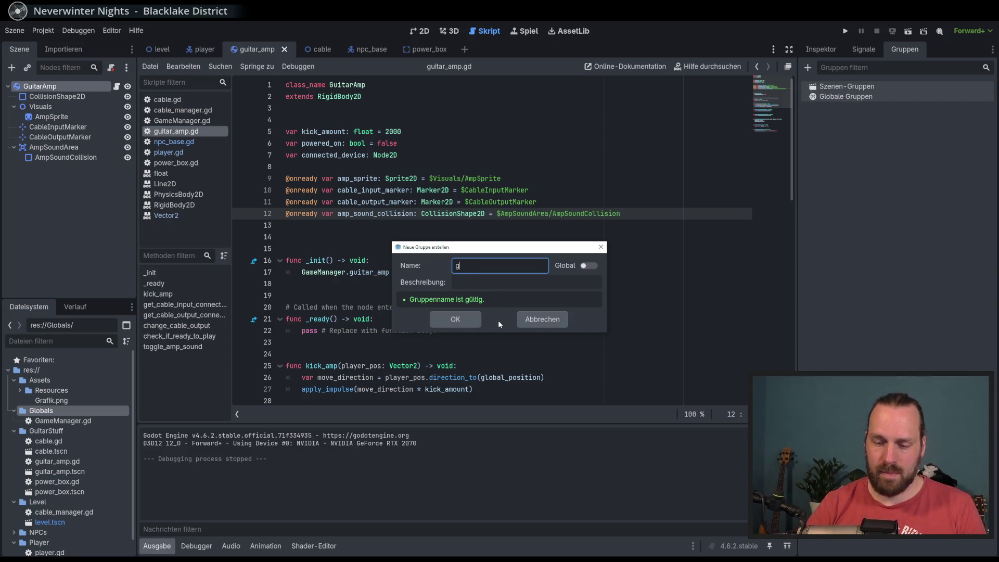
{"action": "type", "text": "nents"}
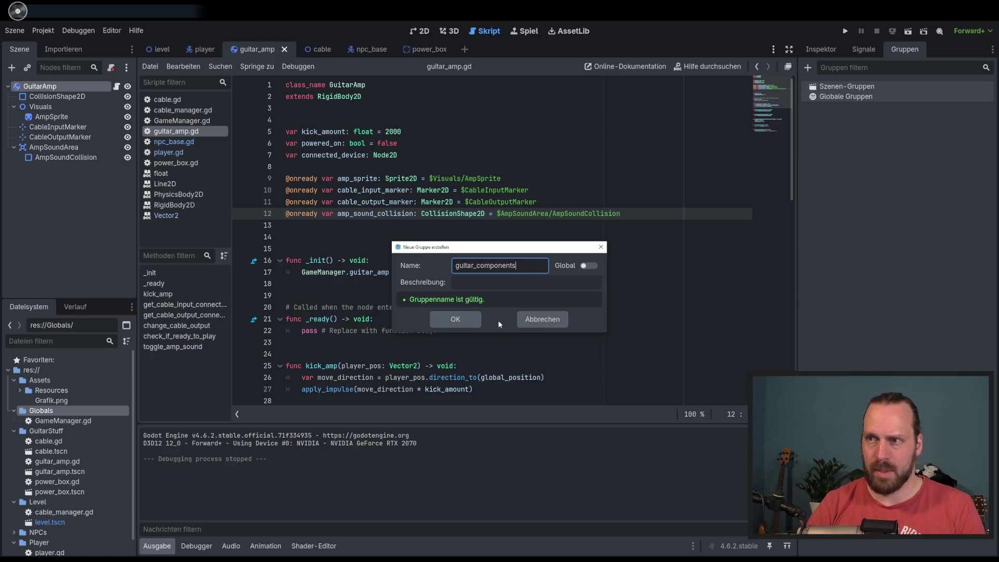
{"action": "key", "text": "BackSpace"}
{"action": "key", "text": "BackSpace"}
{"action": "key", "text": "BackSpace"}
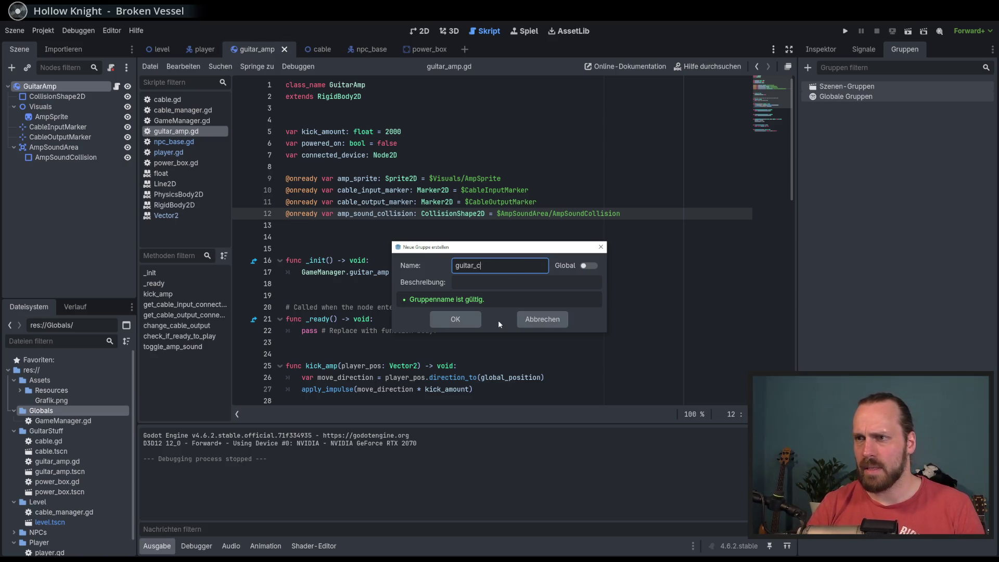
{"action": "type", "text": "hain"}
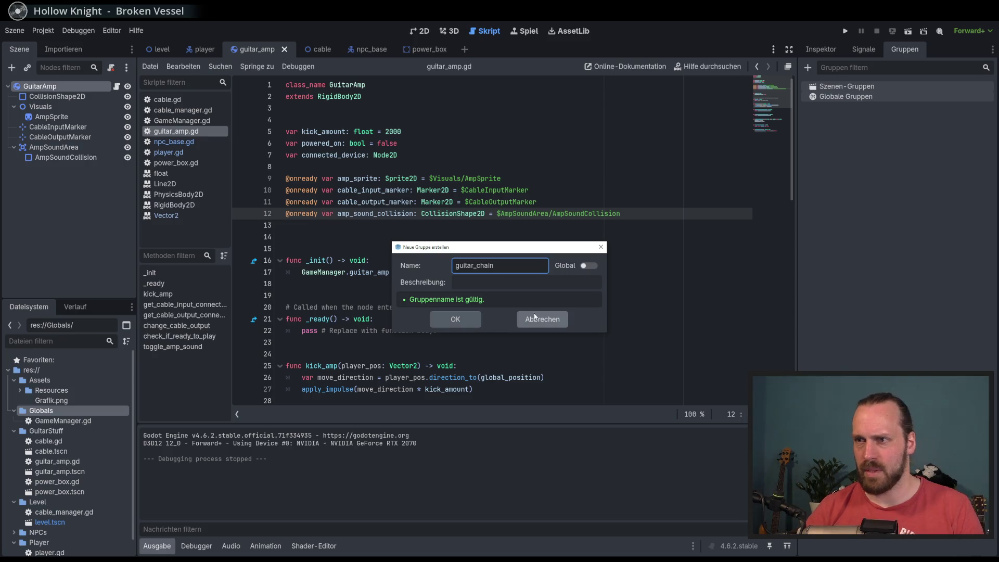
{"action": "left_click_drag", "start_coordinate": [495, 266], "coordinate": [446, 268]}
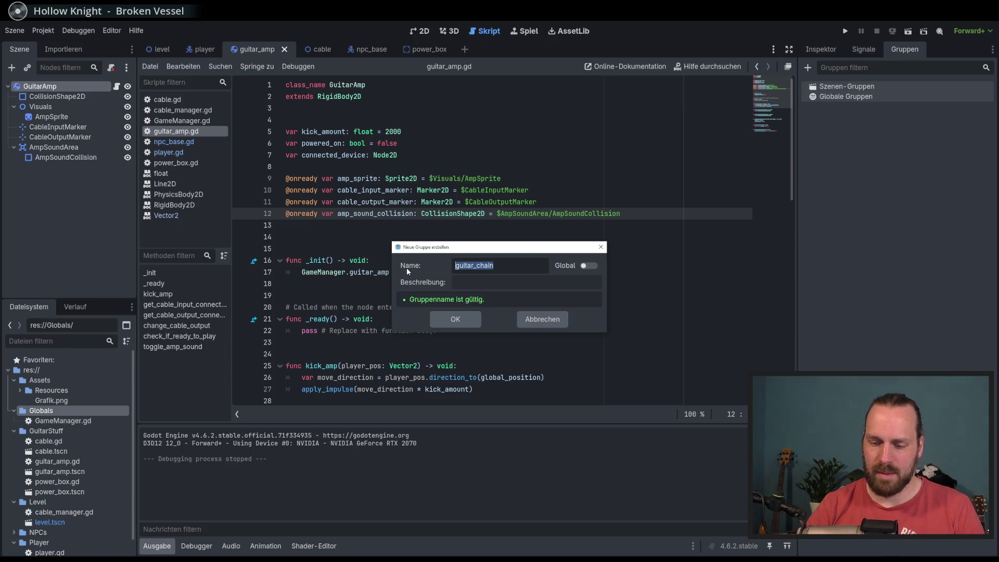
{"action": "type", "text": "music_devic"}
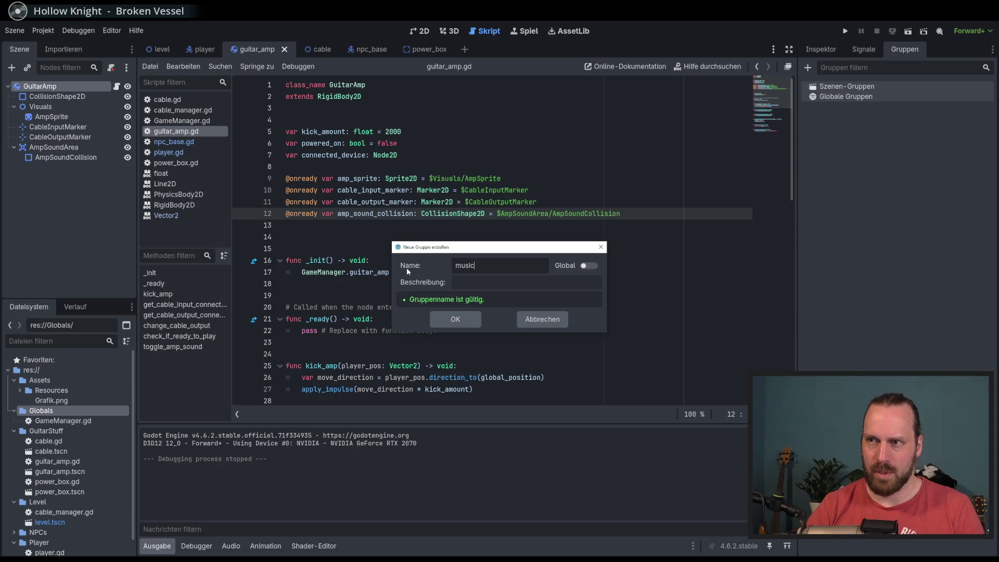
{"action": "type", "text": "es"}
{"action": "left_click", "coordinate": [589, 265]}
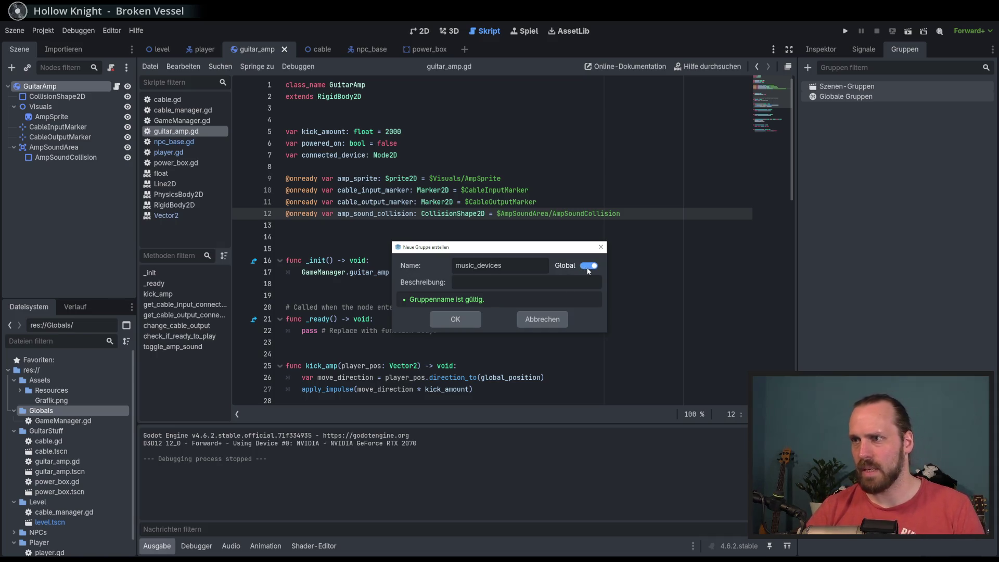
{"action": "left_click", "coordinate": [456, 320]}
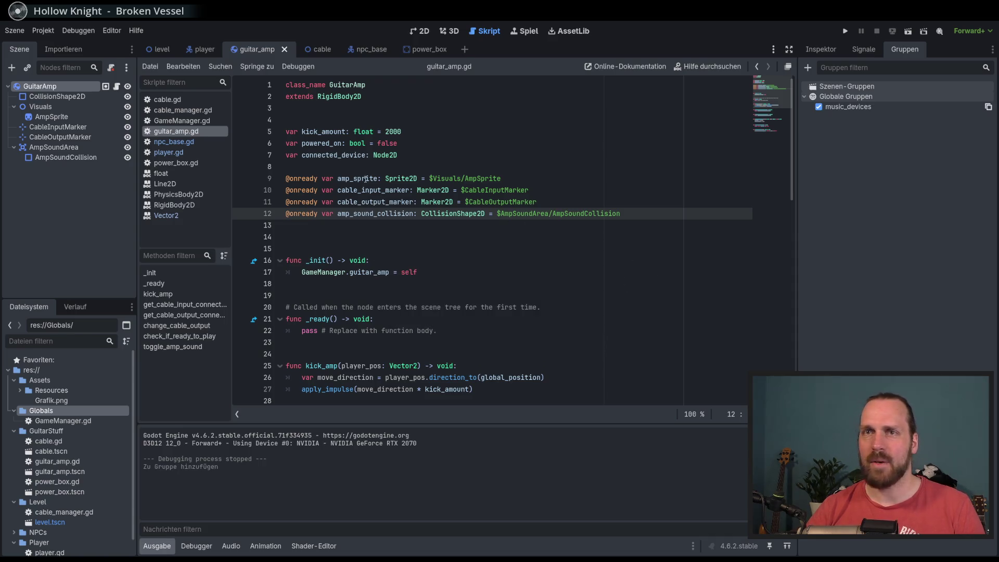
- Keep GuitarAmp in music_devices, add PowerBox to it, and return to the npc_base scene
{"action": "left_click", "coordinate": [818, 106]}
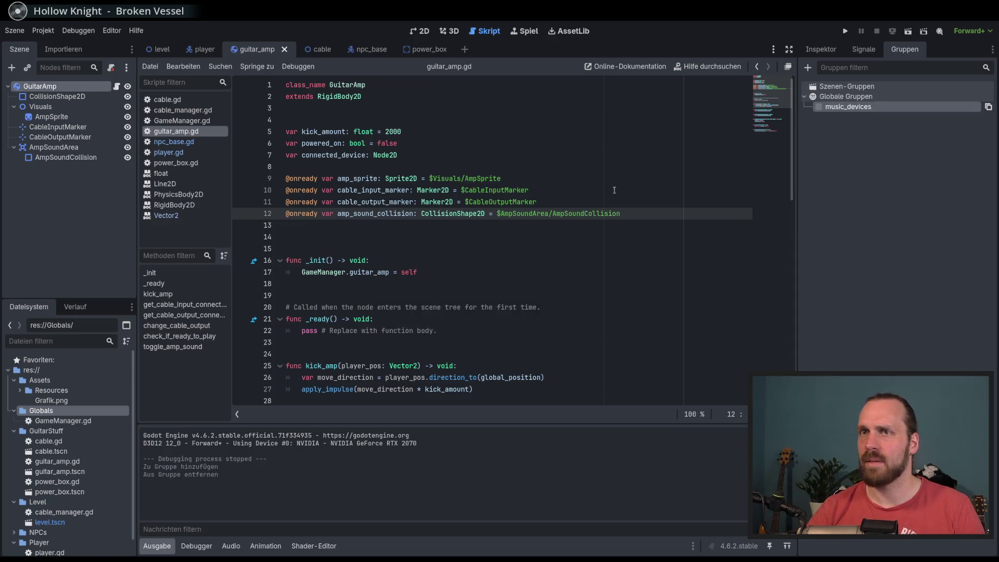
{"action": "left_click", "coordinate": [645, 190]}
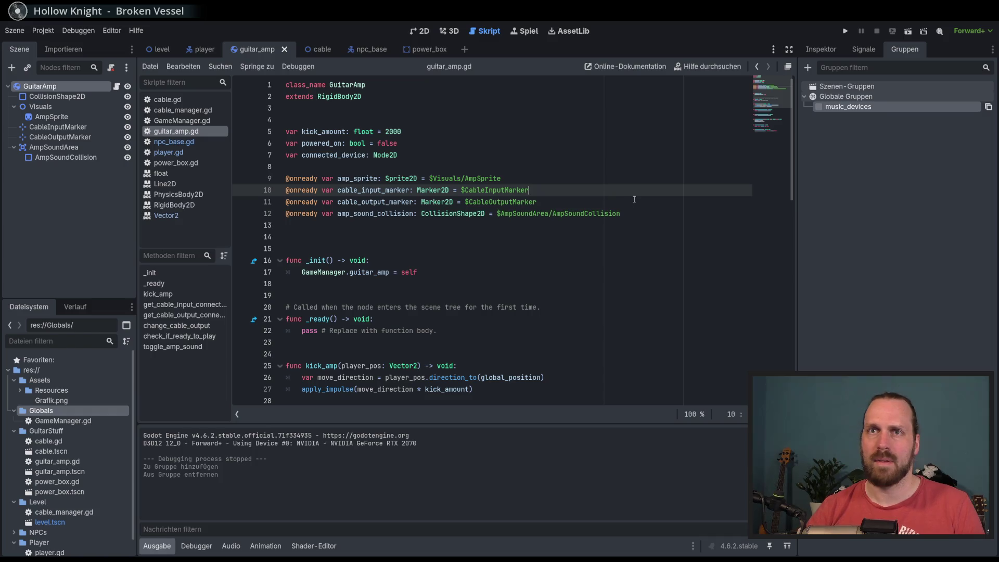
{"action": "left_click", "coordinate": [820, 108]}
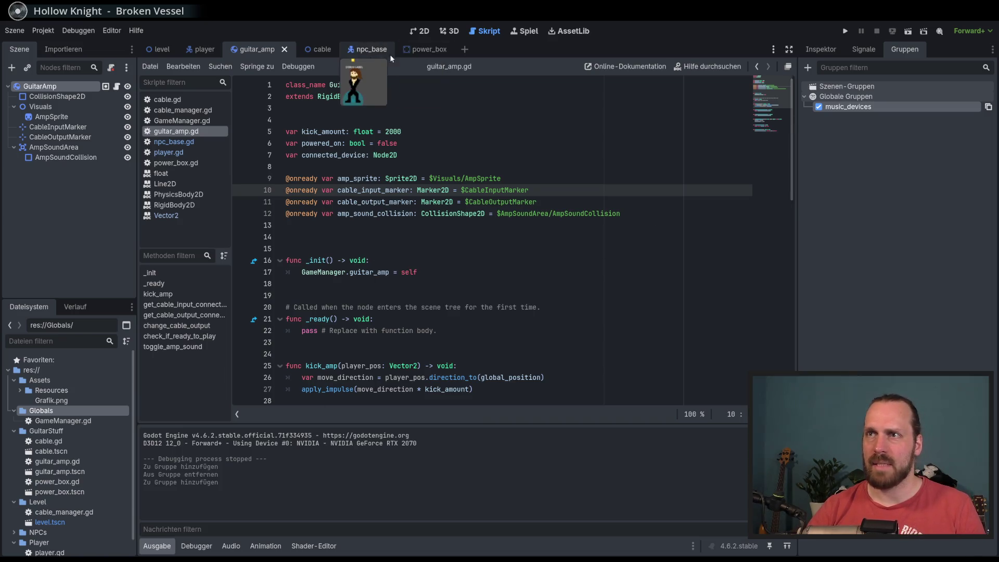
{"action": "left_click", "coordinate": [417, 50]}
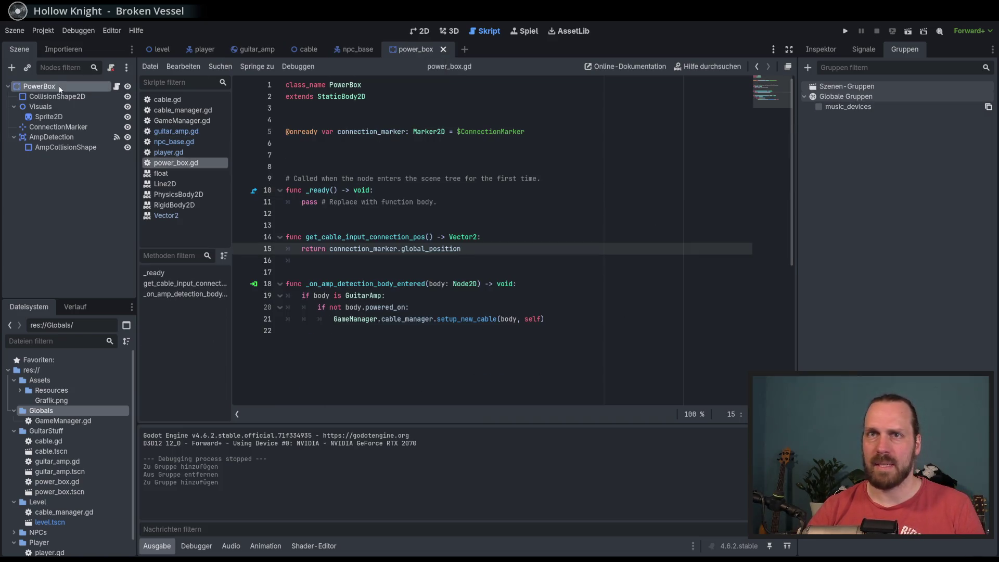
{"action": "left_click", "coordinate": [820, 107]}
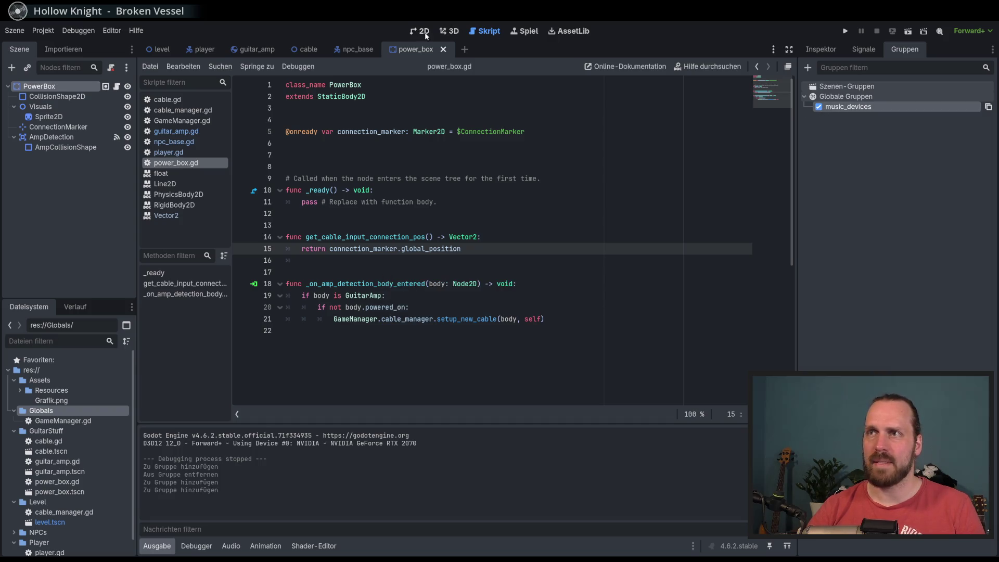
{"action": "left_click", "coordinate": [423, 31]}
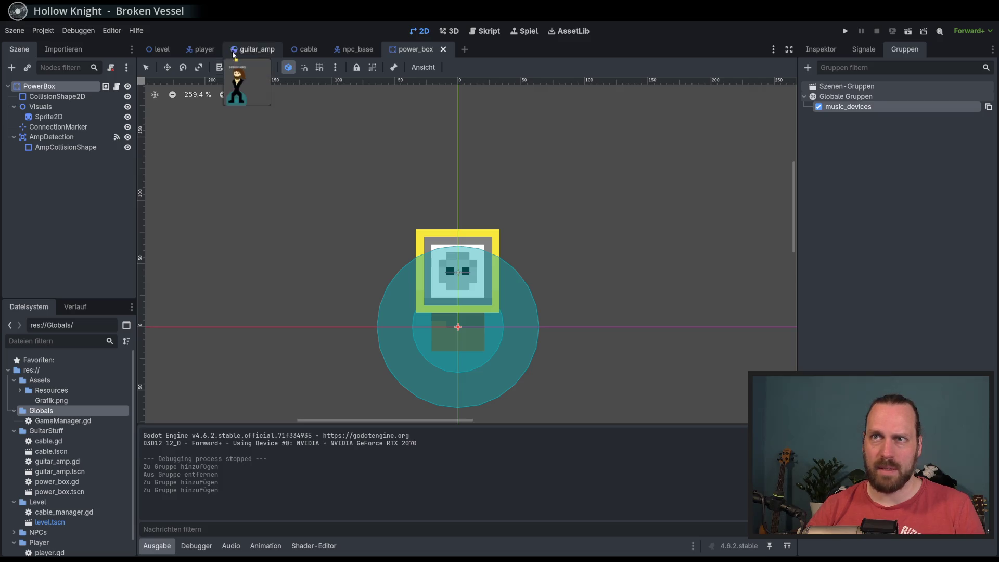
{"action": "left_click", "coordinate": [346, 50]}
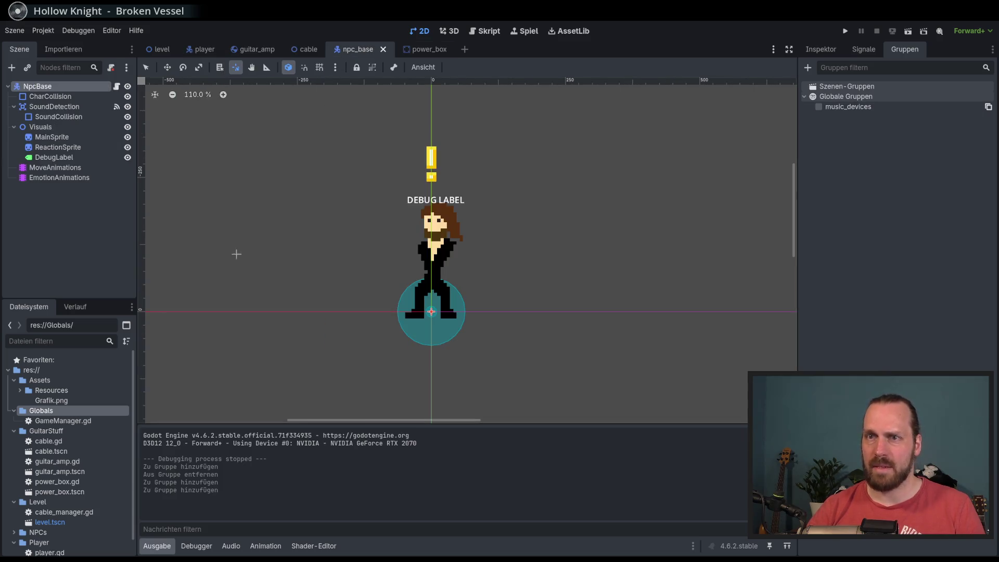
- Open npc_base.gd from NpcBase and delete the pass placeholder in set_angry_target
{"action": "left_click", "coordinate": [117, 86]}
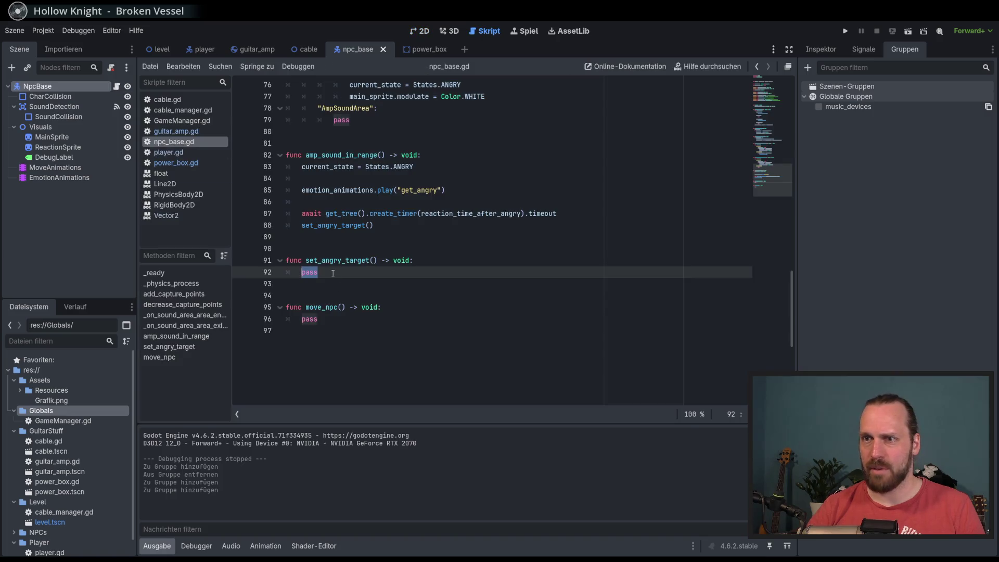
{"action": "double_click", "coordinate": [305, 271]}
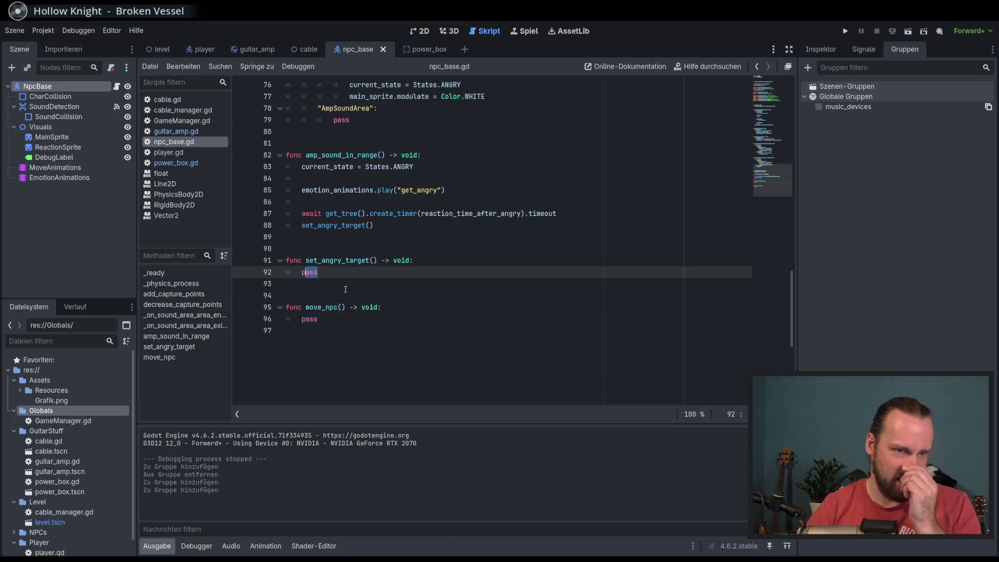
{"action": "key", "text": "BackSpace"}
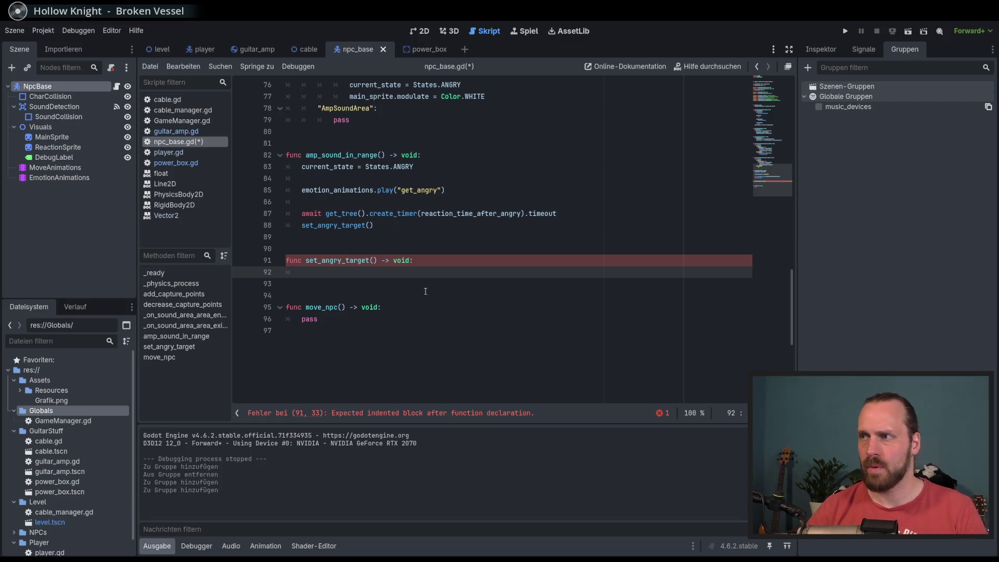
{"action": "scroll", "coordinate": [425, 292], "scroll_direction": "up", "scroll_amount": 20}
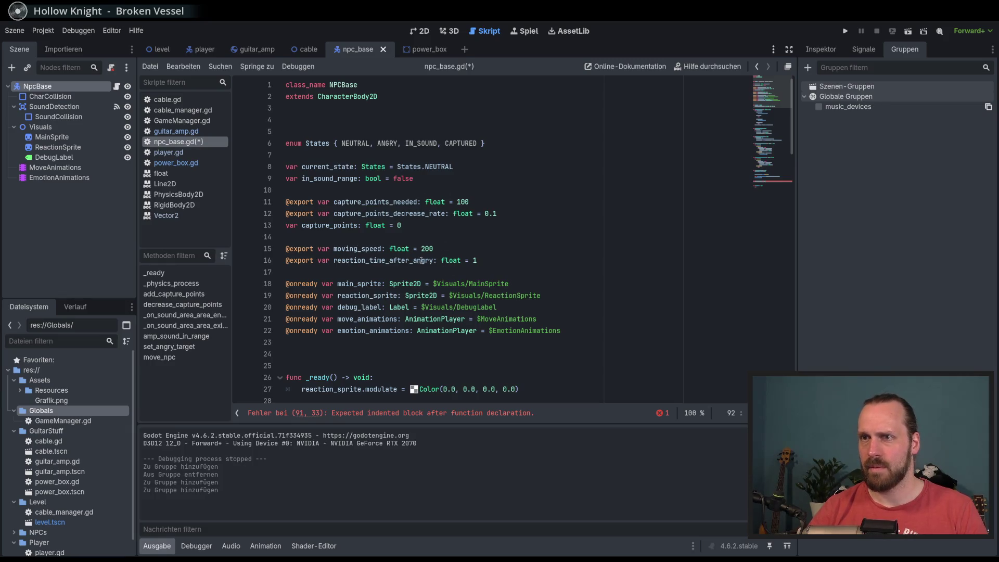
{"action": "left_click_drag", "start_coordinate": [376, 250], "coordinate": [378, 260]}
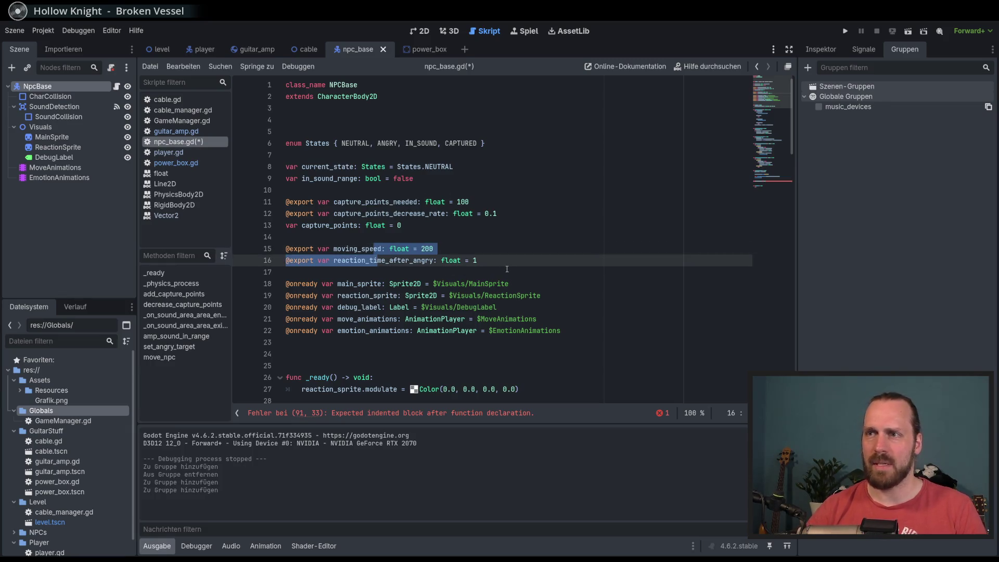
{"action": "key", "text": "alt+Up"}
{"action": "key", "text": "alt+Up"}
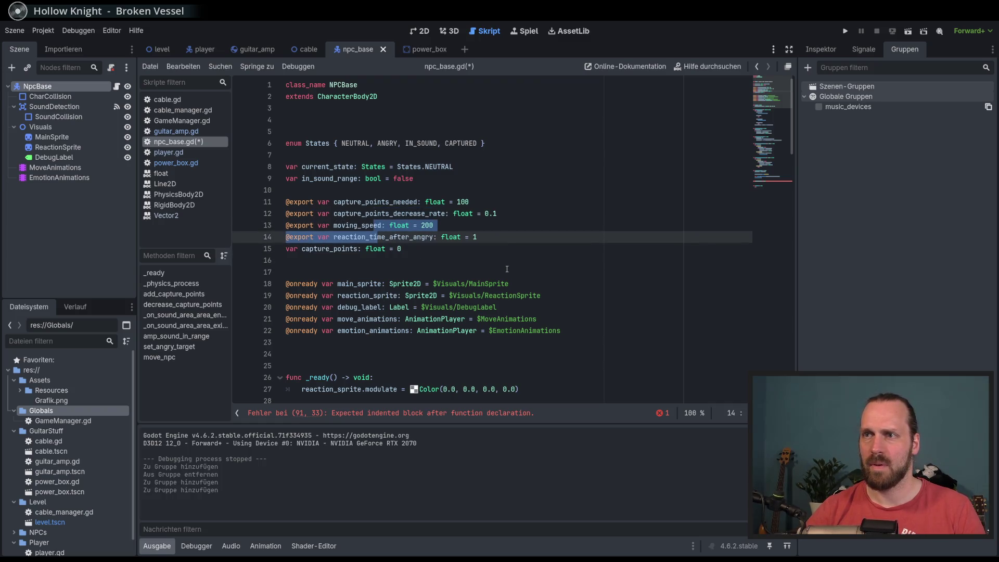
{"action": "key", "text": "Down"}
{"action": "key", "text": "alt+Down"}
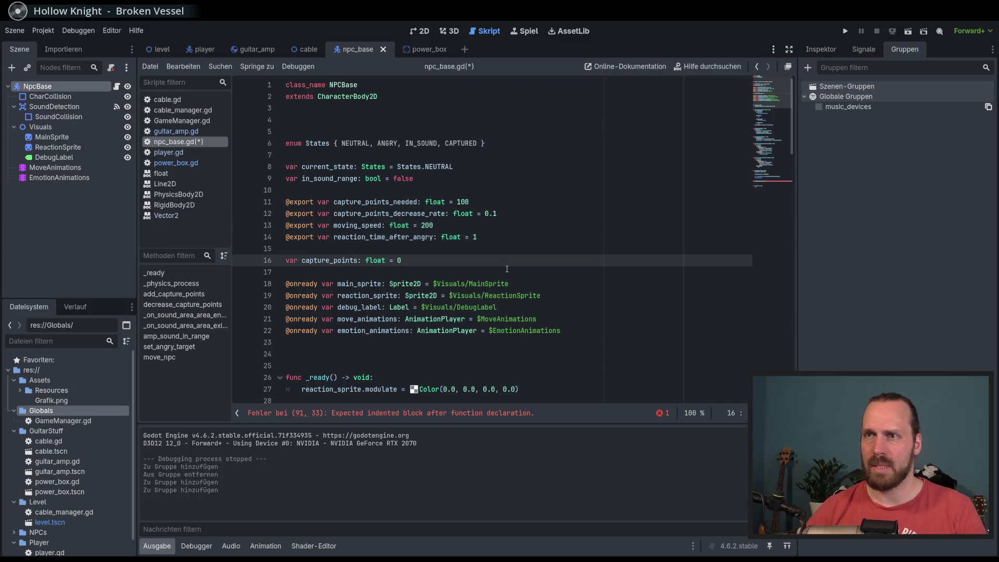
{"action": "left_click_drag", "start_coordinate": [413, 237], "coordinate": [411, 202]}
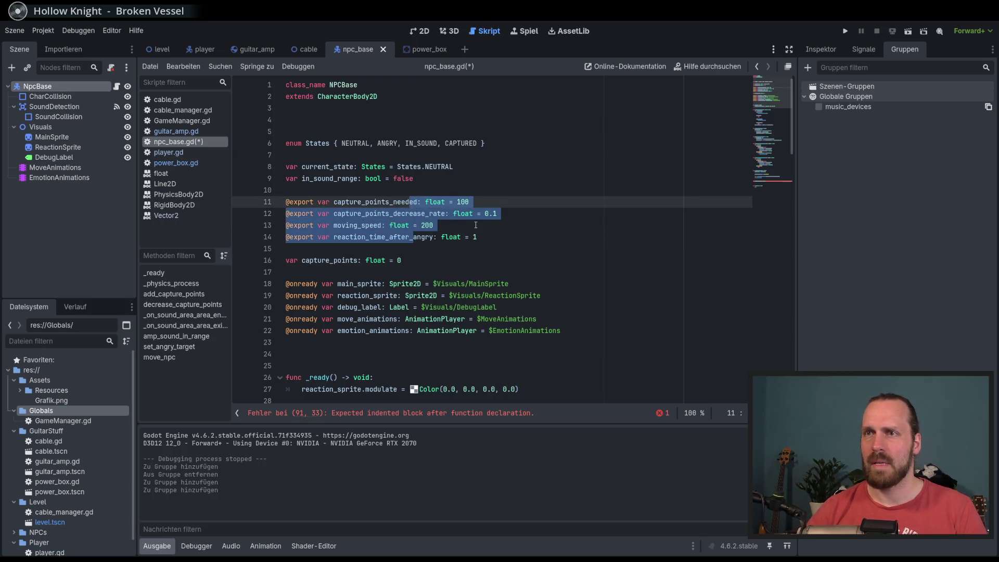
{"action": "key", "text": "alt+Up"}
{"action": "key", "text": "alt+Up"}
{"action": "key", "text": "alt+Up"}
{"action": "key", "text": "alt+Down"}
{"action": "key", "text": "alt+Down"}
{"action": "key", "text": "alt+Down"}
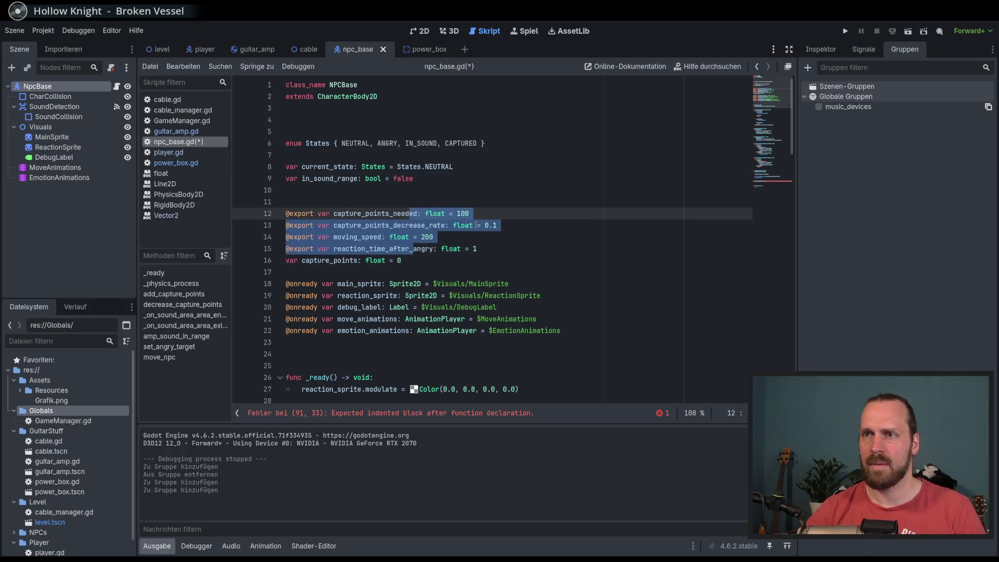
{"action": "key", "text": "alt+Up"}
{"action": "left_click", "coordinate": [358, 190]}
{"action": "scroll", "coordinate": [359, 179], "scroll_direction": "down", "scroll_amount": 1}
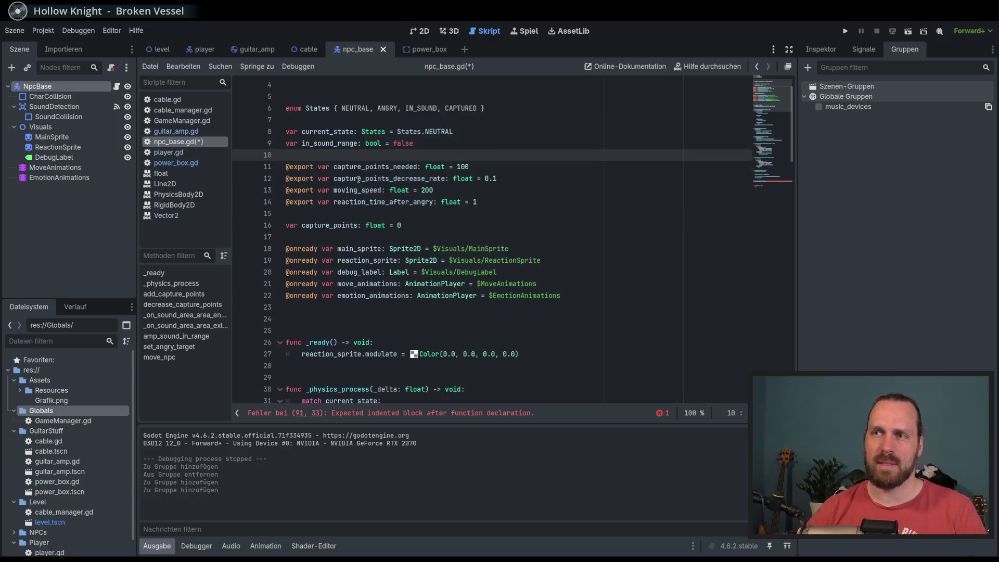
- Add 'var angry_target: Node2D' below capture_points and save the script
{"action": "left_click", "coordinate": [432, 230]}
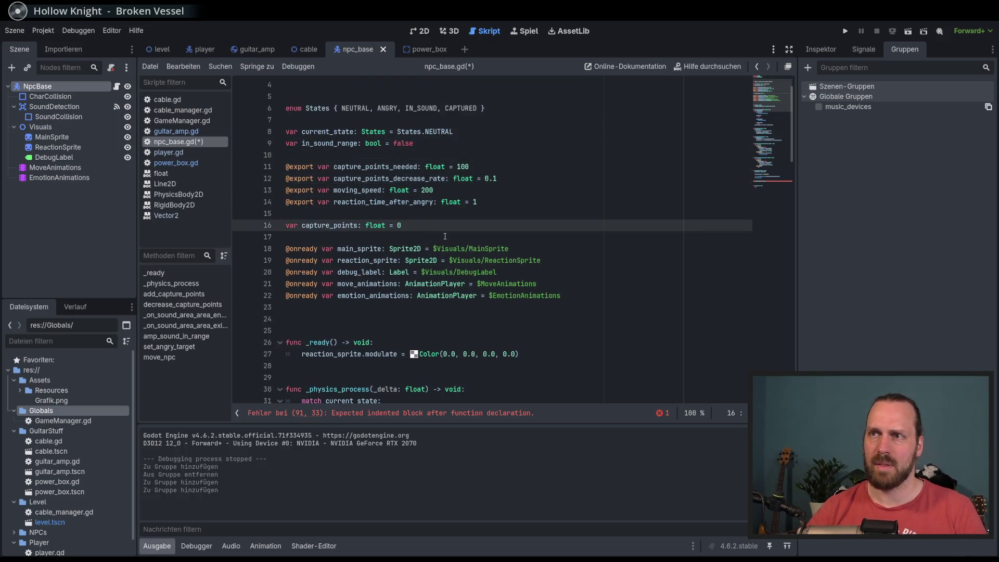
{"action": "key", "text": "alt+Up"}
{"action": "key", "text": "alt+Up"}
{"action": "key", "text": "alt+Down"}
{"action": "key", "text": "alt+Down"}
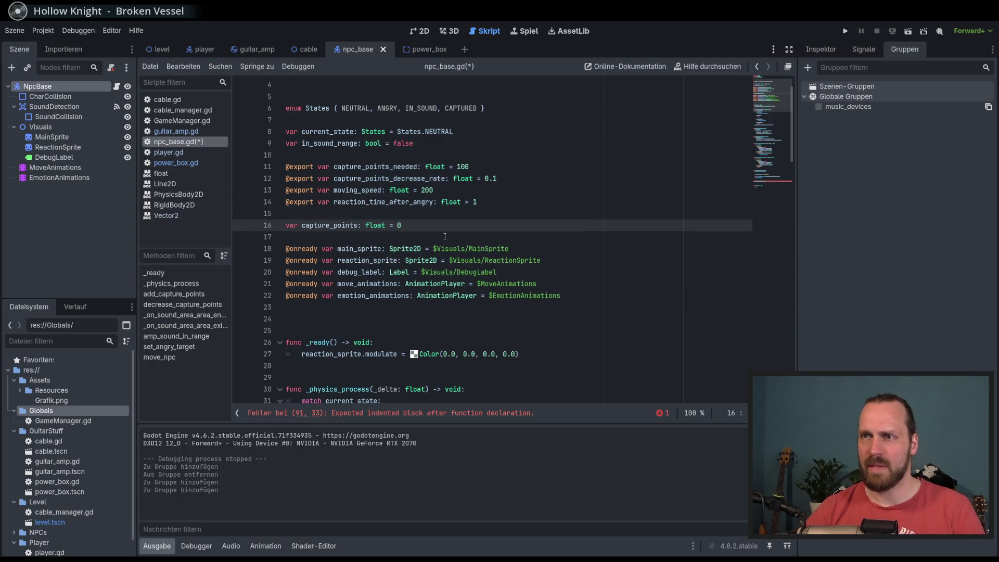
{"action": "key", "text": "Return"}
{"action": "type", "text": "var"}
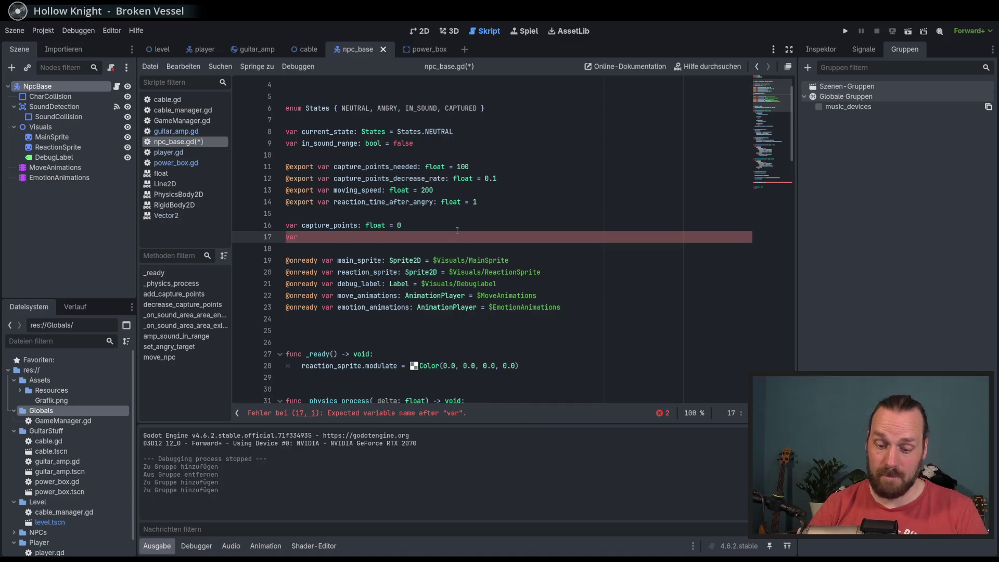
{"action": "type", "text": " angry_target: Node"}
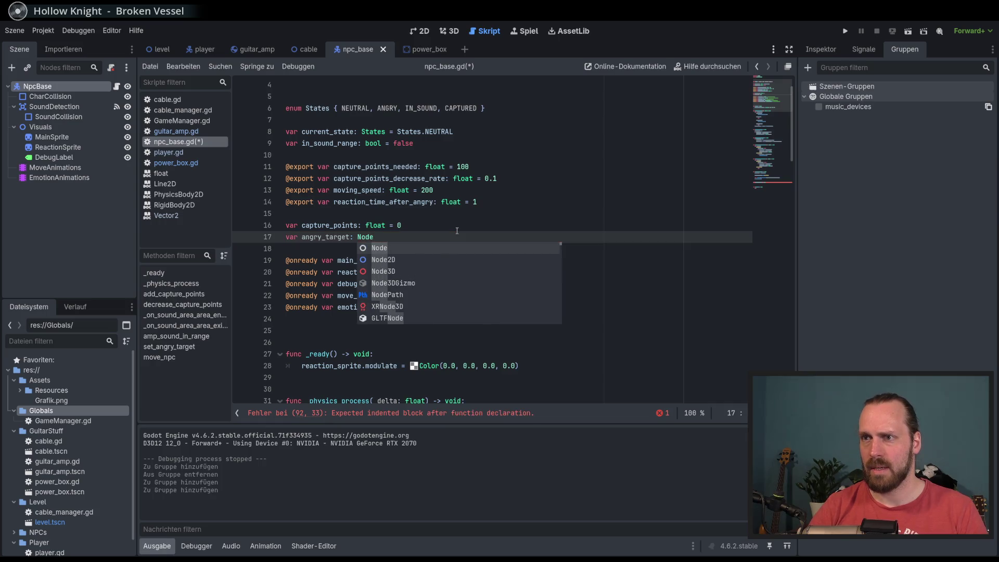
{"action": "type", "text": "2D"}
{"action": "key", "text": "Return"}
{"action": "key", "text": "ctrl+s"}
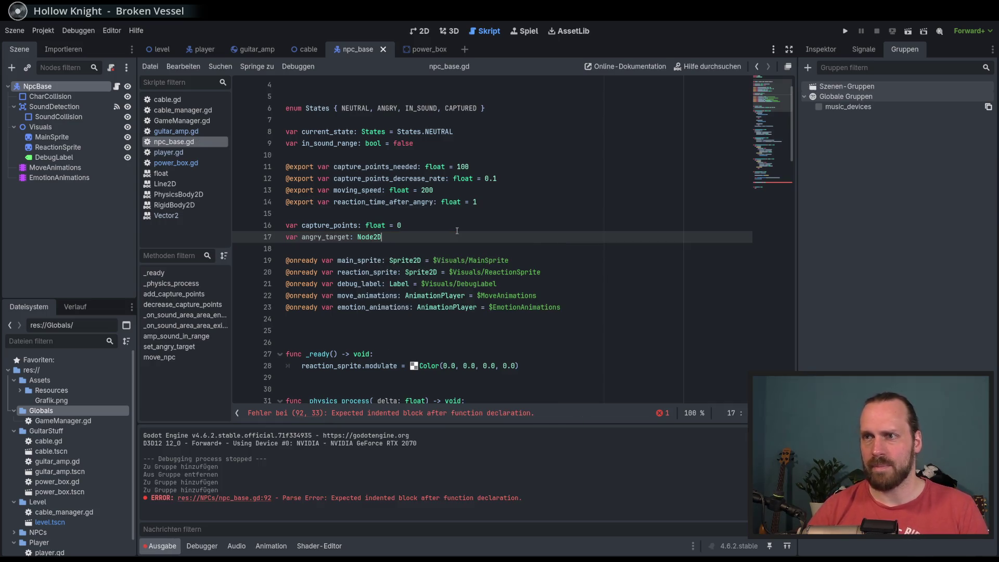
{"action": "scroll", "coordinate": [528, 281], "scroll_direction": "down", "scroll_amount": 5}
{"action": "scroll", "coordinate": [528, 281], "scroll_direction": "down", "scroll_amount": 10}
- Begin set_angry_target's body, trying angry_target and var before clearing the line
{"action": "left_click", "coordinate": [459, 316]}
{"action": "scroll", "coordinate": [459, 291], "scroll_direction": "down", "scroll_amount": 5}
{"action": "scroll", "coordinate": [459, 283], "scroll_direction": "up", "scroll_amount": 3}
{"action": "scroll", "coordinate": [459, 283], "scroll_direction": "down", "scroll_amount": 2}
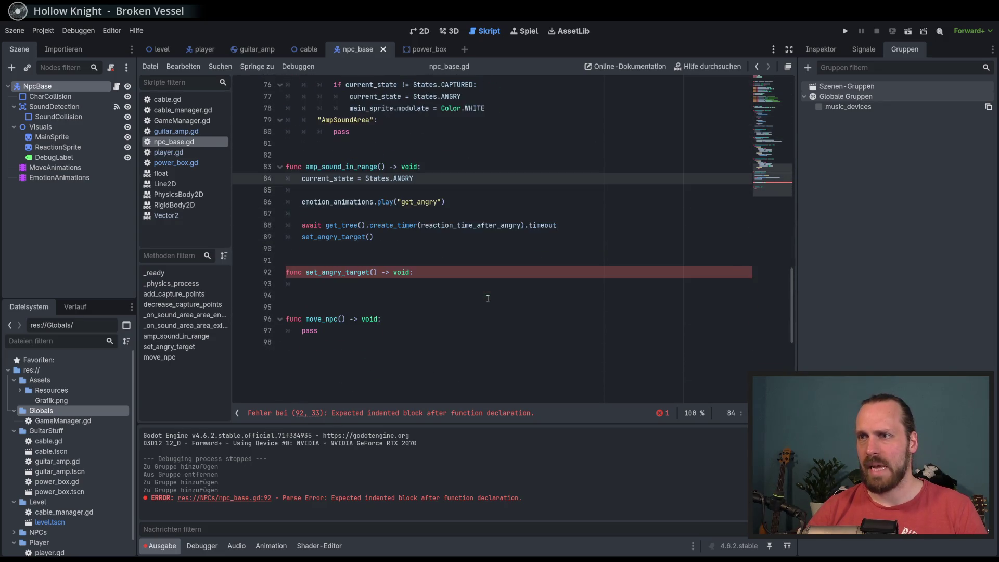
{"action": "left_click", "coordinate": [444, 276]}
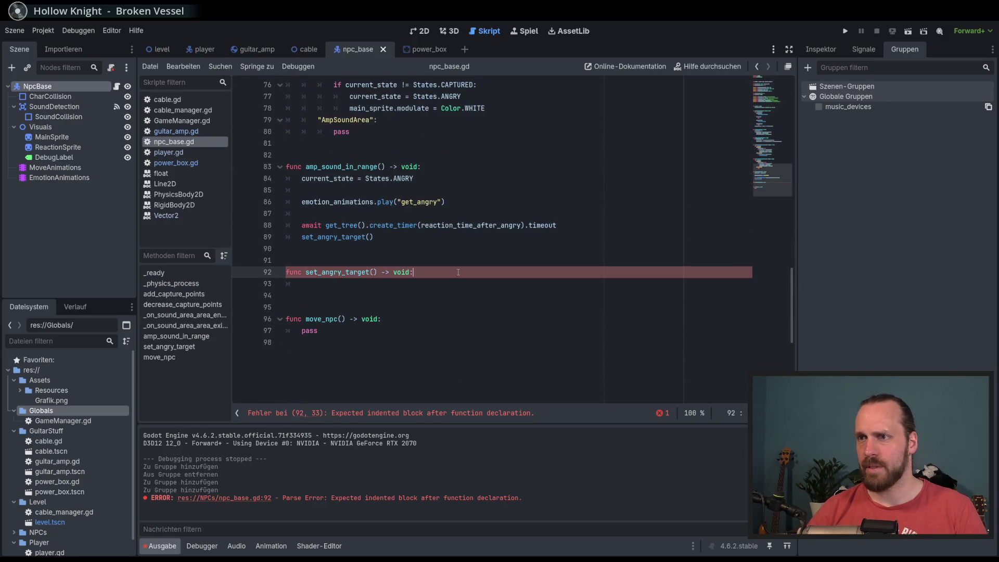
{"action": "left_click", "coordinate": [388, 281]}
{"action": "type", "text": "ang"}
{"action": "key", "text": "Return"}
{"action": "key", "text": "shift+Home"}
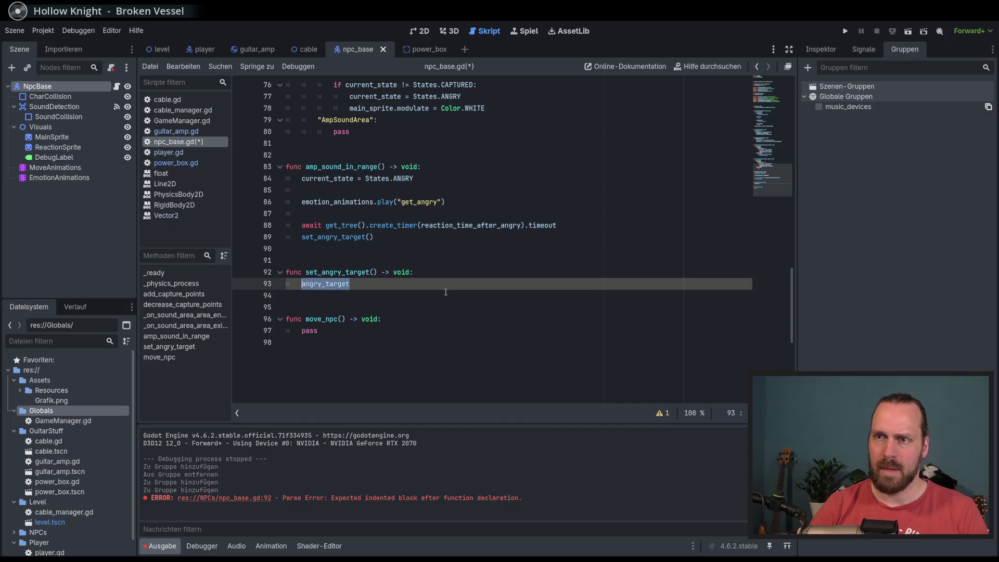
{"action": "type", "text": "var get_"}
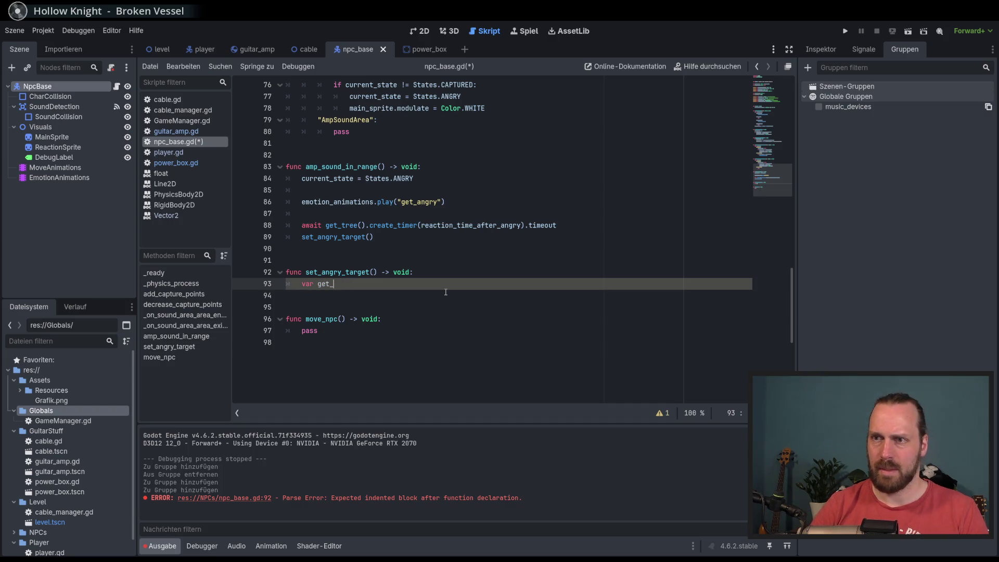
{"action": "key", "text": "BackSpace"}
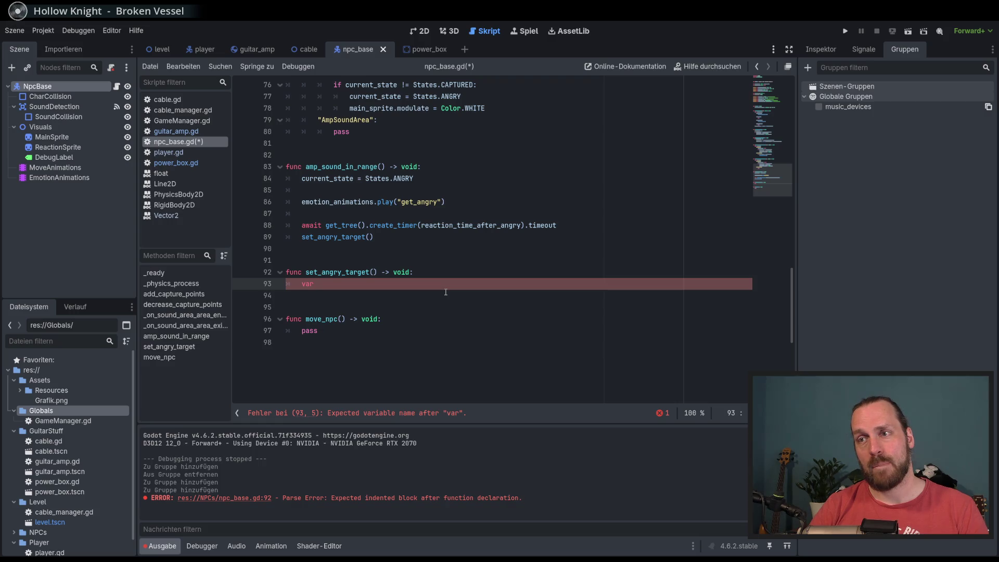
{"action": "key", "text": "BackSpace"}
{"action": "key", "text": "BackSpace"}
{"action": "key", "text": "BackSpace"}
- Write 'for device in get_tree().get_nodes_in_group("music_devices"):' and open the loop body
{"action": "type", "text": "for"}
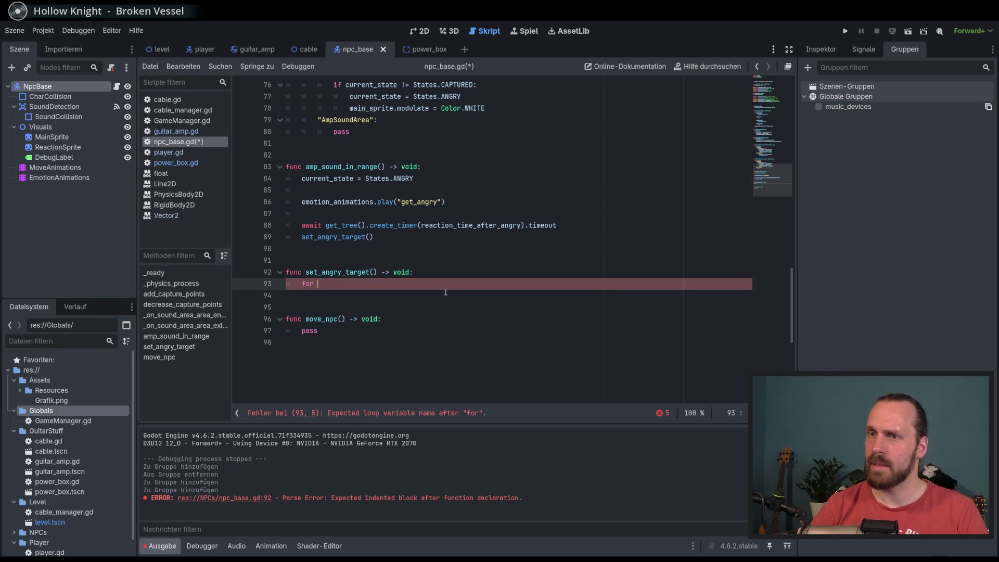
{"action": "type", "text": " device"}
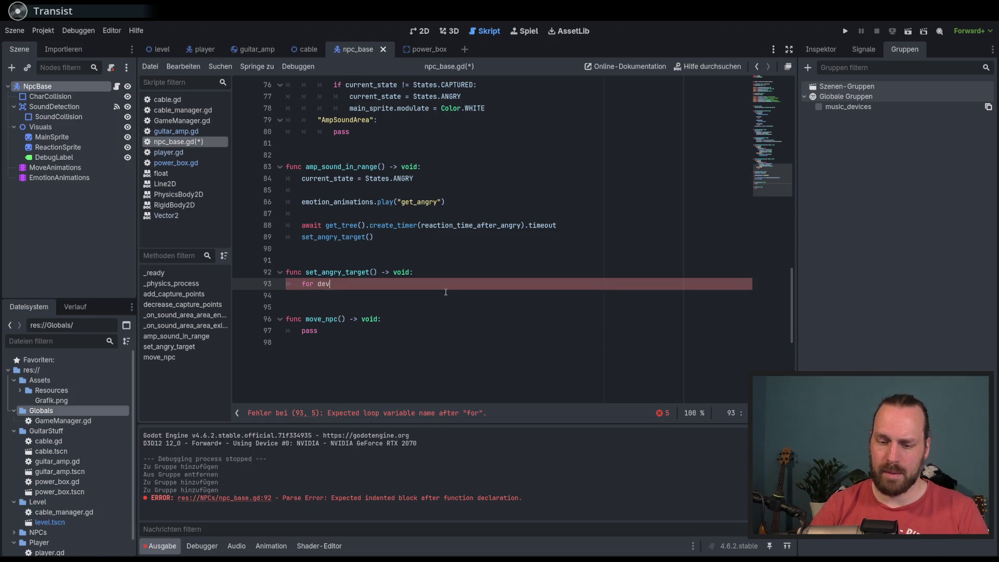
{"action": "type", "text": " in"}
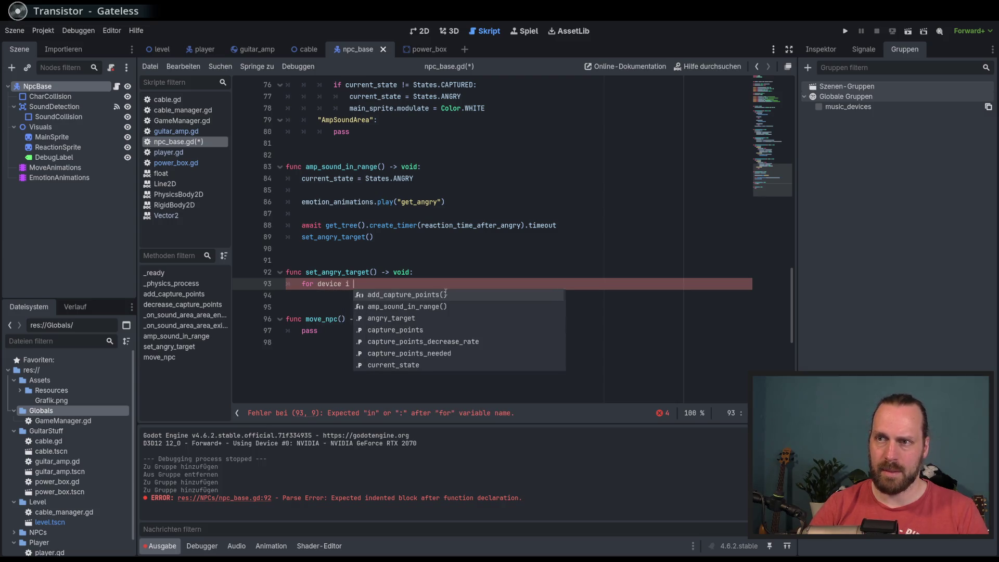
{"action": "type", "text": " get_node"}
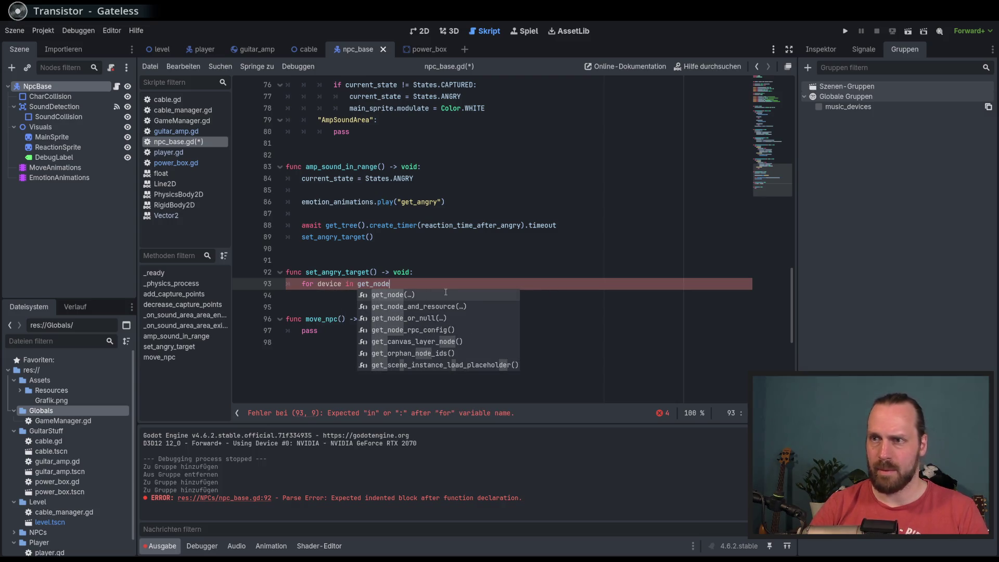
{"action": "key", "text": "BackSpace"}
{"action": "key", "text": "BackSpace"}
{"action": "key", "text": "BackSpace"}
{"action": "type", "text": "tree"}
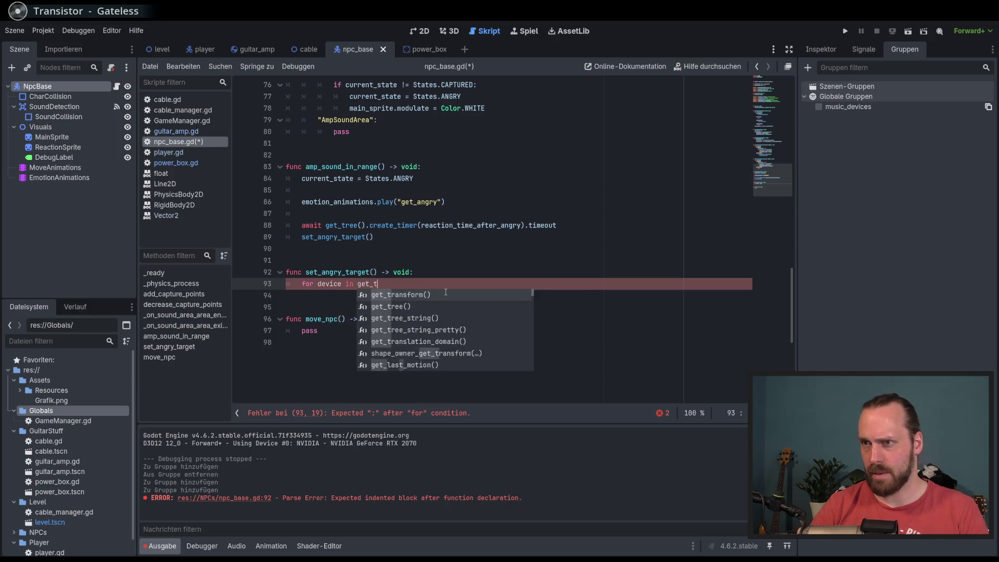
{"action": "key", "text": "Return"}
{"action": "type", "text": ".get_r"}
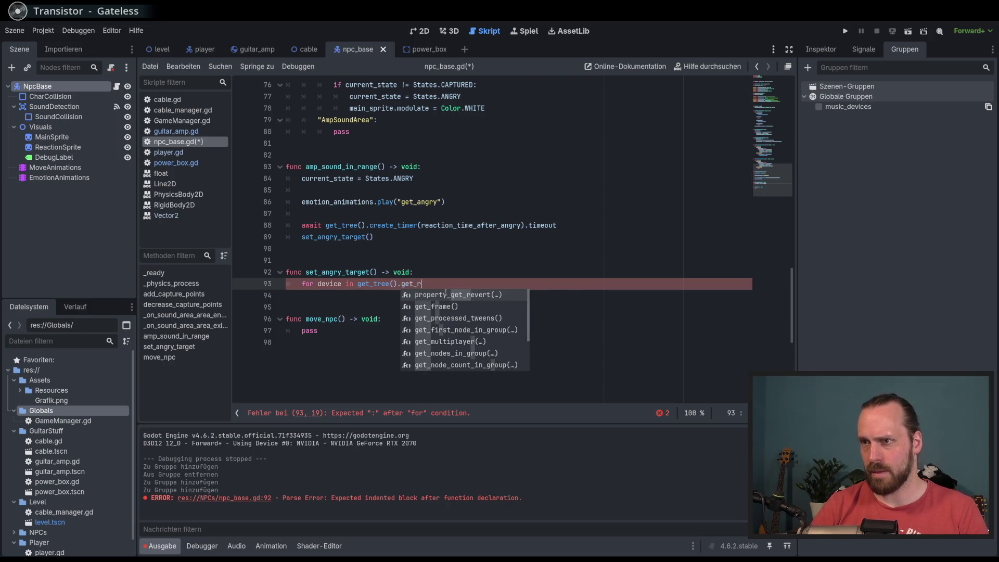
{"action": "type", "text": "nod"}
{"action": "key", "text": "Return"}
{"action": "type", "text": "\""}
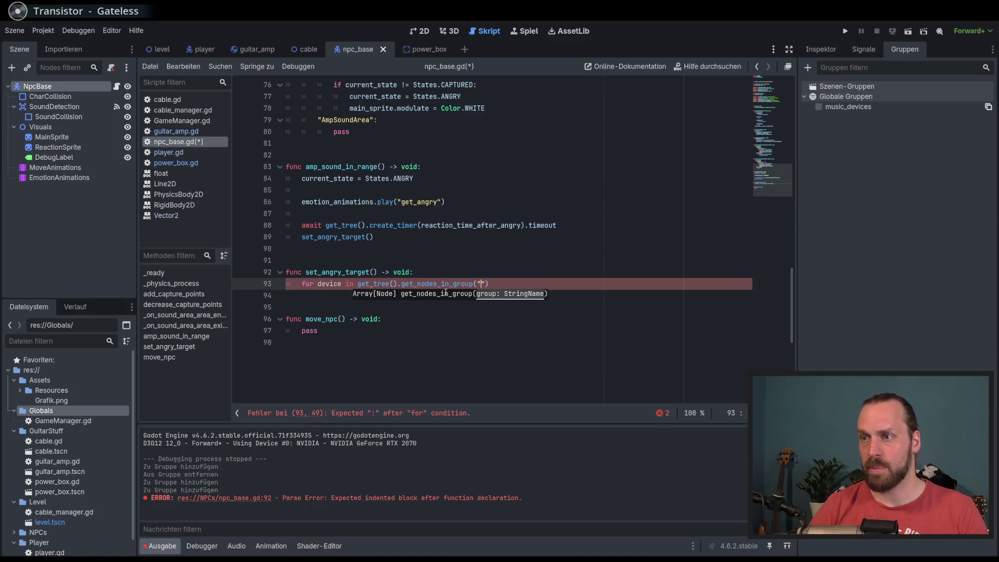
{"action": "type", "text": "music_"}
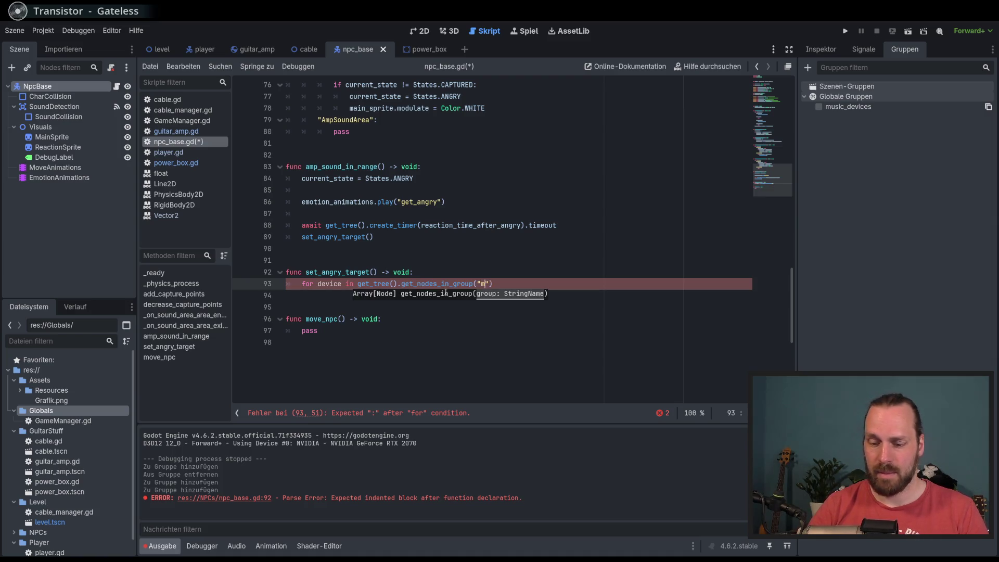
{"action": "type", "text": "devices"}
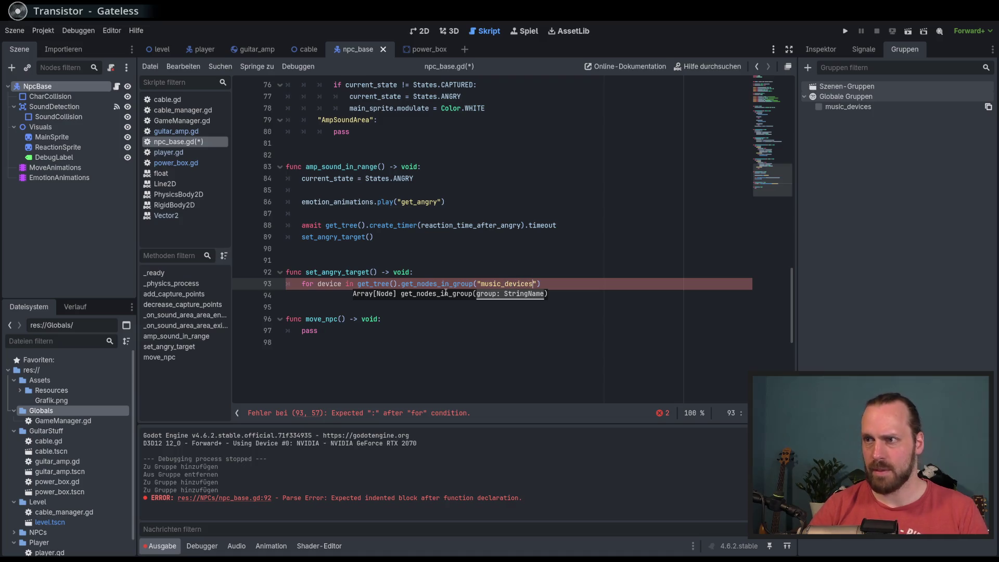
{"action": "key", "text": "End"}
{"action": "type", "text": ":"}
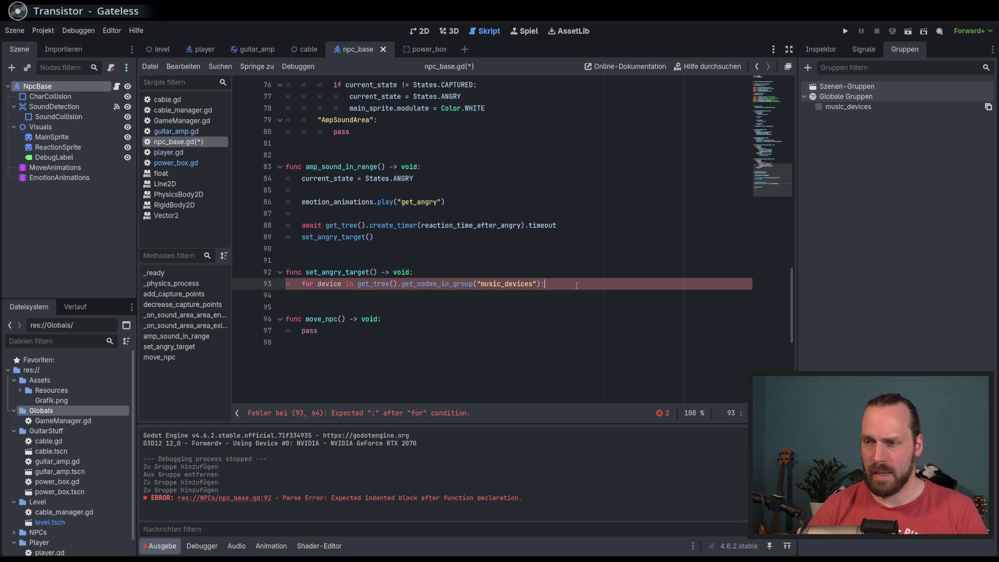
{"action": "key", "text": "Return"}
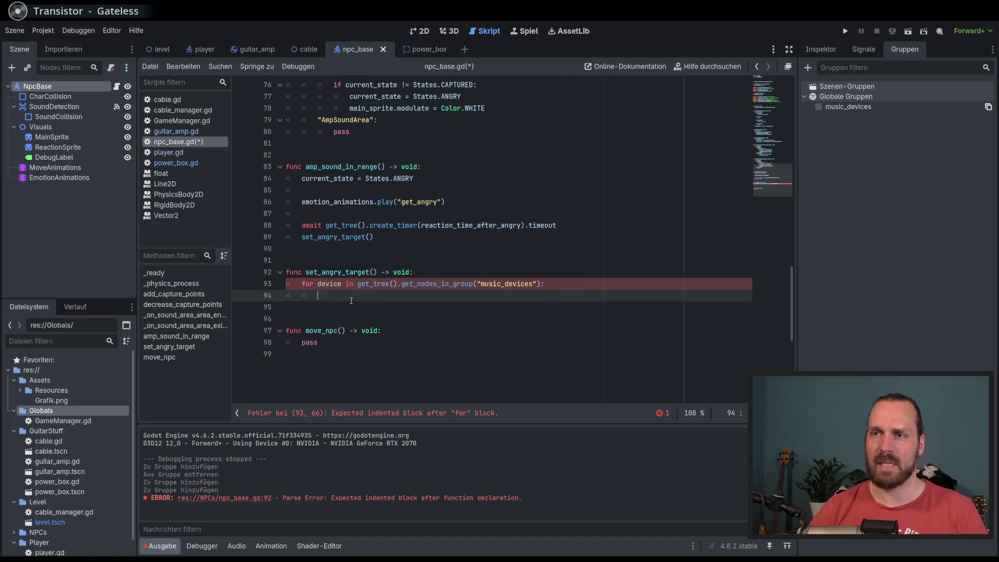
- Insert a line above the for loop and start an 'angry_target = get' assignment
{"action": "left_click", "coordinate": [430, 272]}
{"action": "key", "text": "Return"}
{"action": "type", "text": "var"}
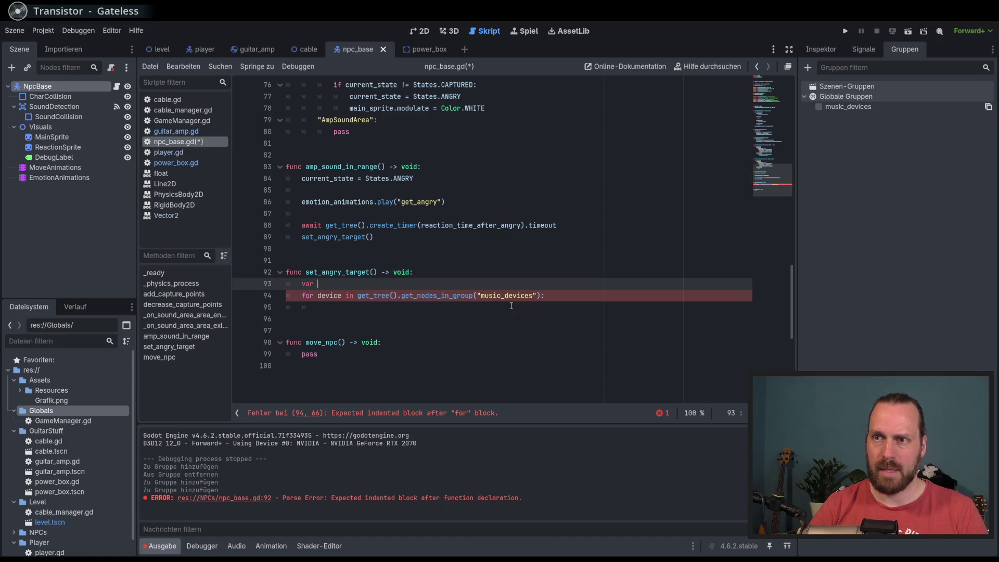
{"action": "key", "text": "BackSpace"}
{"action": "key", "text": "BackSpace"}
{"action": "key", "text": "BackSpace"}
{"action": "key", "text": "BackSpace"}
{"action": "key", "text": "Return"}
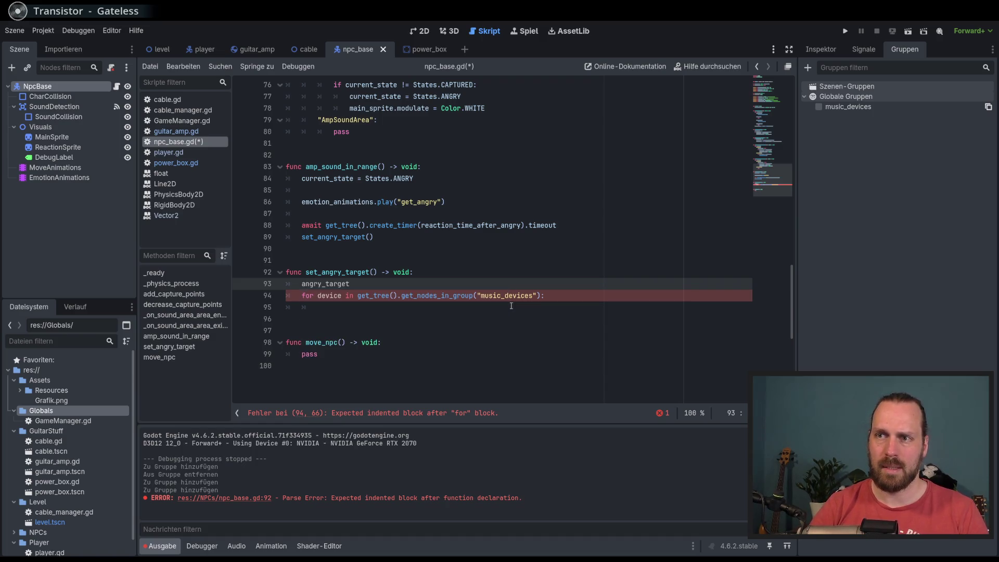
{"action": "type", "text": "= get"}
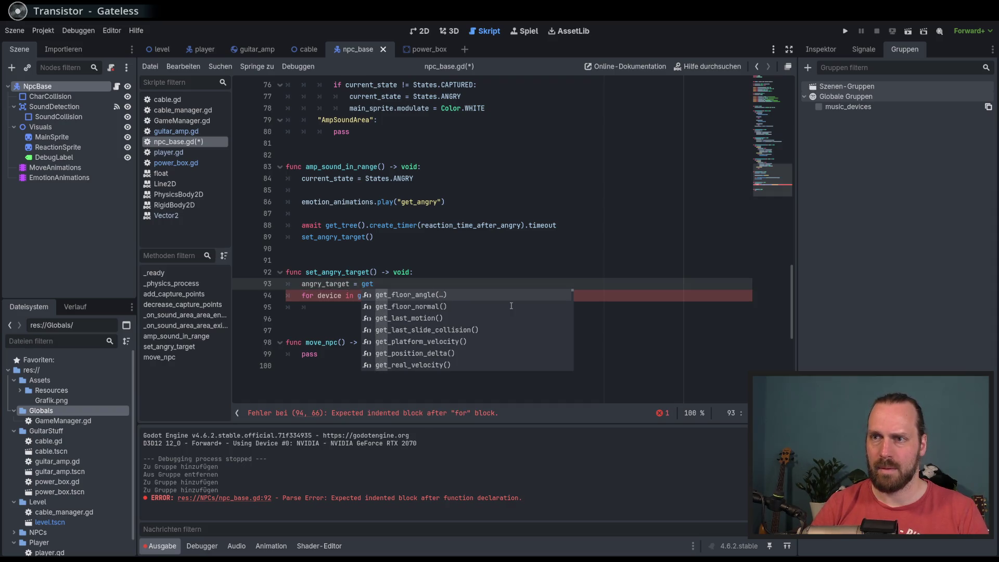
{"action": "key", "text": "Escape"}
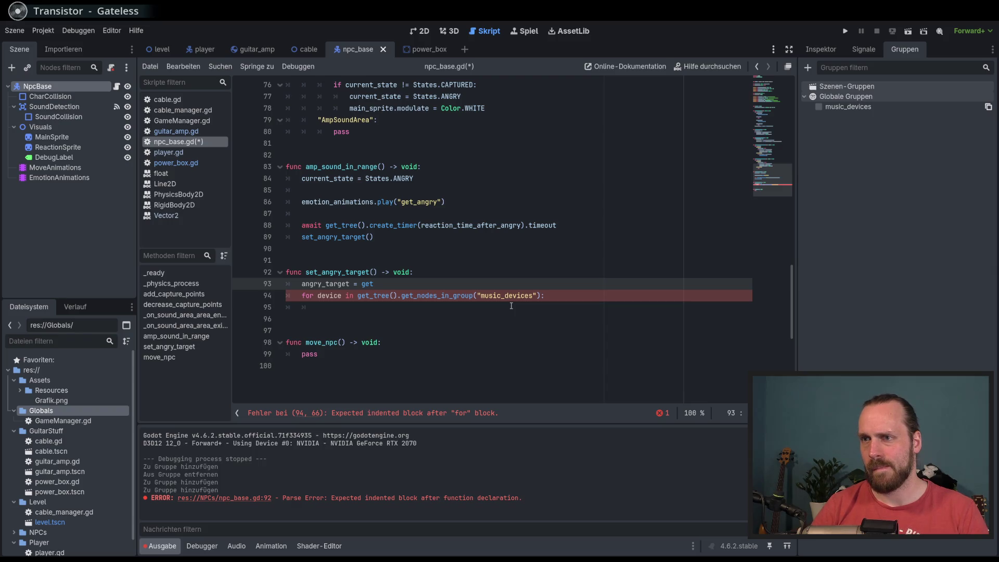
- Replace that assignment with 'var music_devices =' and return to the end of the for line
{"action": "key", "text": "shift+Home"}
{"action": "type", "text": "var devices"}
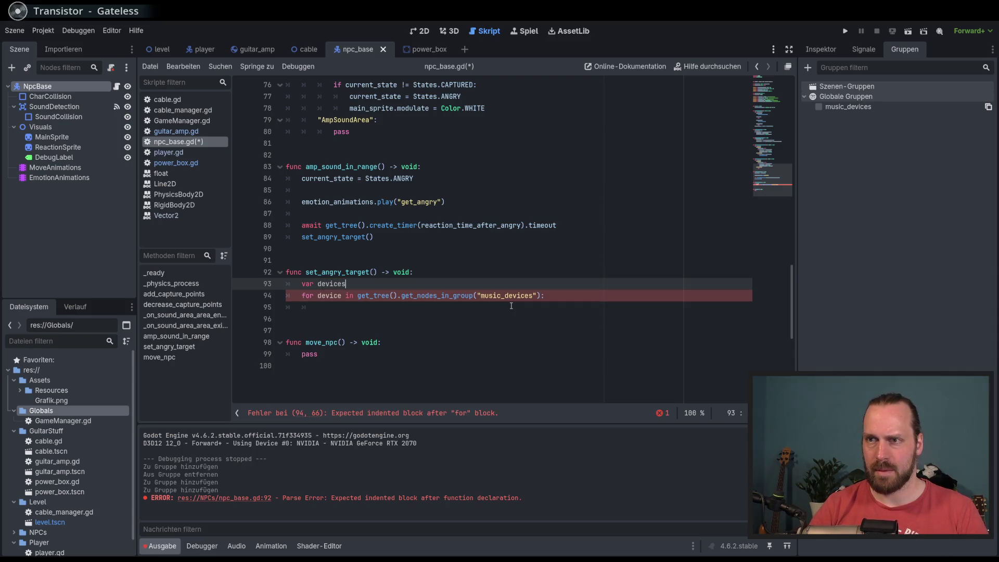
{"action": "key", "text": "BackSpace"}
{"action": "key", "text": "BackSpace"}
{"action": "key", "text": "BackSpace"}
{"action": "type", "text": "music"}
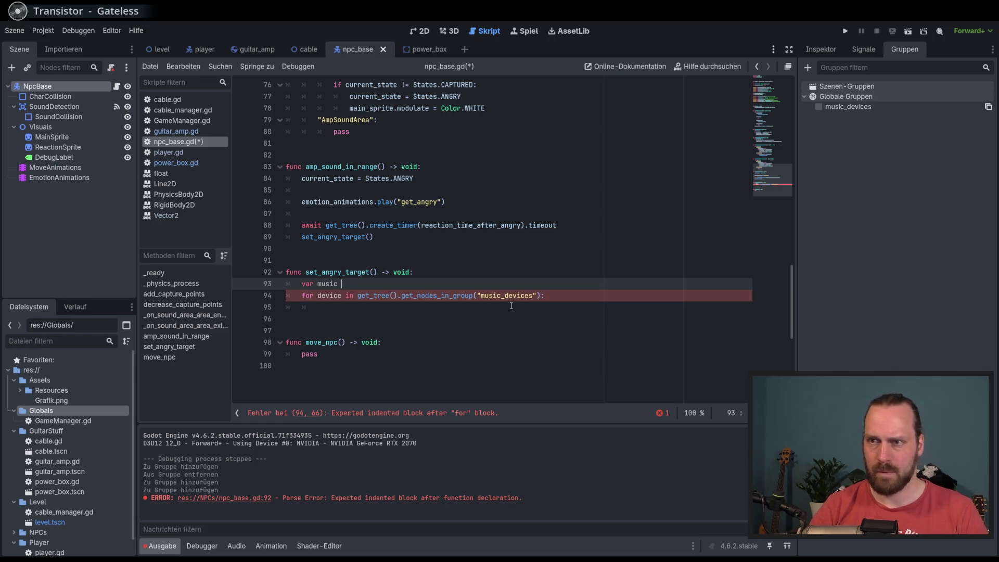
{"action": "key", "text": "BackSpace"}
{"action": "type", "text": "_devide"}
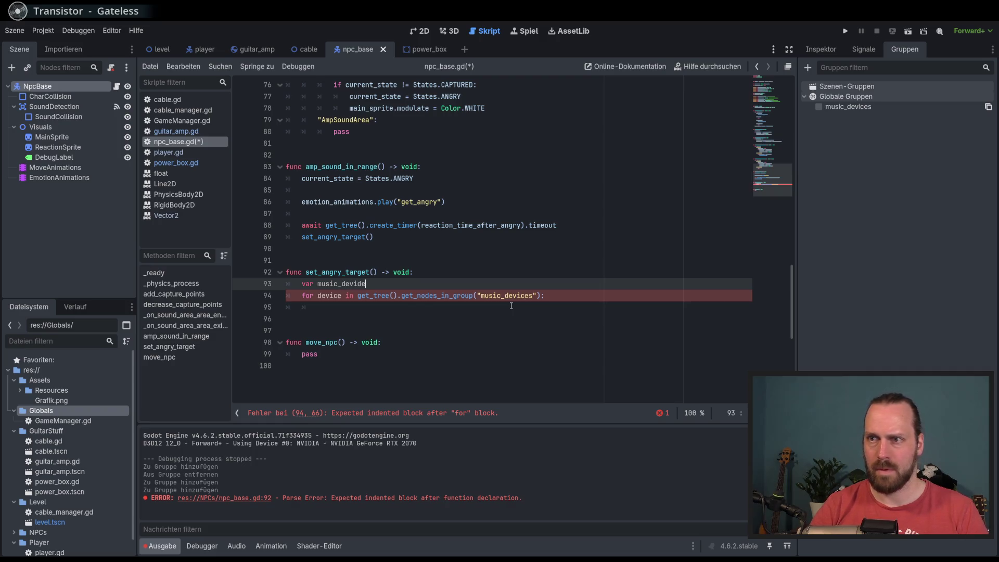
{"action": "key", "text": "BackSpace"}
{"action": "key", "text": "BackSpace"}
{"action": "type", "text": "ces"}
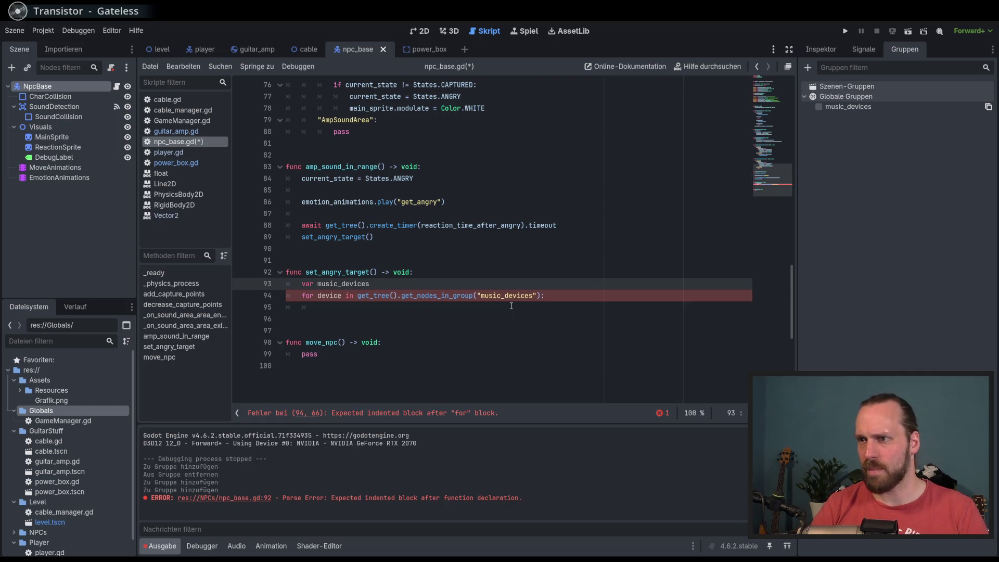
{"action": "type", "text": " ="}
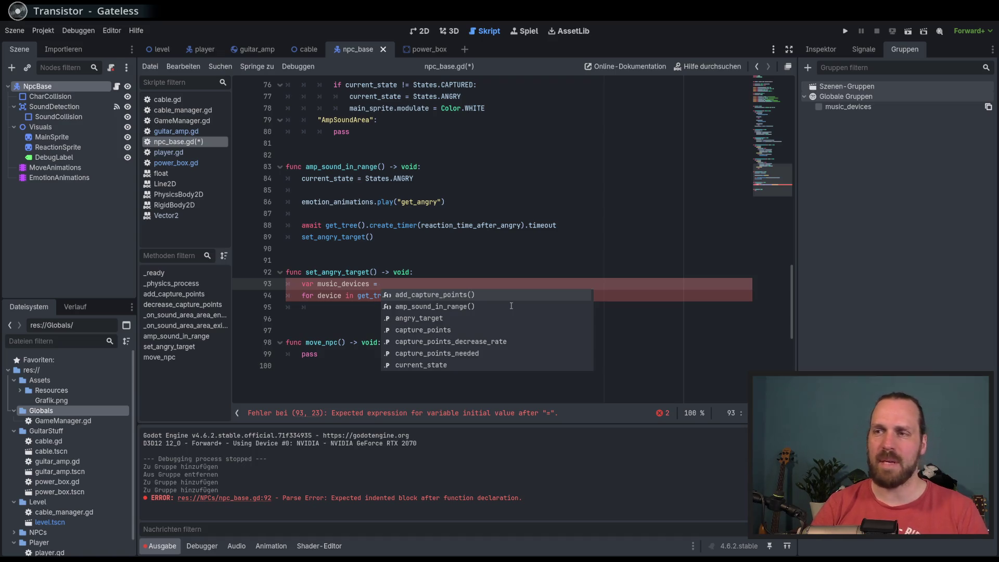
{"action": "key", "text": "Escape"}
{"action": "key", "text": "Up"}
{"action": "key", "text": "Up"}
{"action": "key", "text": "Up"}
{"action": "left_click", "coordinate": [551, 293]}
- Move the get_nodes_in_group expression after music_devices = and select the old for-loop lines
{"action": "left_click", "coordinate": [540, 296]}
{"action": "left_click_drag", "start_coordinate": [359, 294], "coordinate": [539, 295]}
{"action": "left_click_drag", "start_coordinate": [442, 295], "coordinate": [380, 283]}
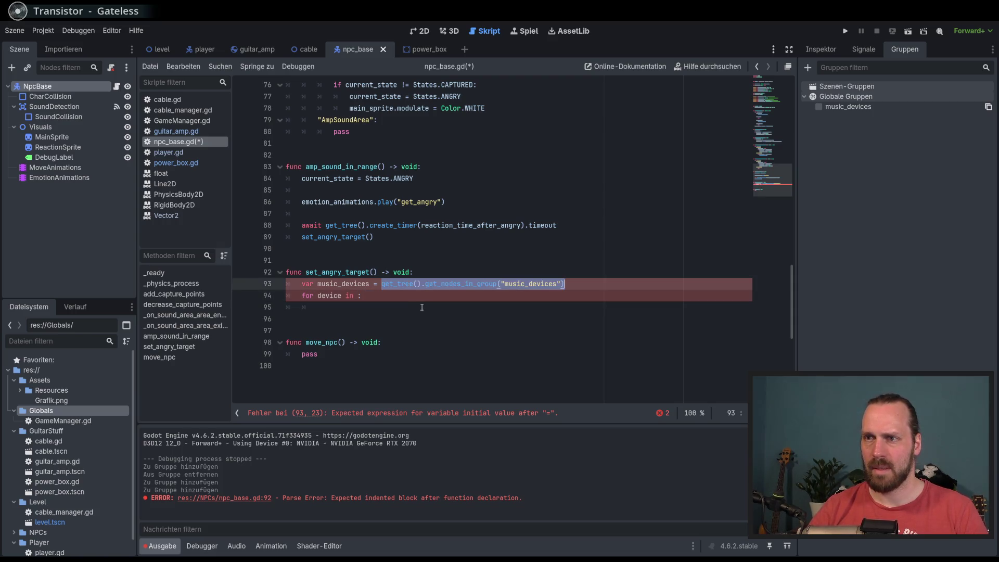
{"action": "key", "text": "Down"}
{"action": "key", "text": "Down"}
{"action": "key", "text": "Down"}
{"action": "left_click", "coordinate": [508, 293]}
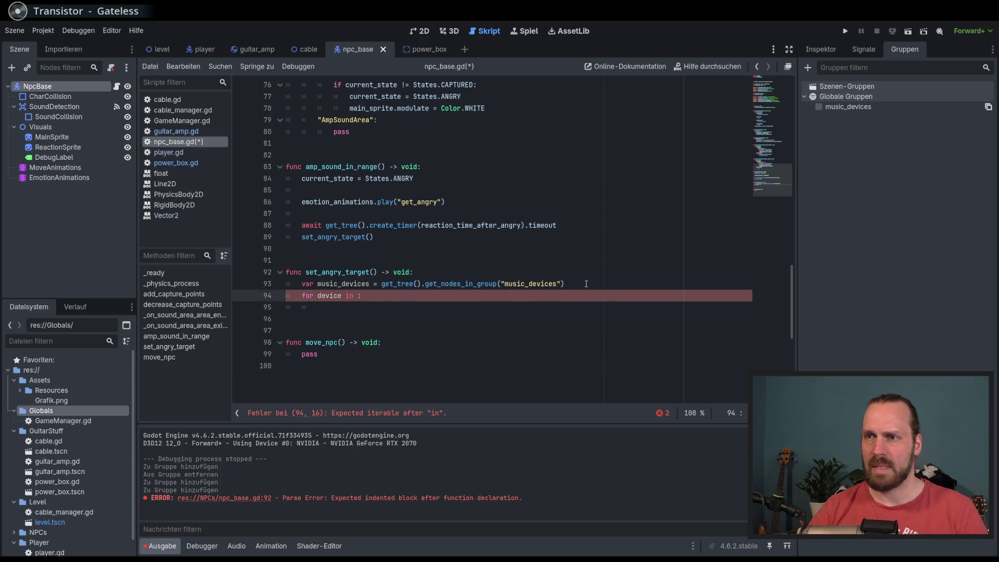
{"action": "left_click_drag", "start_coordinate": [507, 309], "coordinate": [302, 295]}
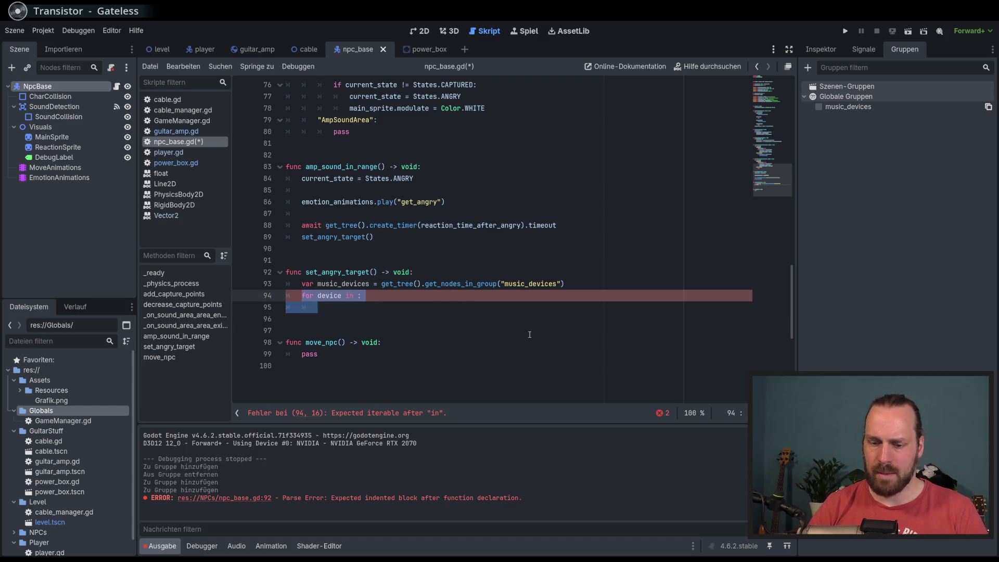
- Replace the selected lines with angry_target = music_devices[0]
{"action": "type", "text": "ang"}
{"action": "key", "text": "Return"}
{"action": "type", "text": "= "}
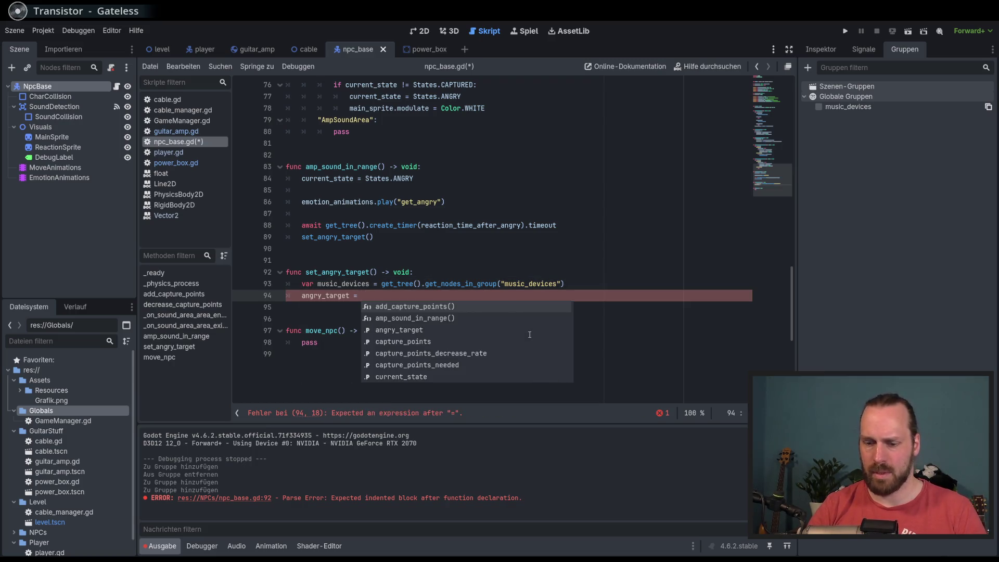
{"action": "type", "text": "mus"}
{"action": "key", "text": "Return"}
{"action": "type", "text": "[0]"}
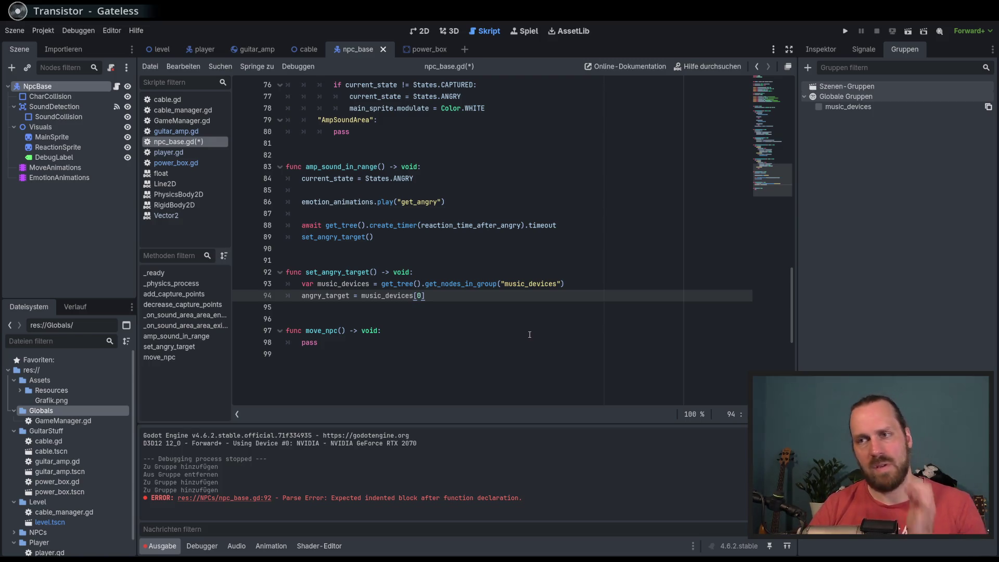
- Add the loop header 'for device in music_devices:' below it with an indented body line
{"action": "key", "text": "Return"}
{"action": "type", "text": "if"}
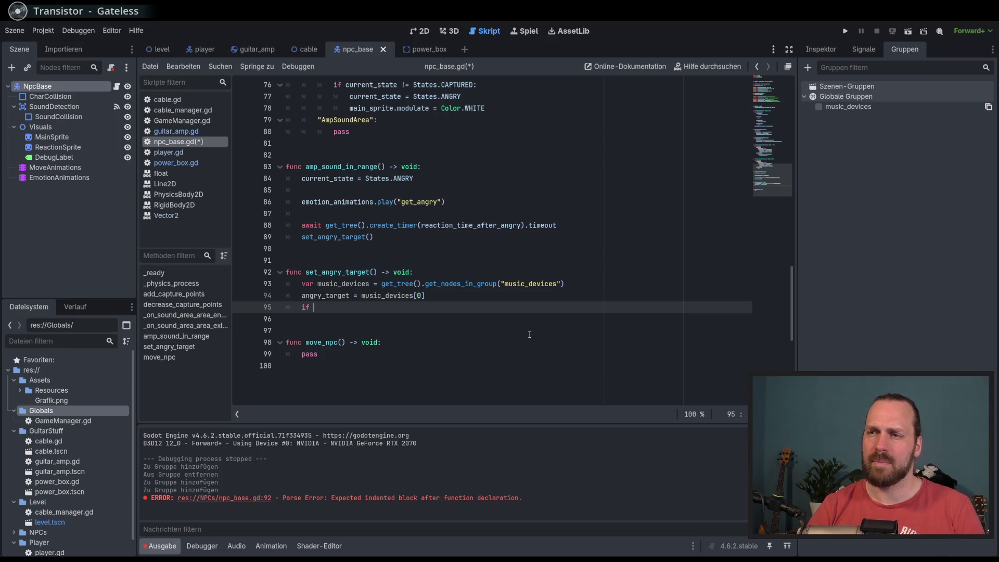
{"action": "key", "text": "BackSpace"}
{"action": "key", "text": "BackSpace"}
{"action": "key", "text": "BackSpace"}
{"action": "type", "text": "for"}
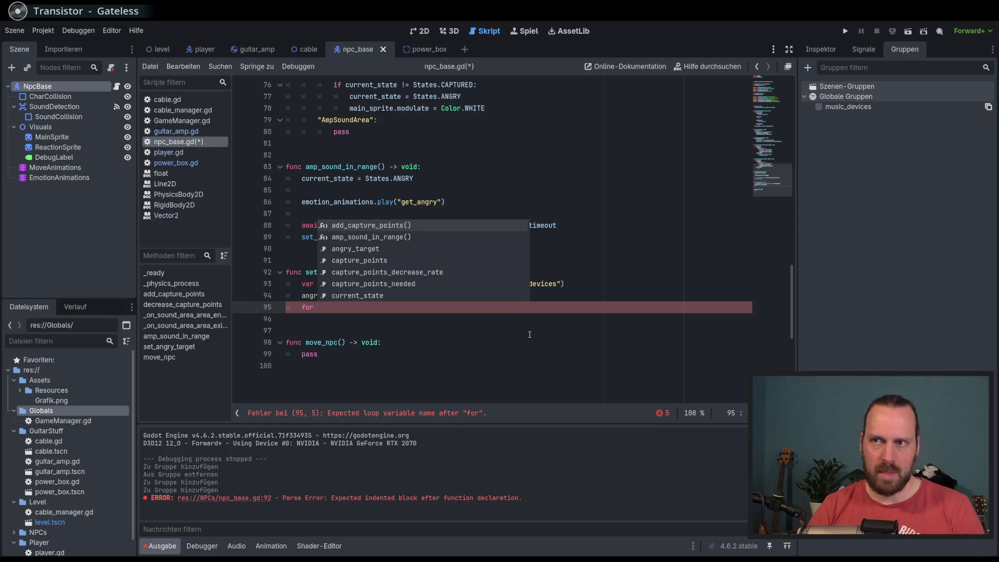
{"action": "type", "text": "devi"}
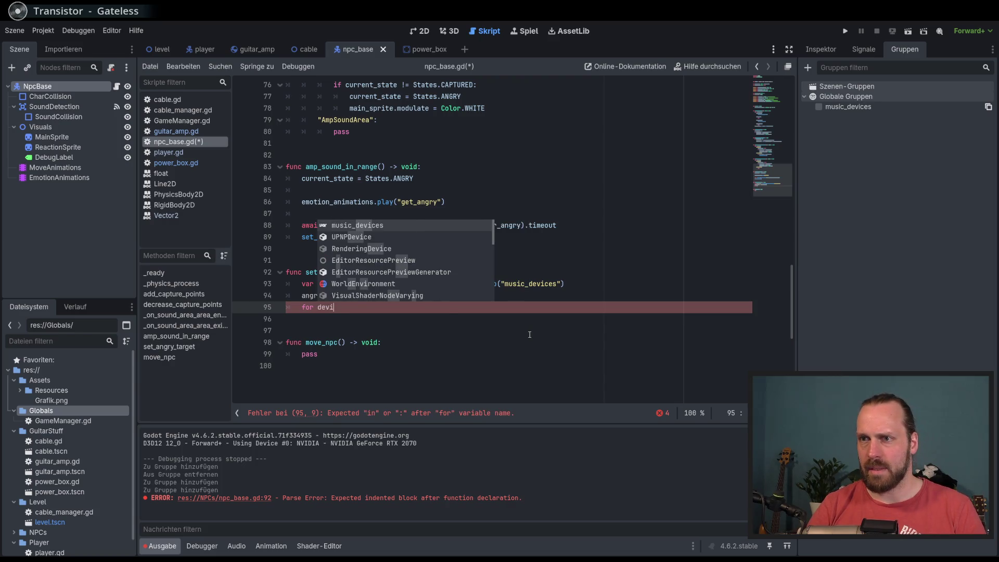
{"action": "type", "text": "ce in music_devices"}
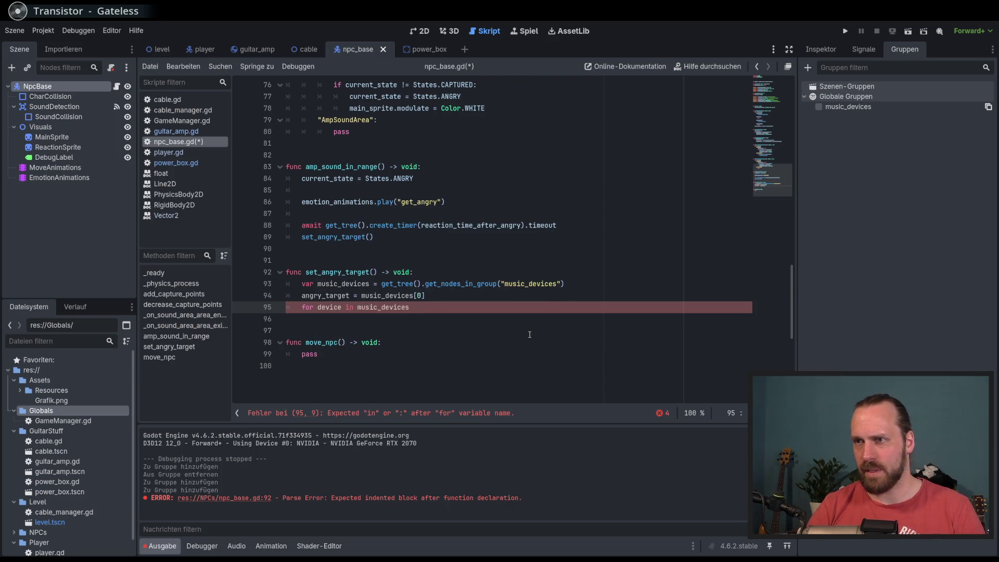
{"action": "type", "text": ":"}
{"action": "key", "text": "Return"}
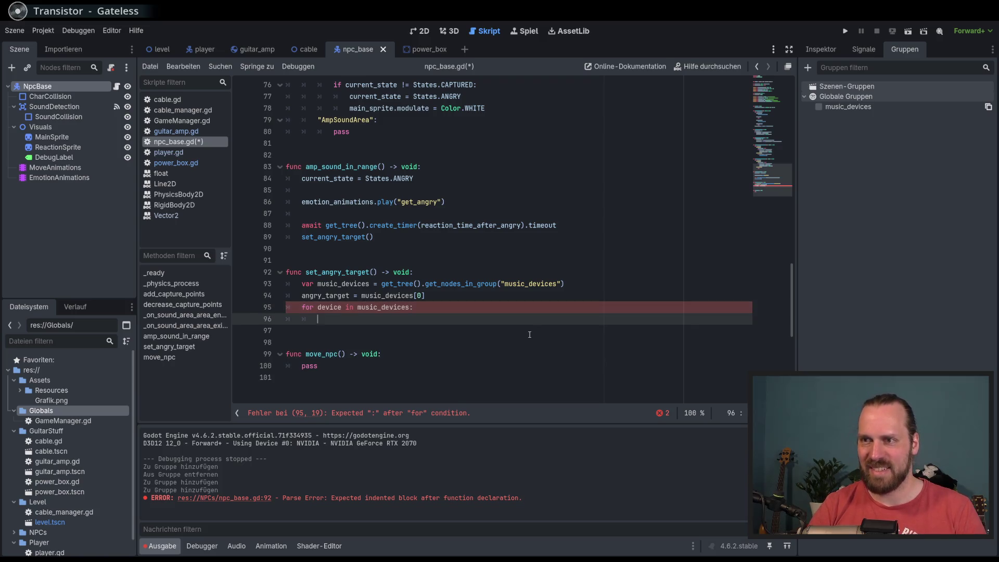
- Write 'if device.global_position.distance_to()' inside the loop, then select that expression
{"action": "type", "text": "if di"}
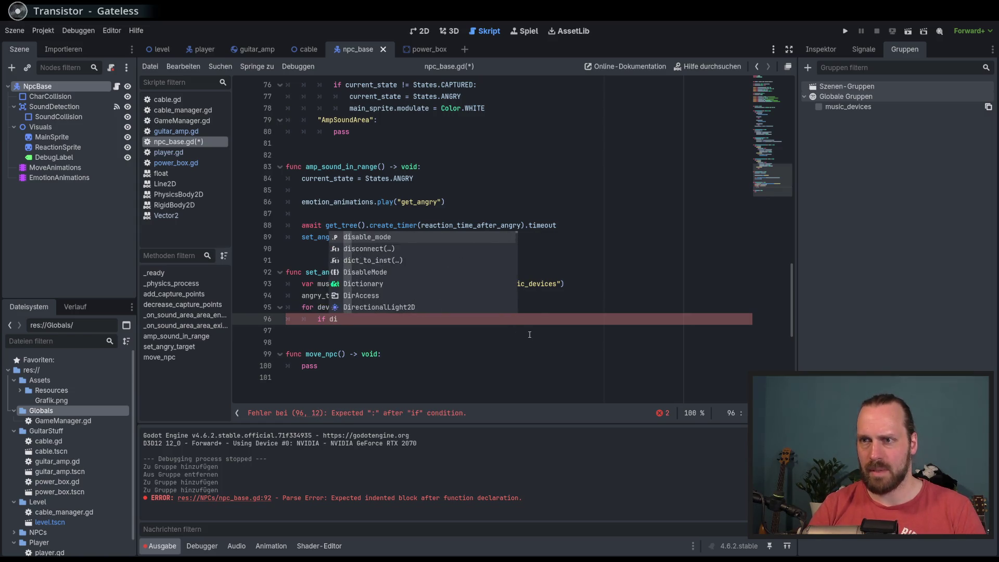
{"action": "type", "text": " mus"}
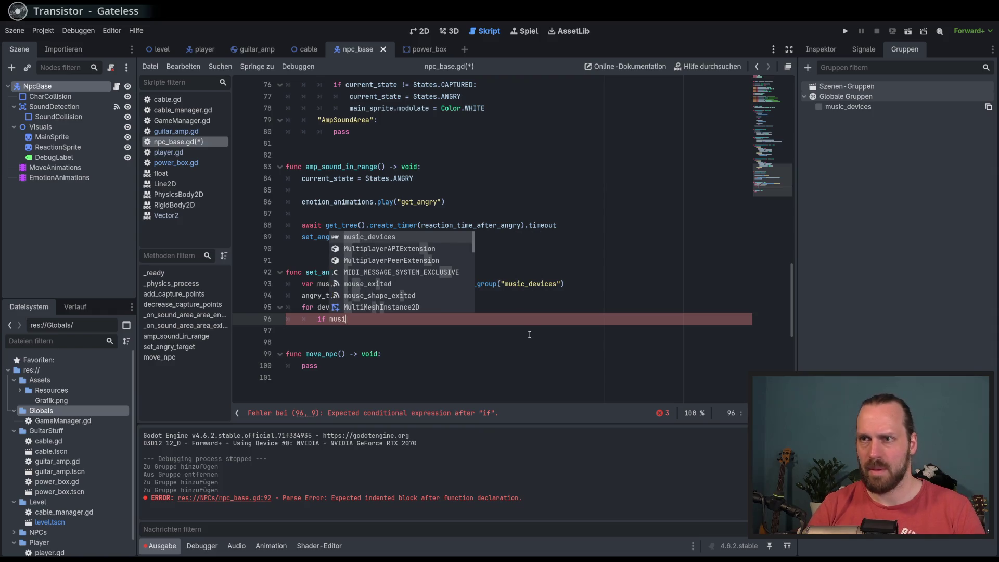
{"action": "key", "text": "BackSpace"}
{"action": "key", "text": "BackSpace"}
{"action": "key", "text": "BackSpace"}
{"action": "type", "text": "device"}
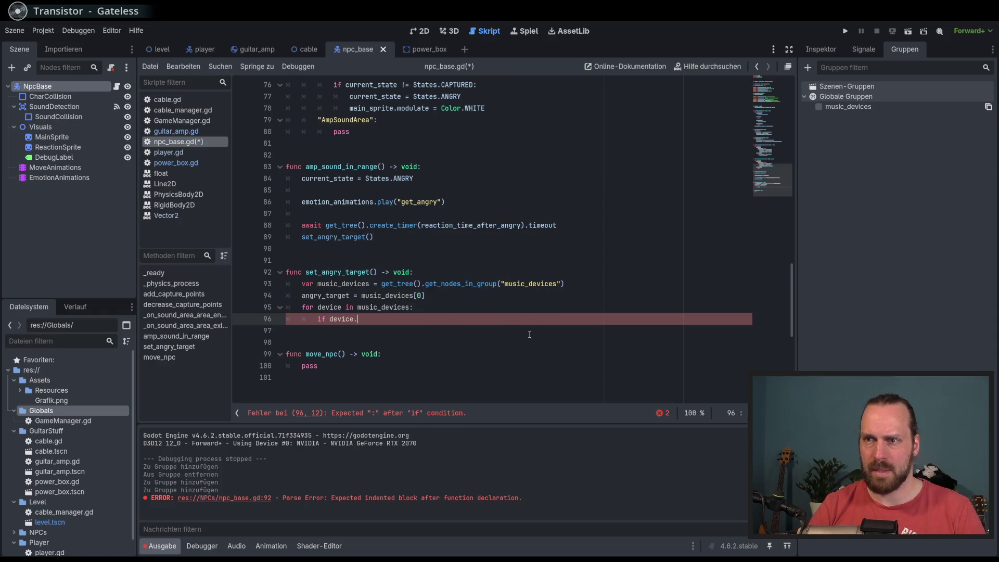
{"action": "type", "text": ".glo"}
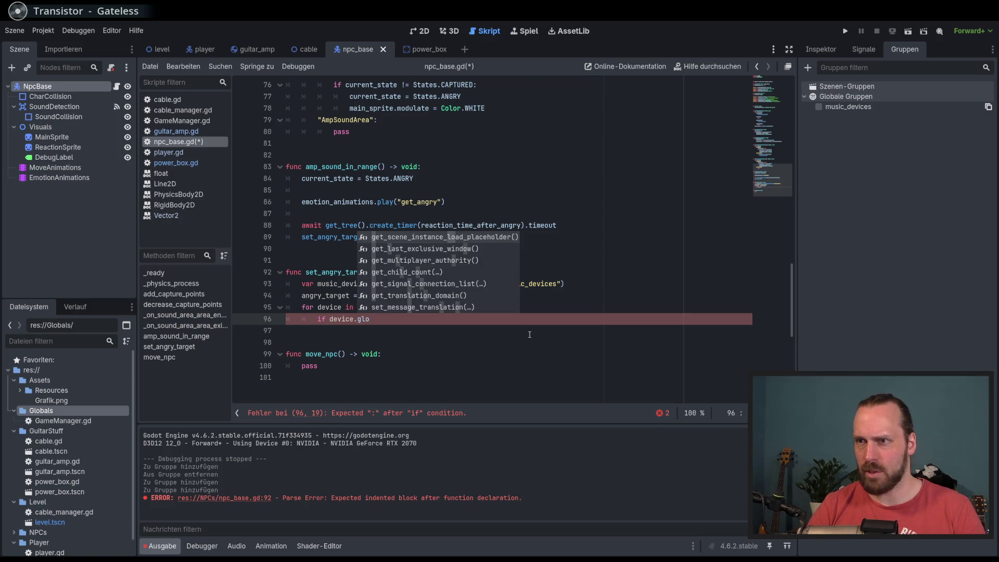
{"action": "type", "text": "bal_position."}
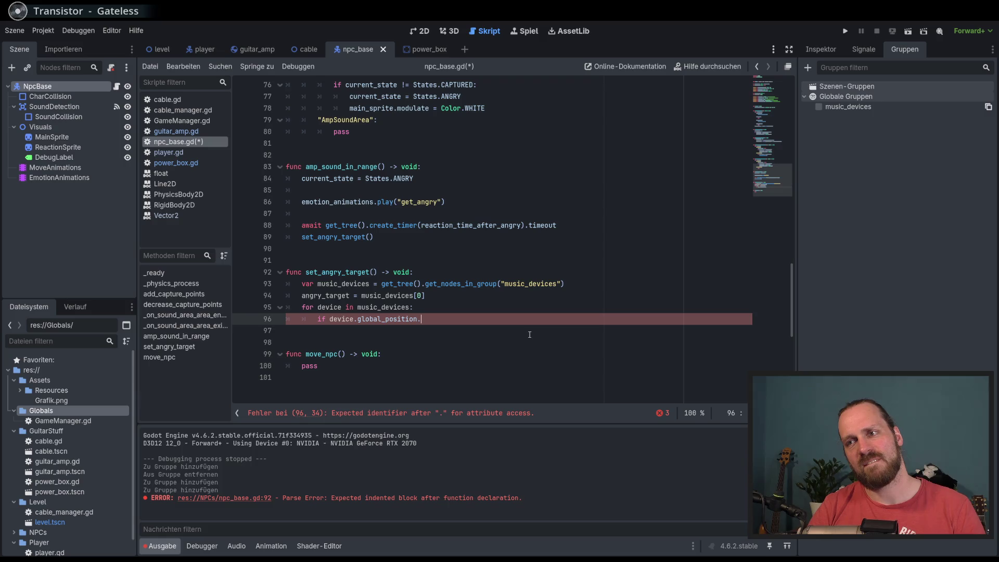
{"action": "type", "text": "dist"}
{"action": "key", "text": "BackSpace"}
{"action": "key", "text": "BackSpace"}
{"action": "key", "text": "BackSpace"}
{"action": "type", "text": "istance"}
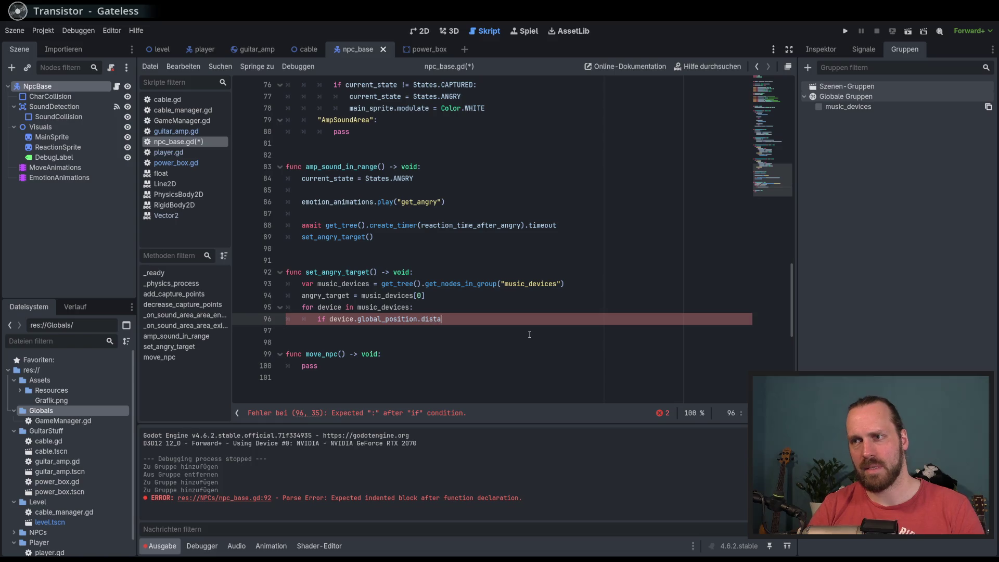
{"action": "type", "text": "_to"}
{"action": "key", "text": "Return"}
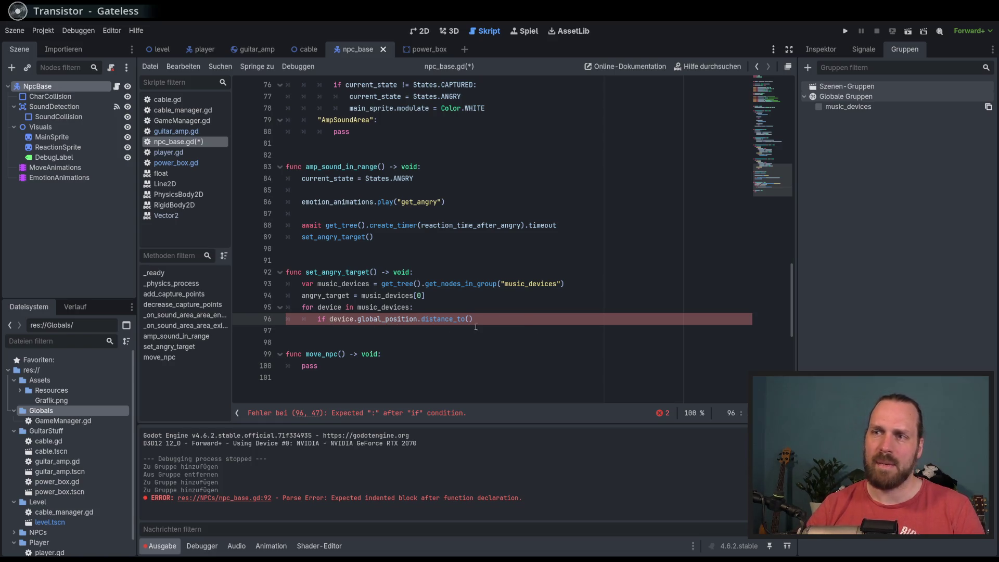
{"action": "left_click_drag", "start_coordinate": [473, 319], "coordinate": [330, 319]}
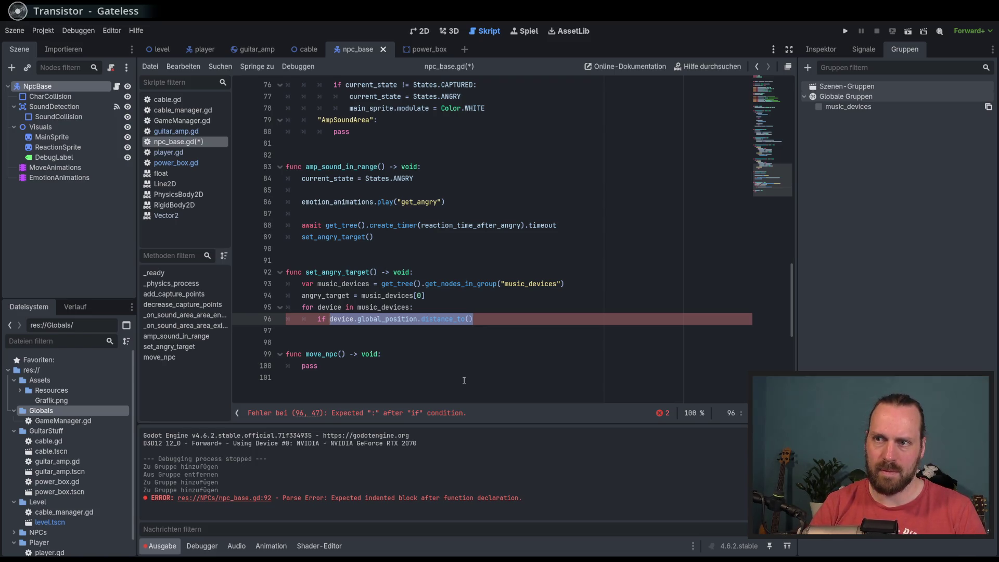
- Rewrite the condition start as 'global_position.distance_to(device.global_position) <'
{"action": "type", "text": "distance"}
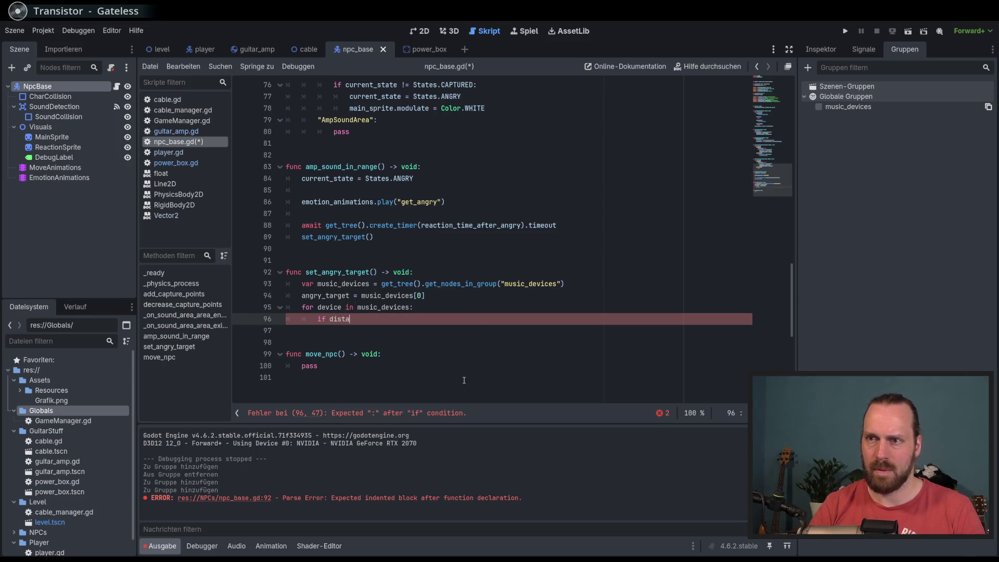
{"action": "key", "text": "Escape"}
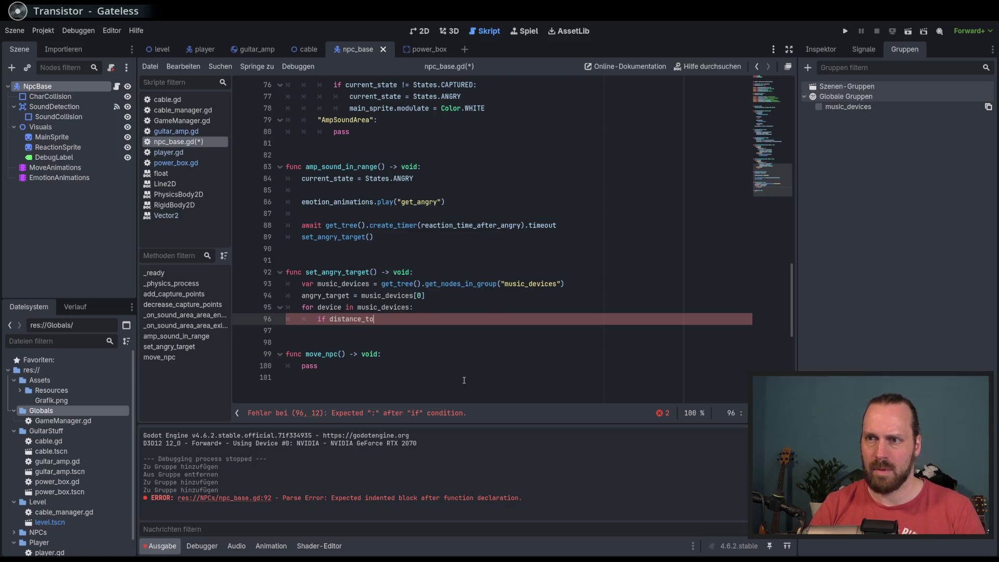
{"action": "key", "text": "BackSpace"}
{"action": "key", "text": "BackSpace"}
{"action": "key", "text": "BackSpace"}
{"action": "key", "text": "BackSpace"}
{"action": "type", "text": "global"}
{"action": "key", "text": "Return"}
{"action": "type", "text": "."}
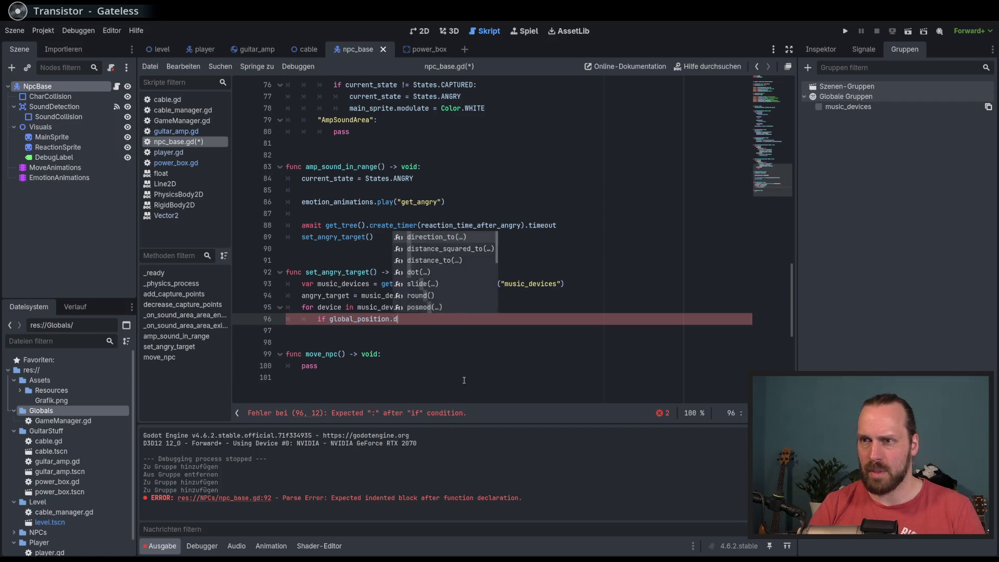
{"action": "type", "text": "dista"}
{"action": "key", "text": "Down"}
{"action": "key", "text": "Return"}
{"action": "type", "text": "dv"}
{"action": "key", "text": "BackSpace"}
{"action": "type", "text": "ive"}
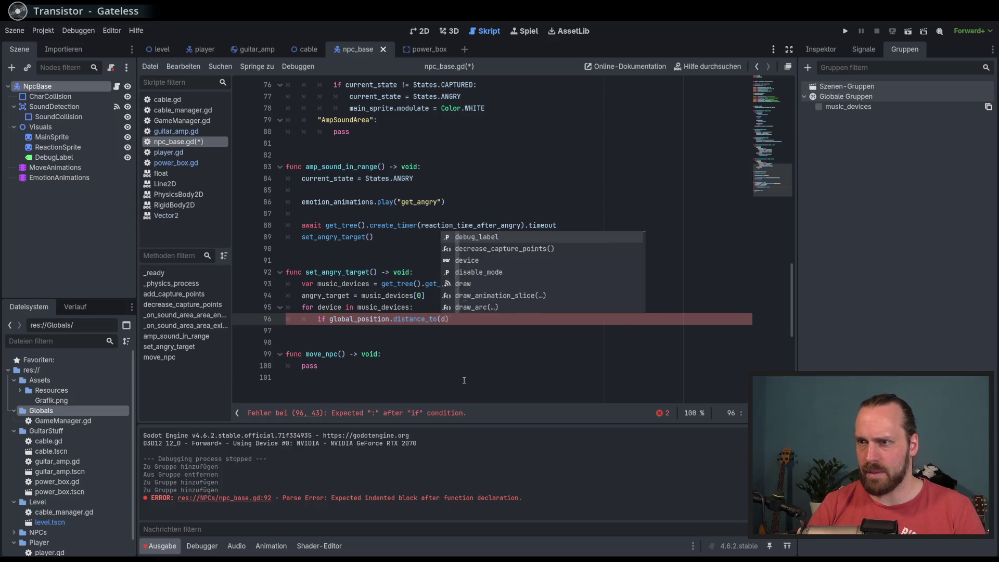
{"action": "key", "text": "BackSpace"}
{"action": "key", "text": "BackSpace"}
{"action": "key", "text": "BackSpace"}
{"action": "type", "text": "evice"}
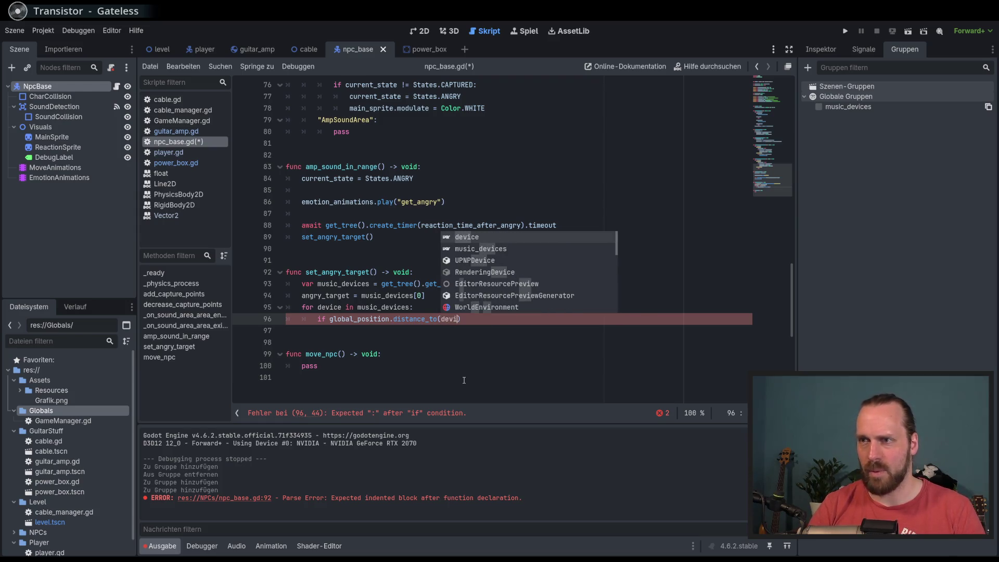
{"action": "type", "text": "."}
{"action": "type", "text": "glo"}
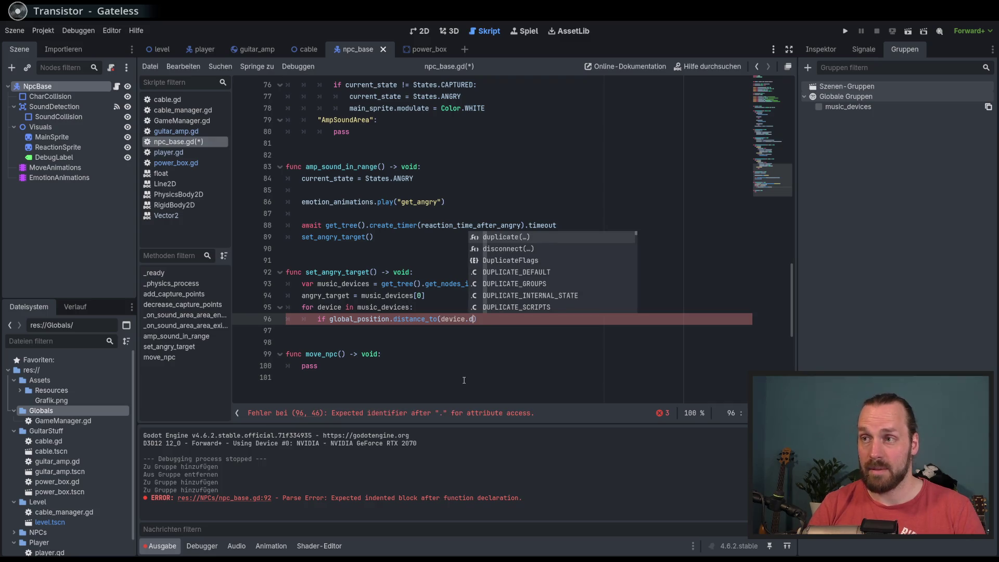
{"action": "type", "text": "bal_position"}
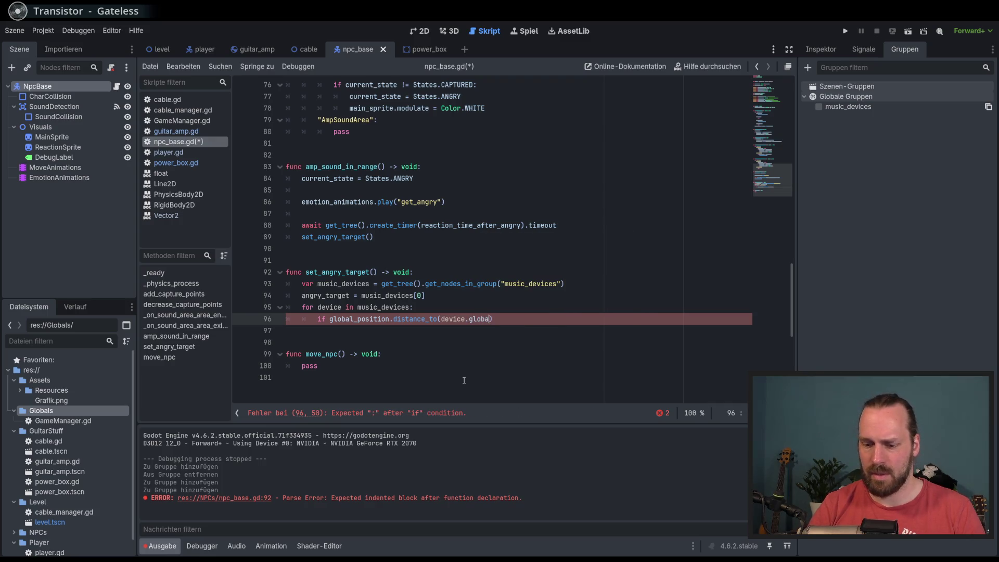
{"action": "type", "text": ")"}
{"action": "key", "text": "BackSpace"}
{"action": "type", "text": "<"}
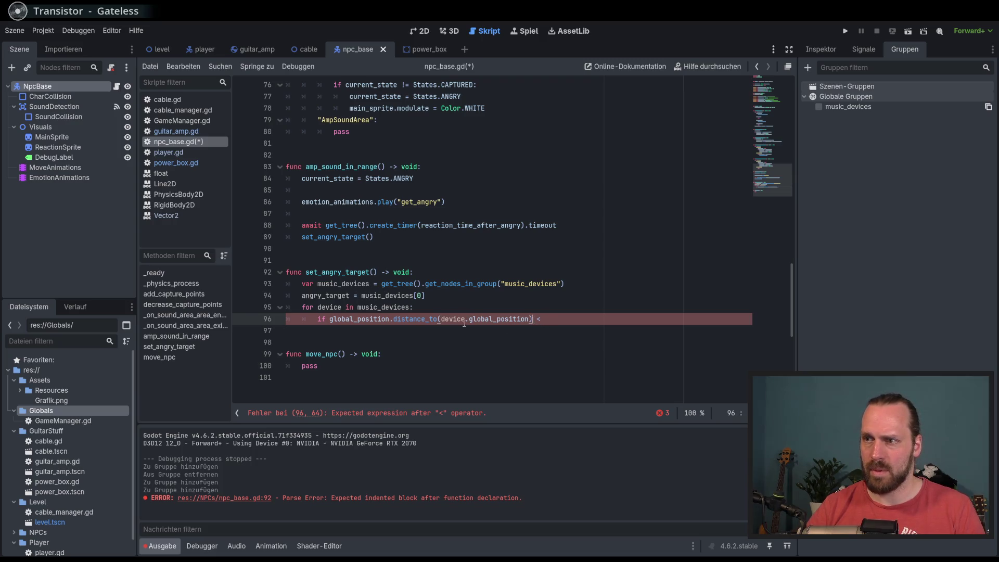
- Complete the comparison with 'global_position.distance_to(angry_target):' and open the if body
{"action": "left_click_drag", "start_coordinate": [330, 318], "coordinate": [533, 319]}
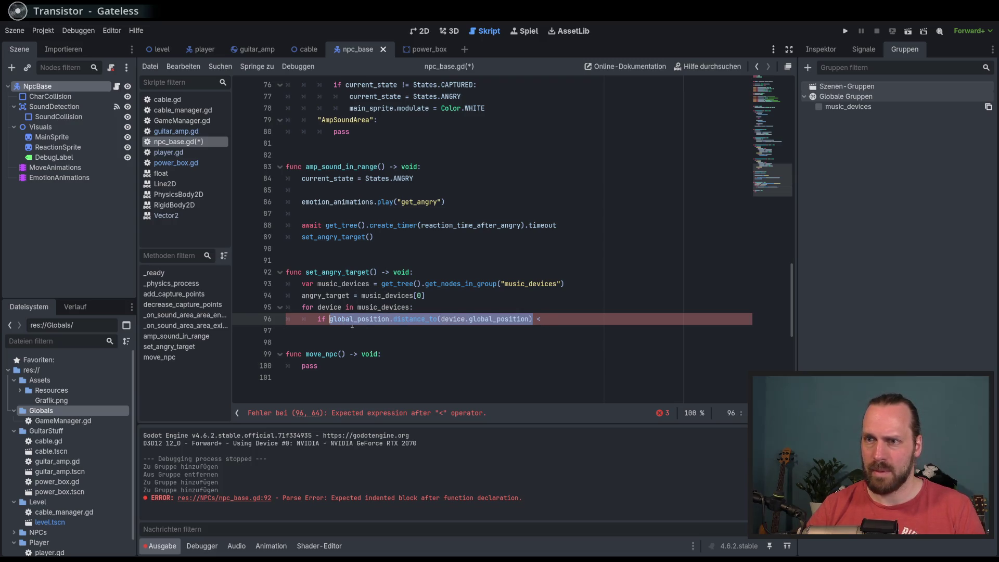
{"action": "key", "text": "ctrl+c"}
{"action": "left_click", "coordinate": [549, 319]}
{"action": "key", "text": "ctrl+v"}
{"action": "double_click", "coordinate": [335, 296]}
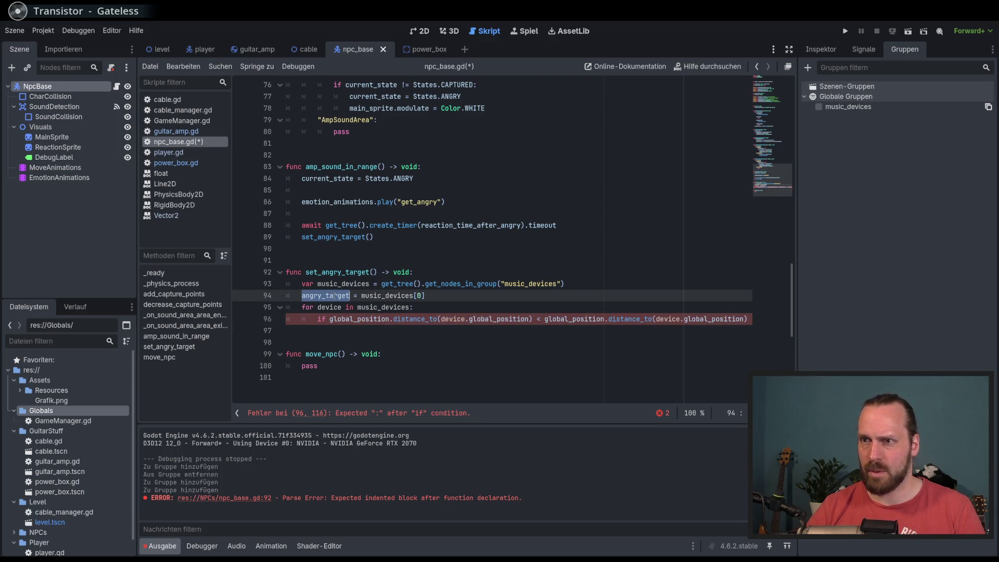
{"action": "key", "text": "ctrl+c"}
{"action": "left_click_drag", "start_coordinate": [657, 319], "coordinate": [744, 318]}
{"action": "key", "text": "ctrl+v"}
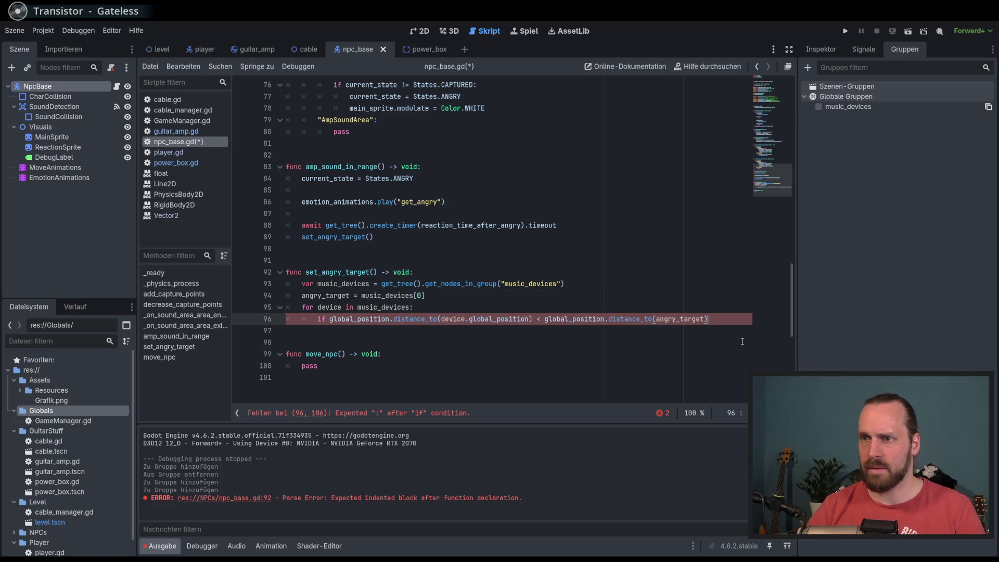
{"action": "type", "text": ":"}
{"action": "key", "text": "Return"}
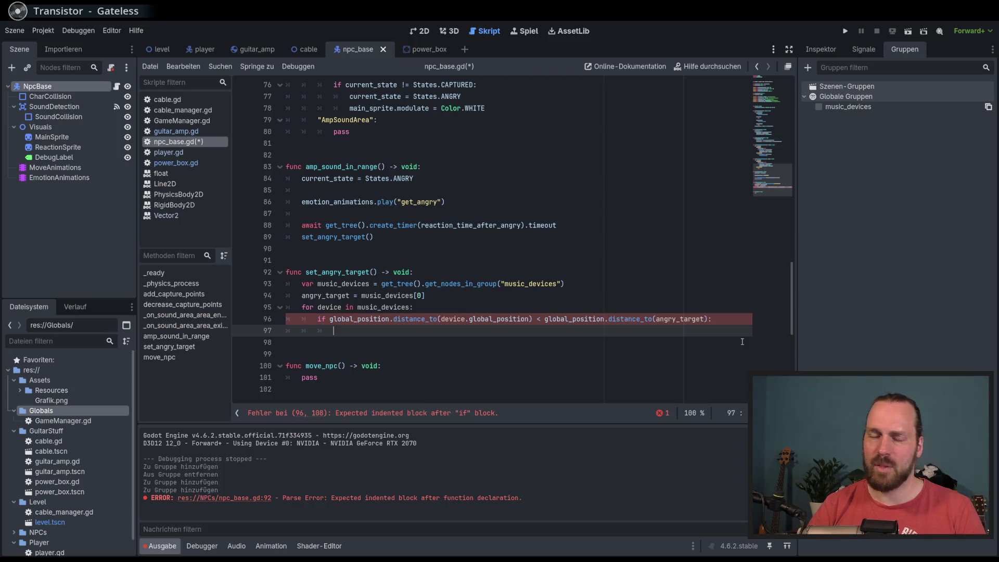
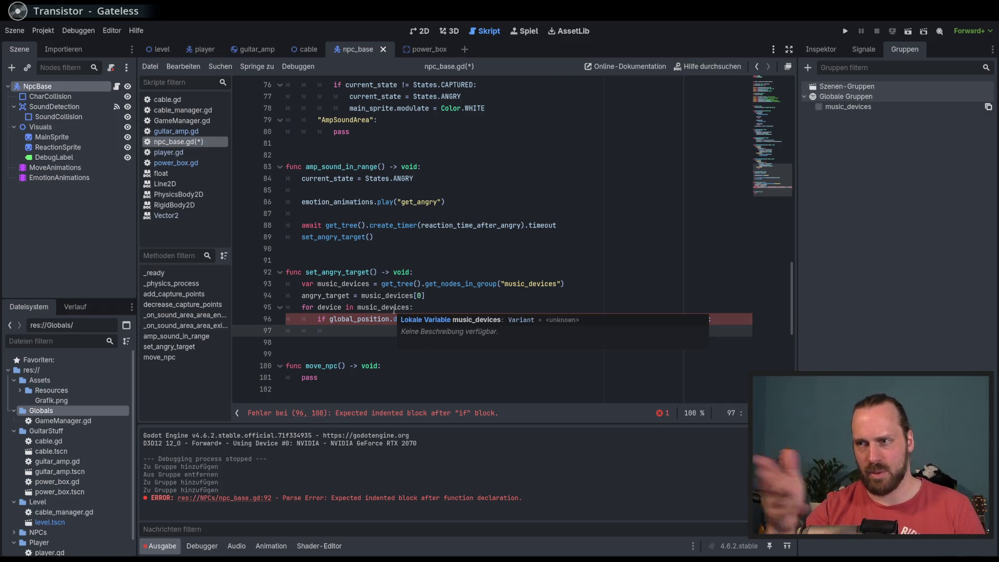
- Enter 'angry_target = device' on the empty line under the if in set_angry_target
{"action": "left_click", "coordinate": [698, 327]}
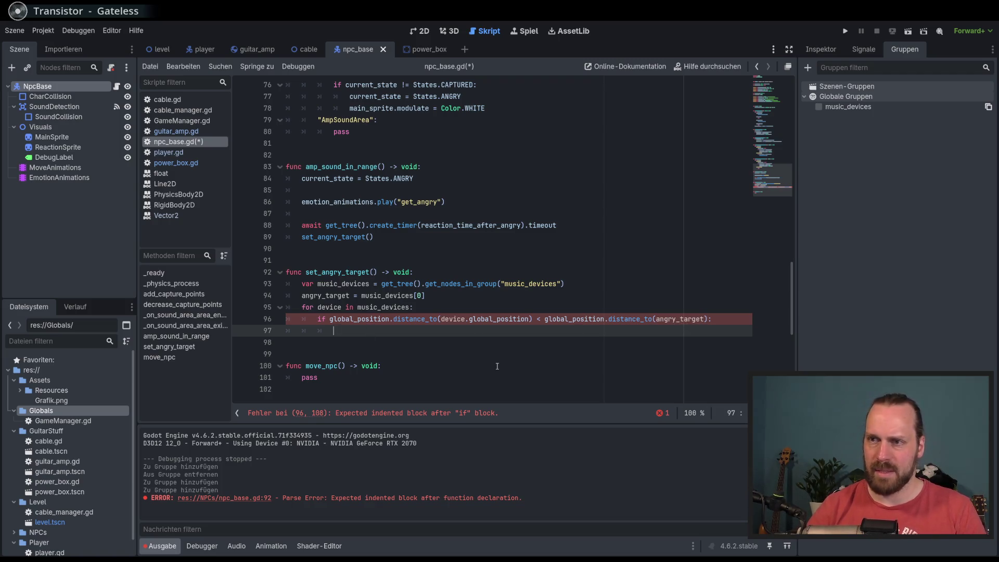
{"action": "type", "text": "angry"}
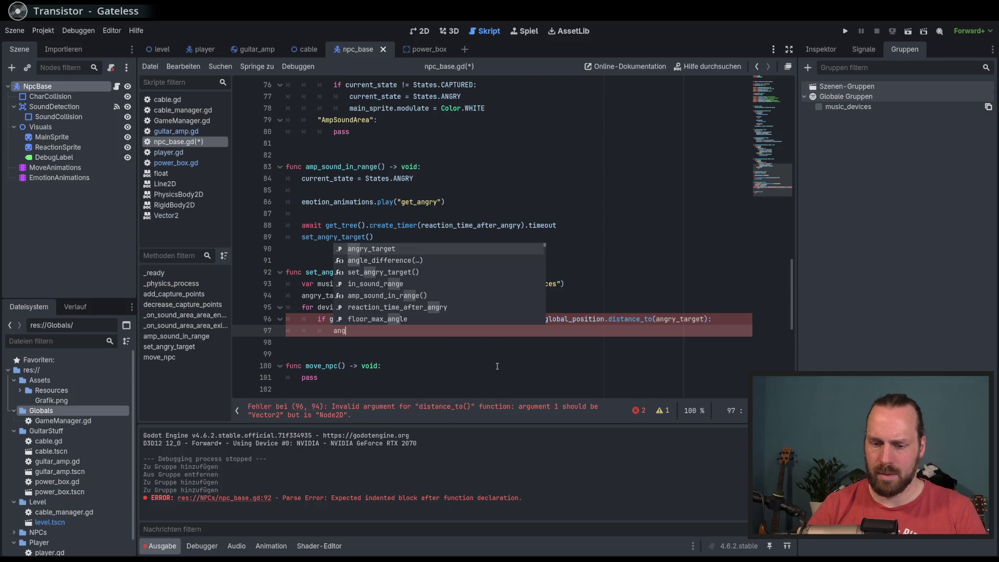
{"action": "key", "text": "Return"}
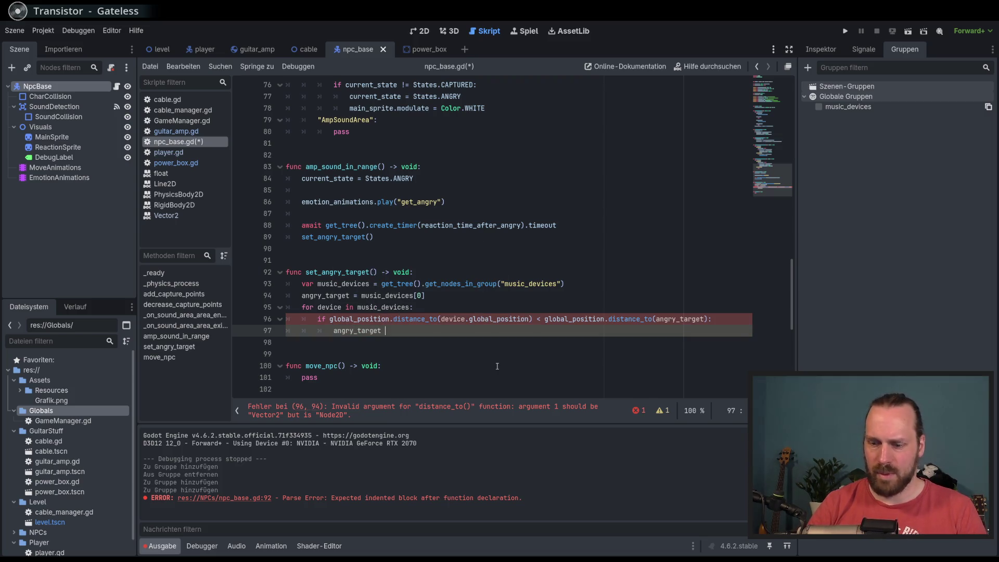
{"action": "type", "text": "devi"}
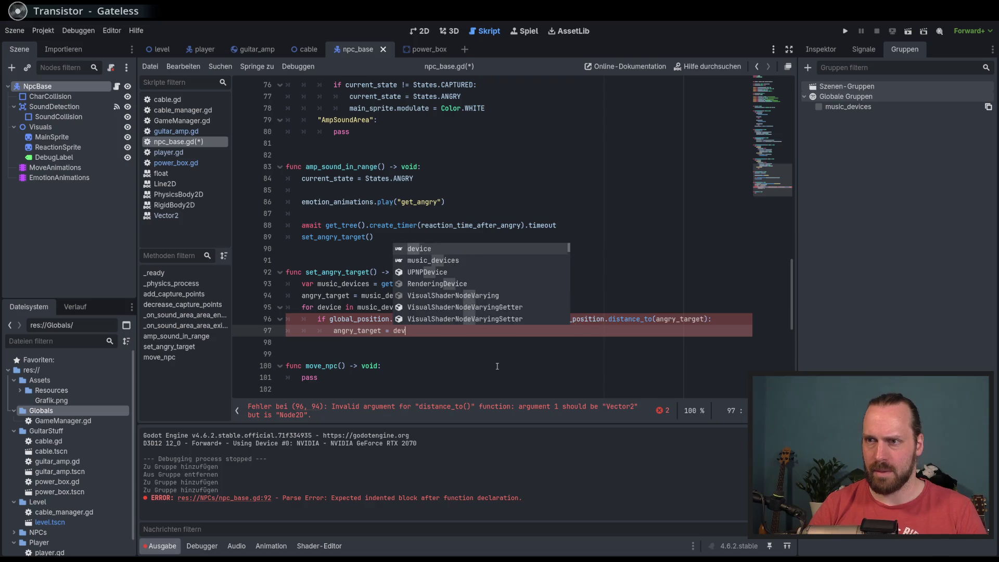
{"action": "key", "text": "Return"}
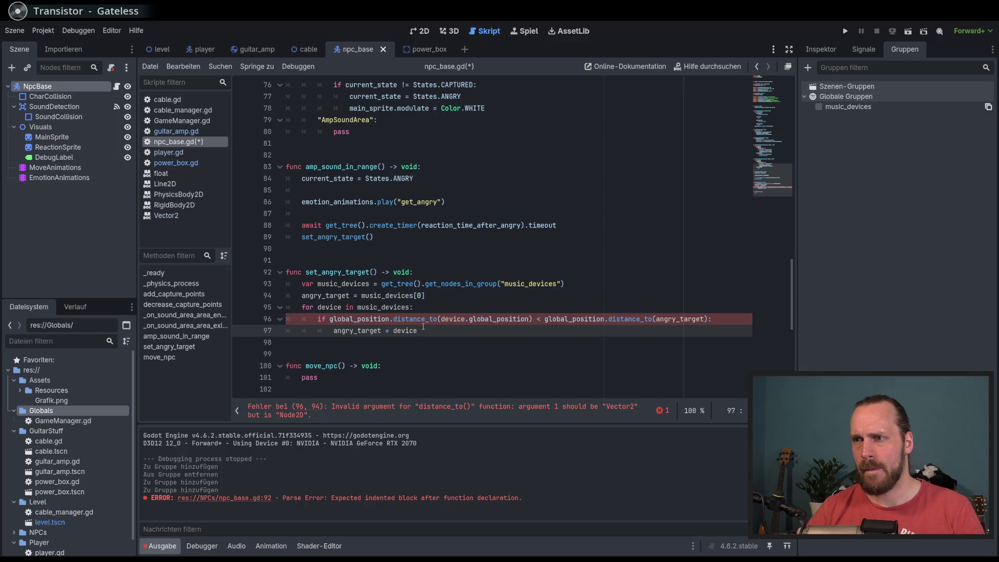
- Append '.global_position' to angry_target on line 96 and save the script
{"action": "left_click", "coordinate": [704, 319]}
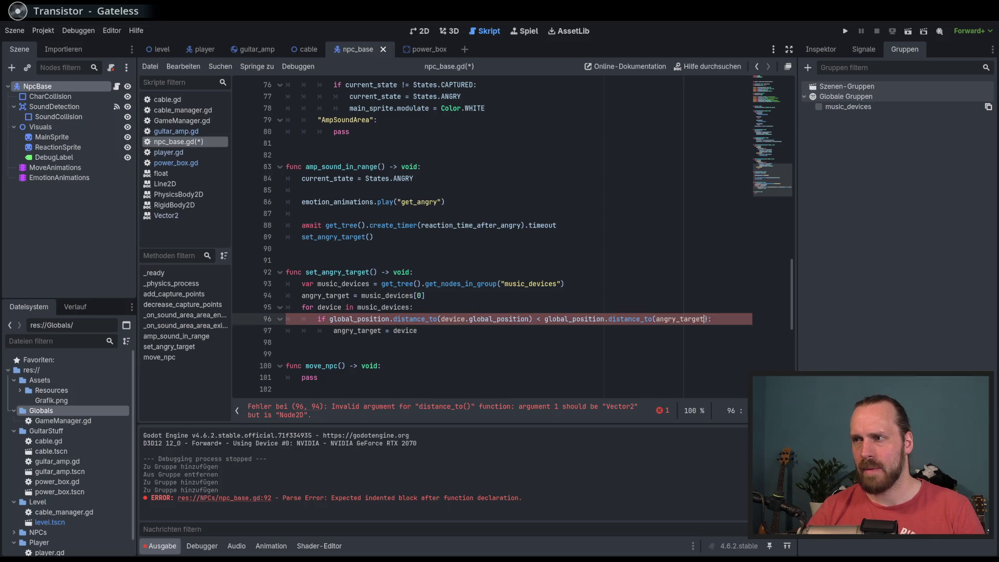
{"action": "type", "text": ".glo"}
{"action": "key", "text": "Return"}
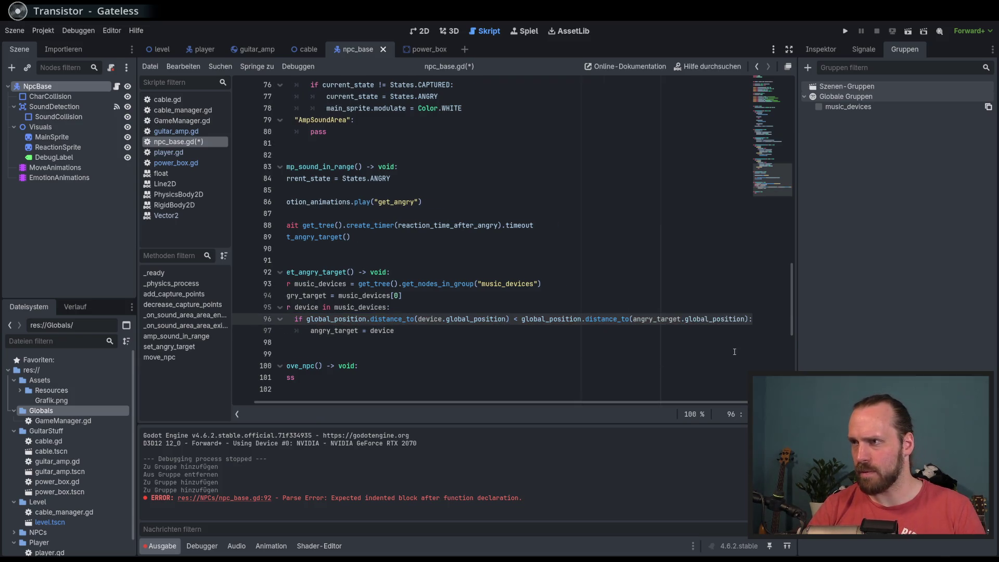
{"action": "key", "text": "ctrl+s"}
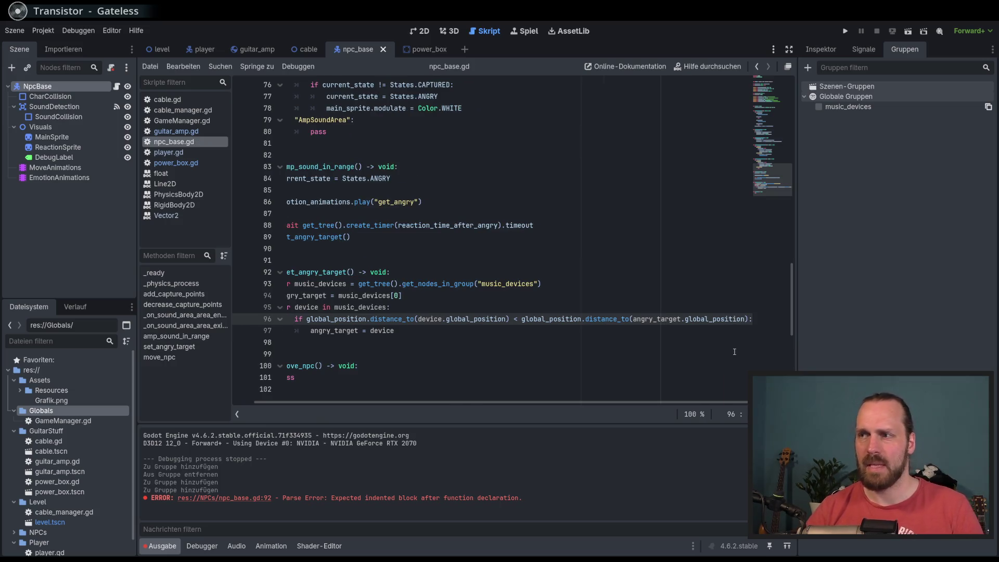
- Add 'print(angry_target)' after the loop and run the game
{"action": "scroll", "coordinate": [744, 351], "scroll_direction": "left", "scroll_amount": 1}
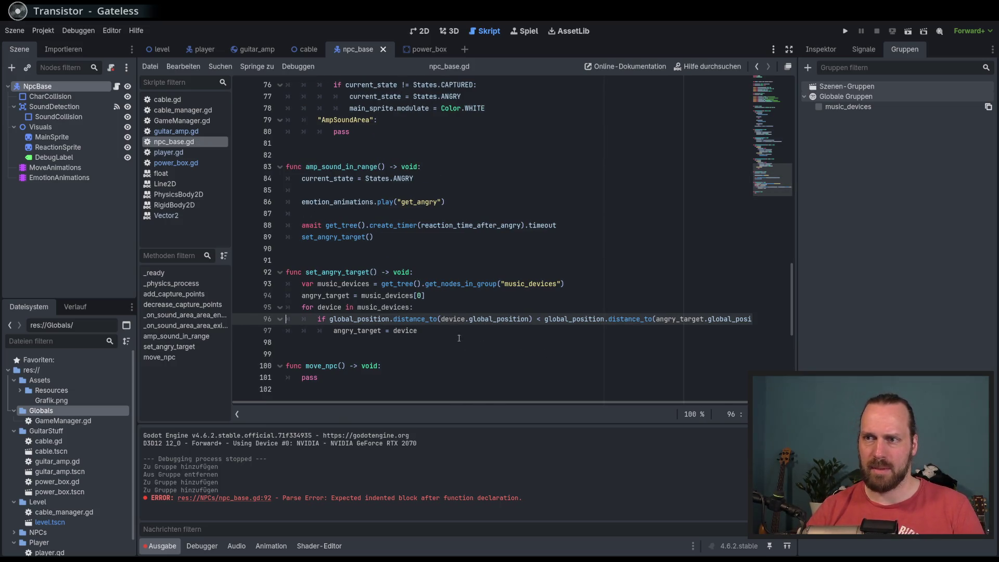
{"action": "key", "text": "Down"}
{"action": "key", "text": "Return"}
{"action": "type", "text": "print(a"}
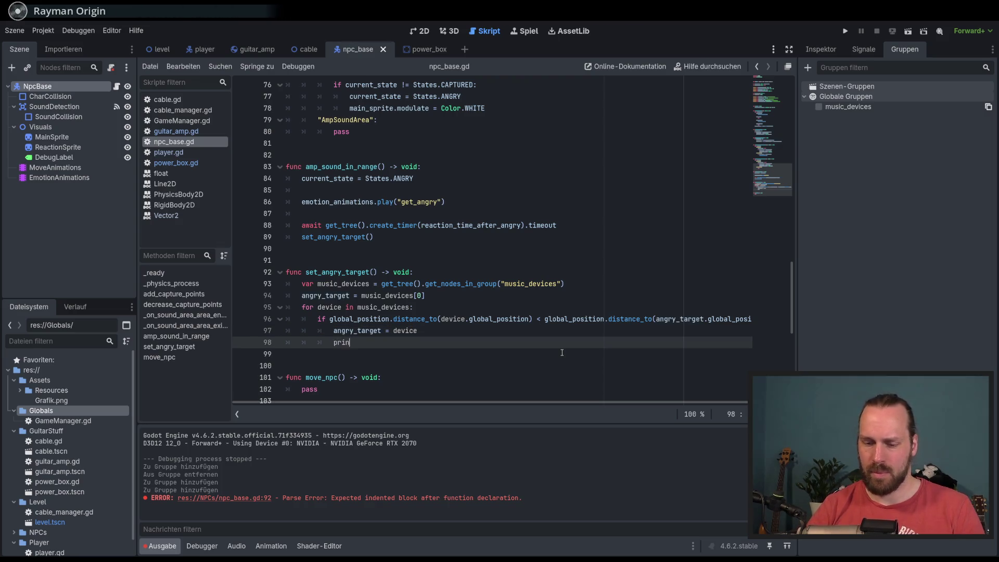
{"action": "key", "text": "BackSpace"}
{"action": "key", "text": "BackSpace"}
{"action": "key", "text": "BackSpace"}
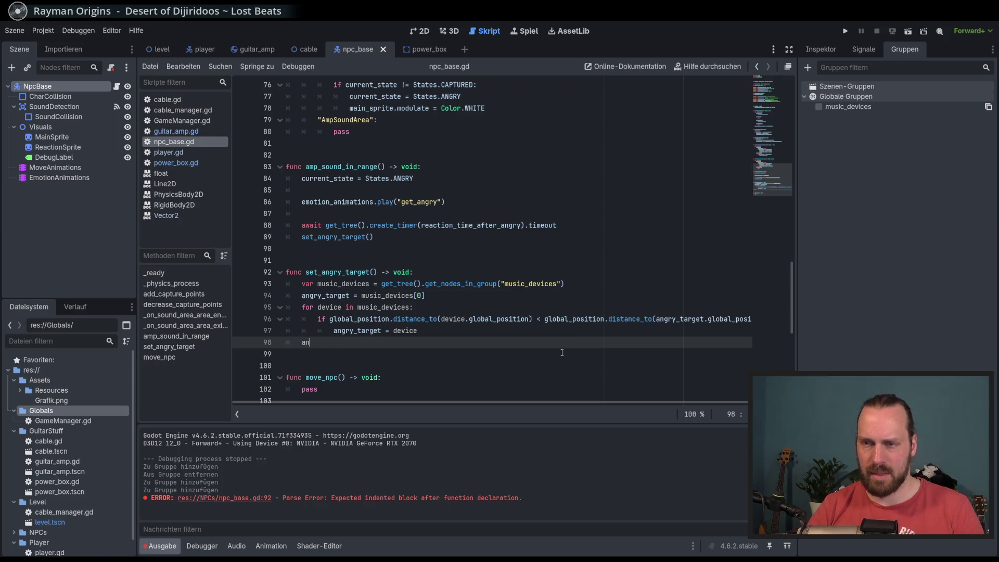
{"action": "type", "text": "rint(angry"}
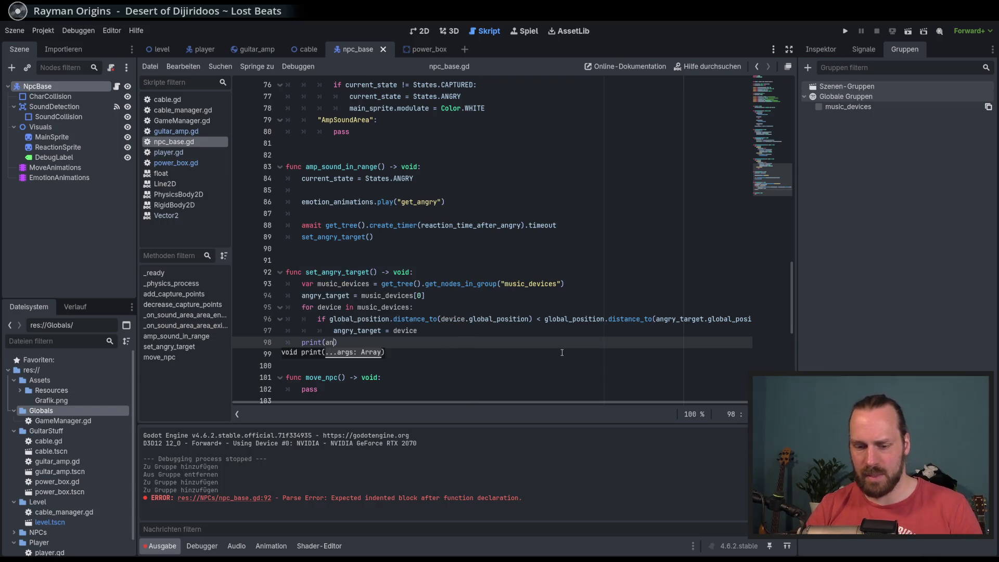
{"action": "type", "text": "_"}
{"action": "key", "text": "Return"}
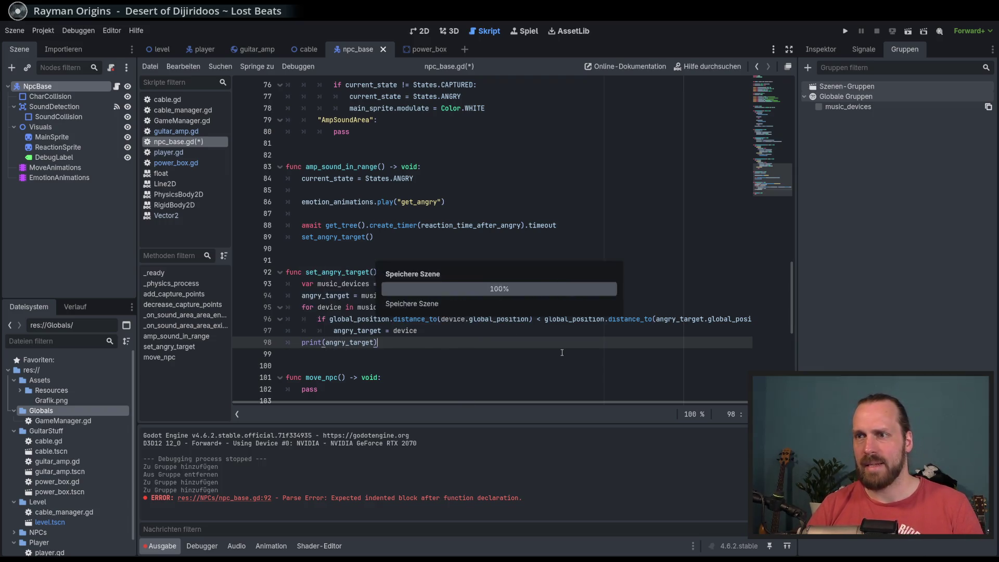
{"action": "key", "text": "F5"}
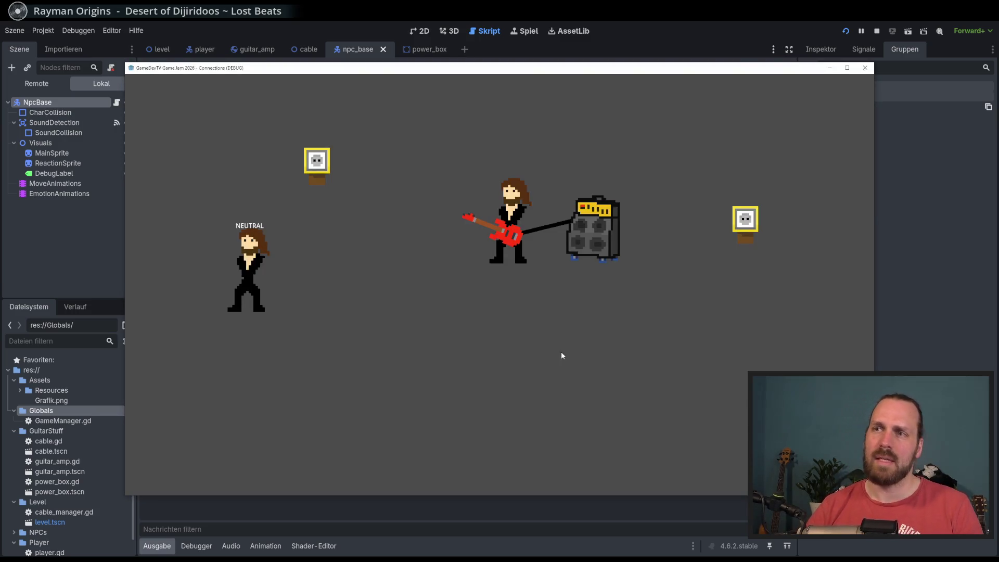
- Walk the guitarist around towing the amp, stretching the cable to provoke the NPC
{"action": "key", "text": "Right"}
{"action": "key", "text": "Up"}
{"action": "key", "text": "Left"}
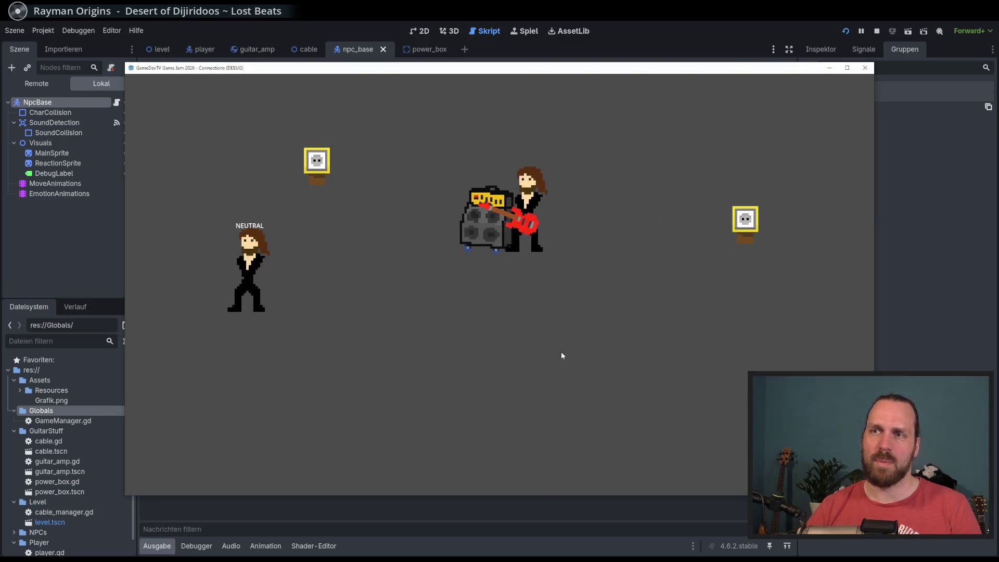
{"action": "key", "text": "Up"}
{"action": "key", "text": "Right"}
{"action": "key", "text": "Left"}
{"action": "key", "text": "Down"}
{"action": "key", "text": "Down"}
{"action": "key", "text": "Right"}
{"action": "key", "text": "Down"}
{"action": "key", "text": "Left"}
{"action": "key", "text": "Down"}
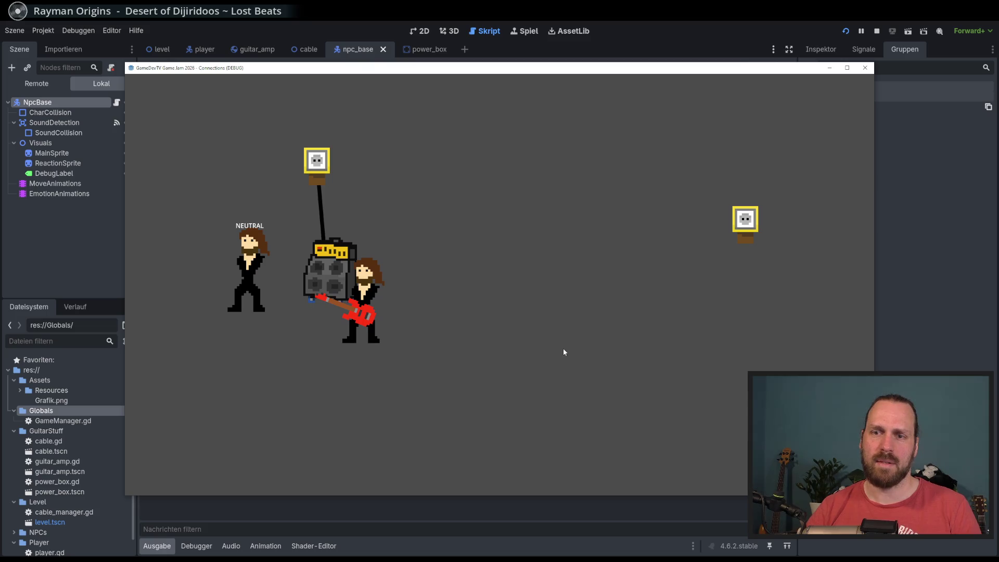
{"action": "left_click_drag", "start_coordinate": [522, 73], "coordinate": [566, 23]}
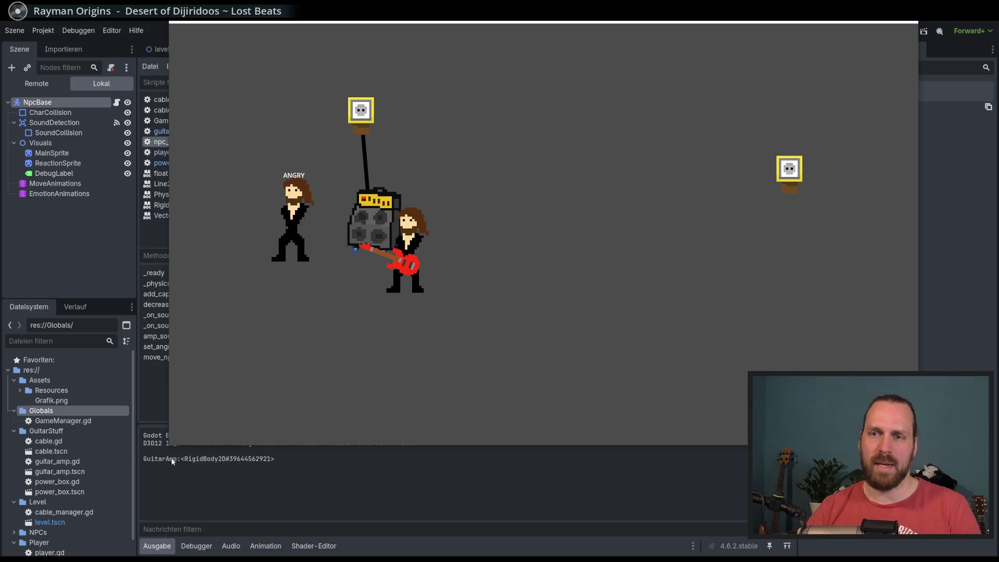
{"action": "key", "text": "Left"}
{"action": "key", "text": "Up"}
{"action": "key", "text": "Right"}
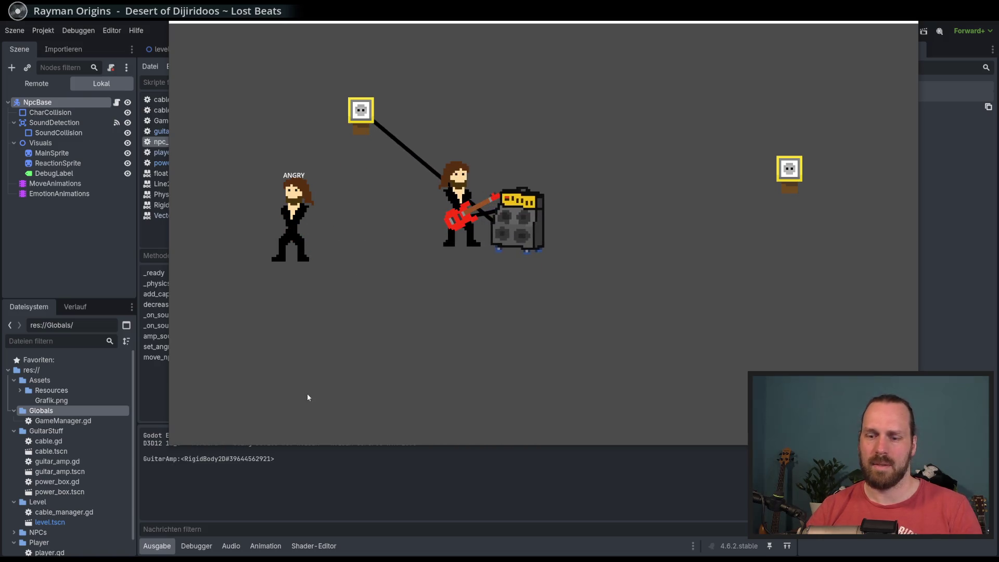
- Restart the game, plug the amp into the left power box, and confirm the output prints PowerBox2
{"action": "key", "text": "F5"}
{"action": "key", "text": "Right"}
{"action": "key", "text": "Up"}
{"action": "key", "text": "Left"}
{"action": "key", "text": "Left"}
{"action": "key", "text": "Down"}
{"action": "key", "text": "Up"}
{"action": "key", "text": "Right"}
{"action": "key", "text": "Right"}
{"action": "key", "text": "Down"}
{"action": "key", "text": "Right"}
{"action": "key", "text": "Right"}
{"action": "key", "text": "Left"}
{"action": "key", "text": "Up"}
{"action": "key", "text": "Right"}
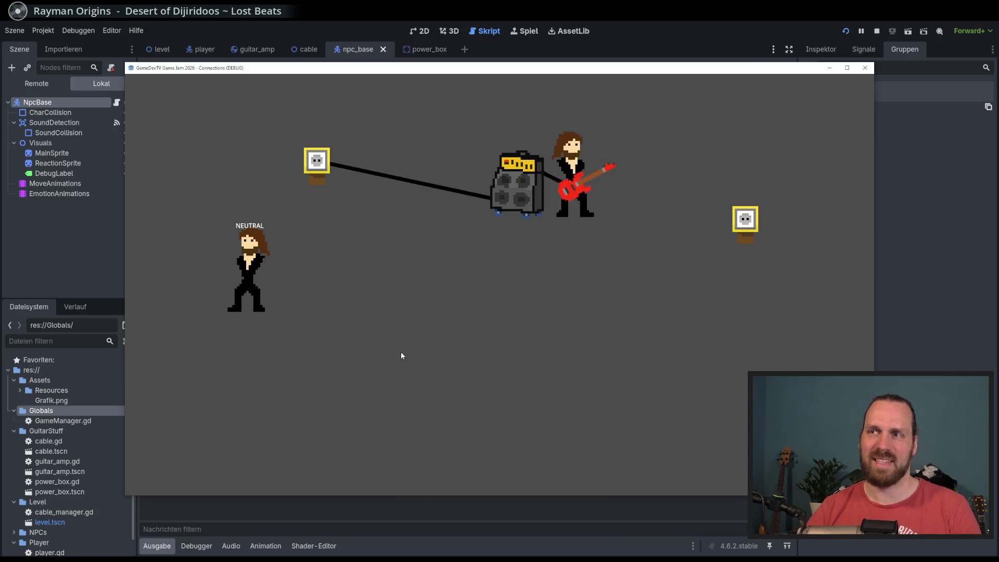
{"action": "key", "text": "Left"}
{"action": "key", "text": "Down"}
{"action": "left_click_drag", "start_coordinate": [410, 72], "coordinate": [492, 24]}
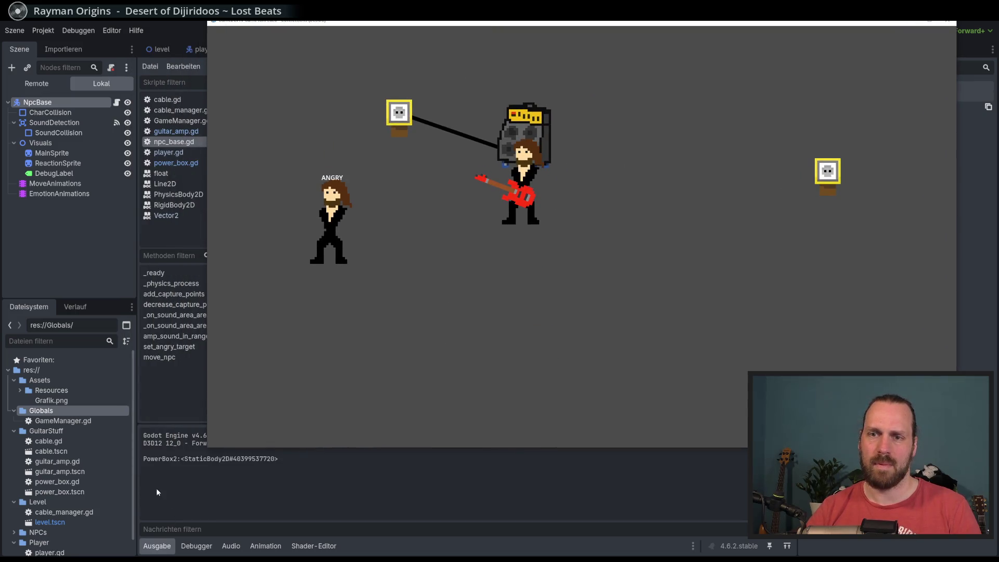
{"action": "left_click_drag", "start_coordinate": [152, 459], "coordinate": [182, 460]}
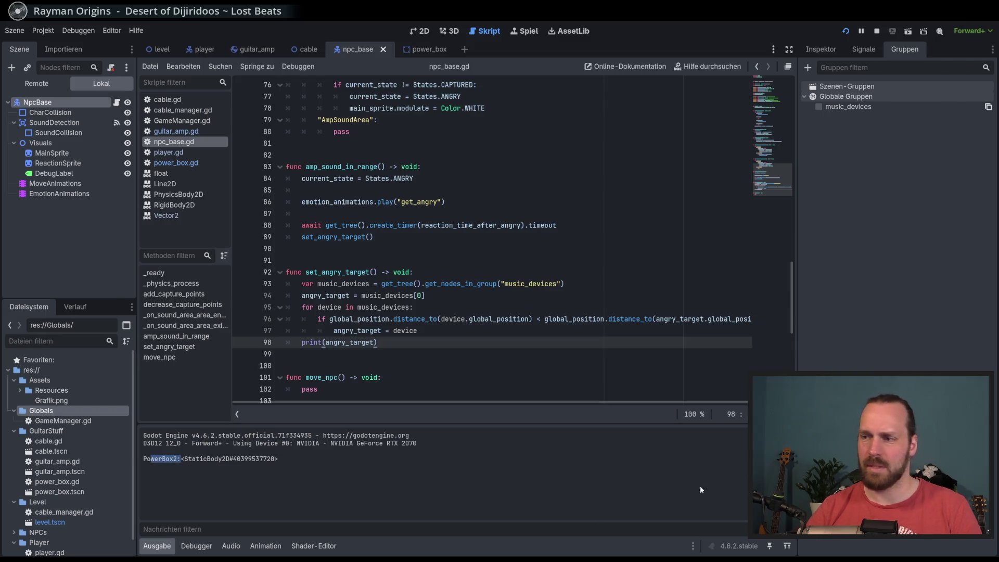
- Stop the game and open the NPC's script from its scene
{"action": "key", "text": "F8"}
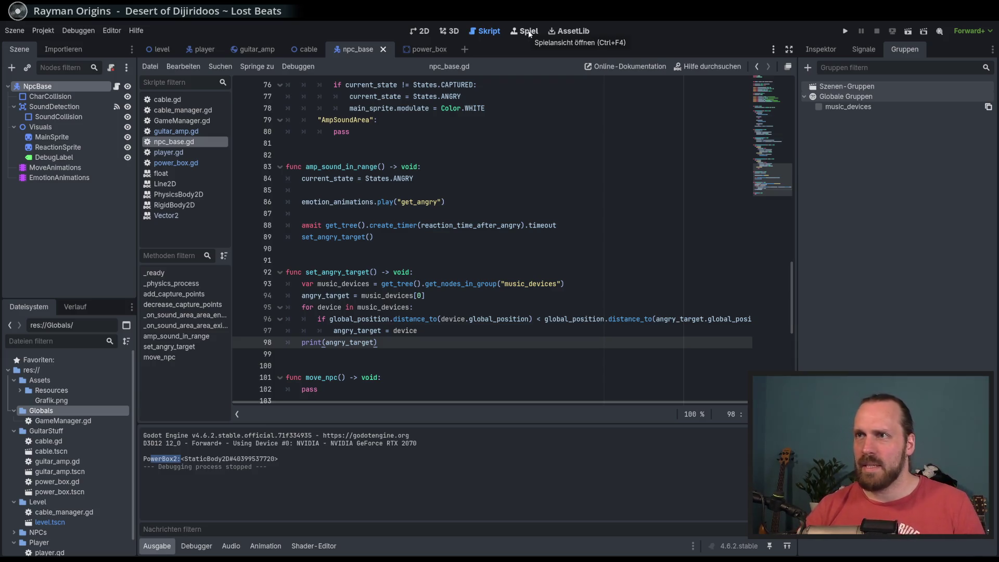
{"action": "left_click", "coordinate": [530, 34]}
{"action": "left_click", "coordinate": [434, 67]}
{"action": "left_click", "coordinate": [477, 87]}
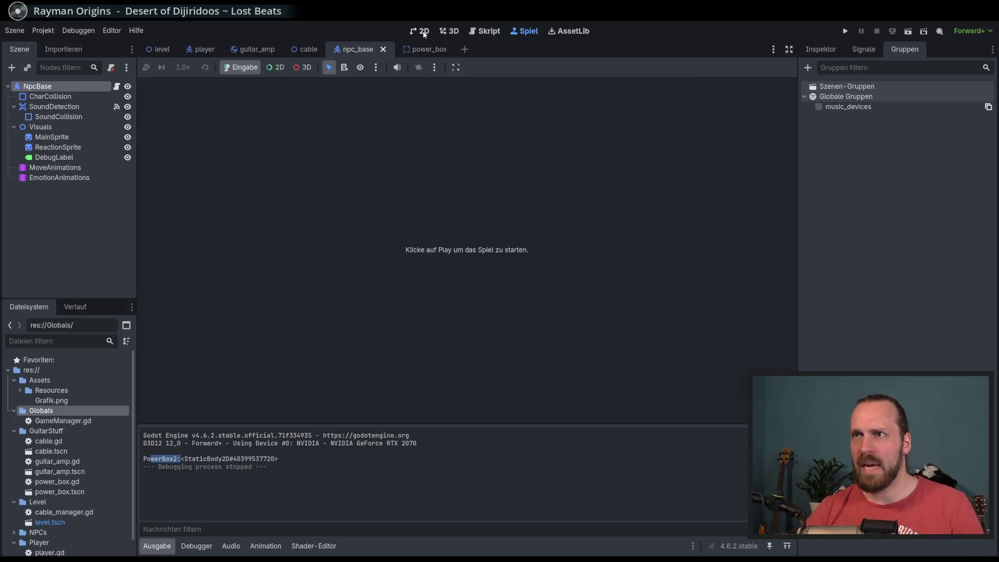
{"action": "left_click", "coordinate": [424, 32]}
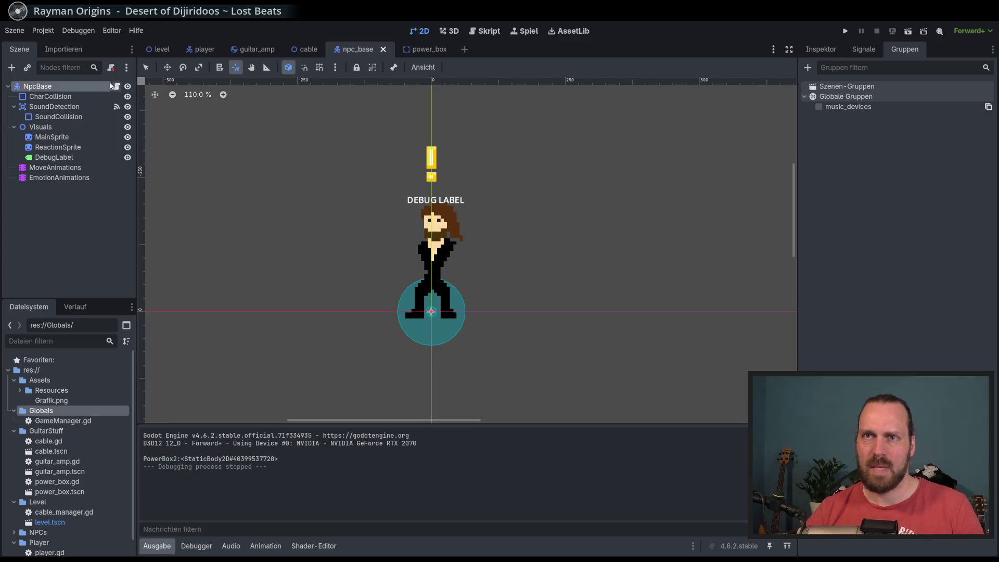
{"action": "left_click", "coordinate": [116, 86]}
- Review set_angry_target and its call on line 89 in npc_base.gd
{"action": "scroll", "coordinate": [389, 251], "scroll_direction": "down", "scroll_amount": 4}
{"action": "scroll", "coordinate": [390, 251], "scroll_direction": "up", "scroll_amount": 2}
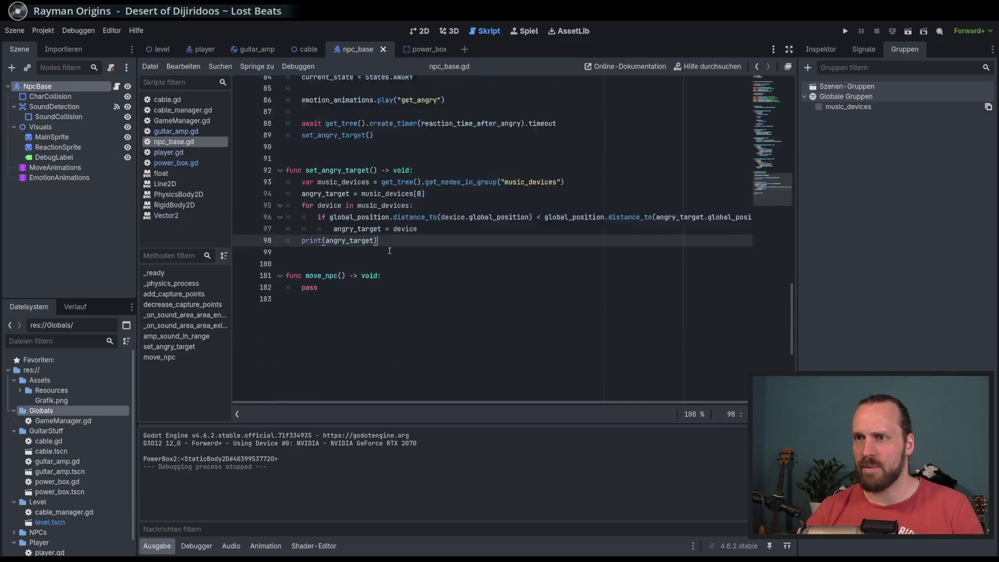
{"action": "scroll", "coordinate": [389, 251], "scroll_direction": "up", "scroll_amount": 2}
{"action": "left_click", "coordinate": [349, 361]}
{"action": "double_click", "coordinate": [338, 237]}
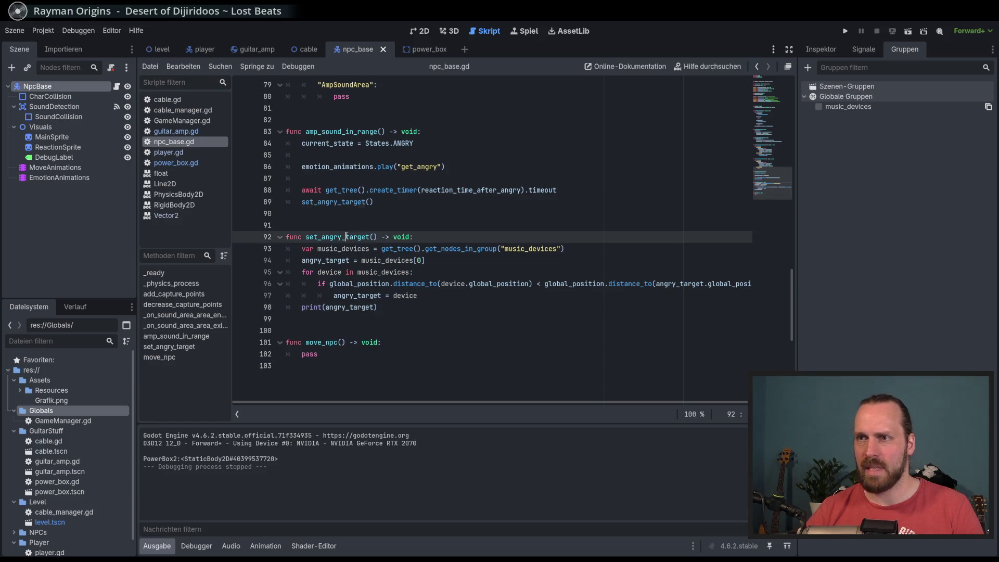
{"action": "left_click", "coordinate": [399, 296]}
{"action": "left_click", "coordinate": [407, 308]}
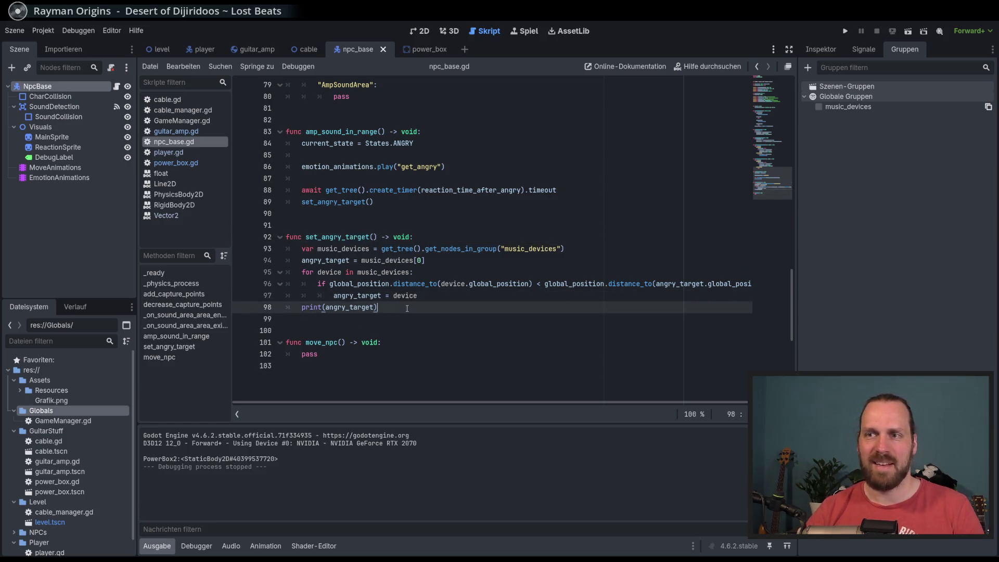
{"action": "mouse_move", "coordinate": [359, 307]}
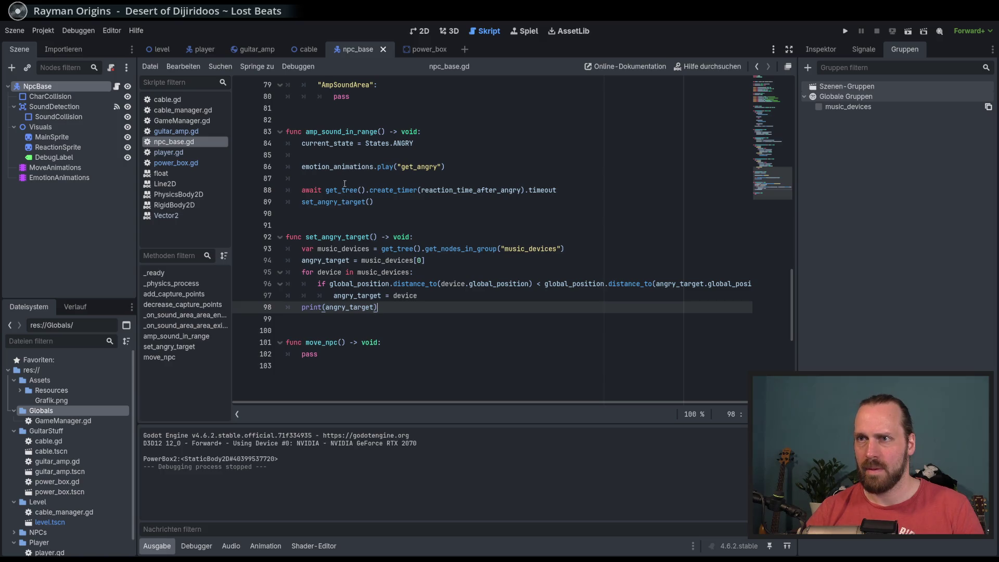
{"action": "left_click", "coordinate": [401, 144]}
{"action": "double_click", "coordinate": [348, 206]}
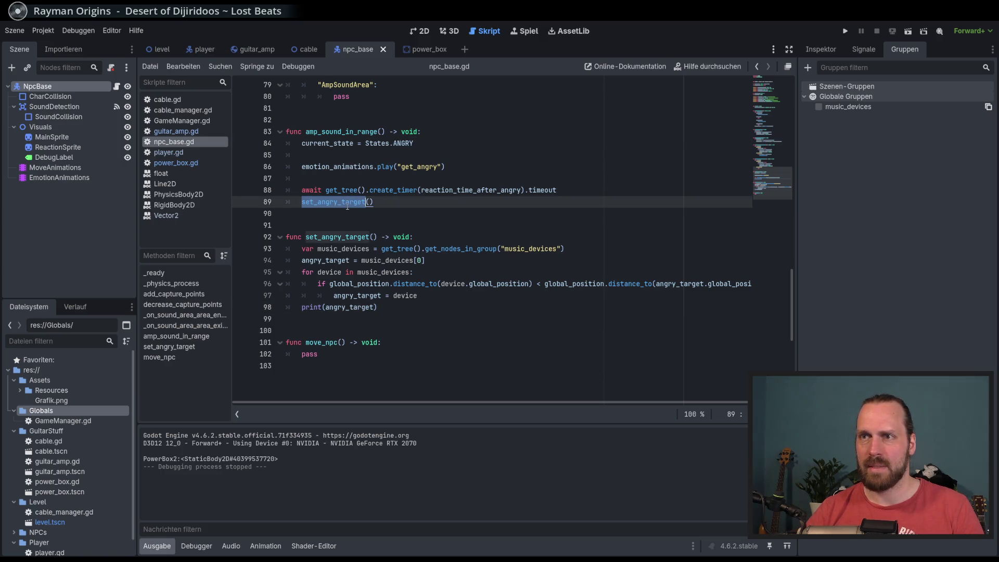
{"action": "left_click", "coordinate": [417, 329]}
- Move the current_state = States.ANGRY line below the reaction-timer await
{"action": "scroll", "coordinate": [439, 288], "scroll_direction": "up", "scroll_amount": 2}
{"action": "mouse_move", "coordinate": [367, 216]}
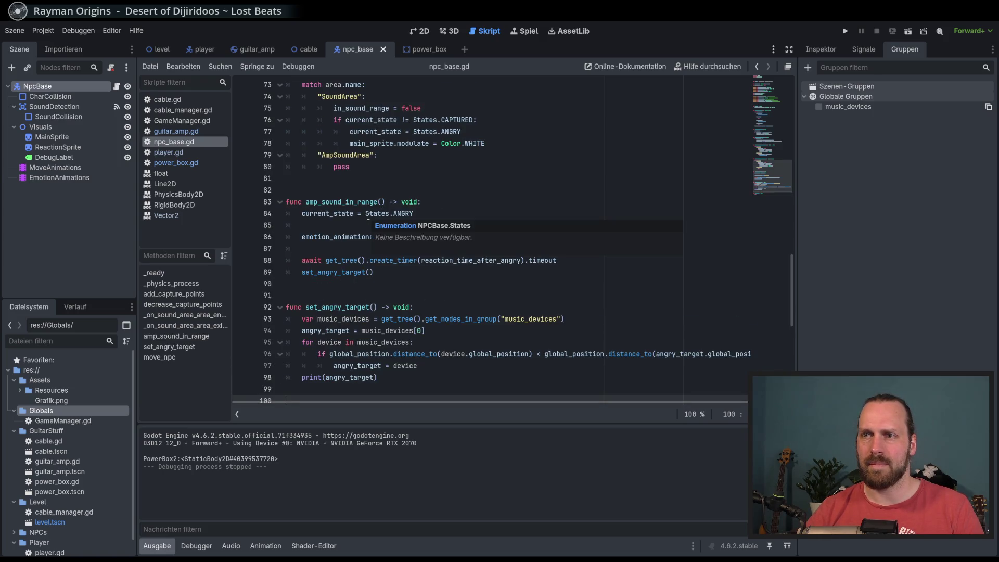
{"action": "left_click", "coordinate": [366, 214]}
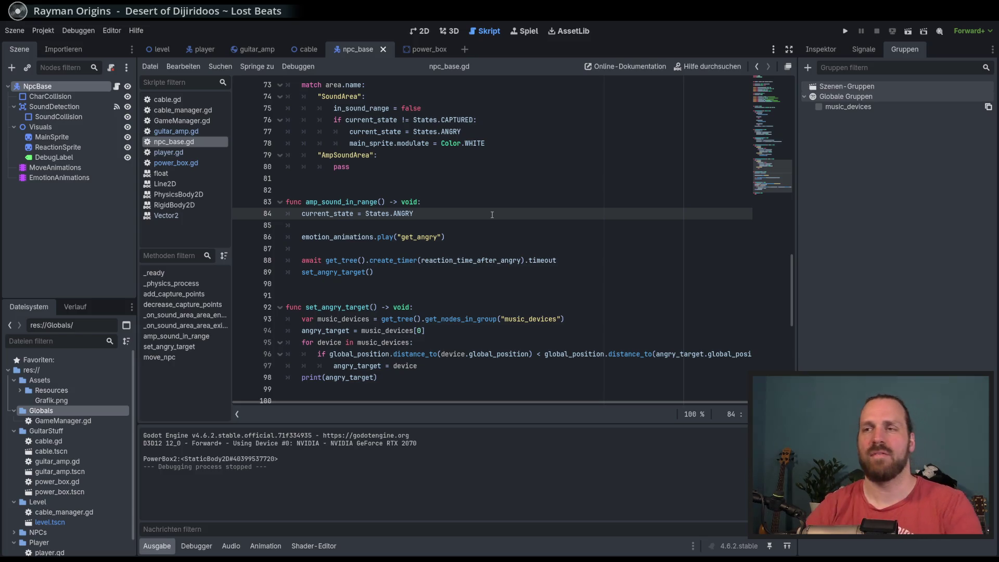
{"action": "key", "text": "alt+Down"}
{"action": "key", "text": "alt+Down"}
{"action": "key", "text": "alt+Down"}
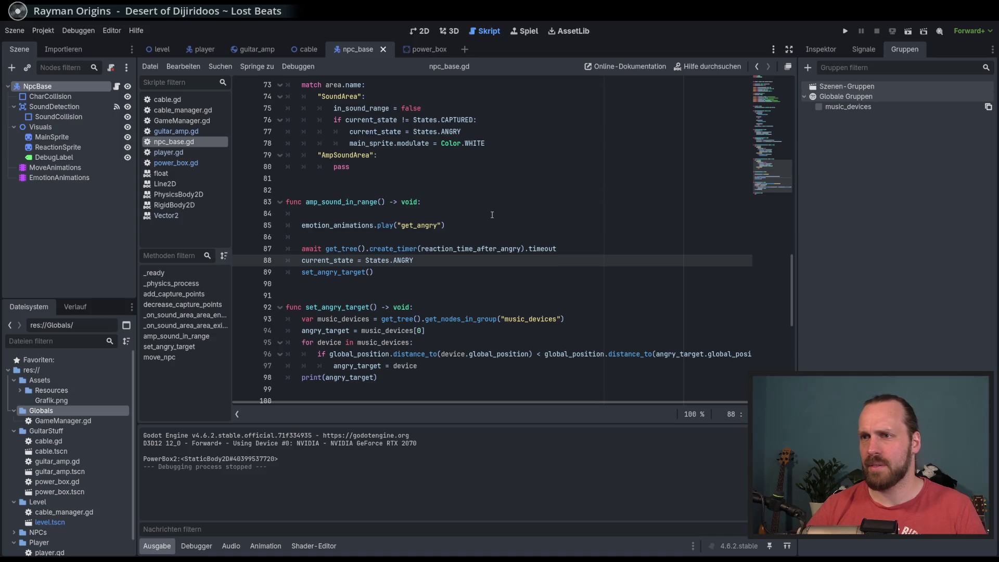
- Remove the leftover empty line 84 after the moved ANGRY assignment
{"action": "left_click", "coordinate": [404, 214]}
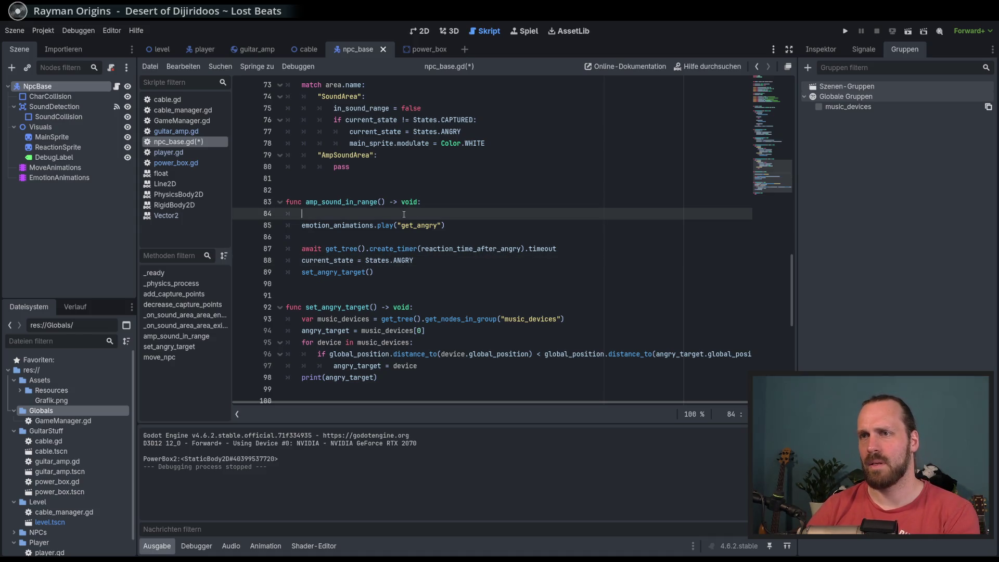
{"action": "key", "text": "Delete"}
{"action": "left_click", "coordinate": [412, 224]}
{"action": "left_click", "coordinate": [489, 252]}
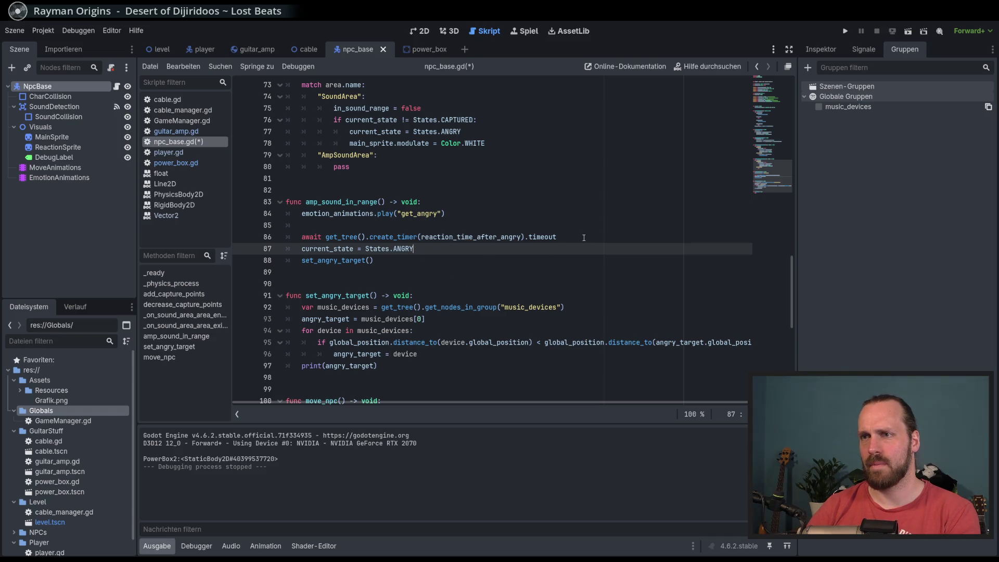
- Replace pass under States.ANGRY with a move_npc() call and save the script
{"action": "scroll", "coordinate": [584, 237], "scroll_direction": "up", "scroll_amount": 10}
{"action": "left_click", "coordinate": [369, 151]}
{"action": "scroll", "coordinate": [371, 167], "scroll_direction": "up", "scroll_amount": 3}
{"action": "key", "text": "shift+Home"}
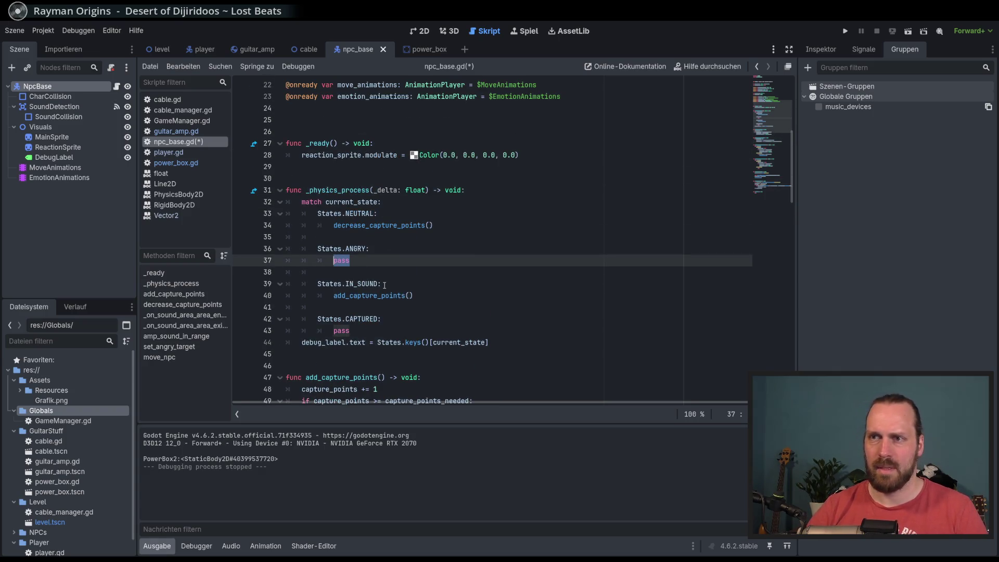
{"action": "type", "text": "move"}
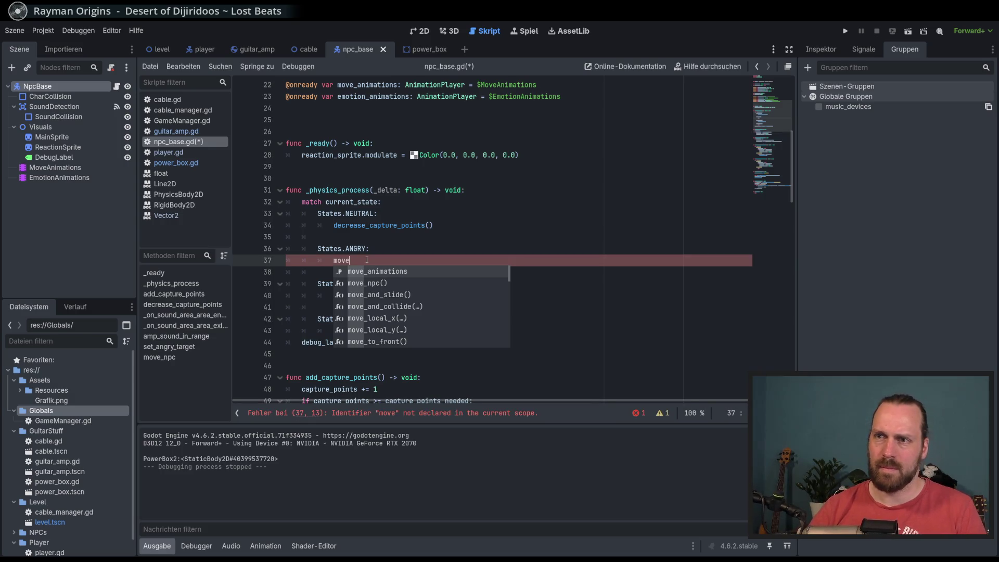
{"action": "type", "text": "_"}
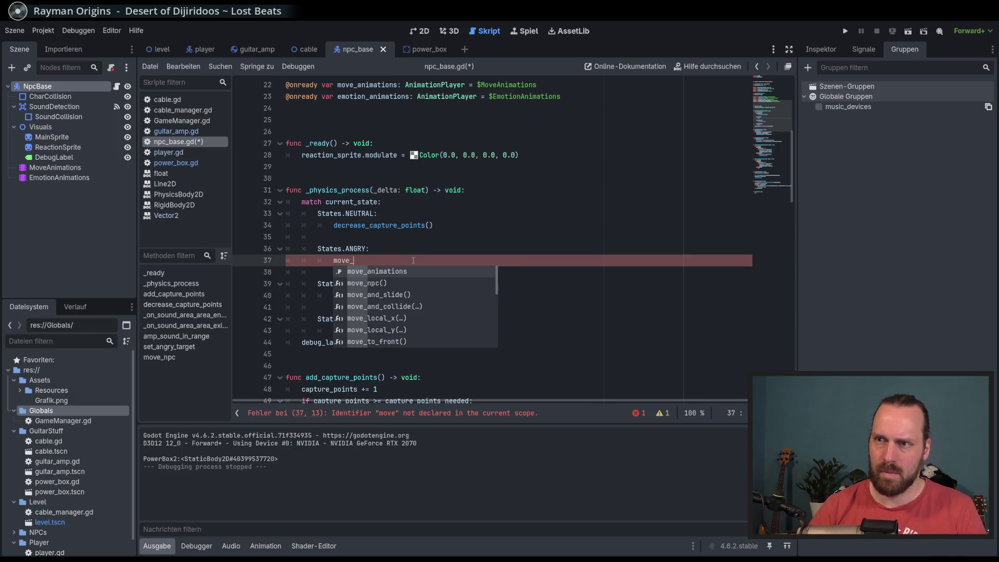
{"action": "key", "text": "Down"}
{"action": "key", "text": "Return"}
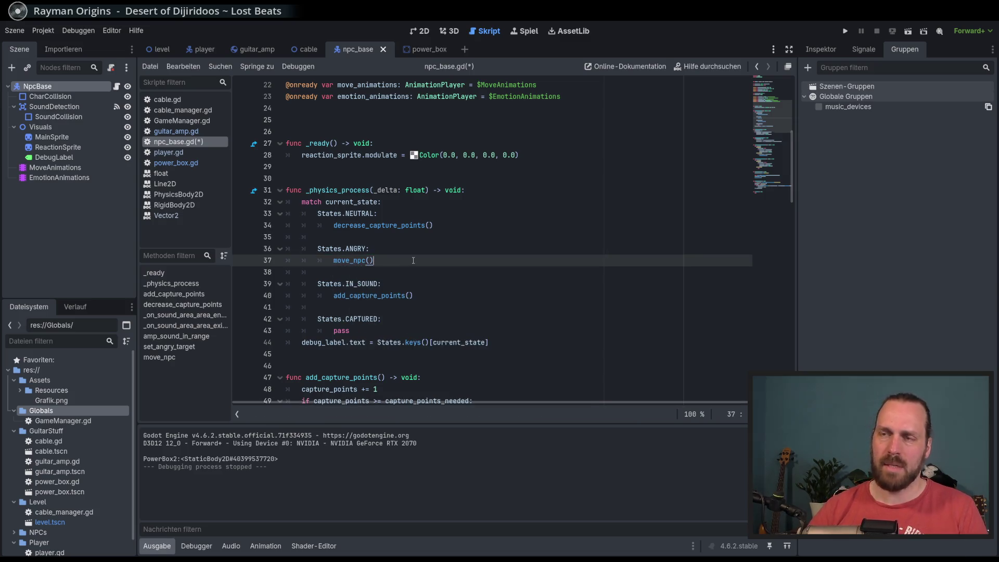
{"action": "scroll", "coordinate": [486, 298], "scroll_direction": "down", "scroll_amount": 10}
{"action": "scroll", "coordinate": [486, 298], "scroll_direction": "down", "scroll_amount": 10}
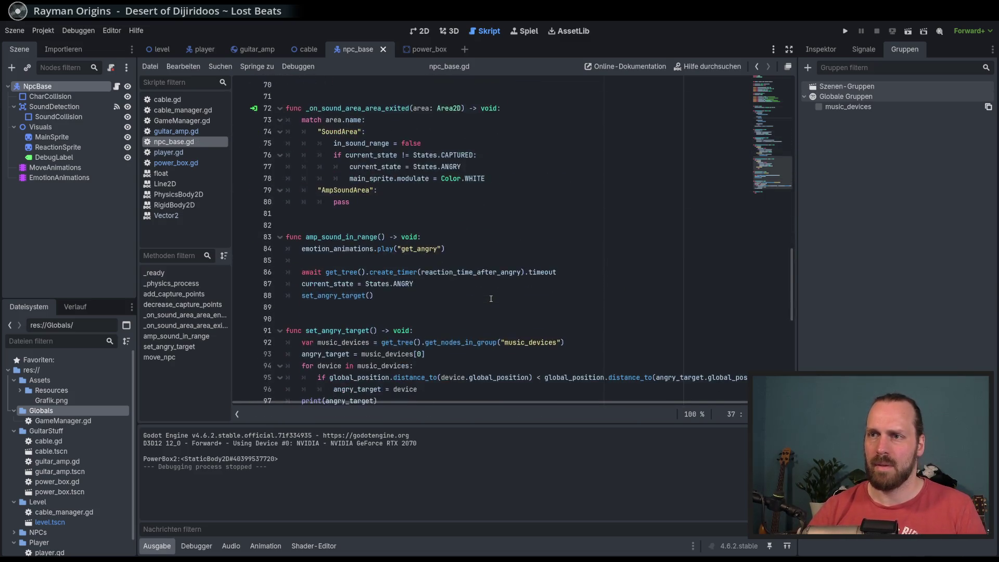
{"action": "left_click", "coordinate": [443, 304]}
{"action": "key", "text": "ctrl+s"}
- Rename the call on line 37 from move_npc() to move_to_target()
{"action": "left_click", "coordinate": [383, 269]}
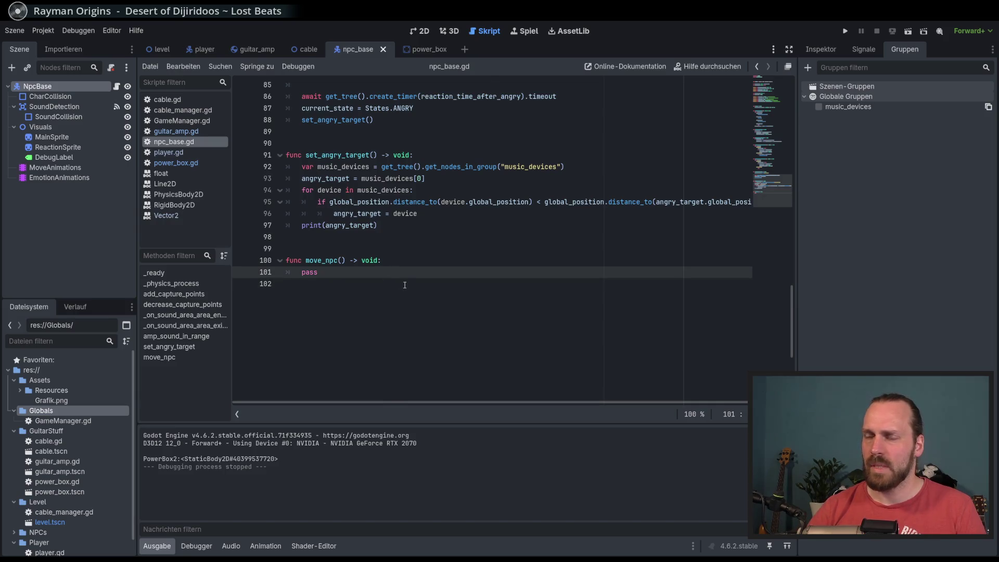
{"action": "key", "text": "shift+Left"}
{"action": "key", "text": "shift+Left"}
{"action": "key", "text": "shift+Left"}
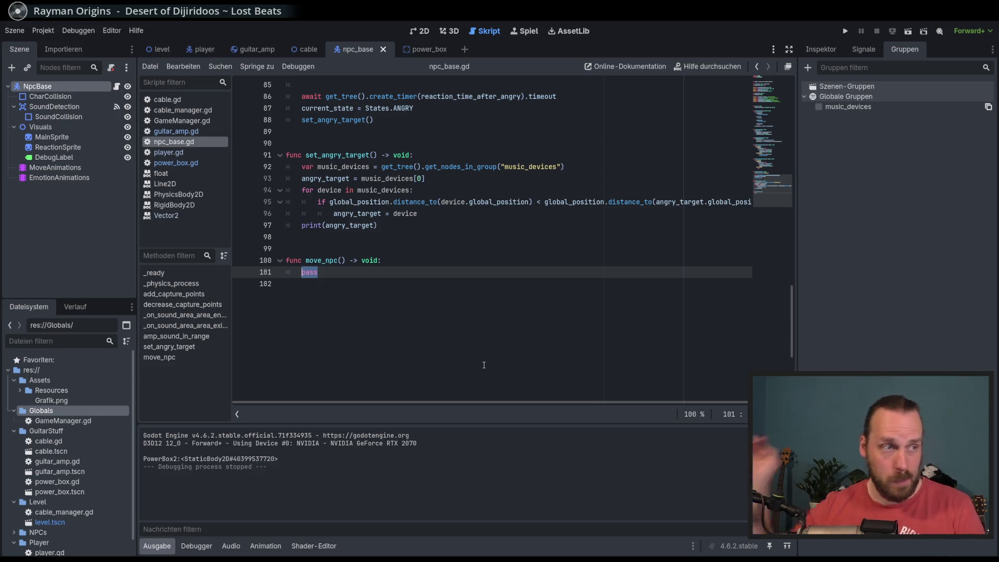
{"action": "scroll", "coordinate": [442, 292], "scroll_direction": "up", "scroll_amount": 15}
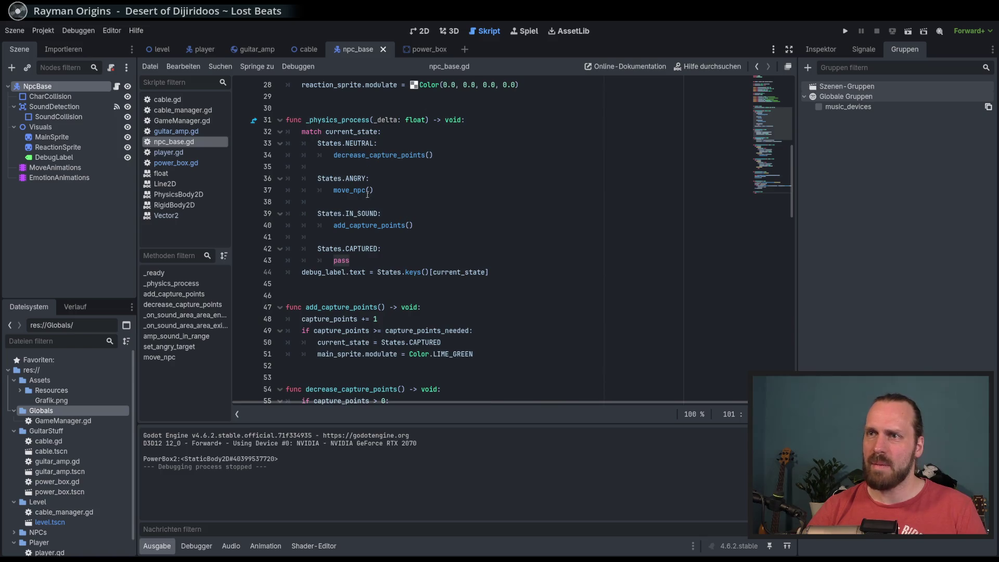
{"action": "left_click", "coordinate": [367, 191]}
{"action": "key", "text": "BackSpace"}
{"action": "key", "text": "BackSpace"}
{"action": "key", "text": "BackSpace"}
{"action": "type", "text": "towad"}
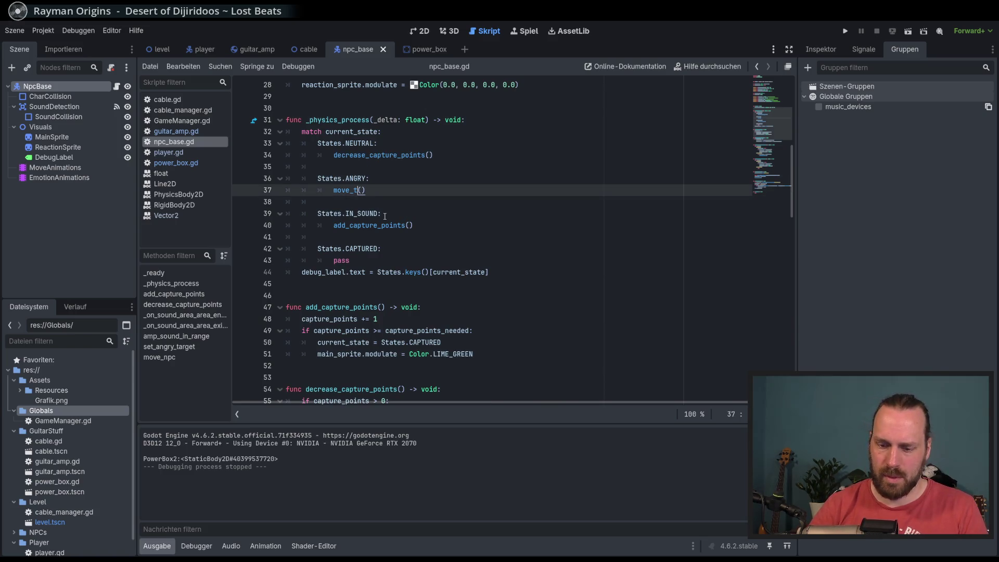
{"action": "key", "text": "BackSpace"}
{"action": "type", "text": "rds_"}
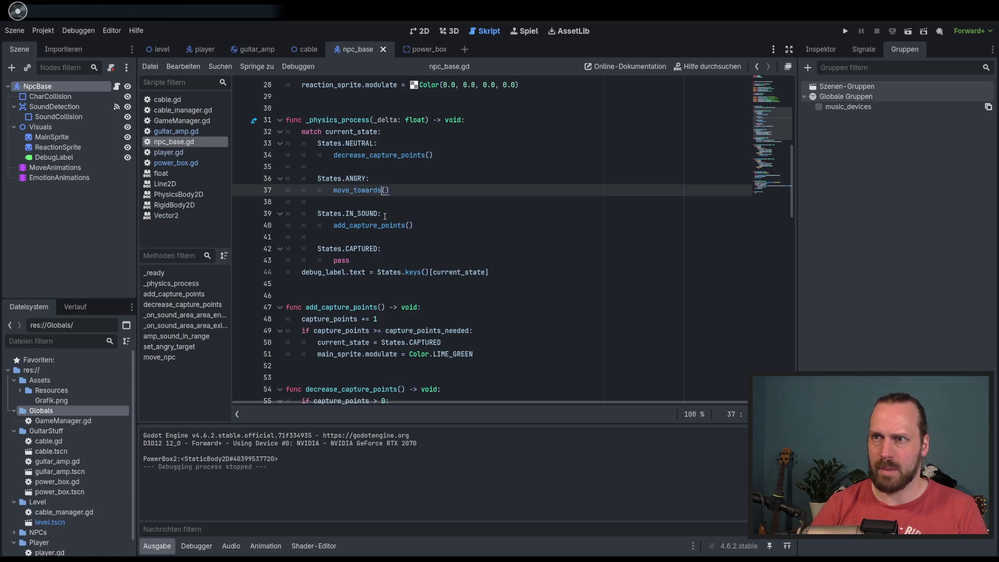
{"action": "type", "text": "target"}
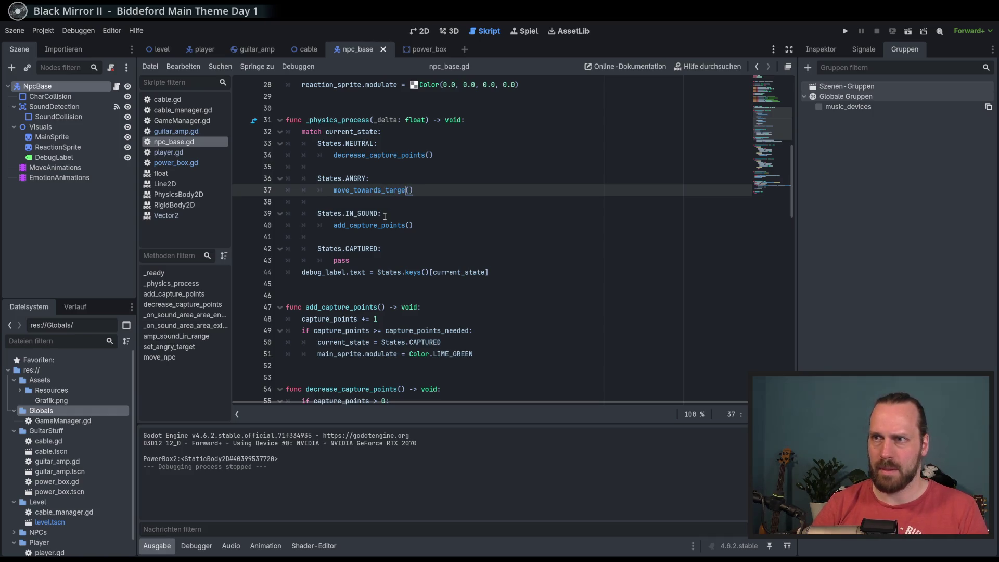
{"action": "left_click", "coordinate": [380, 191]}
{"action": "key", "text": "BackSpace"}
{"action": "key", "text": "BackSpace"}
{"action": "key", "text": "BackSpace"}
{"action": "double_click", "coordinate": [357, 192]}
{"action": "key", "text": "ctrl+c"}
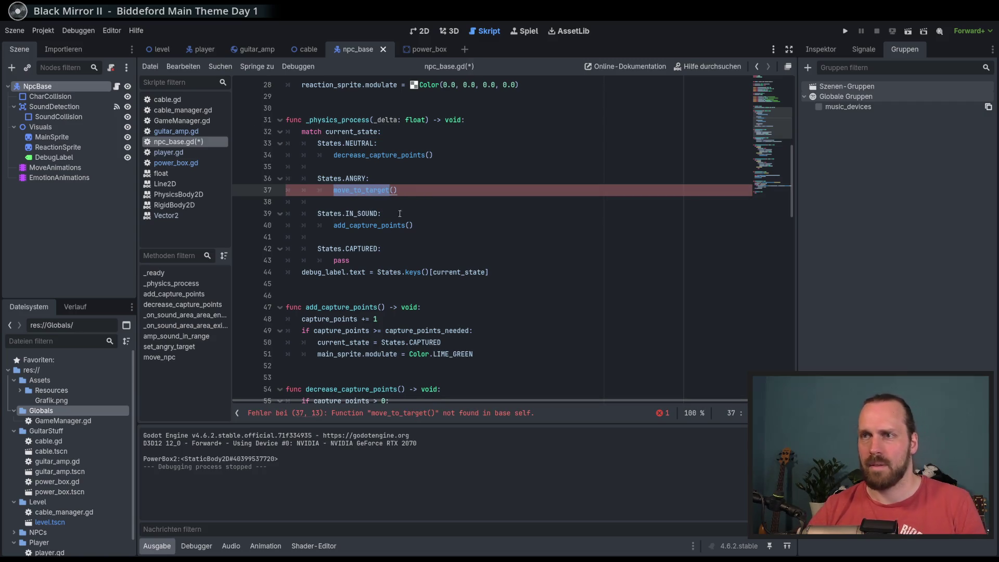
- Rename the move_npc function definition to move_to_target
{"action": "scroll", "coordinate": [356, 274], "scroll_direction": "down", "scroll_amount": 20}
{"action": "double_click", "coordinate": [326, 191]}
{"action": "key", "text": "ctrl+v"}
{"action": "key", "text": "Down"}
- Replace its pass with global_position.move_toward(angry_target.global_position, moving_speed) and save
{"action": "scroll", "coordinate": [306, 301], "scroll_direction": "up", "scroll_amount": 3}
{"action": "double_click", "coordinate": [308, 307]}
{"action": "key", "text": "BackSpace"}
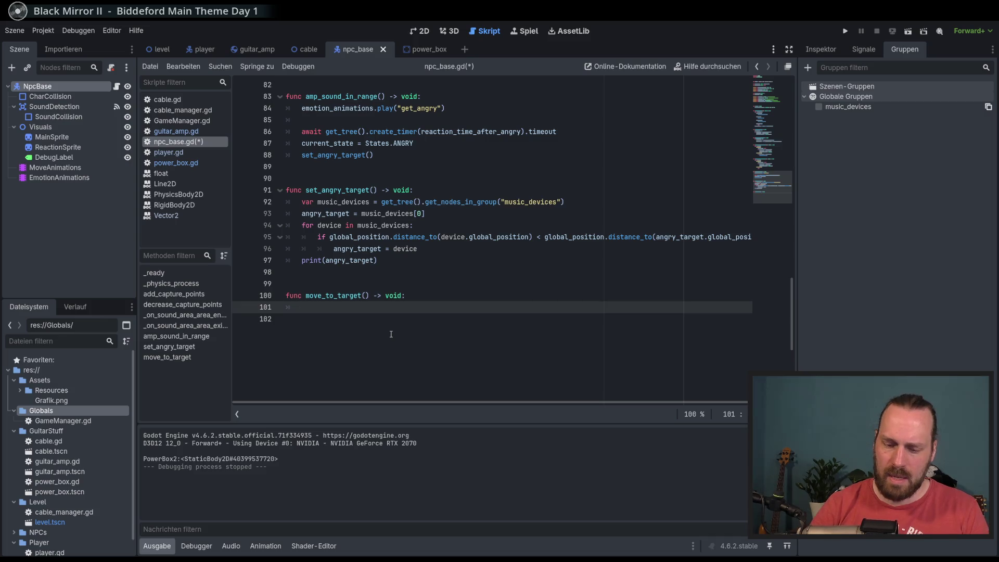
{"action": "type", "text": "a"}
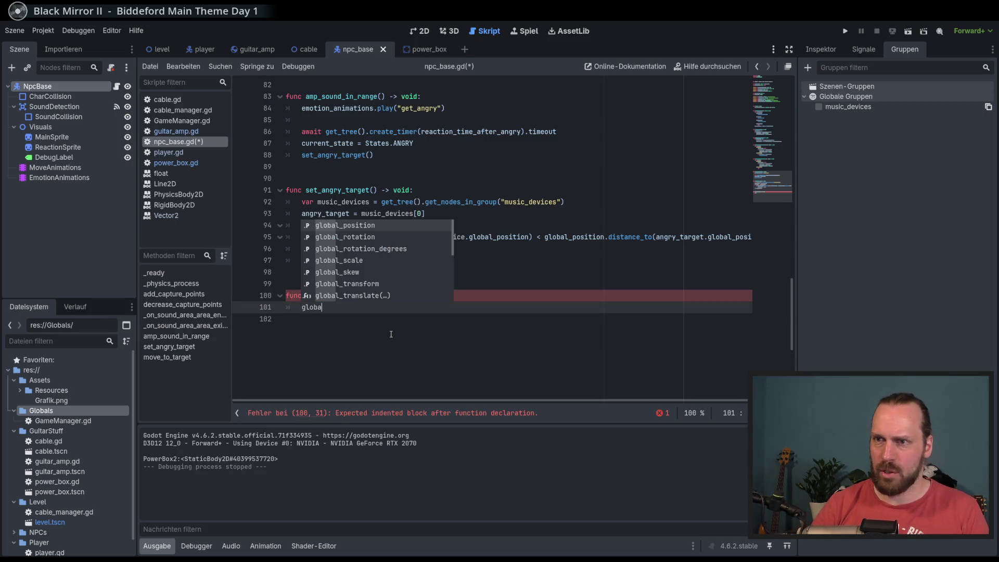
{"action": "key", "text": "Return"}
{"action": "type", "text": ".move"}
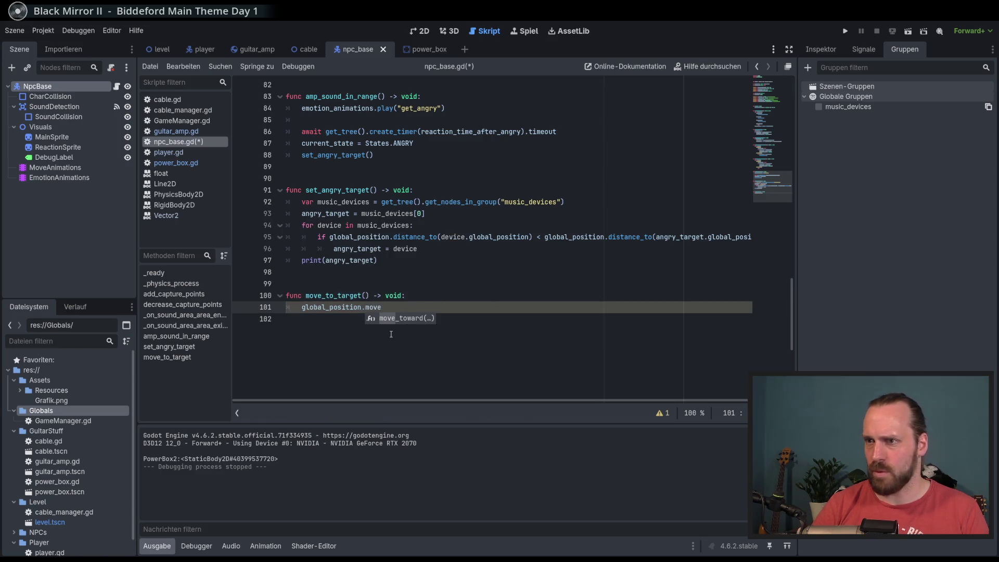
{"action": "key", "text": "Return"}
{"action": "type", "text": "ard(angra"}
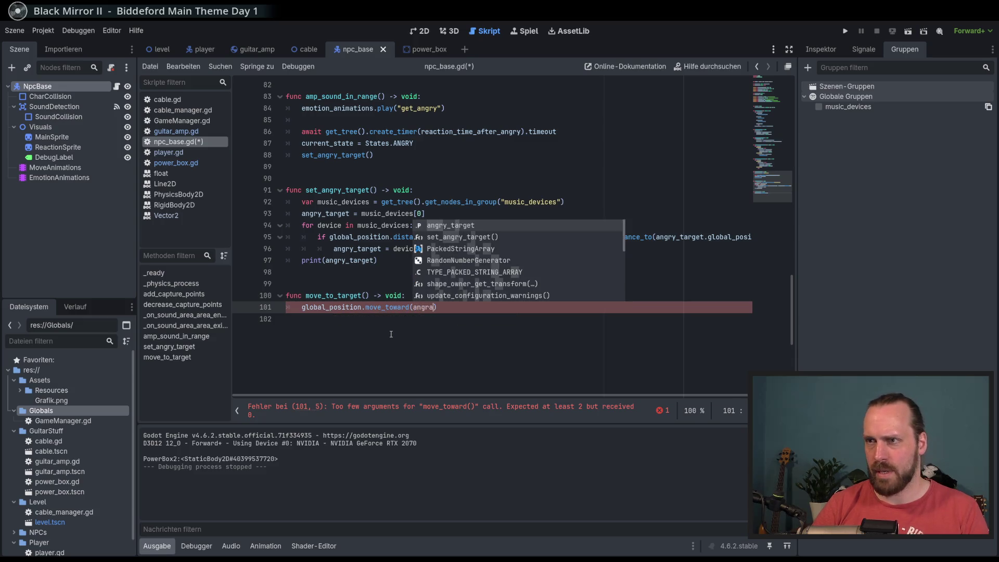
{"action": "key", "text": "Return"}
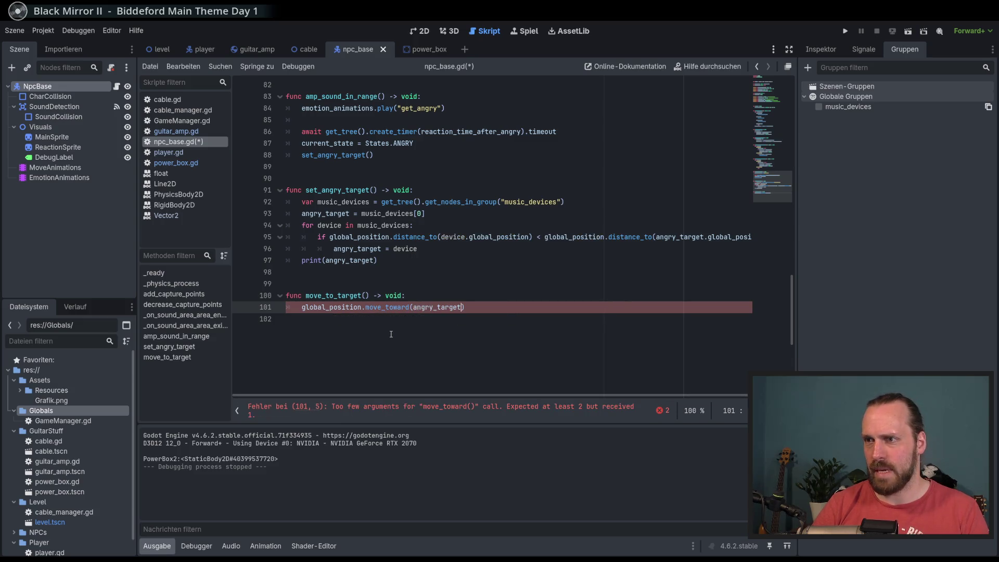
{"action": "type", "text": "gl"}
{"action": "key", "text": "Return"}
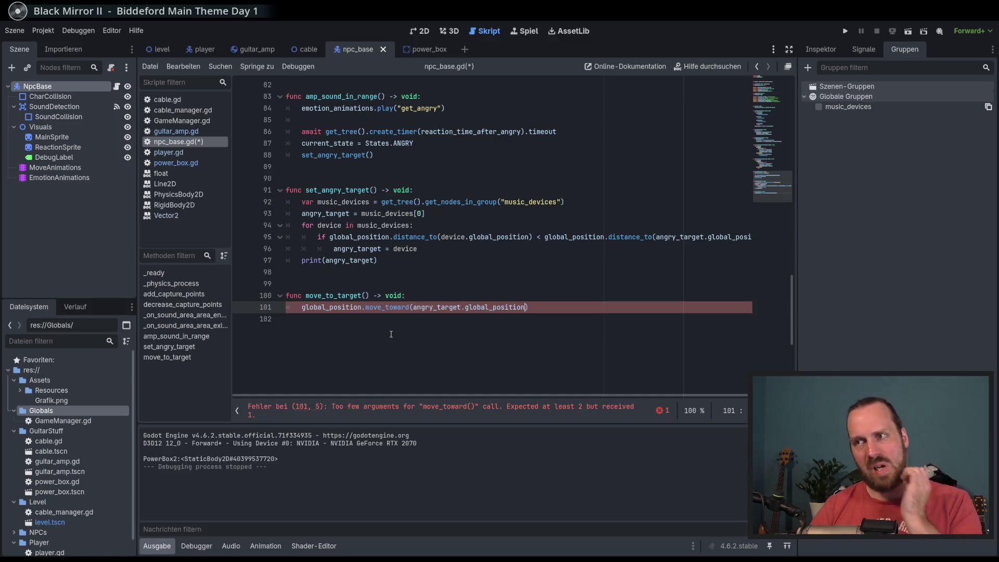
{"action": "type", "text": ", "}
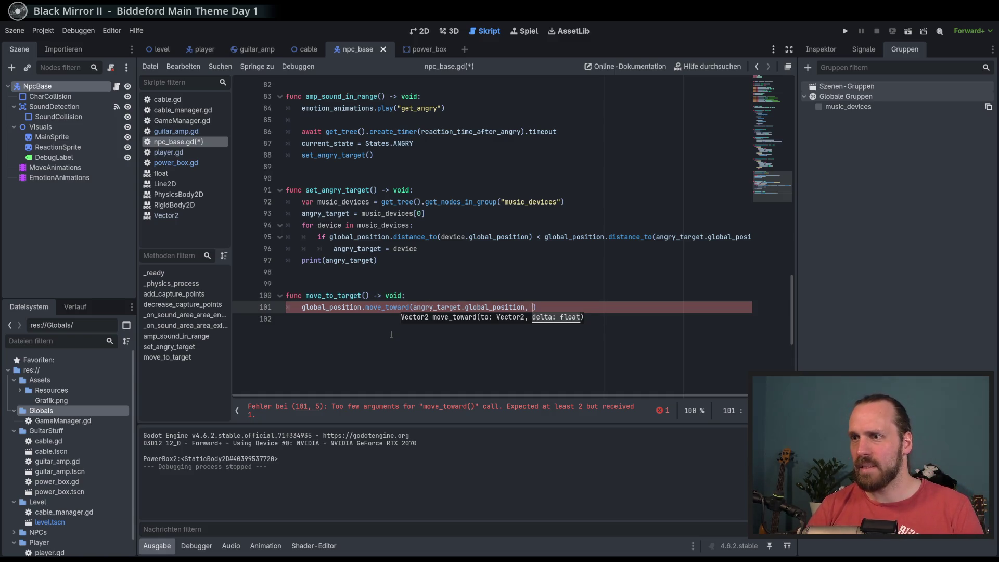
{"action": "type", "text": "move"}
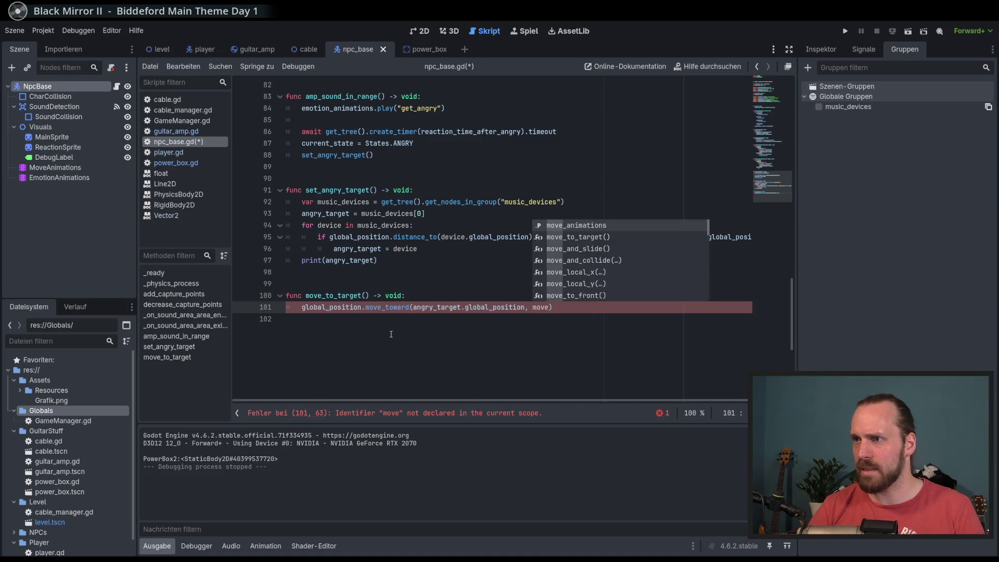
{"action": "type", "text": "ing"}
{"action": "key", "text": "Return"}
{"action": "key", "text": "ctrl+s"}
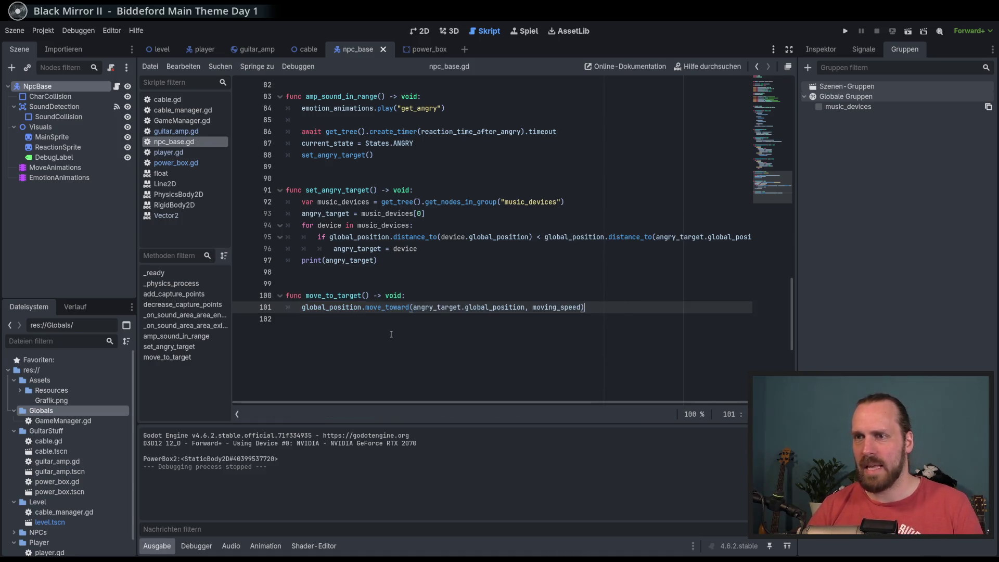
{"action": "left_click", "coordinate": [615, 302]}
{"action": "scroll", "coordinate": [598, 323], "scroll_direction": "up", "scroll_amount": 20}
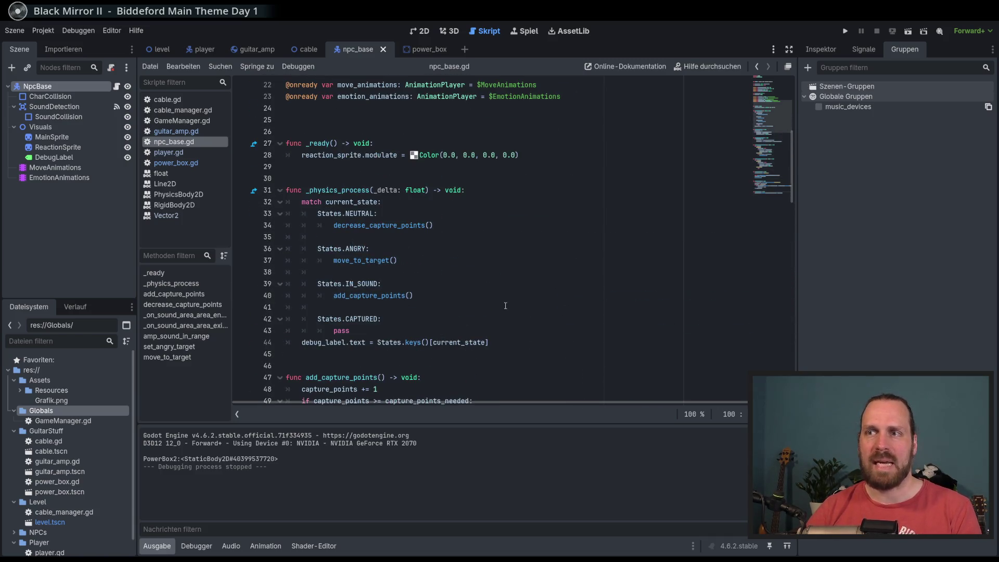
- Rename the _delta parameter to delta and pass delta into the move_to_target() call on line 37
{"action": "left_click", "coordinate": [412, 259]}
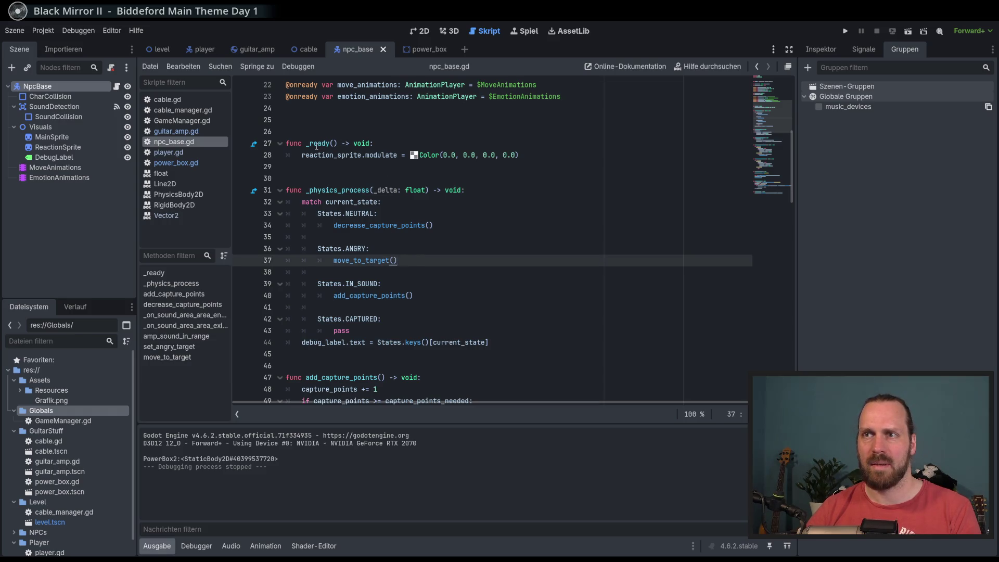
{"action": "mouse_move", "coordinate": [316, 146]}
{"action": "left_click", "coordinate": [513, 342]}
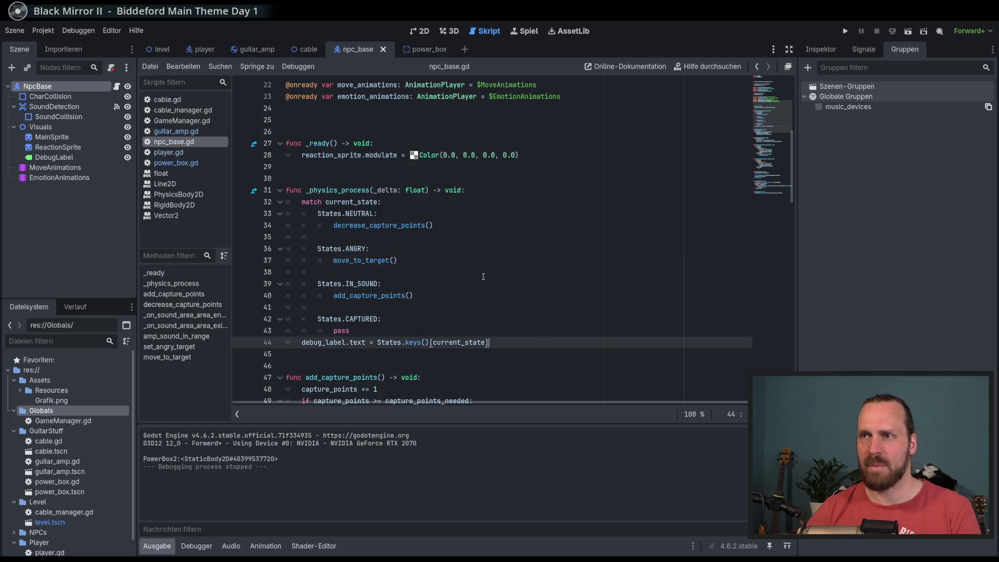
{"action": "left_click", "coordinate": [394, 260]}
{"action": "type", "text": "delta"}
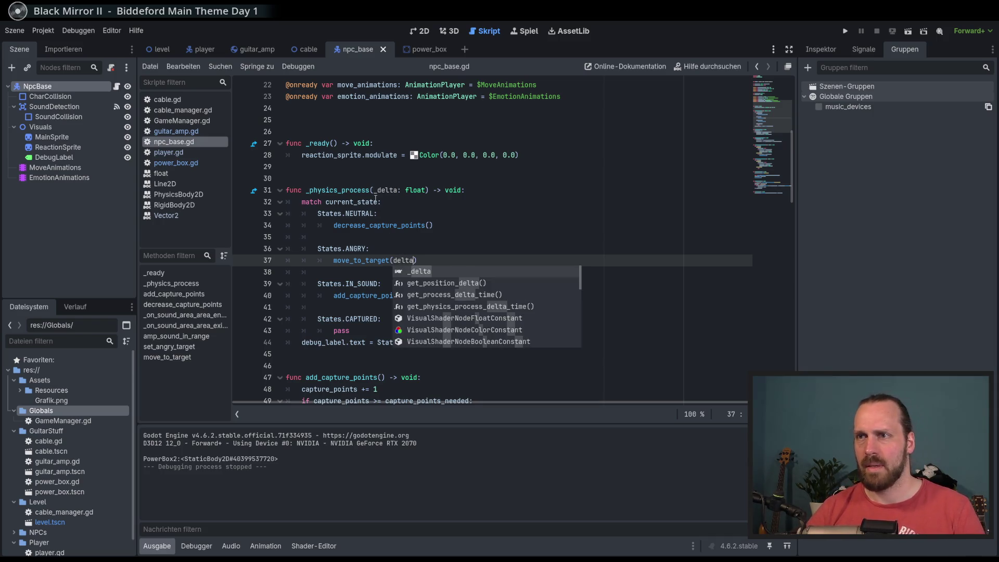
{"action": "left_click", "coordinate": [375, 194]}
{"action": "key", "text": "BackSpace"}
- Add a 'time_delta: float' parameter to the move_to_target() function
{"action": "scroll", "coordinate": [485, 281], "scroll_direction": "down", "scroll_amount": 2}
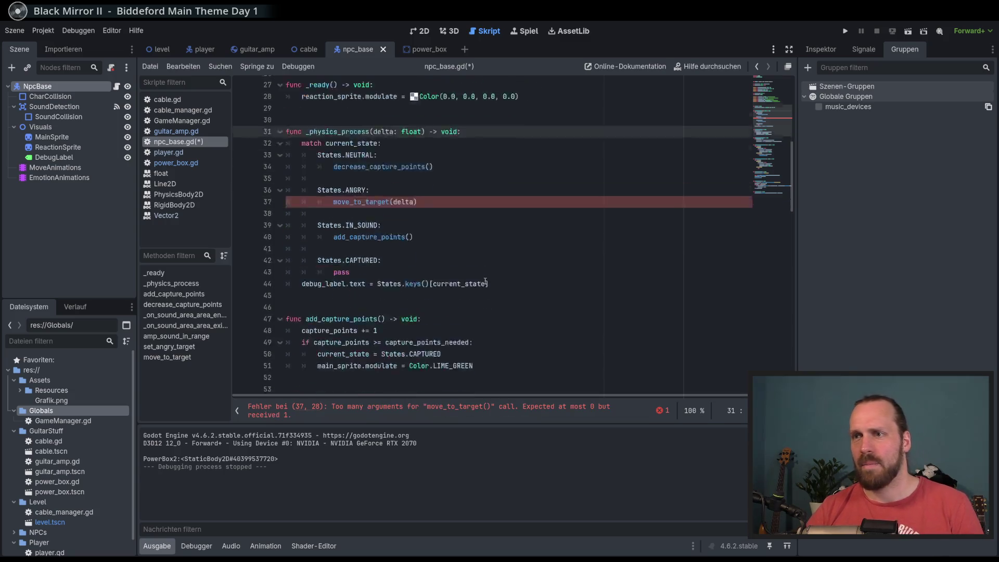
{"action": "scroll", "coordinate": [485, 281], "scroll_direction": "down", "scroll_amount": 15}
{"action": "left_click", "coordinate": [366, 331]}
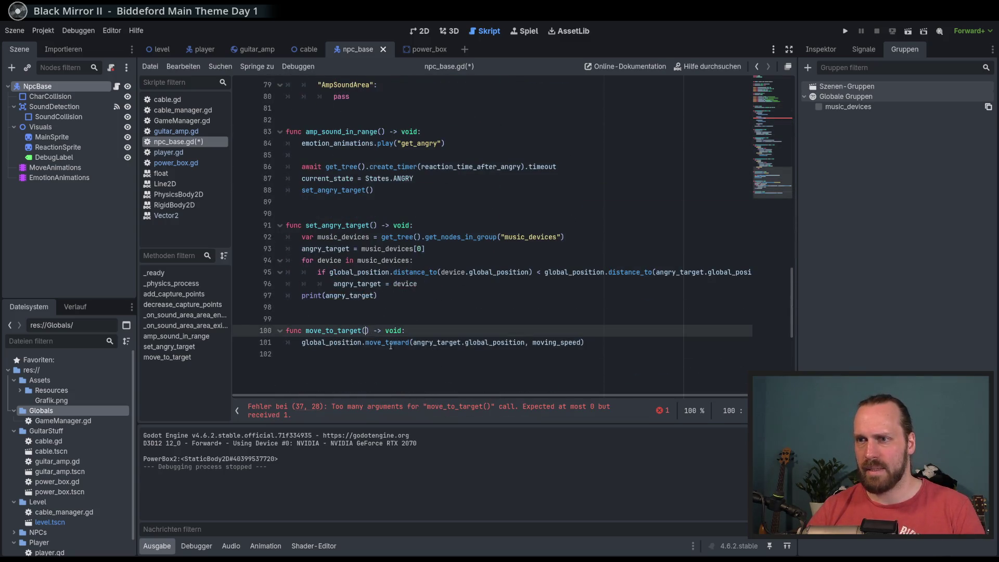
{"action": "type", "text": "time_delta:"}
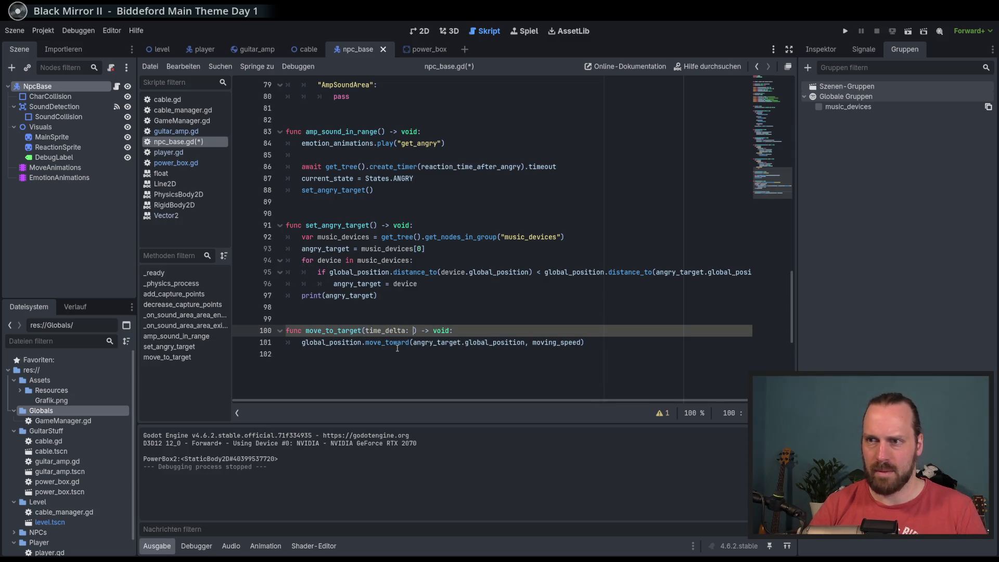
{"action": "type", "text": " float"}
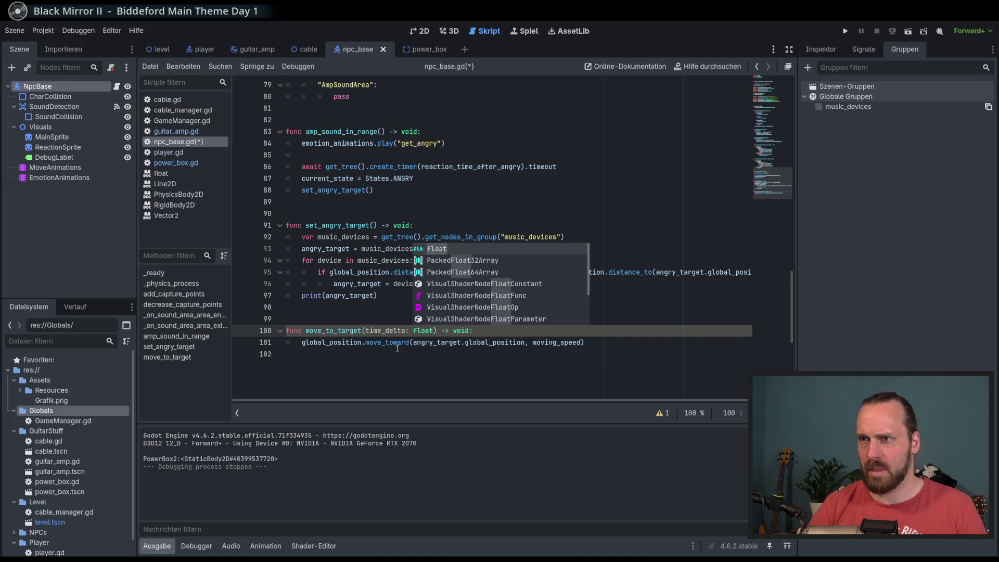
{"action": "key", "text": "Escape"}
- Change the move_toward speed argument to 'moving_speed * time_delta', then save and run the game
{"action": "left_click", "coordinate": [610, 338]}
{"action": "type", "text": "* delta"}
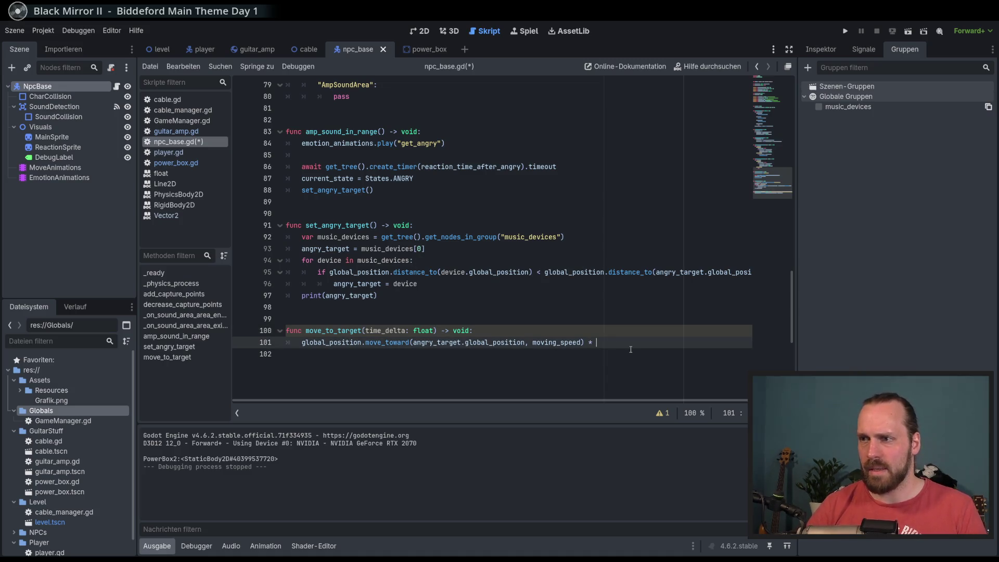
{"action": "key", "text": "Escape"}
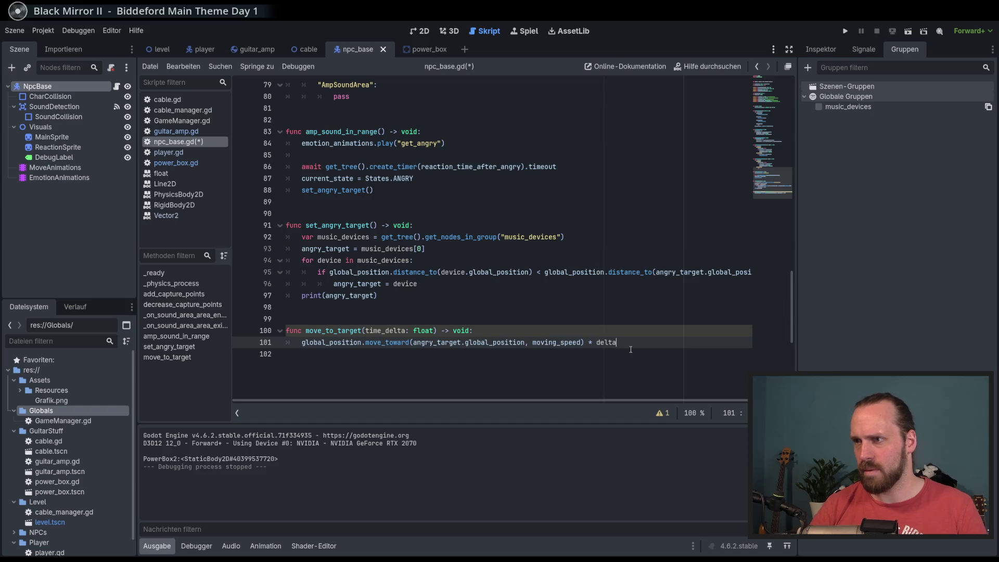
{"action": "key", "text": "ctrl+shift+Left"}
{"action": "key", "text": "ctrl+shift+Left"}
{"action": "key", "text": "ctrl+shift+Left"}
{"action": "key", "text": "BackSpace"}
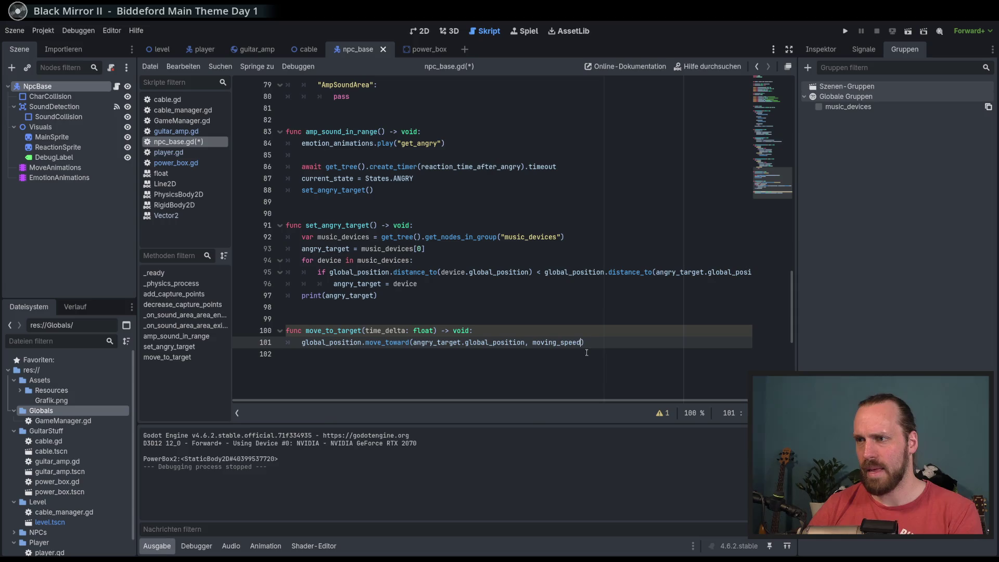
{"action": "type", "text": ".del"}
{"action": "key", "text": "BackSpace"}
{"action": "key", "text": "BackSpace"}
{"action": "key", "text": "BackSpace"}
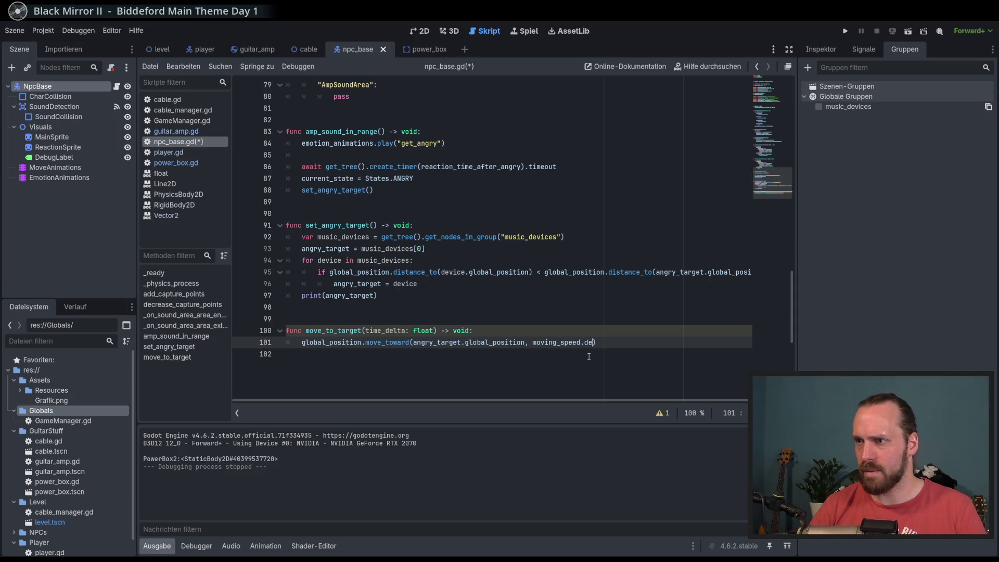
{"action": "type", "text": "* time_de"}
{"action": "type", "text": "l"}
{"action": "key", "text": "Return"}
{"action": "key", "text": "BackSpace"}
{"action": "type", "text": "e"}
{"action": "key", "text": "BackSpace"}
{"action": "type", "text": "a"}
{"action": "key", "text": "End"}
{"action": "key", "text": "F5"}
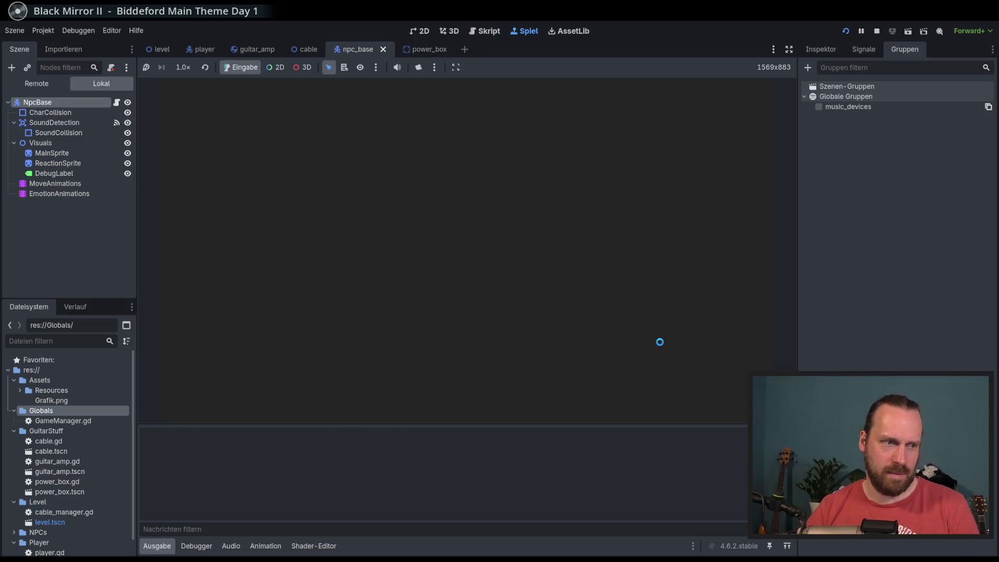
- Play near the NPC until it turns ANGRY targeting GuitarAmp, then stop the game with F8
{"action": "key", "text": "Left"}
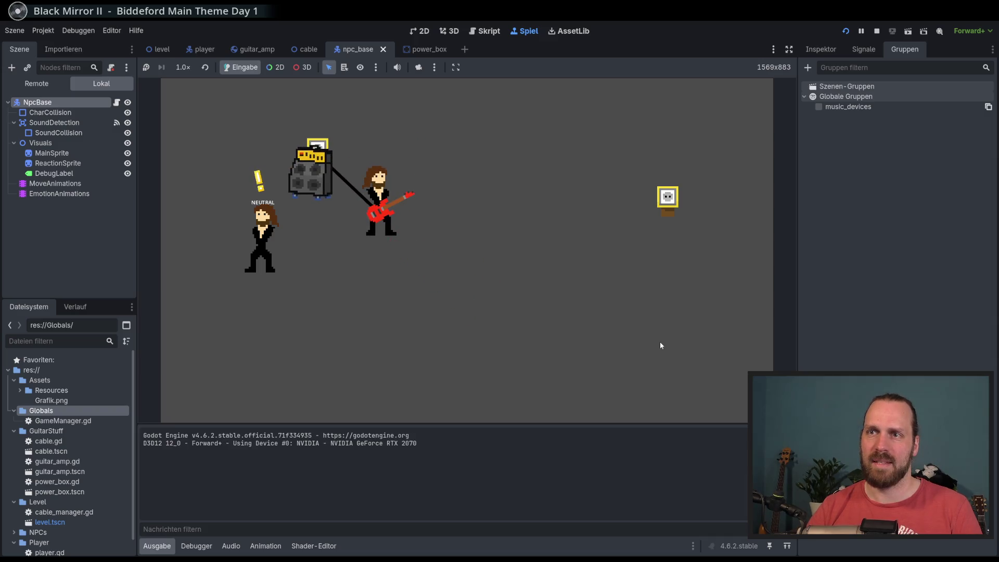
{"action": "key", "text": "Left"}
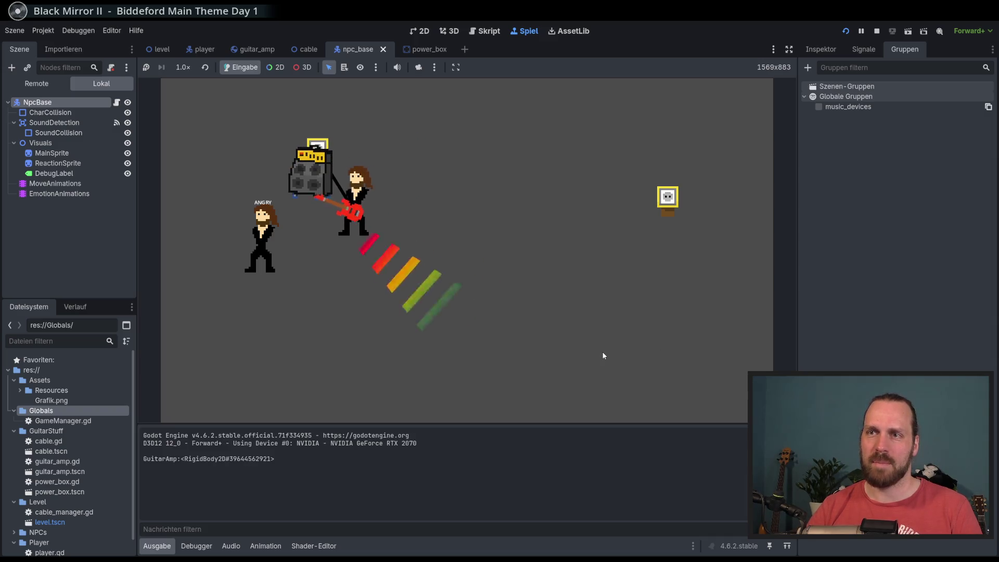
{"action": "key", "text": "Left"}
{"action": "key", "text": "Right"}
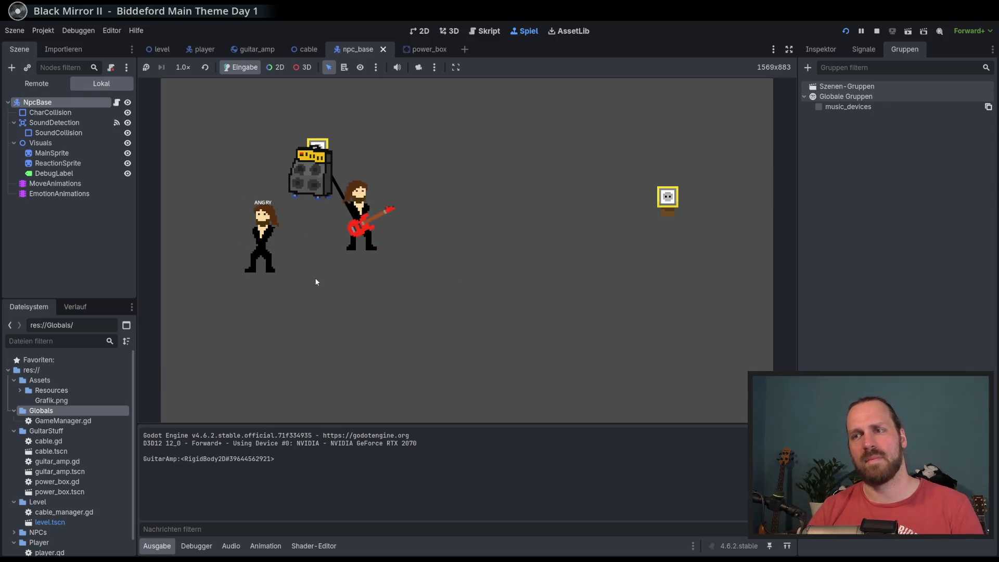
{"action": "key", "text": "F8"}
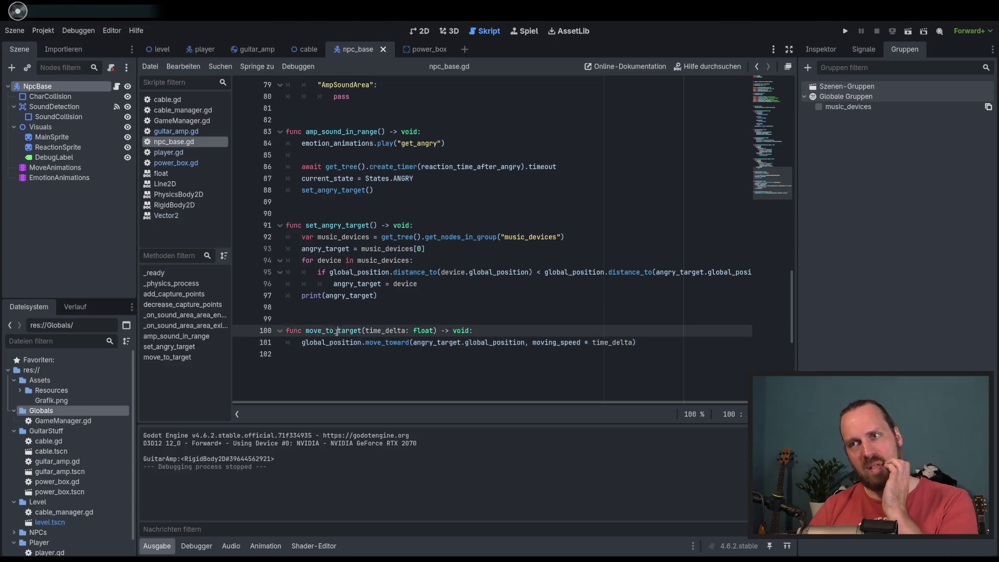
- Set a breakpoint on the move_to_target call at line 37 and run the game to hit it
{"action": "key", "text": "ctrl+z"}
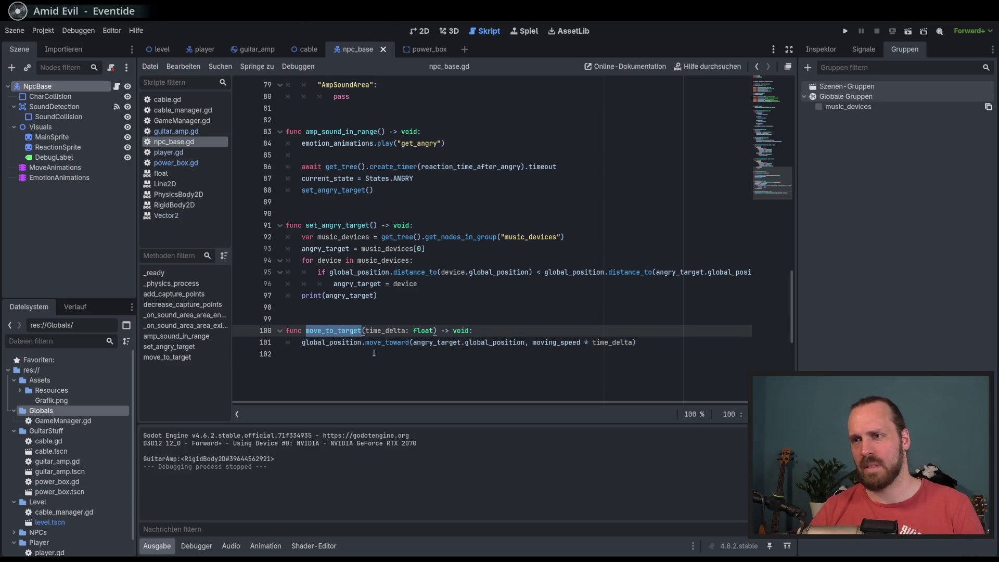
{"action": "scroll", "coordinate": [532, 349], "scroll_direction": "up", "scroll_amount": 10}
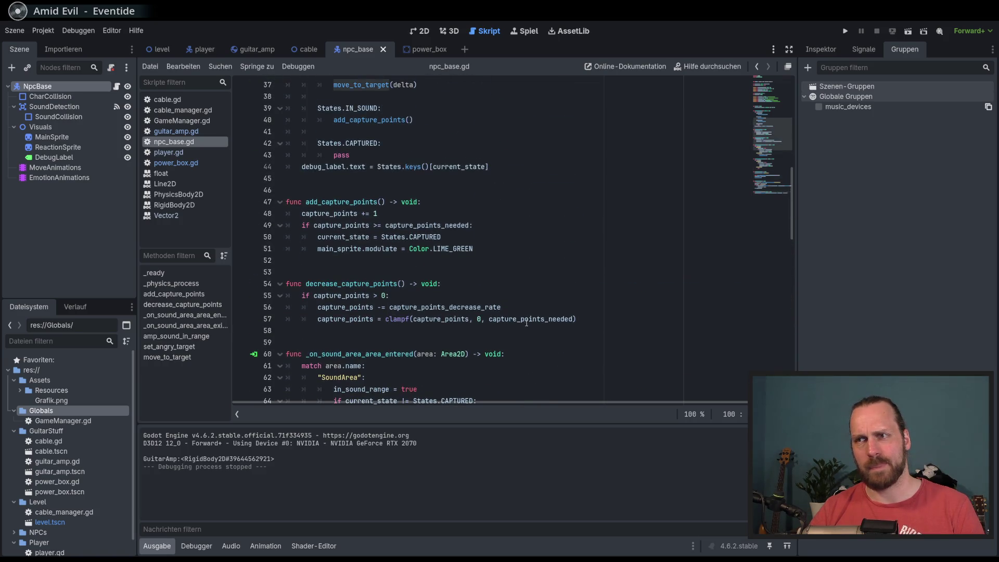
{"action": "scroll", "coordinate": [527, 323], "scroll_direction": "up", "scroll_amount": 3}
{"action": "left_click", "coordinate": [432, 226]}
{"action": "left_click", "coordinate": [432, 260]}
{"action": "left_click", "coordinate": [435, 229]}
{"action": "left_click", "coordinate": [244, 227]}
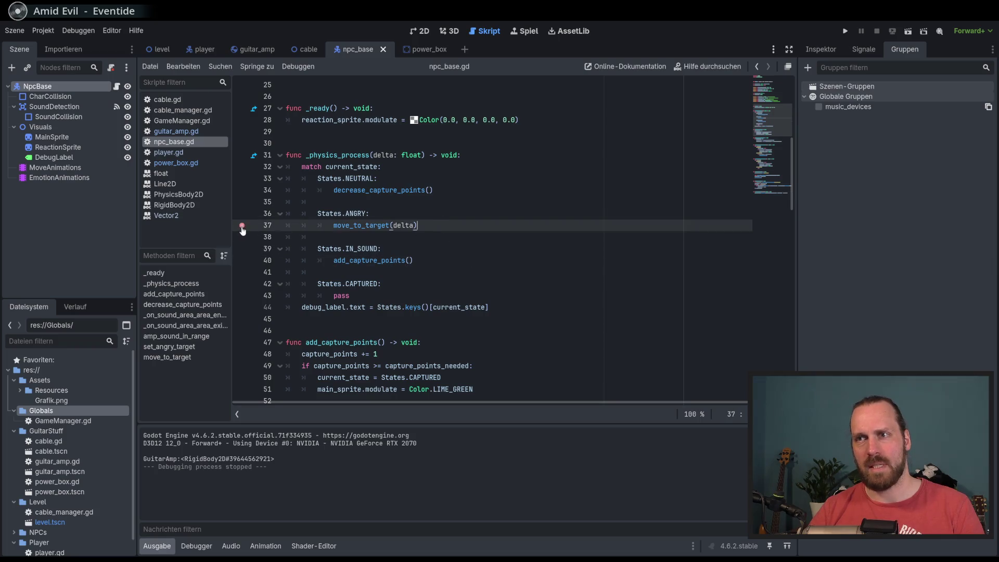
{"action": "key", "text": "F5"}
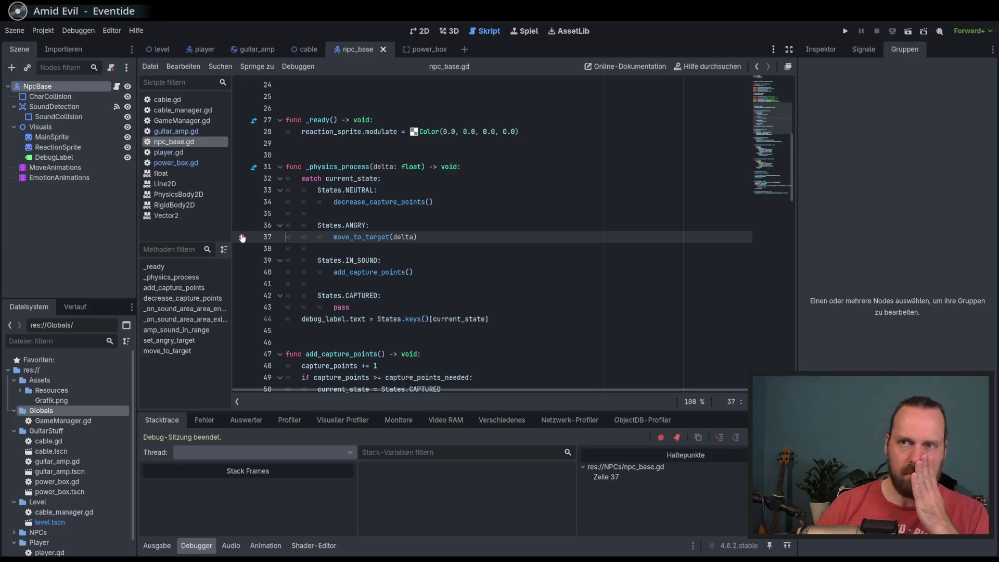
- Make line 101 read 'global_position = global_position.move_toward(...)', save, and run the game again
{"action": "scroll", "coordinate": [440, 321], "scroll_direction": "down", "scroll_amount": 10}
{"action": "scroll", "coordinate": [440, 321], "scroll_direction": "down", "scroll_amount": 7}
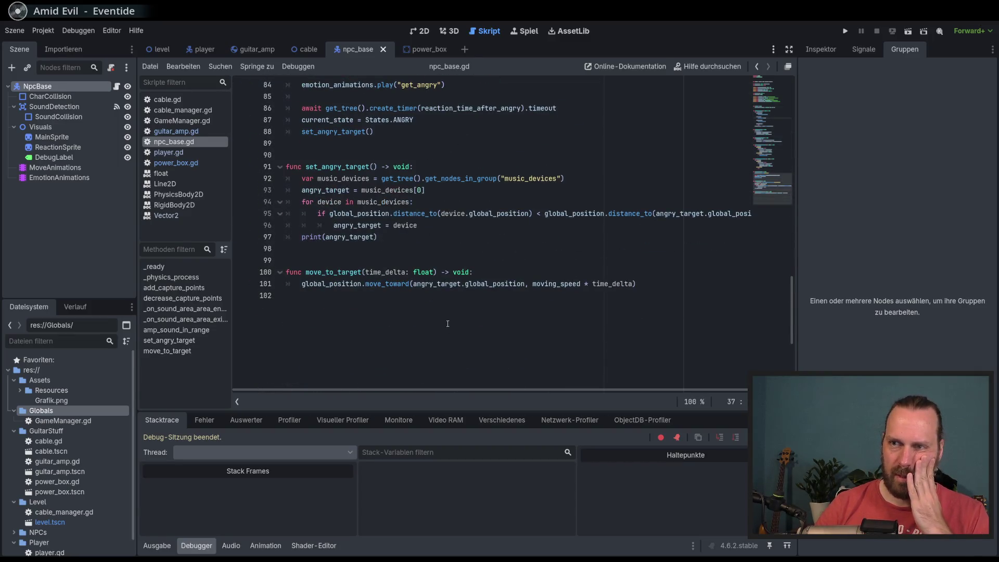
{"action": "double_click", "coordinate": [349, 283]}
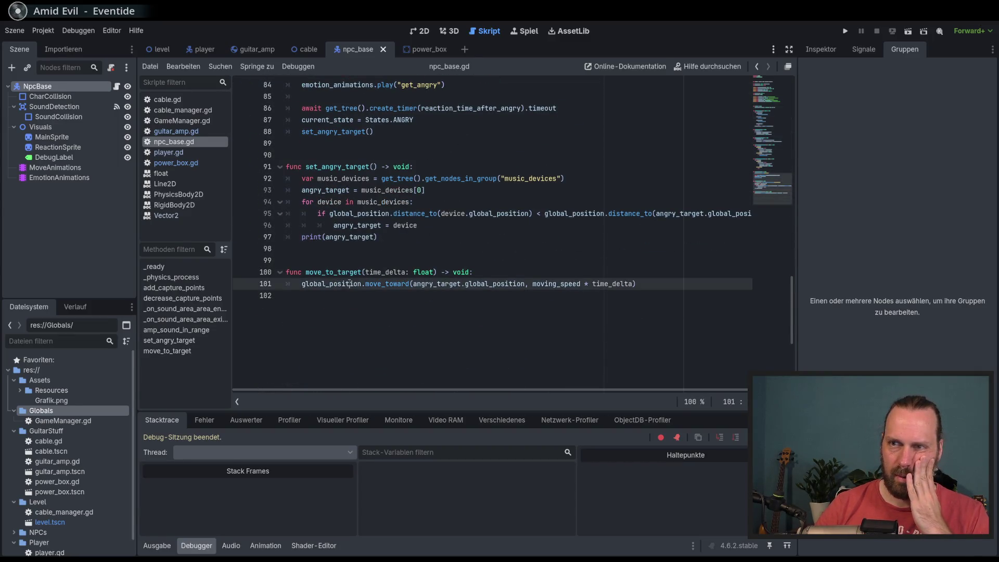
{"action": "left_click", "coordinate": [422, 309]}
{"action": "mouse_move", "coordinate": [340, 284]}
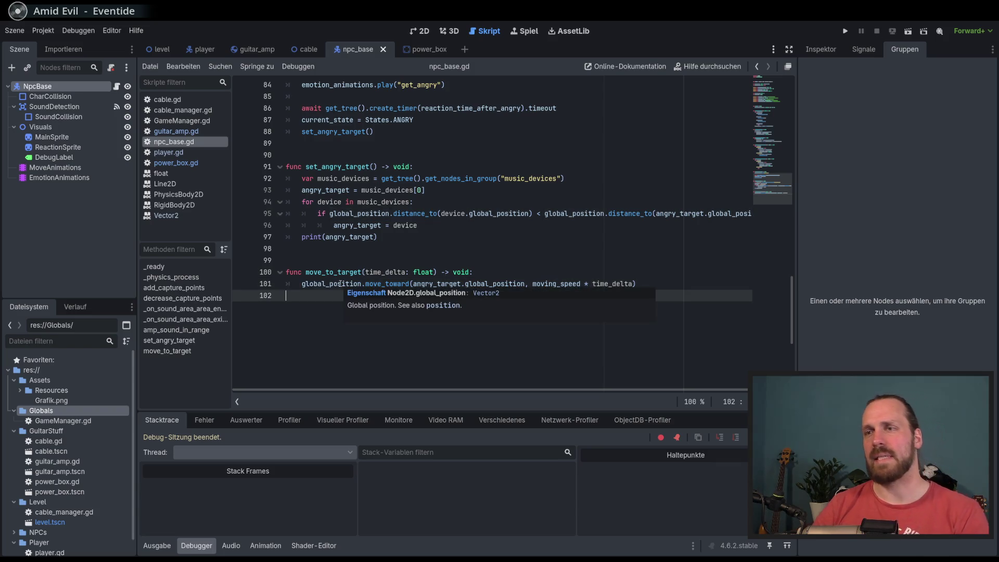
{"action": "left_click", "coordinate": [367, 272]}
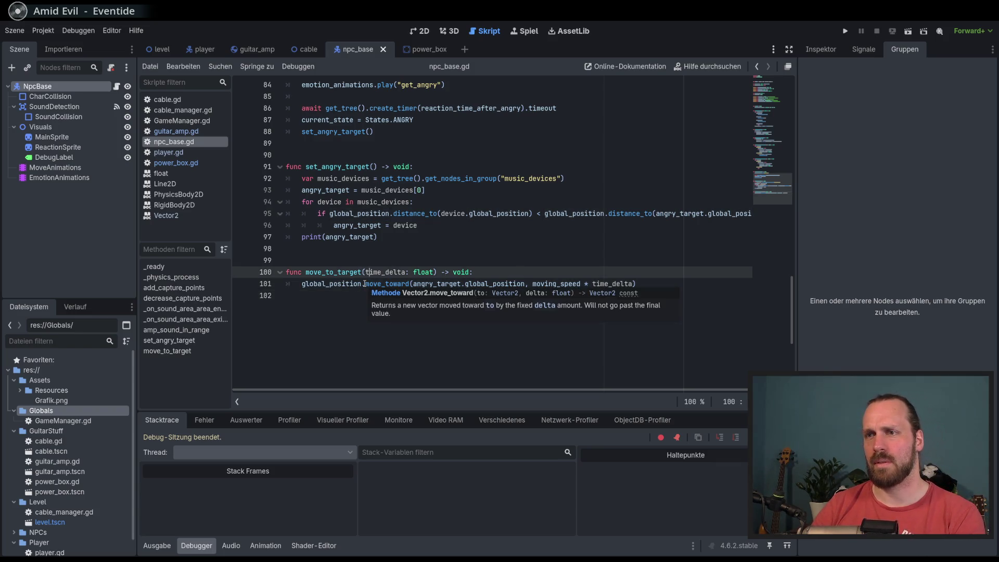
{"action": "left_click", "coordinate": [302, 283]}
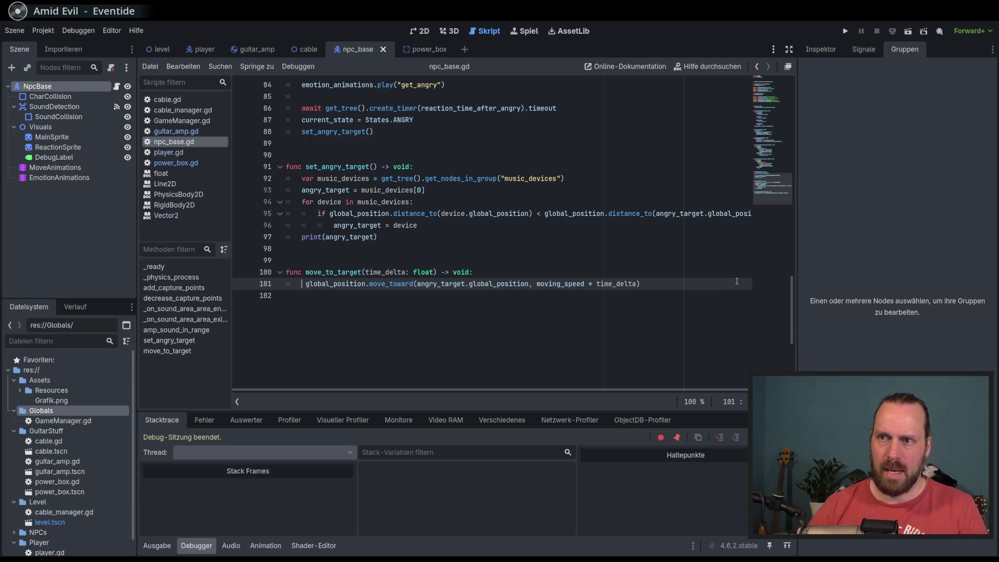
{"action": "key", "text": "BackSpace"}
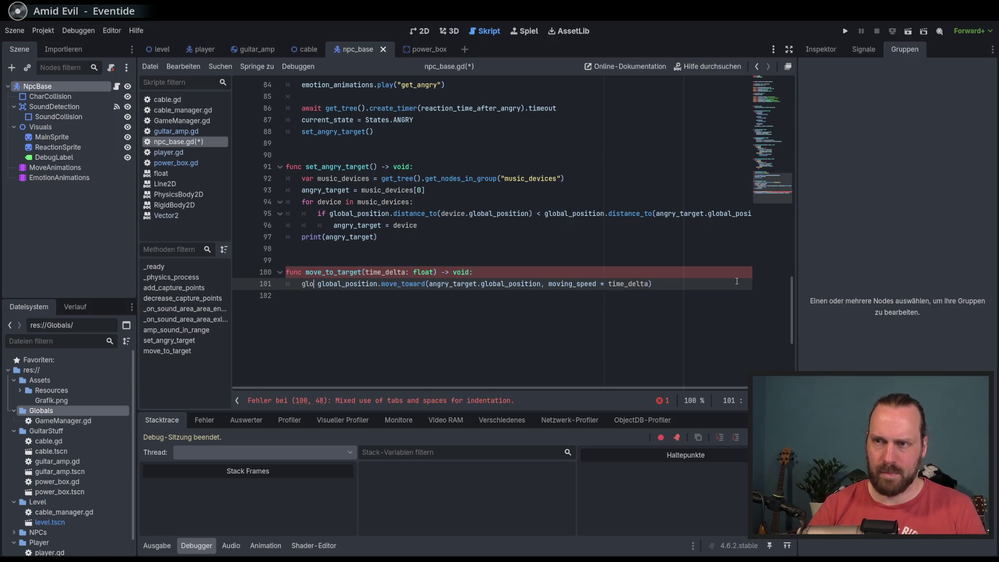
{"action": "type", "text": "global_position ="}
{"action": "left_click", "coordinate": [737, 281]}
{"action": "key", "text": "ctrl+s"}
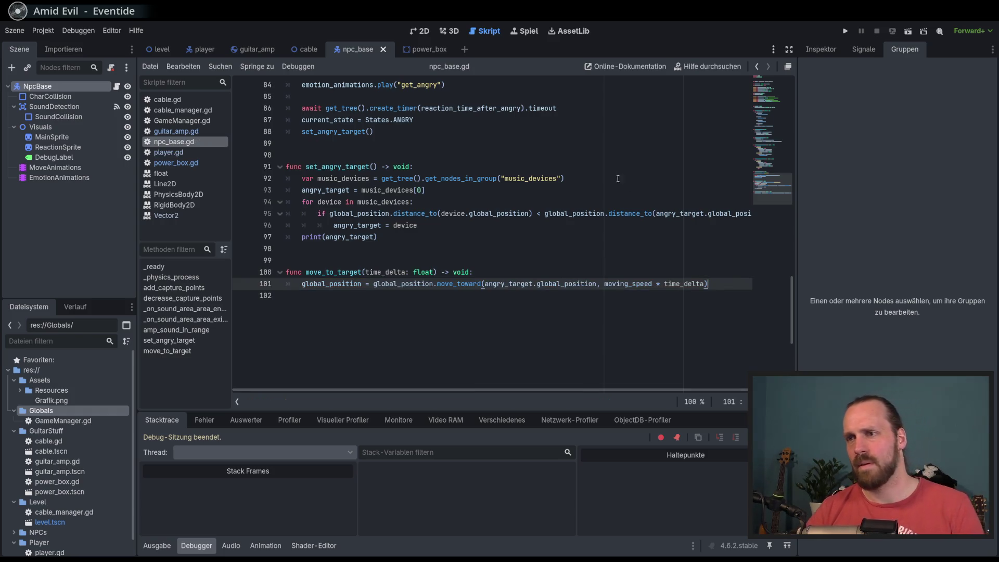
{"action": "key", "text": "F5"}
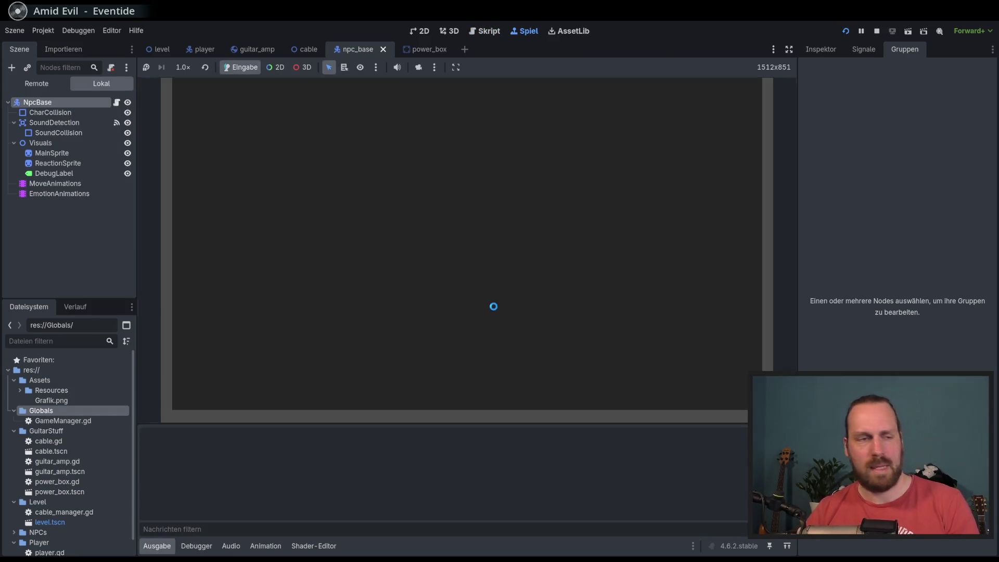
- Carry the guitar amp around the level toward the power boxes
{"action": "key", "text": "d"}
{"action": "key", "text": "a"}
{"action": "key", "text": "w"}
{"action": "key", "text": "s"}
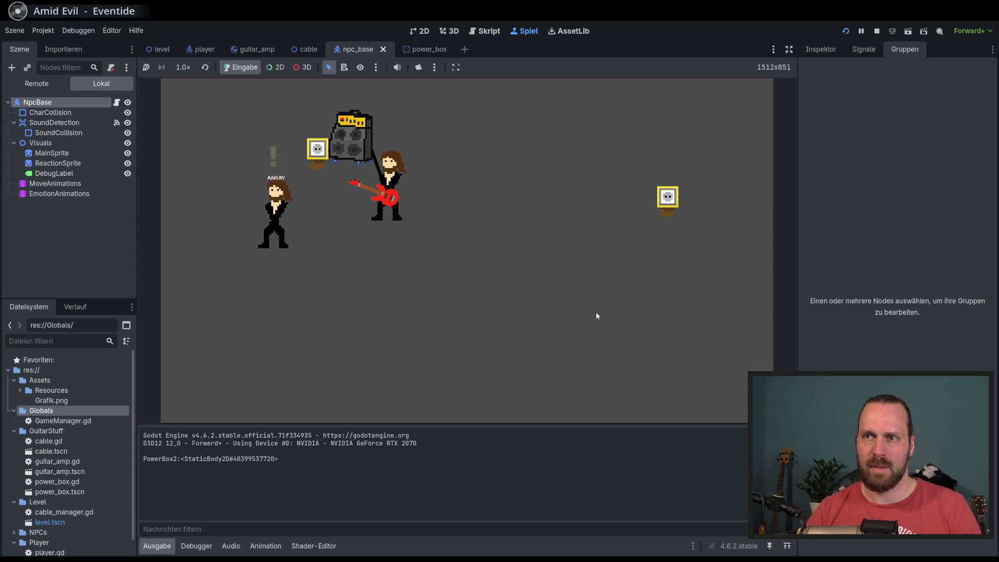
{"action": "key", "text": "d"}
{"action": "key", "text": "w"}
{"action": "key", "text": "w"}
{"action": "key", "text": "a"}
{"action": "key", "text": "d"}
{"action": "key", "text": "s"}
- Play guitar near the NPC, watch it walk to PowerBox2, then stop the game
{"action": "key", "text": "w"}
{"action": "key", "text": "a"}
{"action": "key", "text": "s"}
{"action": "key", "text": "space"}
{"action": "key", "text": "d"}
{"action": "key", "text": "space"}
{"action": "key", "text": "s"}
{"action": "key", "text": "w"}
{"action": "key", "text": "a"}
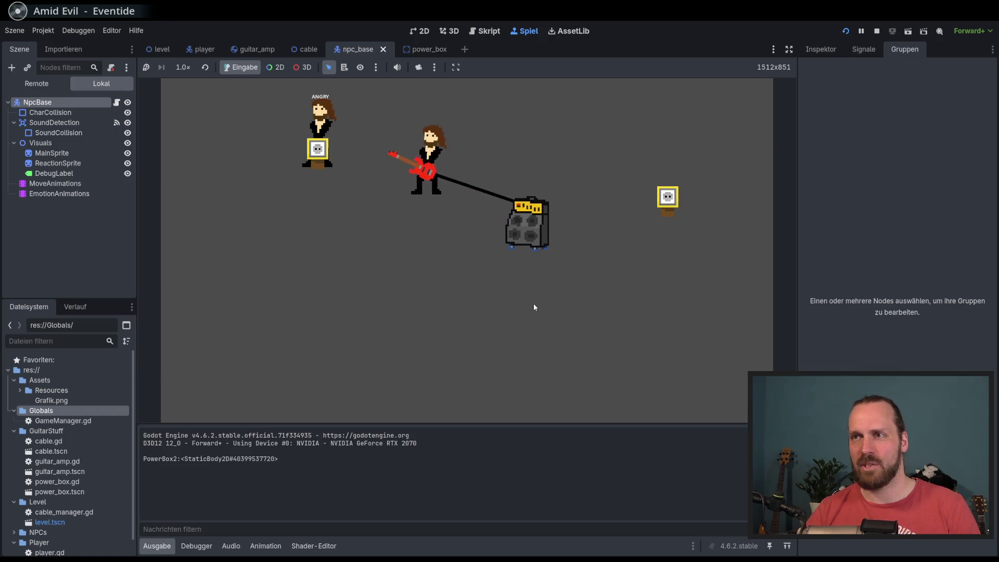
{"action": "key", "text": "F8"}
{"action": "scroll", "coordinate": [766, 96], "scroll_direction": "up", "scroll_amount": 20}
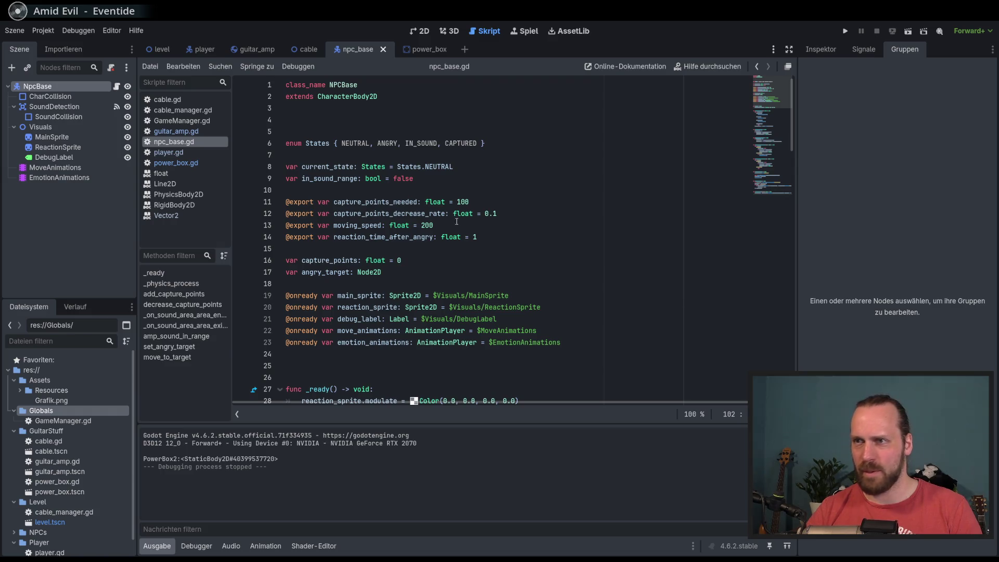
- Set the NpcBase root node's Moving Speed to 100 and save
{"action": "left_click", "coordinate": [55, 88]}
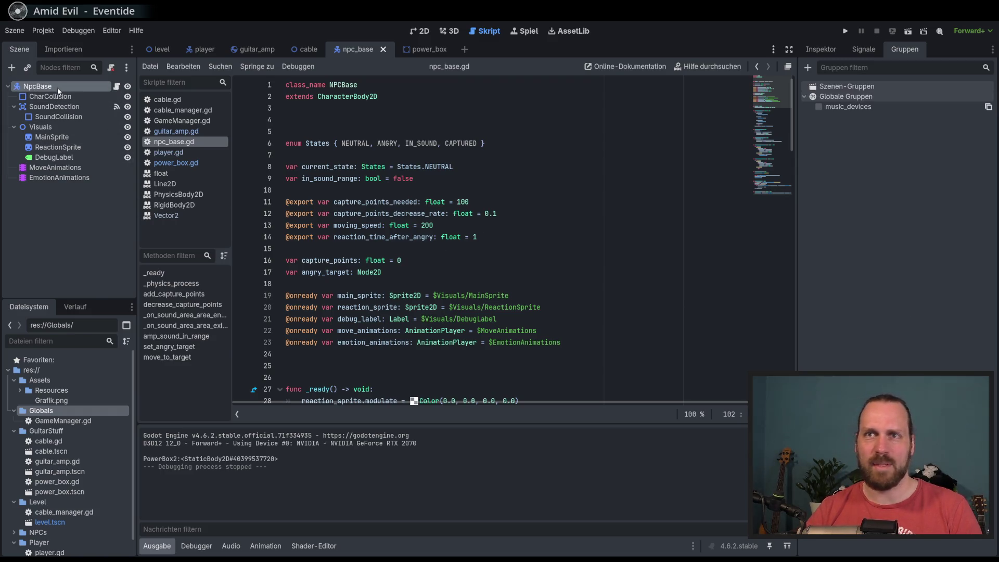
{"action": "left_click", "coordinate": [823, 50]}
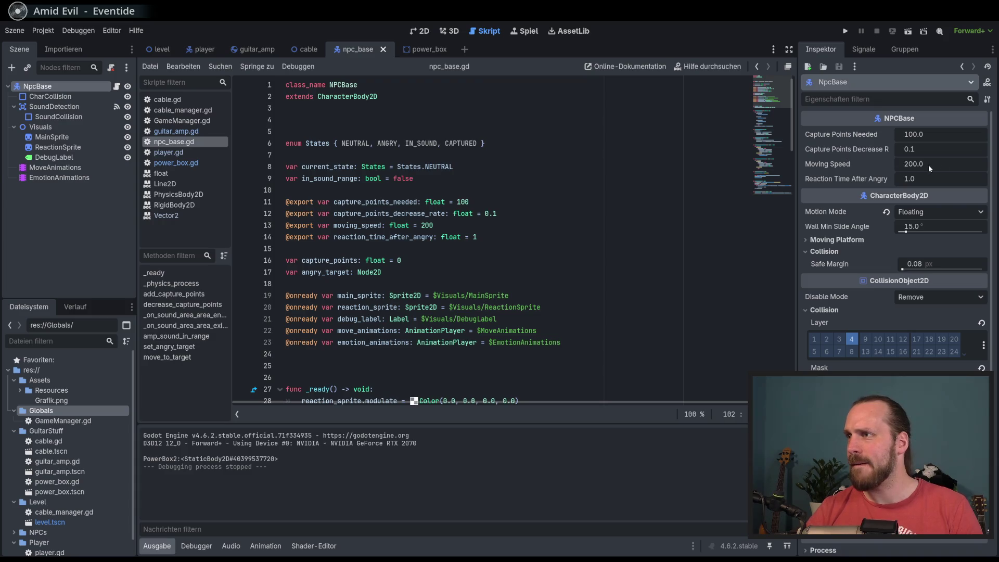
{"action": "left_click", "coordinate": [906, 165]}
{"action": "key", "text": "Return"}
{"action": "key", "text": "ctrl+s"}
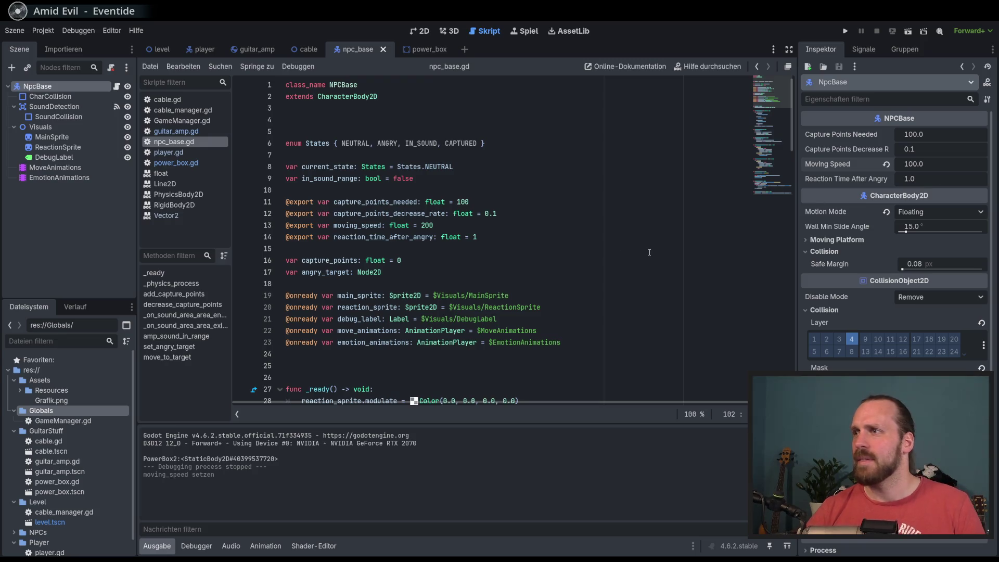
- Add a new line after the move_toward statement in move_to_target
{"action": "scroll", "coordinate": [649, 252], "scroll_direction": "down", "scroll_amount": 20}
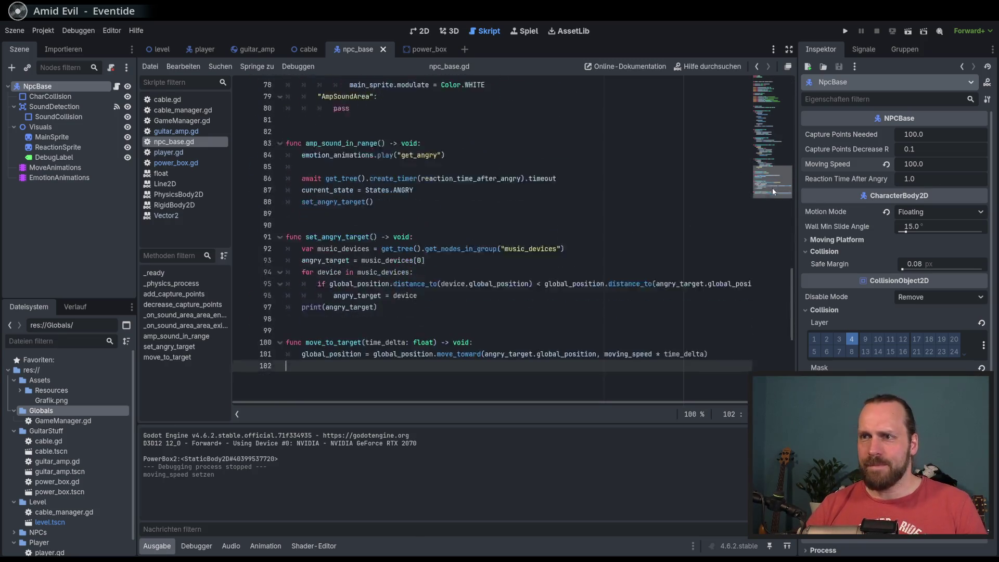
{"action": "scroll", "coordinate": [749, 216], "scroll_direction": "down", "scroll_amount": 3}
{"action": "left_click", "coordinate": [730, 245]}
{"action": "key", "text": "Up"}
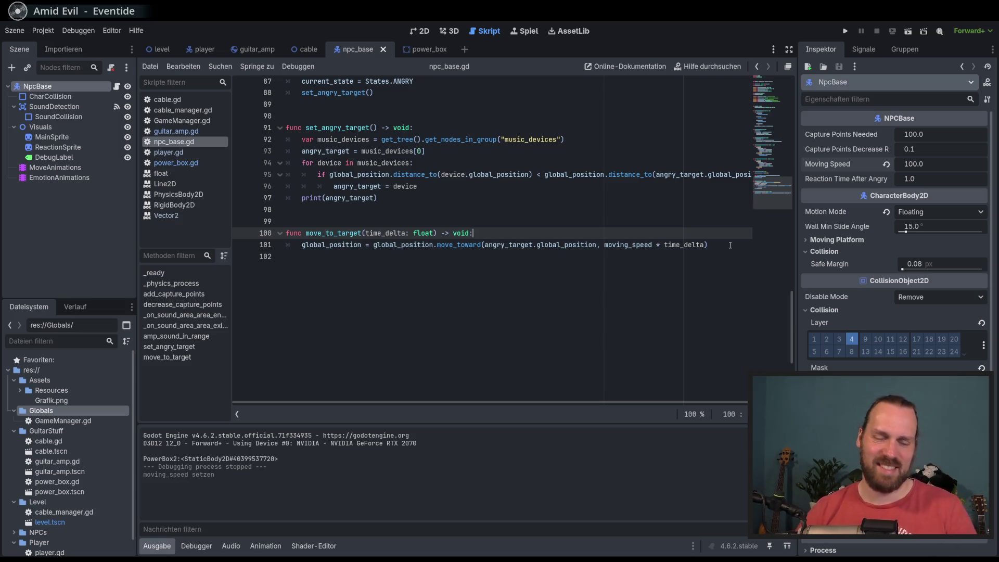
{"action": "scroll", "coordinate": [730, 244], "scroll_direction": "up", "scroll_amount": 2}
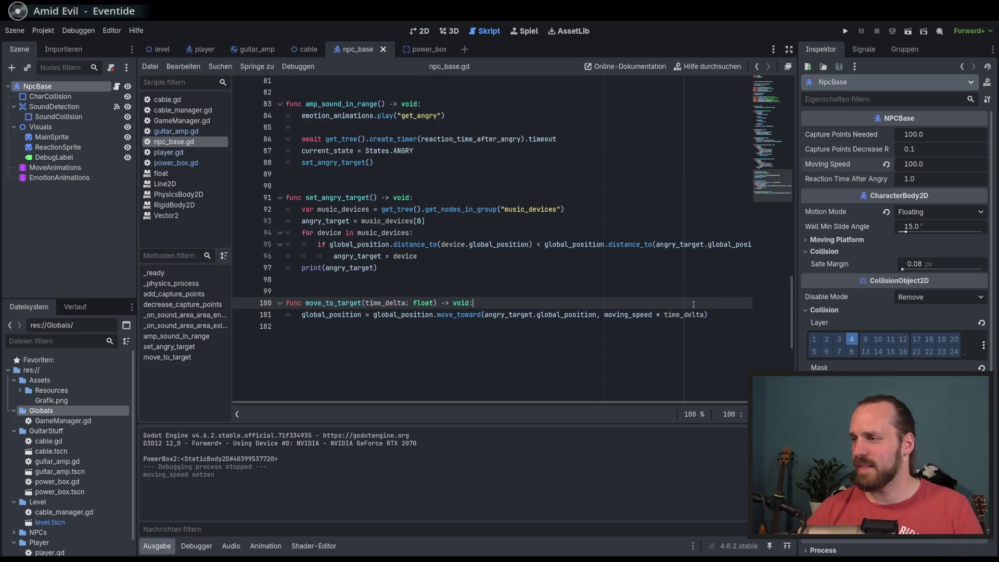
{"action": "left_click", "coordinate": [718, 315]}
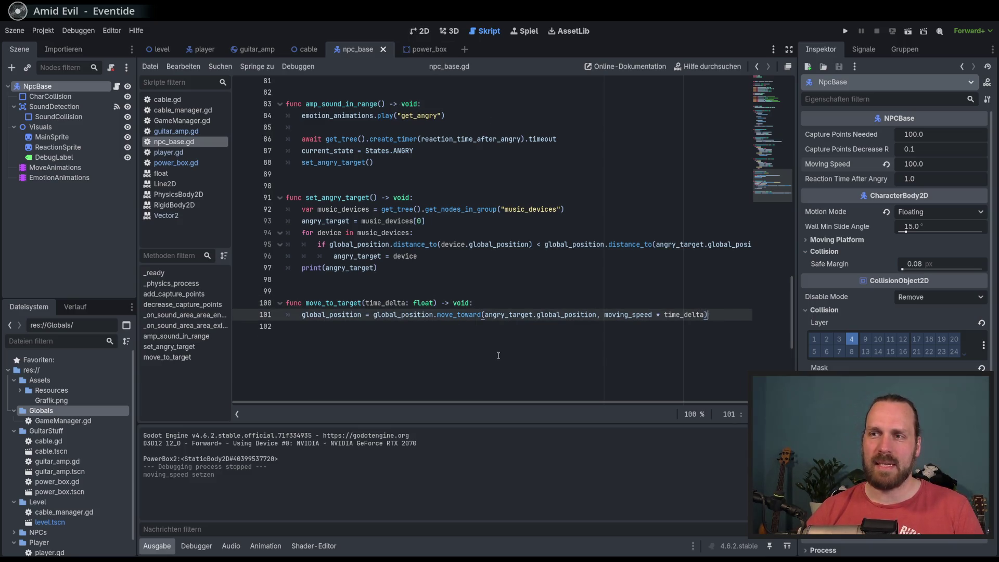
{"action": "key", "text": "Return"}
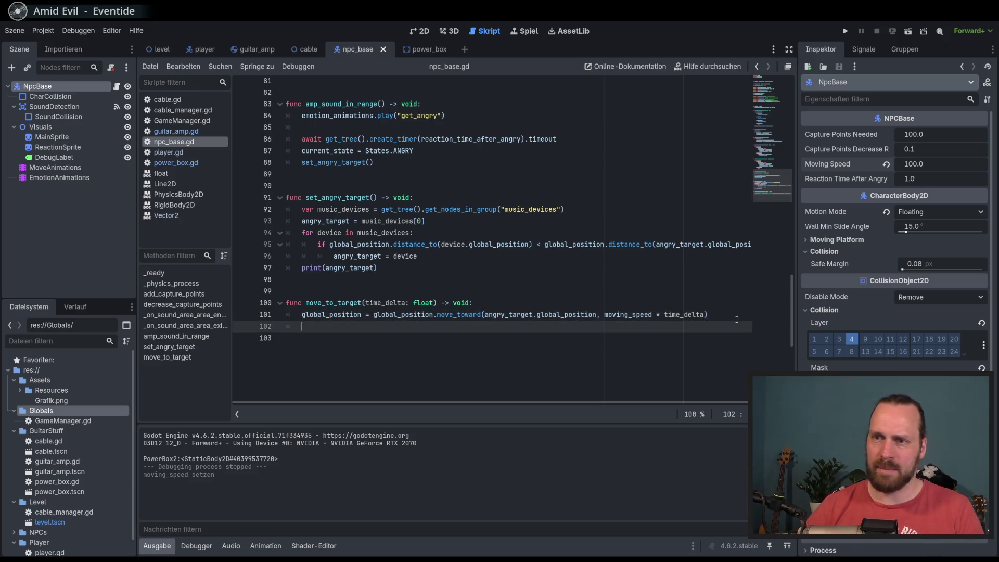
- Write the condition 'if global_position.distance_to(angry_target.global_position) > 70:'
{"action": "key", "text": "Return"}
{"action": "type", "text": "if "}
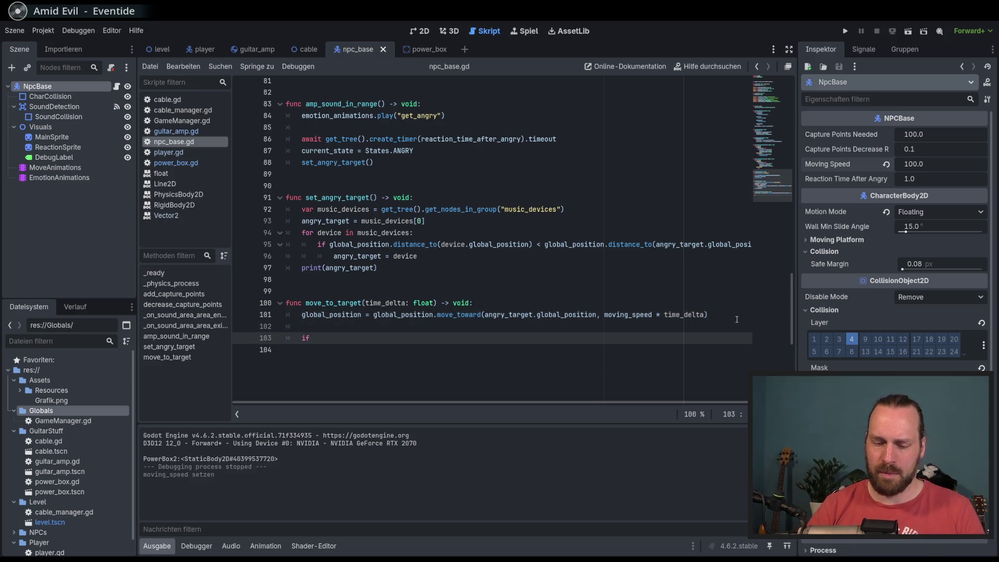
{"action": "type", "text": "dista"}
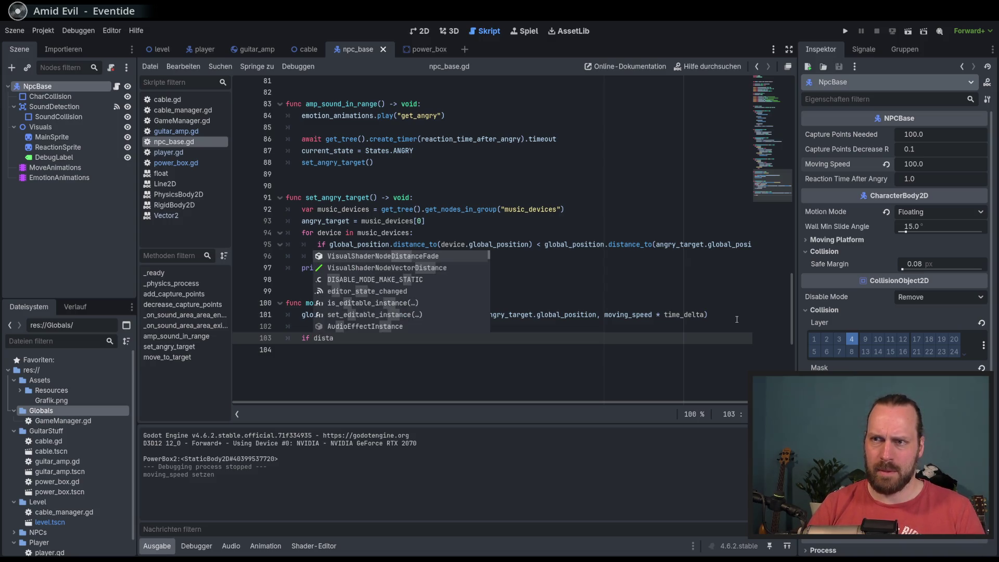
{"action": "key", "text": "BackSpace"}
{"action": "key", "text": "BackSpace"}
{"action": "key", "text": "BackSpace"}
{"action": "type", "text": "glo"}
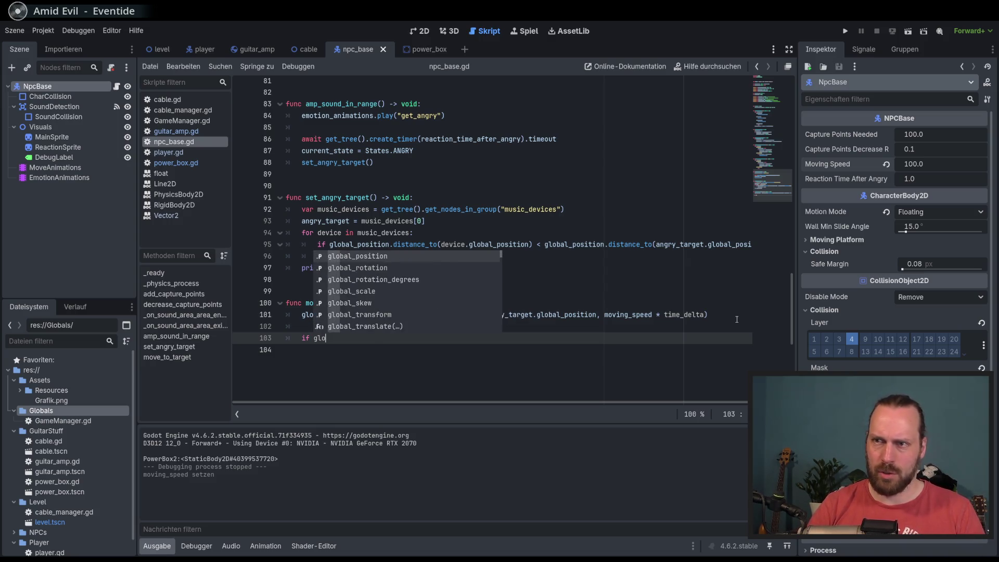
{"action": "key", "text": "Return"}
{"action": "type", "text": ".dist"}
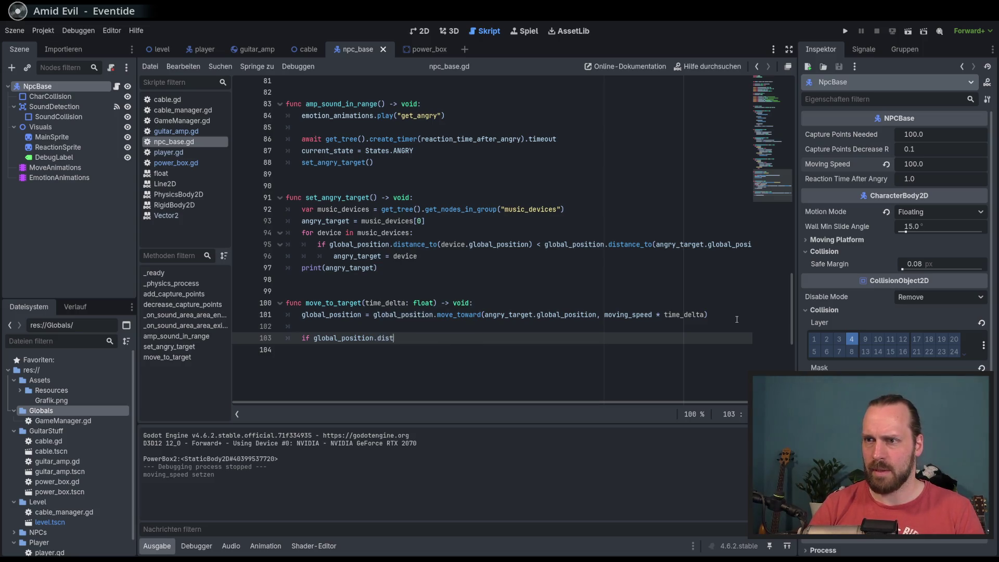
{"action": "type", "text": "a"}
{"action": "key", "text": "Down"}
{"action": "key", "text": "Return"}
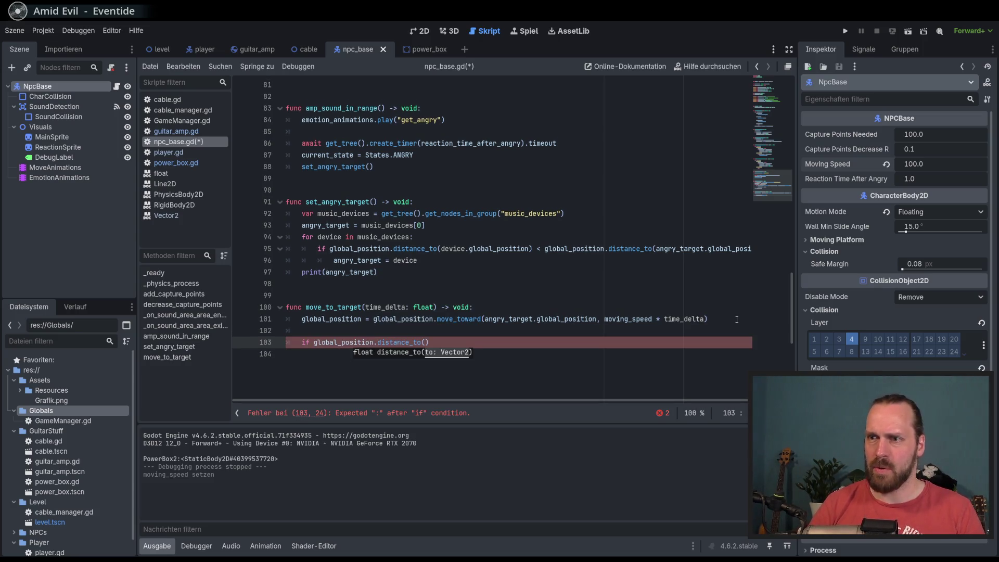
{"action": "type", "text": "angry_target."}
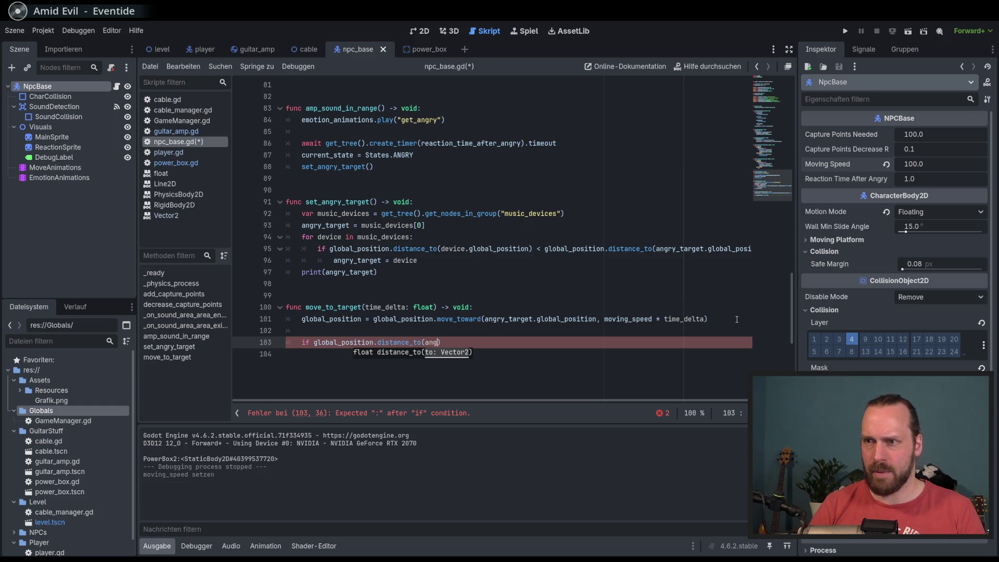
{"action": "type", "text": "h"}
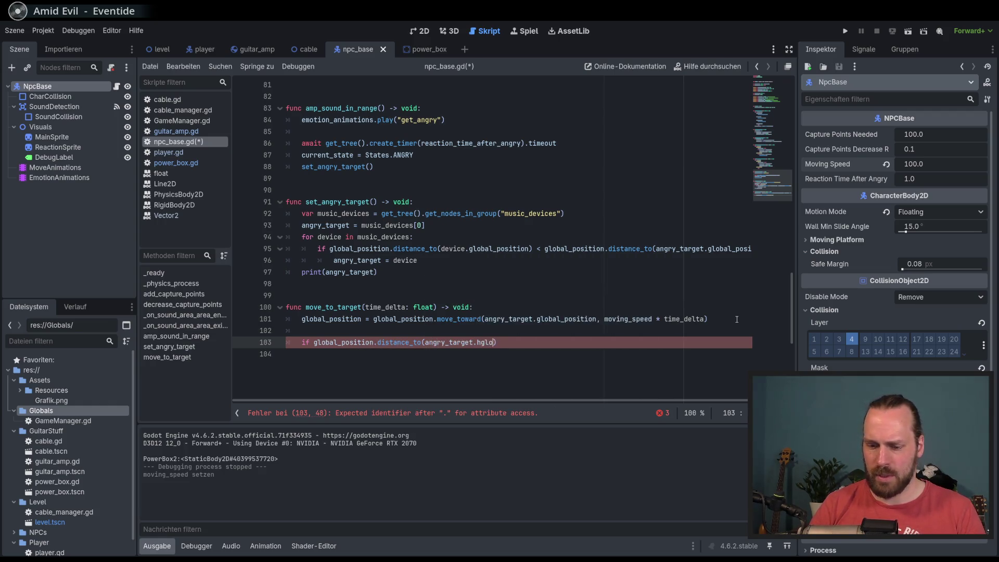
{"action": "key", "text": "BackSpace"}
{"action": "type", "text": "glo"}
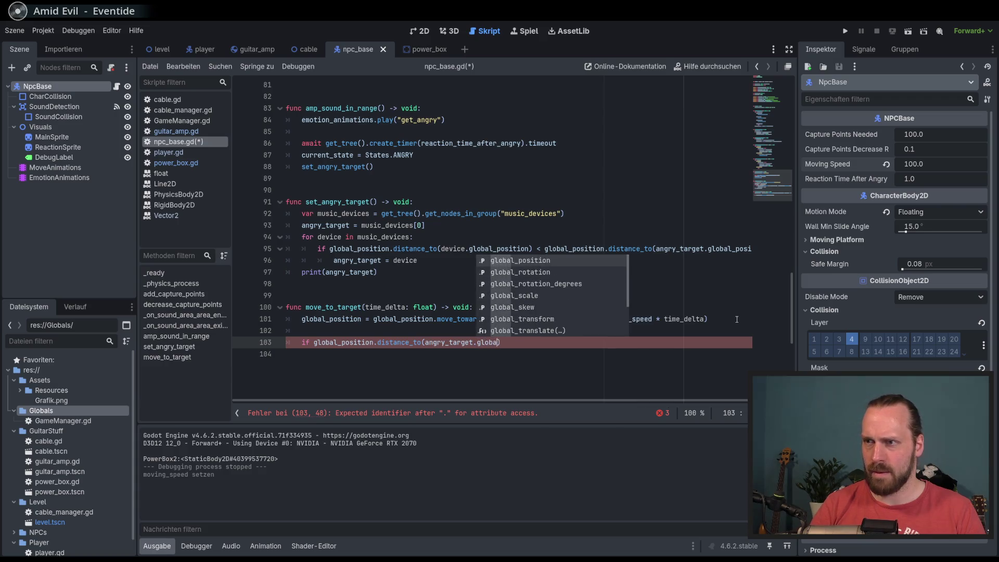
{"action": "key", "text": "Return"}
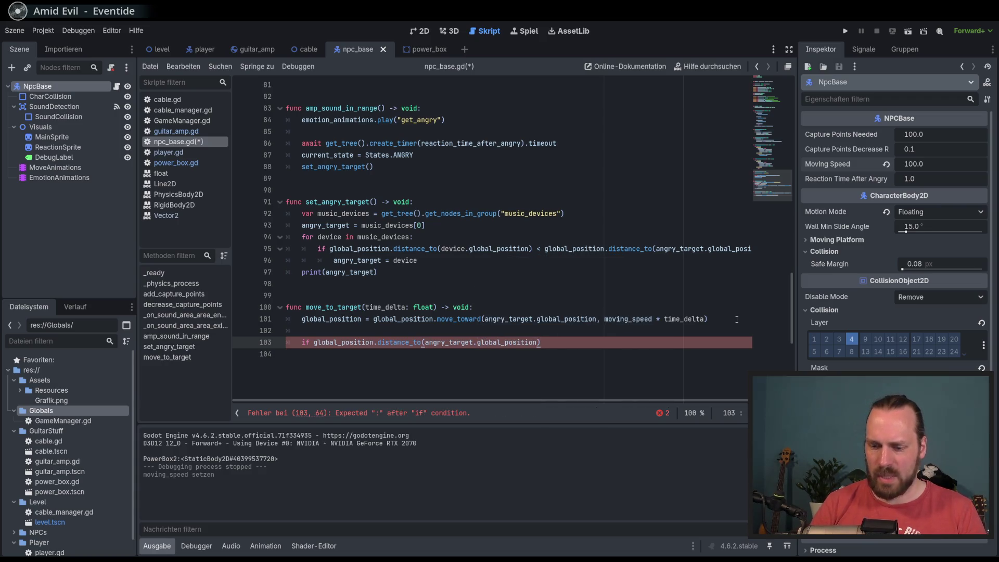
{"action": "type", "text": ":"}
{"action": "key", "text": "Return"}
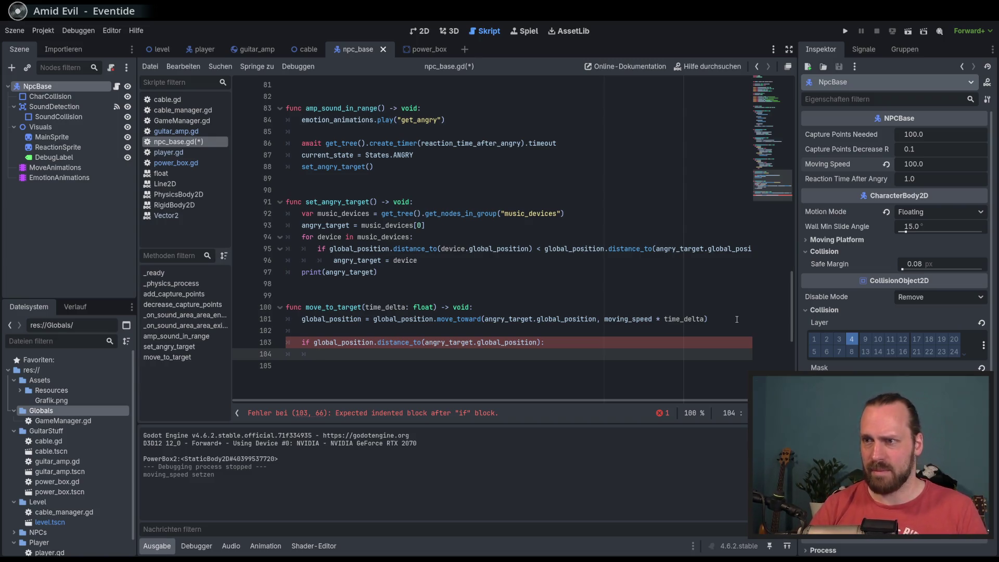
{"action": "left_click", "coordinate": [317, 342]}
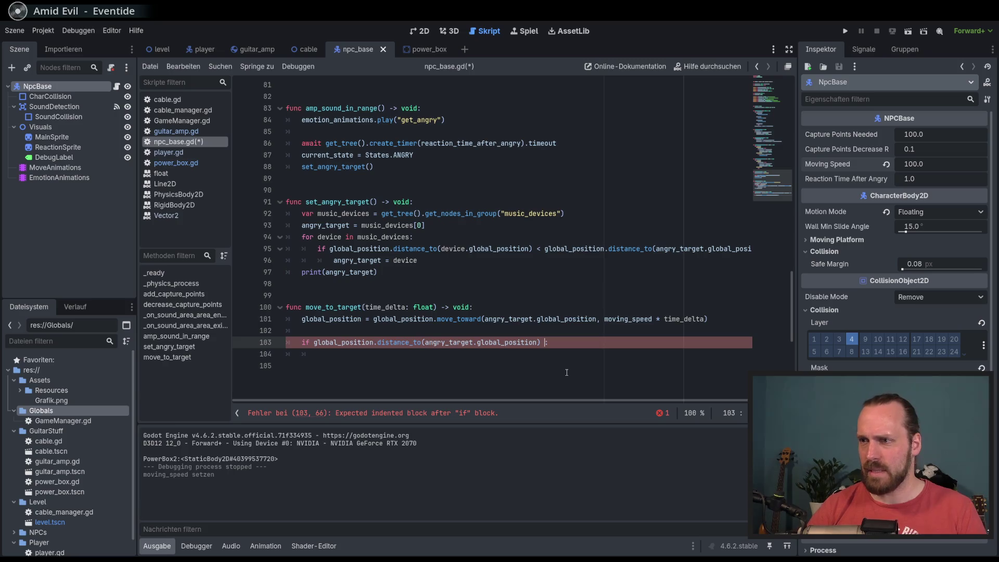
{"action": "type", "text": ">"}
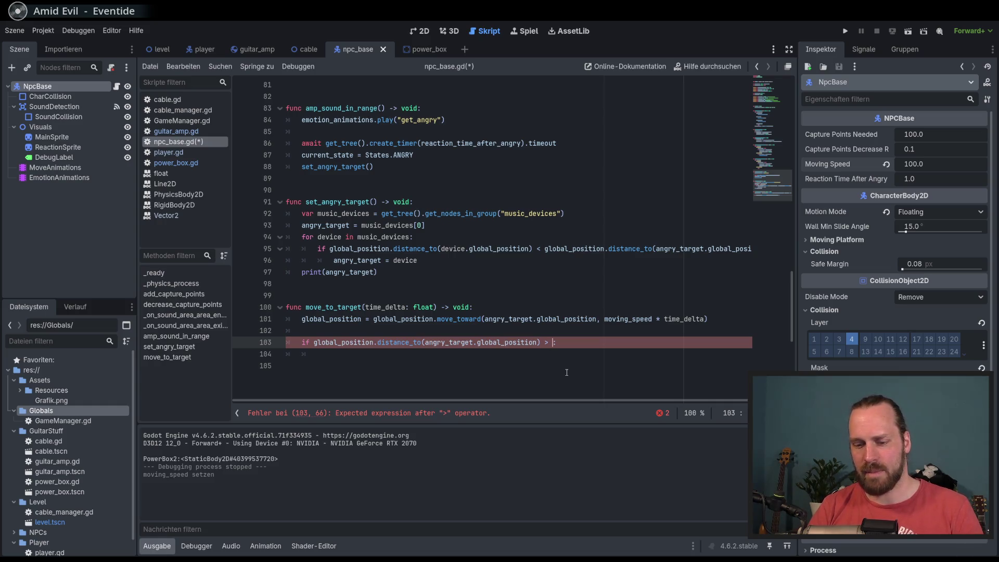
{"action": "type", "text": "70"}
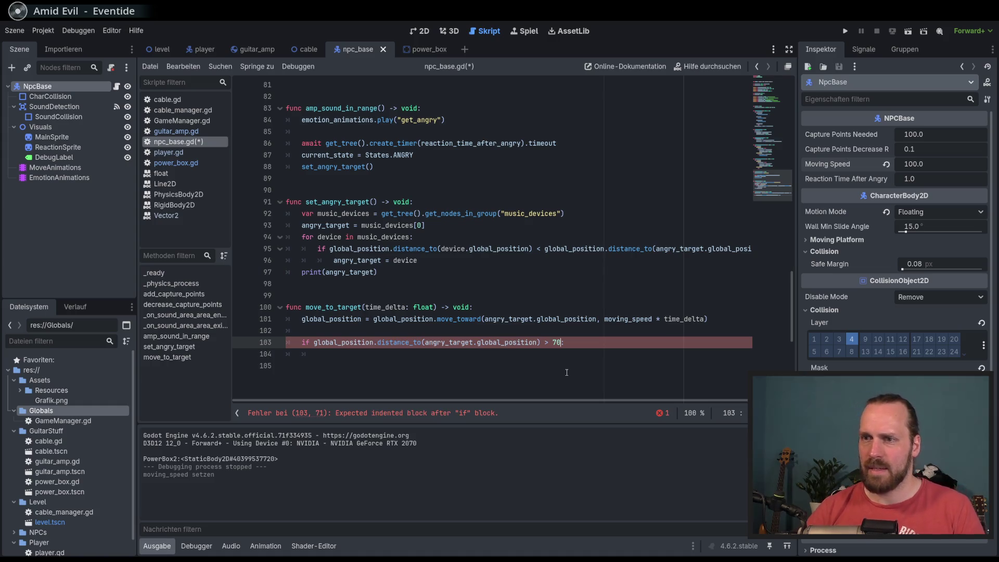
- Indent the move_toward line under the if, remove the blank line above it, and start an aligned line
{"action": "left_click", "coordinate": [726, 320]}
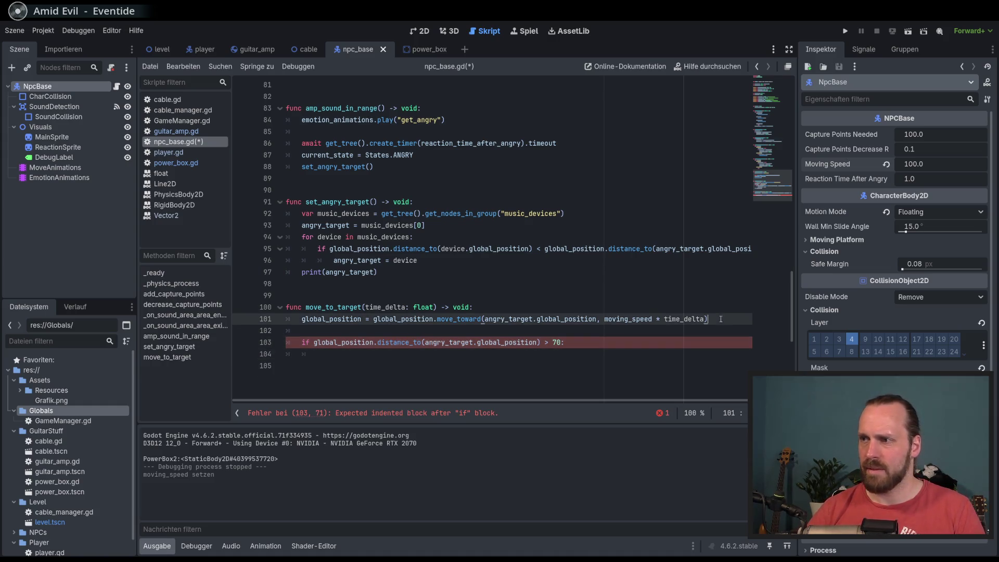
{"action": "key", "text": "alt+Down"}
{"action": "key", "text": "alt+Down"}
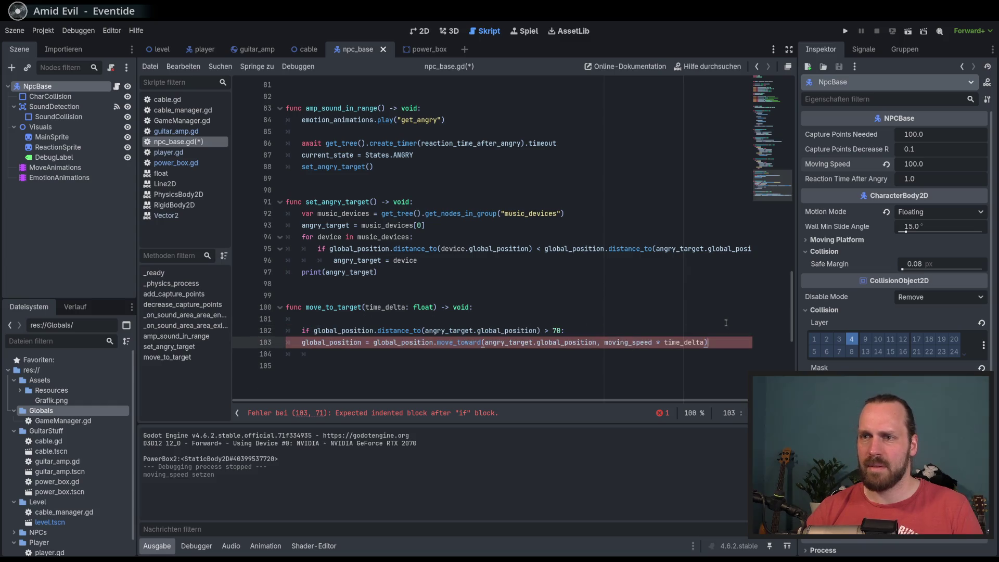
{"action": "key", "text": "Tab"}
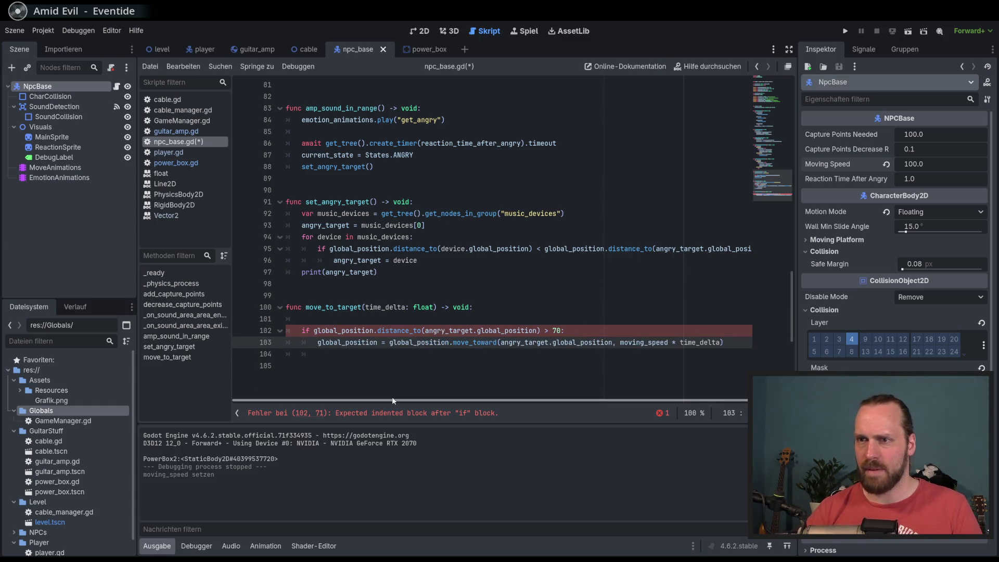
{"action": "left_click", "coordinate": [497, 319]}
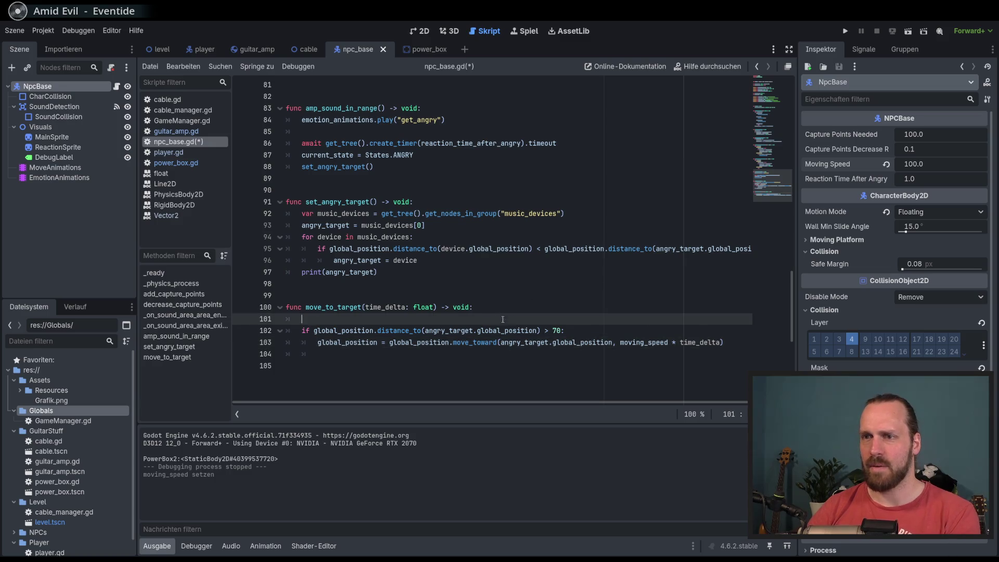
{"action": "key", "text": "BackSpace"}
{"action": "left_click", "coordinate": [734, 333]}
{"action": "key", "text": "Return"}
{"action": "key", "text": "BackSpace"}
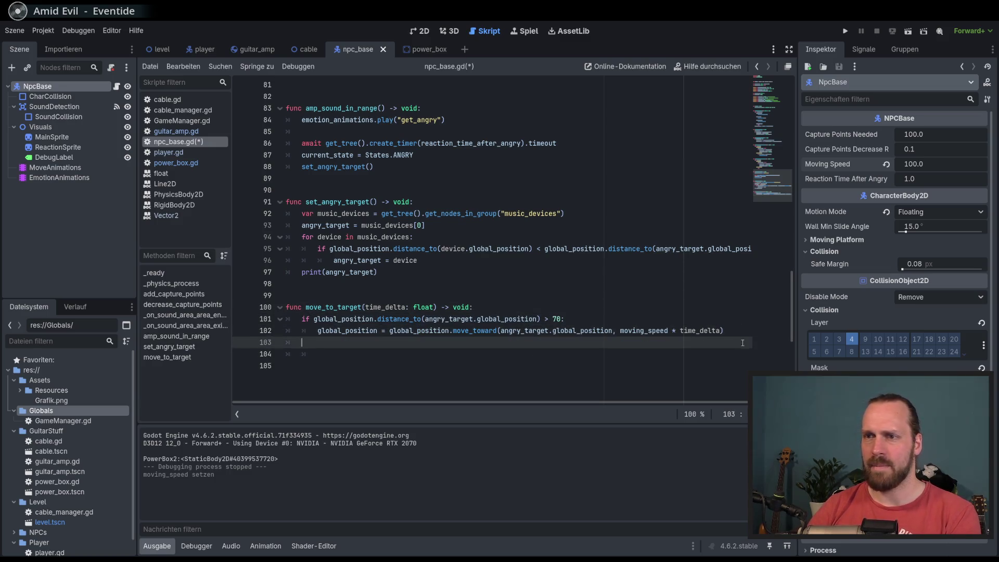
- Add an else branch that prints "Am Ziel"
{"action": "type", "text": ":"}
{"action": "key", "text": "Return"}
{"action": "type", "text": "print("}
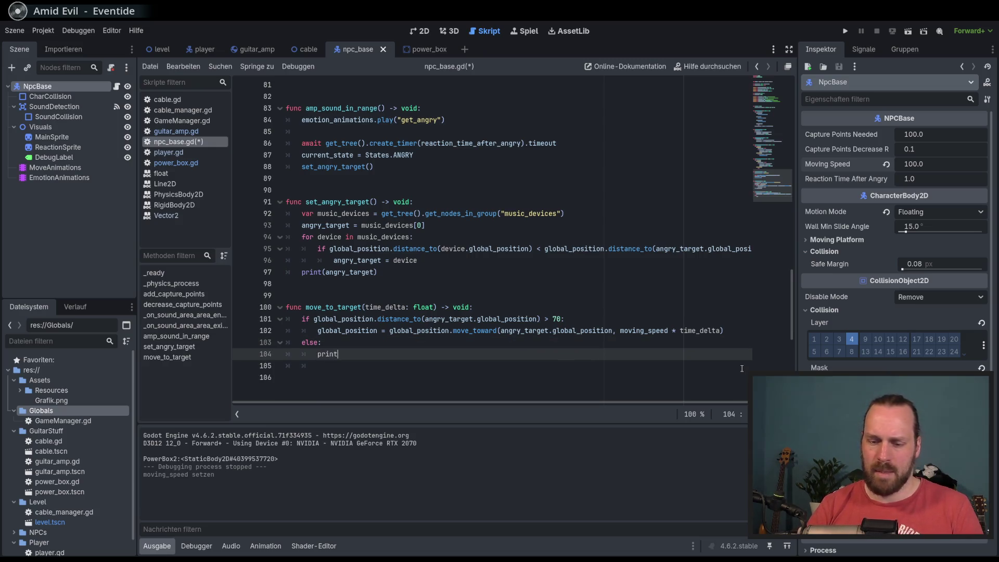
{"action": "key", "text": "BackSpace"}
{"action": "key", "text": "BackSpace"}
{"action": "key", "text": "BackSpace"}
{"action": "type", "text": "rint(\""}
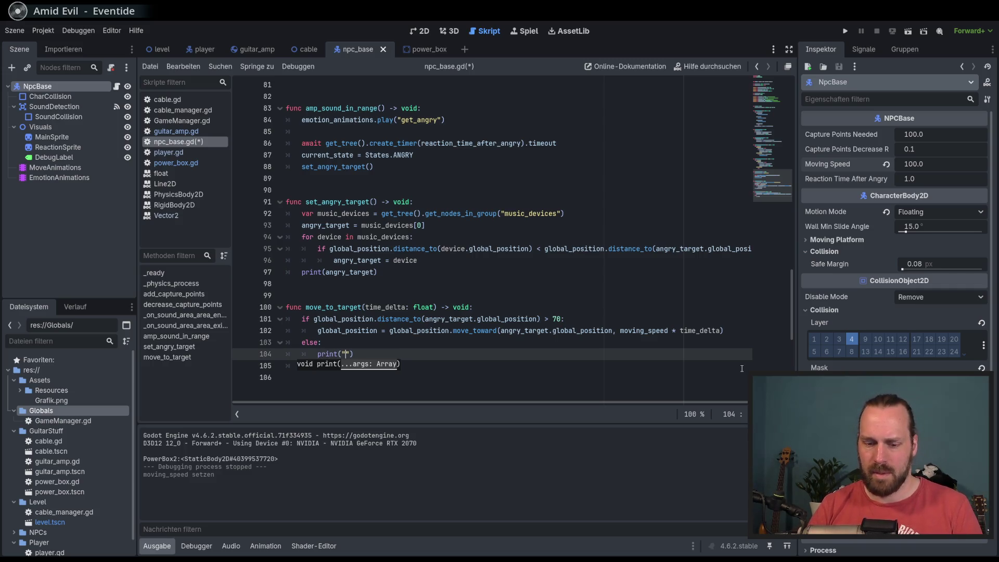
{"action": "type", "text": "Am Ziel"}
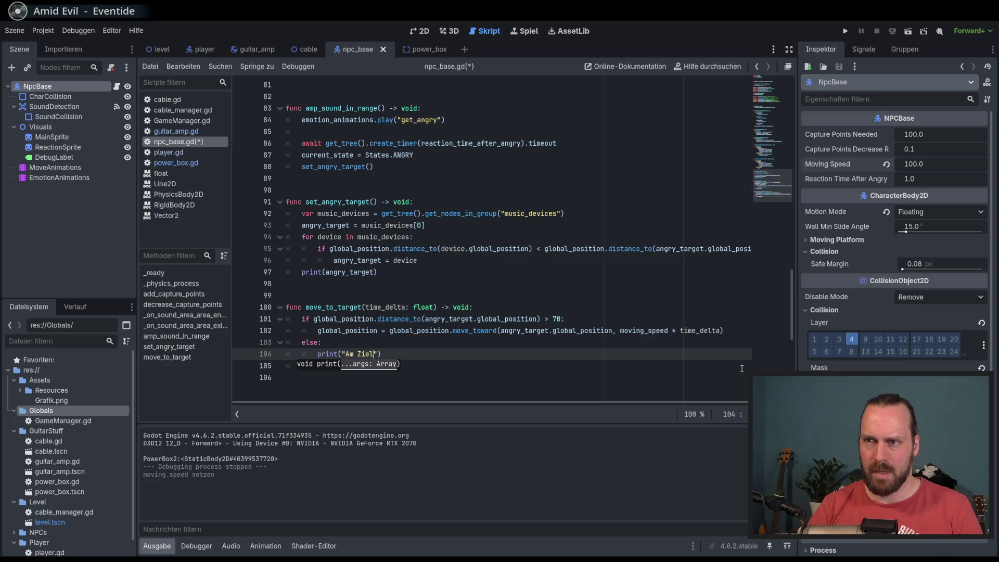
{"action": "key", "text": "End"}
{"action": "key", "text": "Return"}
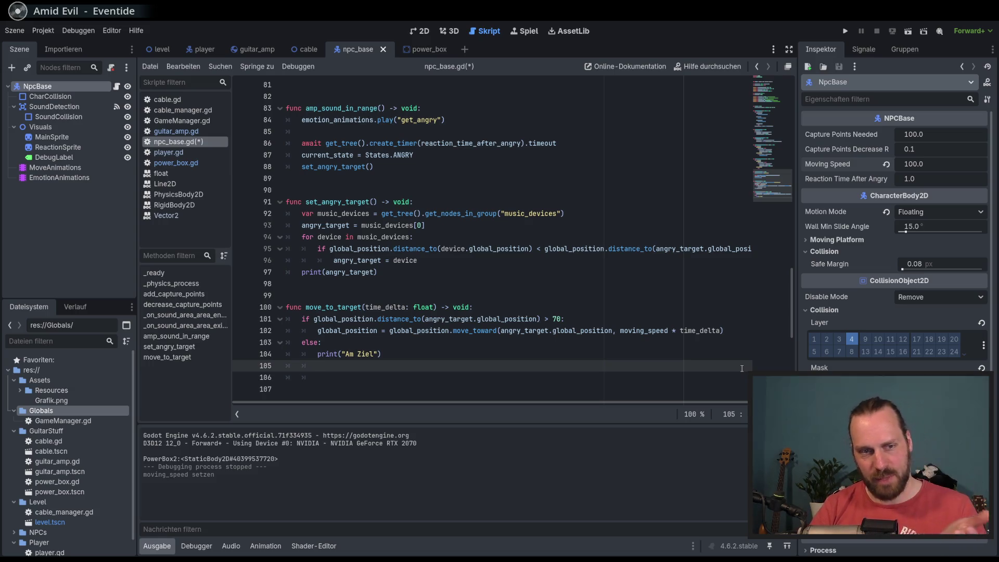
- Set current_state = States.NEUTRAL in the else branch, save npc_base.gd, and launch the game
{"action": "scroll", "coordinate": [616, 352], "scroll_direction": "down", "scroll_amount": 2}
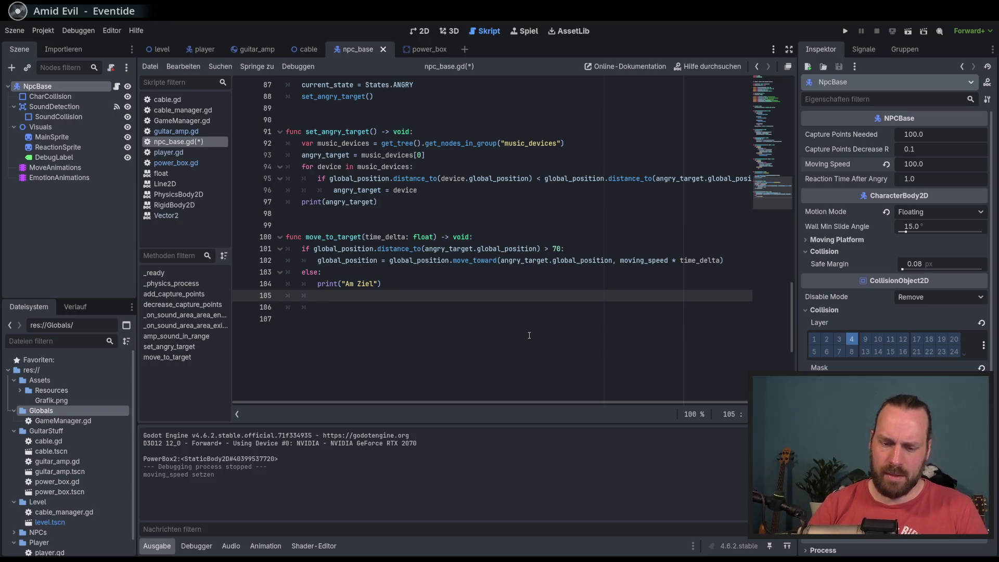
{"action": "type", "text": "cur"}
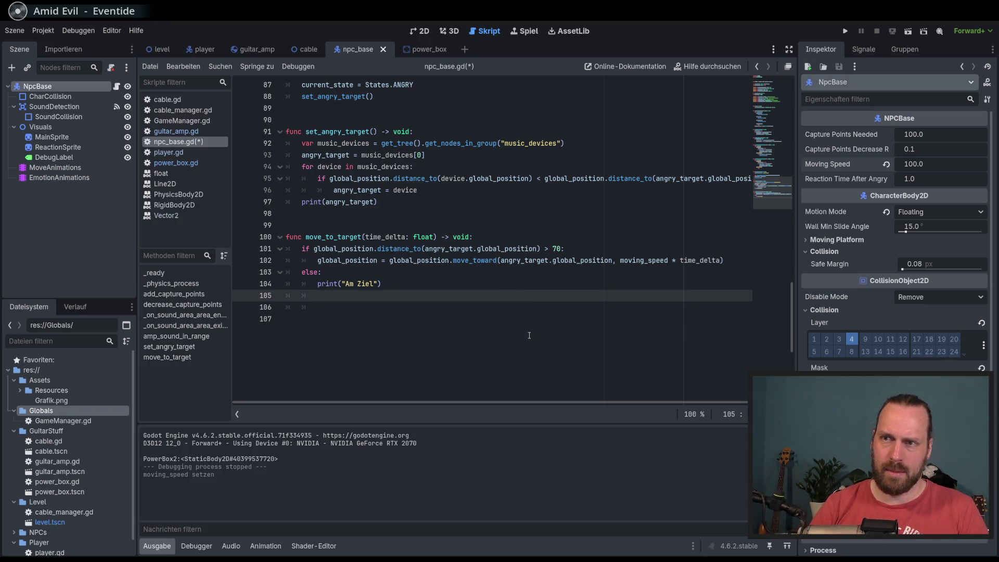
{"action": "type", "text": "r"}
{"action": "key", "text": "Return"}
{"action": "type", "text": "= States."}
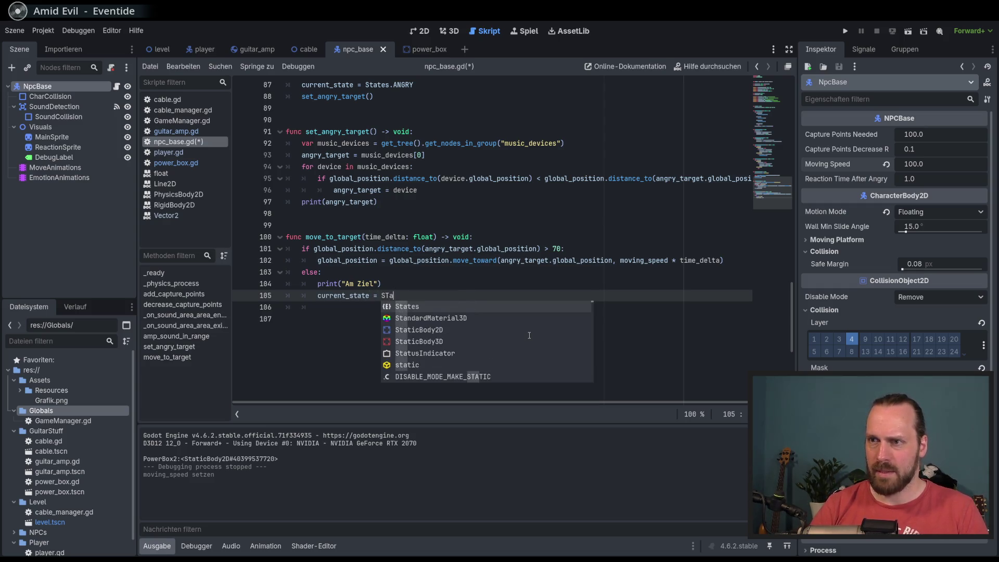
{"action": "type", "text": "N"}
{"action": "key", "text": "Return"}
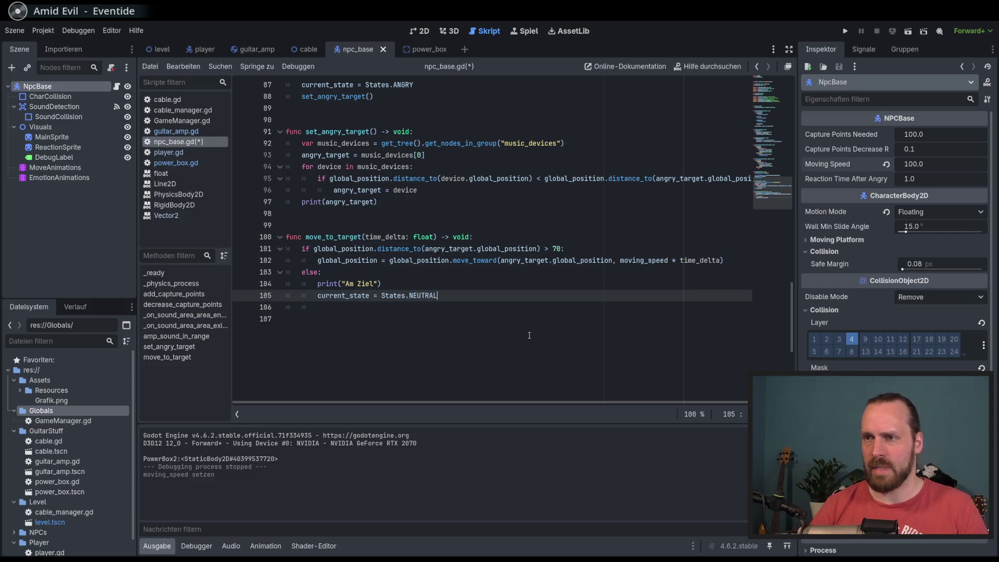
{"action": "key", "text": "ctrl+s"}
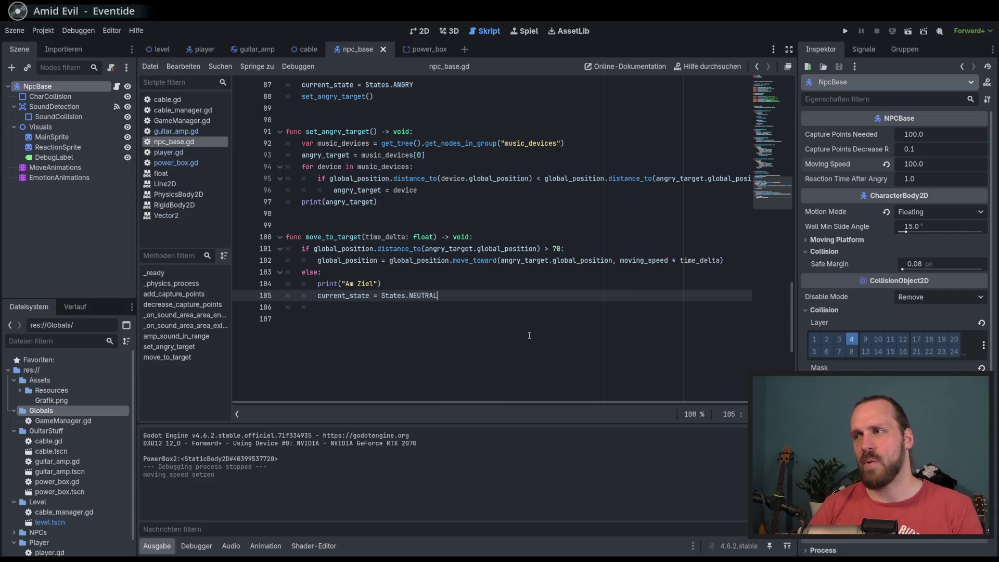
{"action": "key", "text": "F5"}
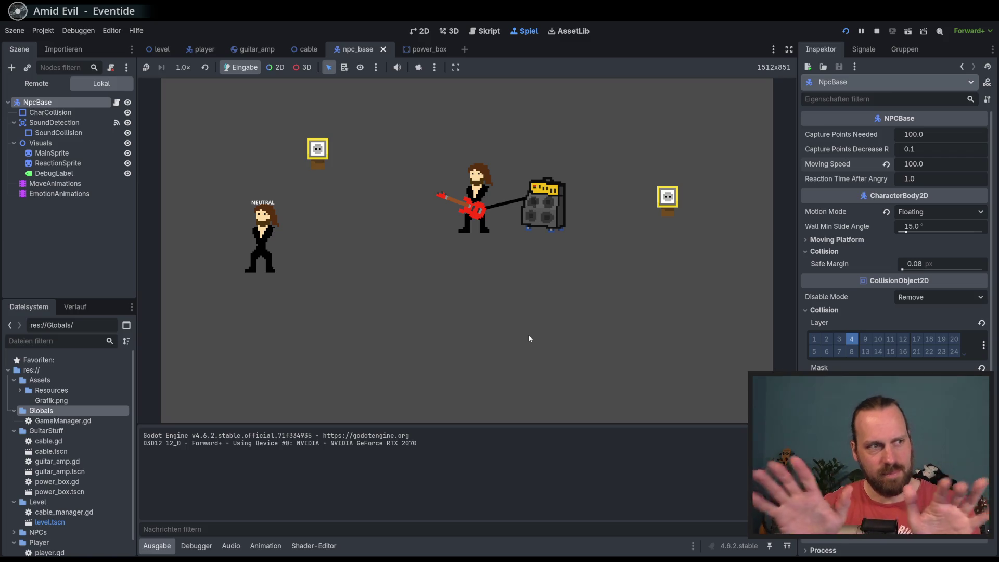
- In the running game, walk the guitarist over to the amp to plug in
{"action": "key", "text": "Right"}
{"action": "key", "text": "Down"}
{"action": "key", "text": "Up"}
{"action": "key", "text": "Left"}
{"action": "key", "text": "Right"}
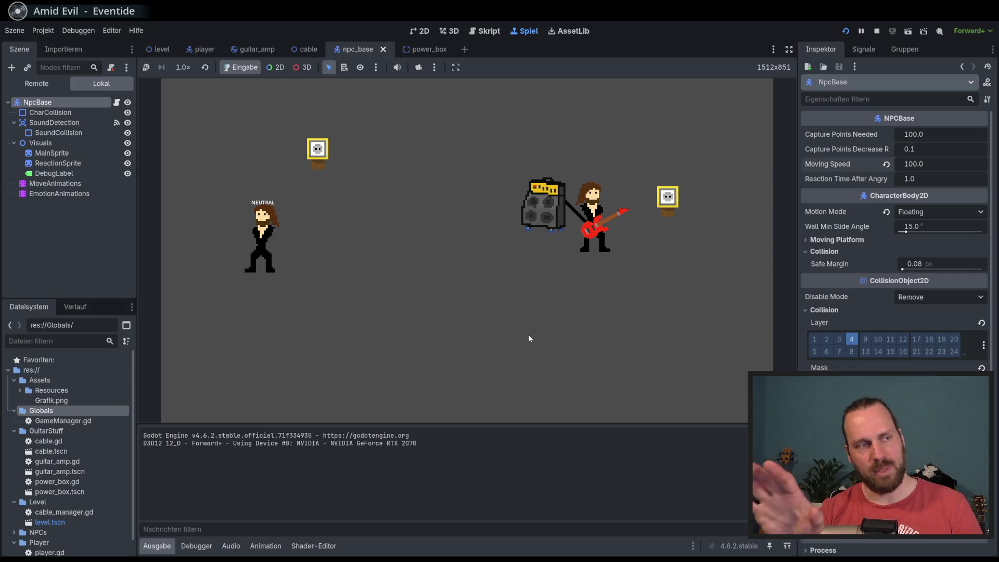
- Move the guitarist, pulling the amp along, into position near the NPC
{"action": "key", "text": "Left"}
{"action": "key", "text": "Up"}
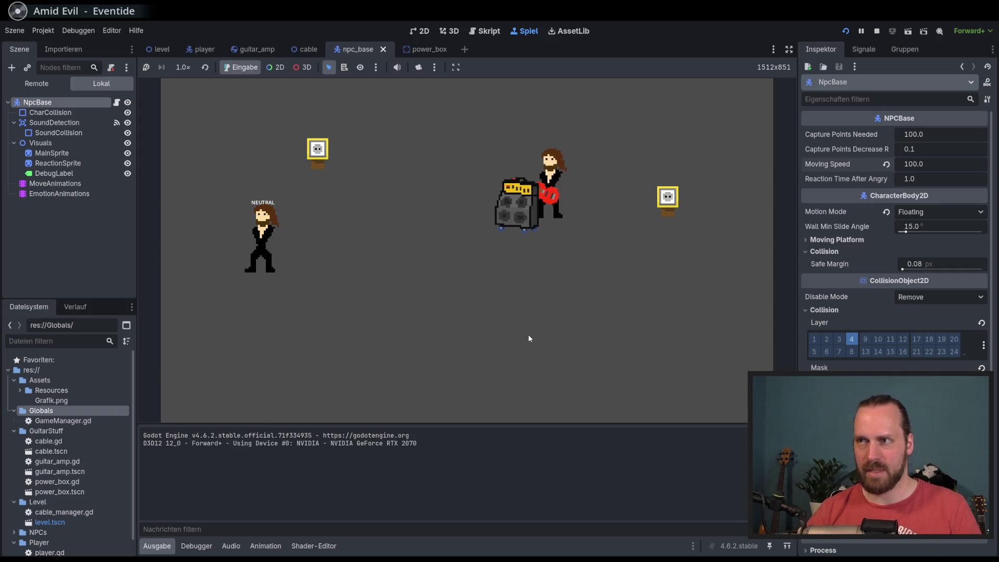
{"action": "key", "text": "Left"}
{"action": "key", "text": "Up"}
{"action": "key", "text": "Right"}
{"action": "key", "text": "Up"}
{"action": "key", "text": "Right"}
{"action": "key", "text": "Up"}
{"action": "key", "text": "Down"}
{"action": "key", "text": "Right"}
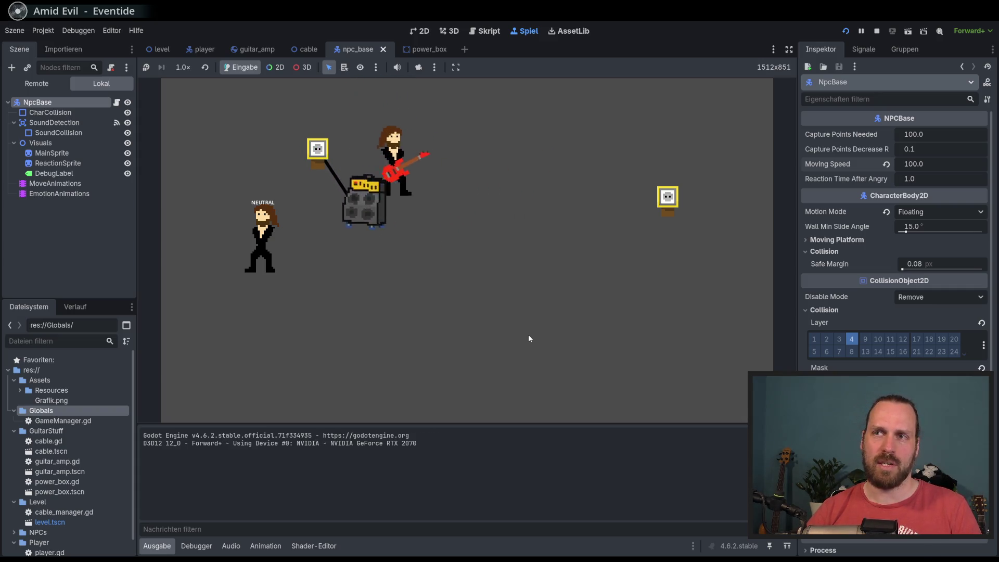
- Play the guitar to anger the NPC, watch it reach the amp, then stop the game
{"action": "key", "text": "space"}
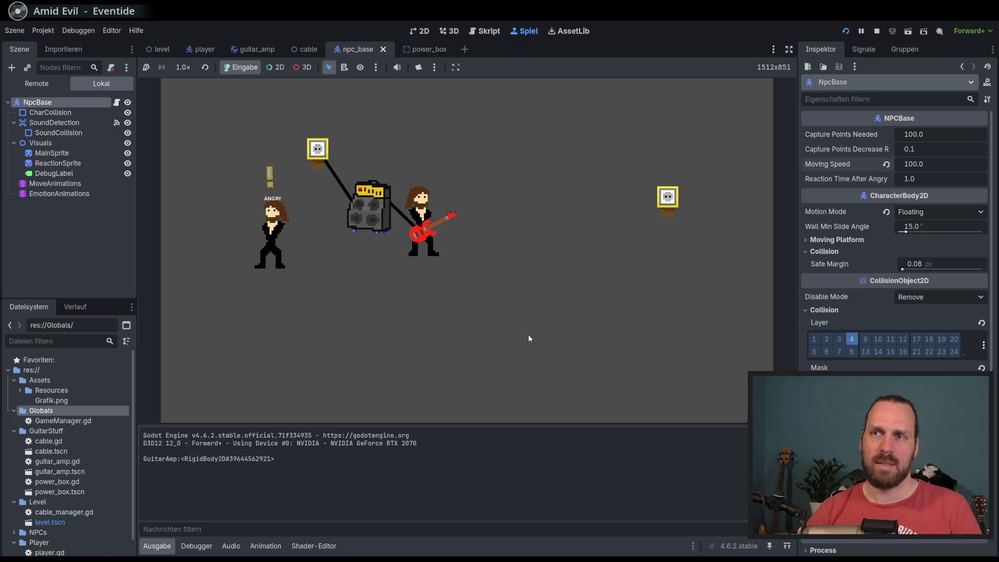
{"action": "key", "text": "Right"}
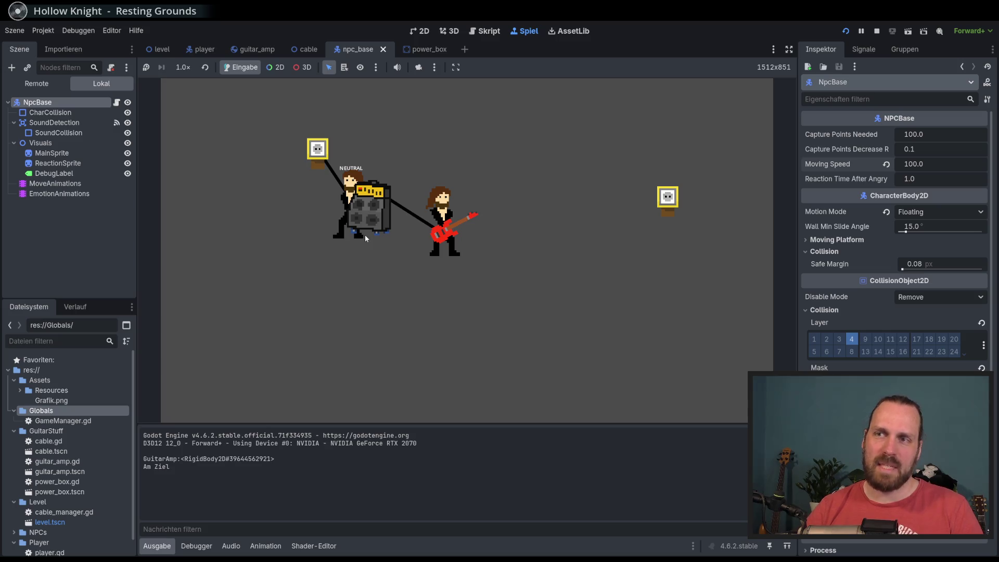
{"action": "key", "text": "F8"}
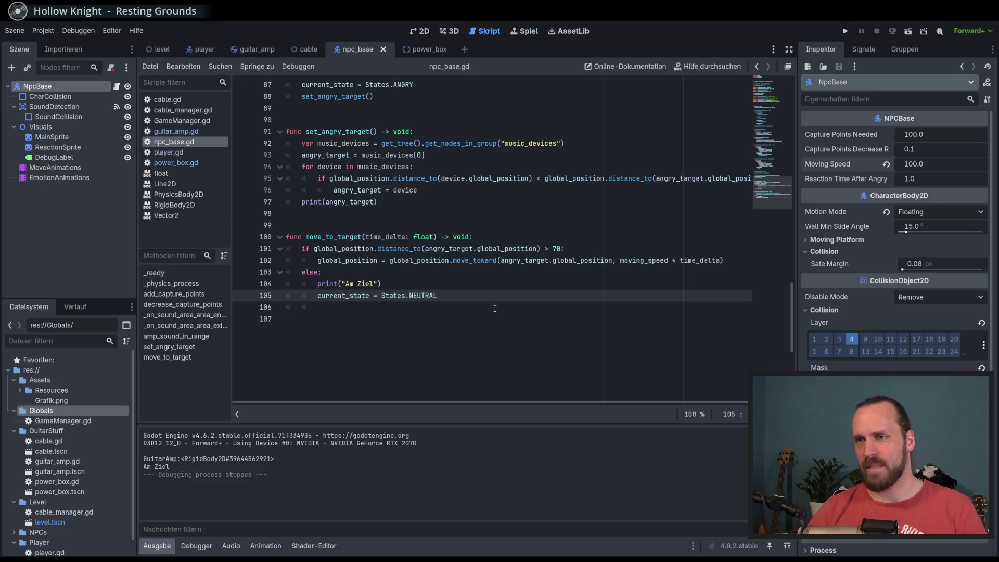
- Append DISCONNECTING to the States enum and save the NPC script
{"action": "scroll", "coordinate": [784, 249], "scroll_direction": "up", "scroll_amount": 5}
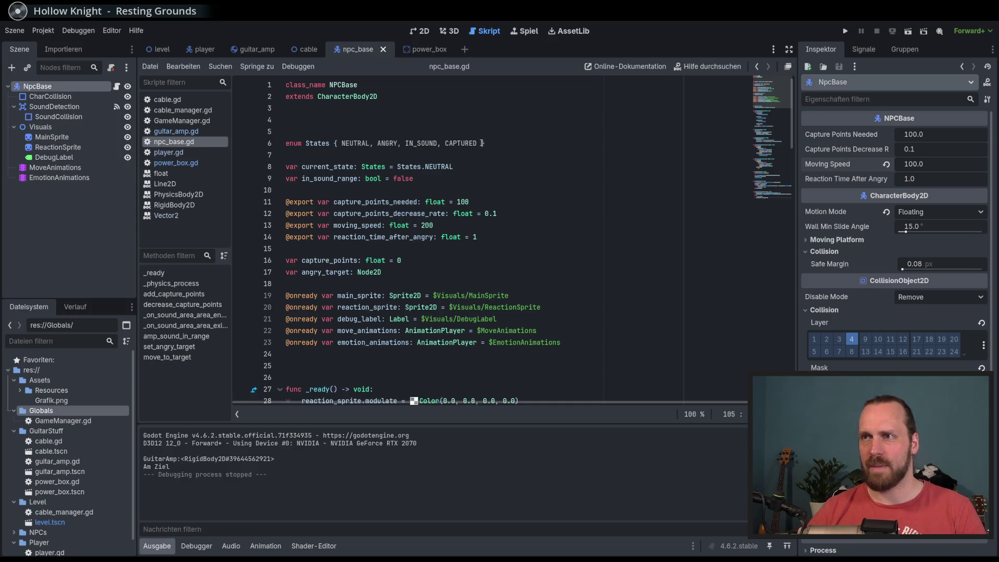
{"action": "left_click", "coordinate": [481, 144]}
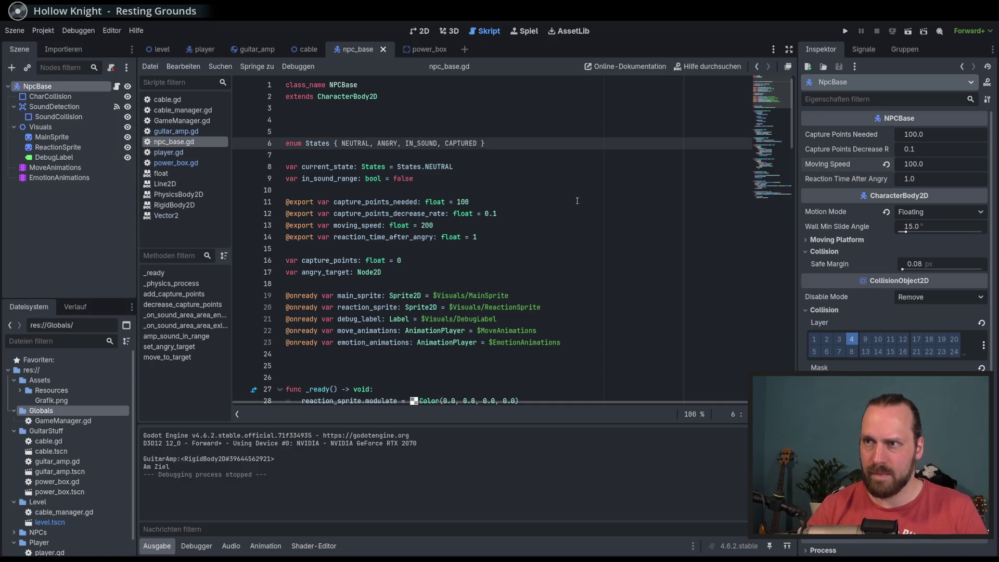
{"action": "type", "text": ",DISCO"}
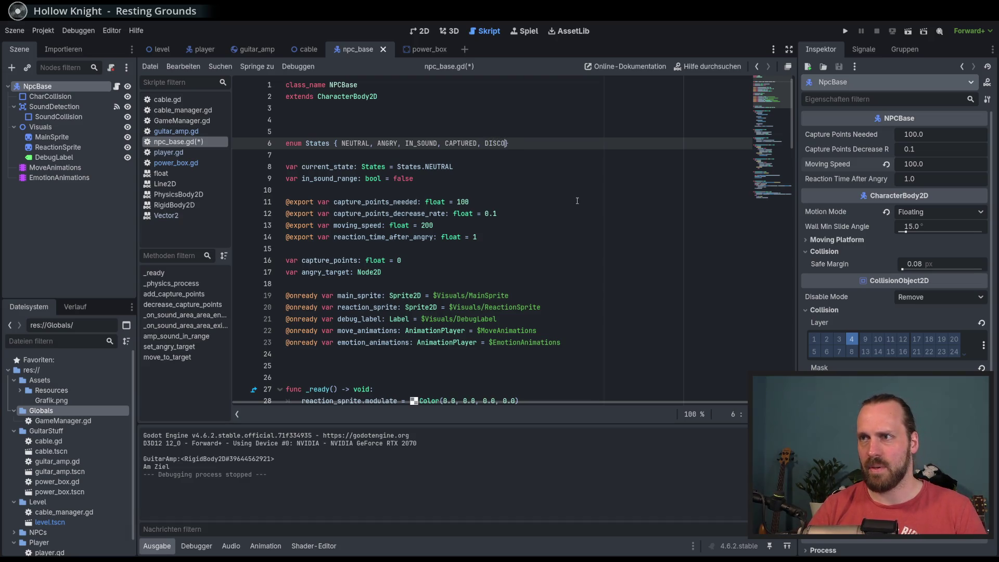
{"action": "type", "text": "NNECTIO"}
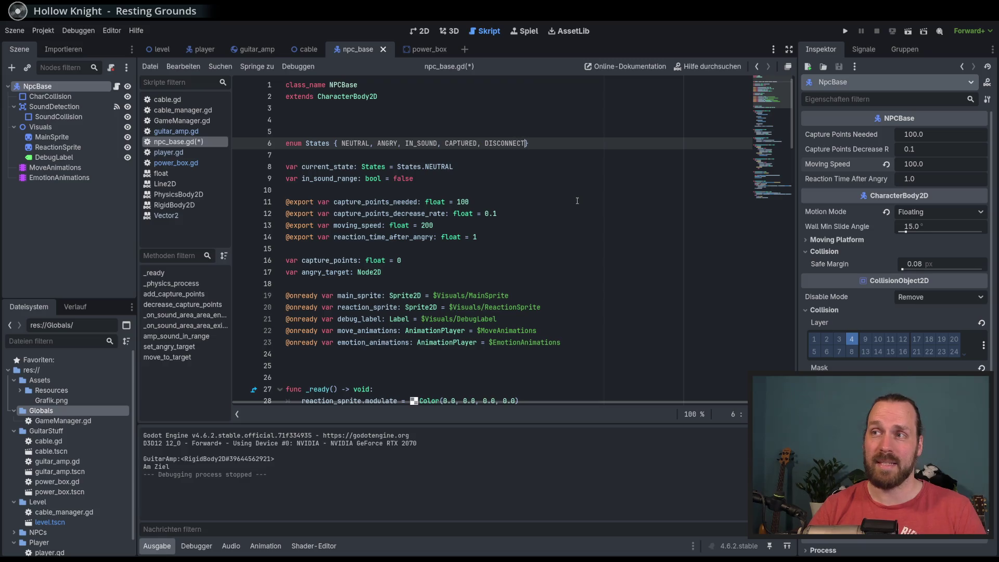
{"action": "type", "text": "G"}
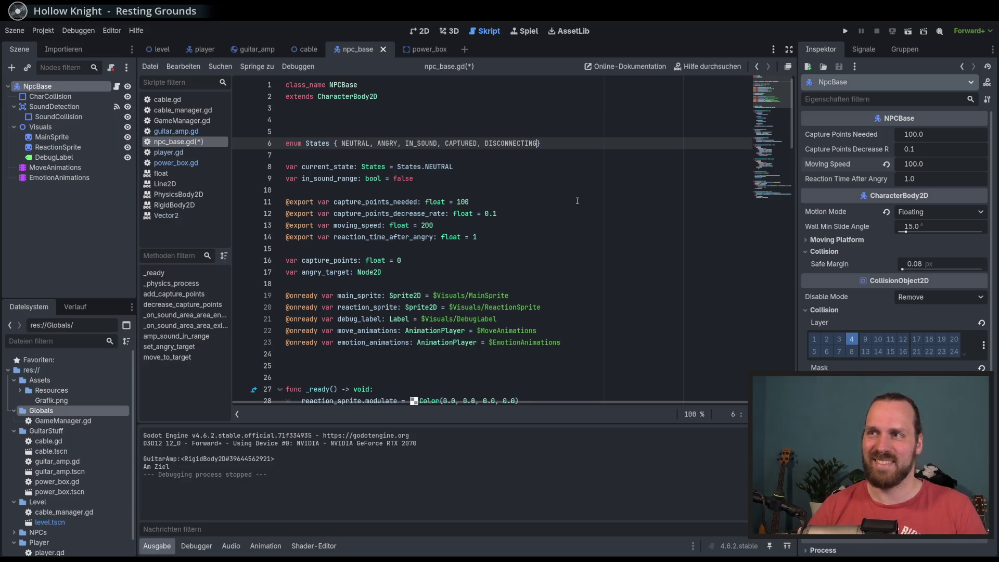
{"action": "key", "text": "ctrl+s"}
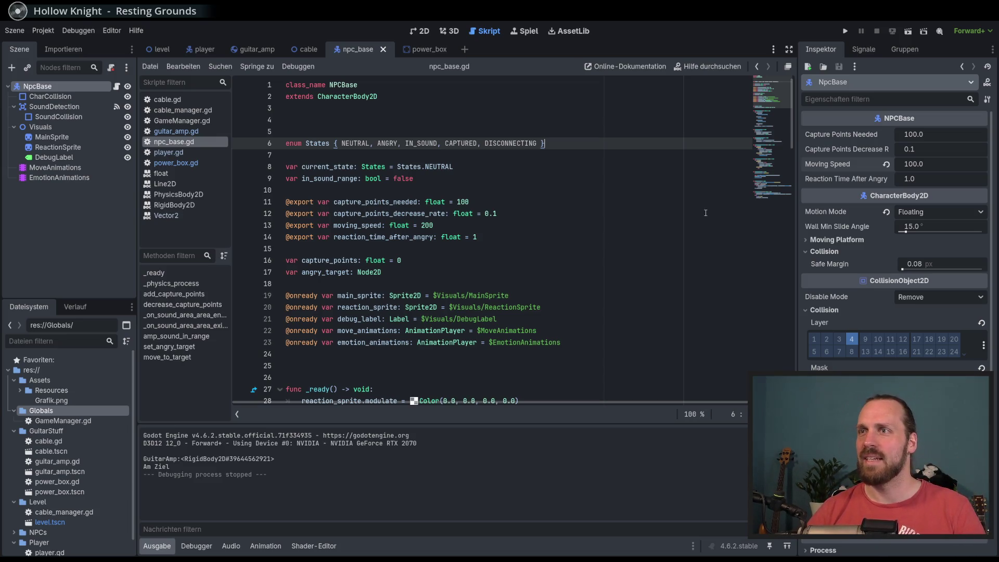
- In move_to_target's else branch, replace States.NEUTRAL with States.DISCONNECTING
{"action": "scroll", "coordinate": [468, 234], "scroll_direction": "down", "scroll_amount": 20}
{"action": "left_click", "coordinate": [435, 289]}
{"action": "left_click", "coordinate": [440, 264]}
{"action": "double_click", "coordinate": [411, 264]}
{"action": "type", "text": "DISC"}
{"action": "key", "text": "Return"}
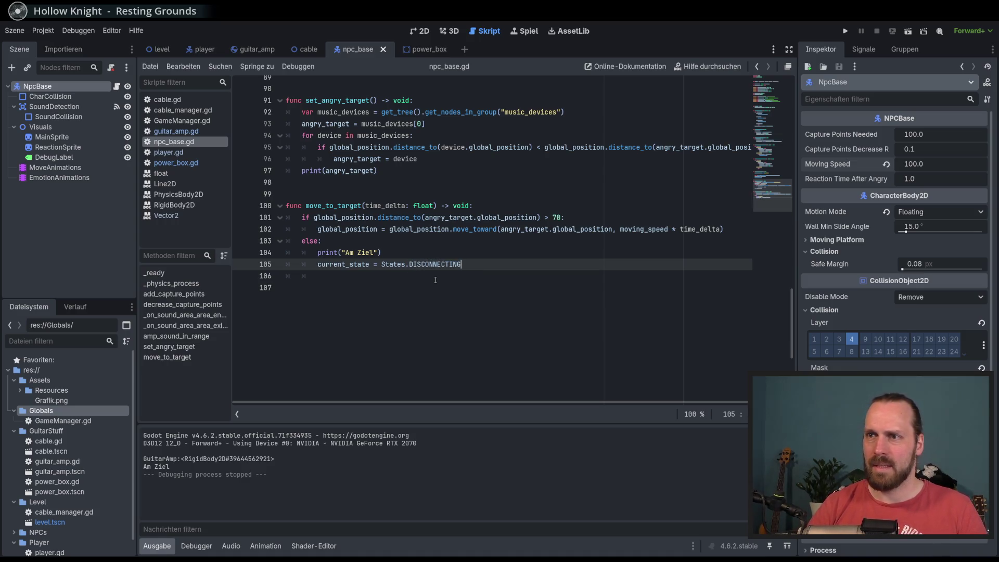
- Add a 'States.DISCONNECTING:' case containing pass after the CAPTURED case
{"action": "scroll", "coordinate": [436, 280], "scroll_direction": "up", "scroll_amount": 5}
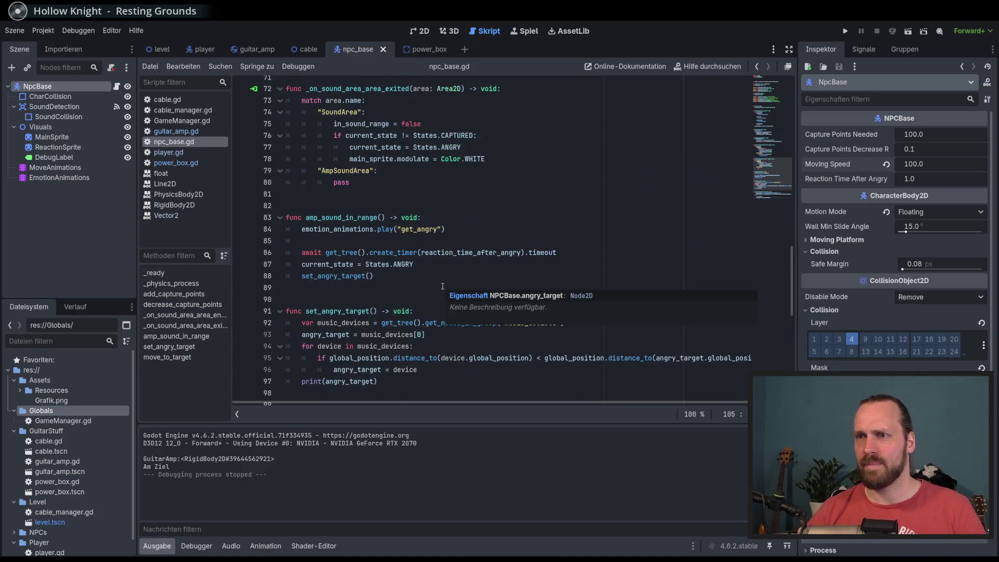
{"action": "scroll", "coordinate": [495, 322], "scroll_direction": "up", "scroll_amount": 15}
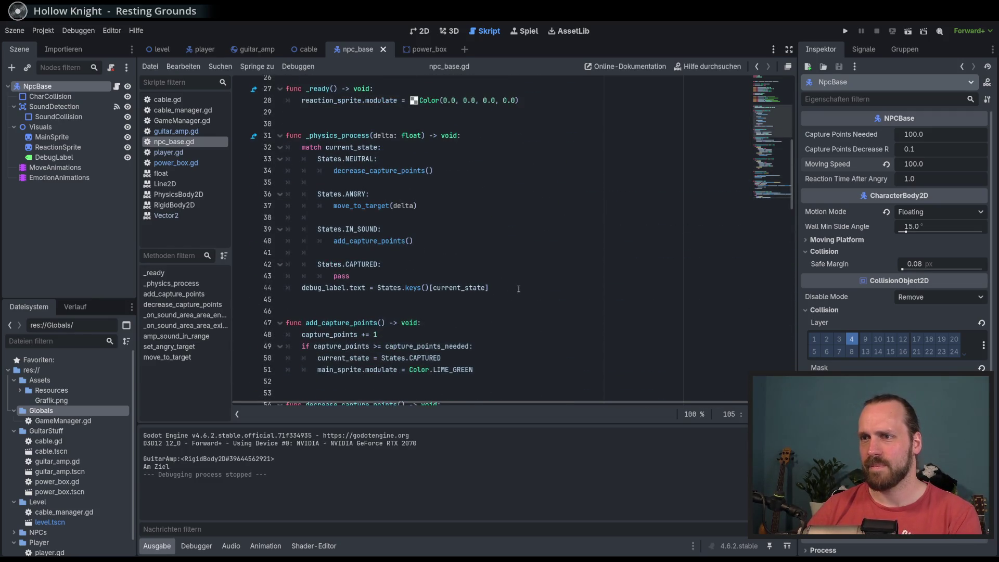
{"action": "left_click", "coordinate": [434, 276]}
{"action": "key", "text": "Return"}
{"action": "key", "text": "Return"}
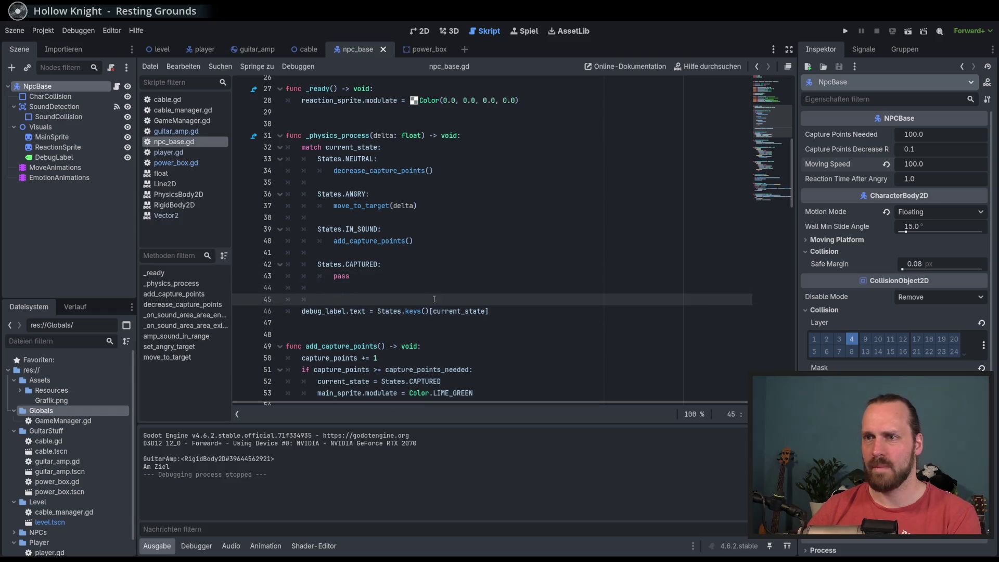
{"action": "type", "text": "States."}
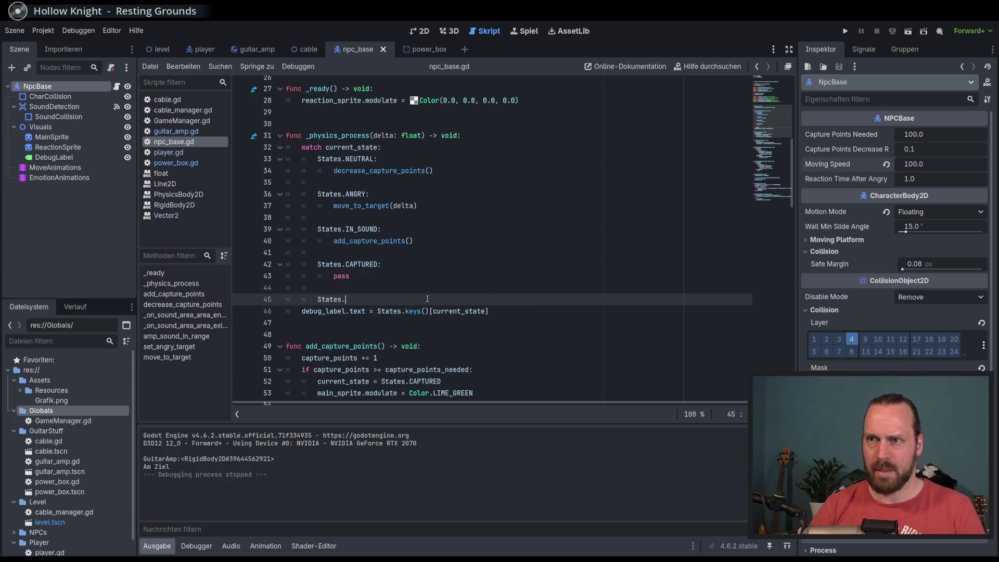
{"action": "type", "text": "DS"}
{"action": "key", "text": "Return"}
{"action": "type", "text": ":"}
{"action": "key", "text": "Return"}
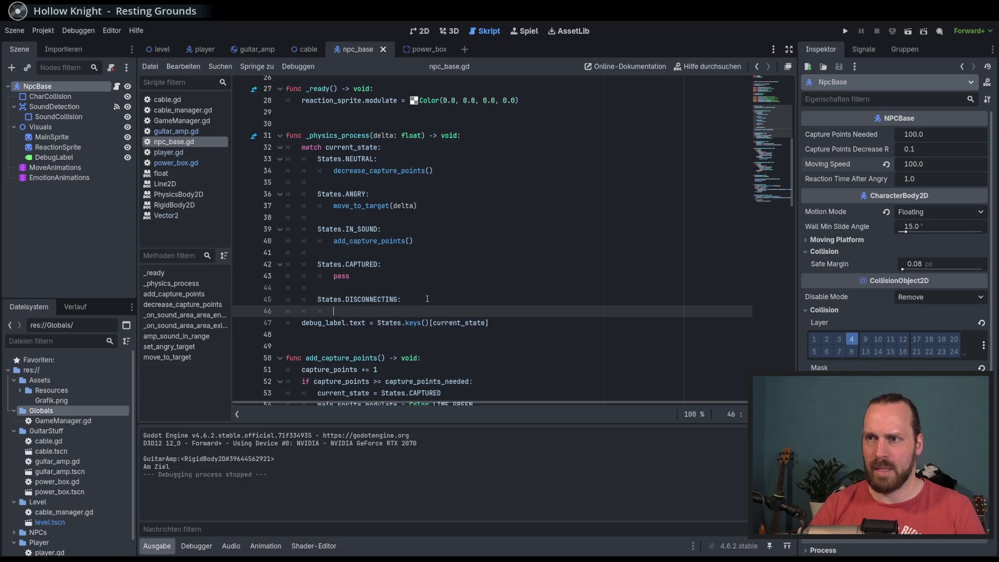
{"action": "type", "text": "pass"}
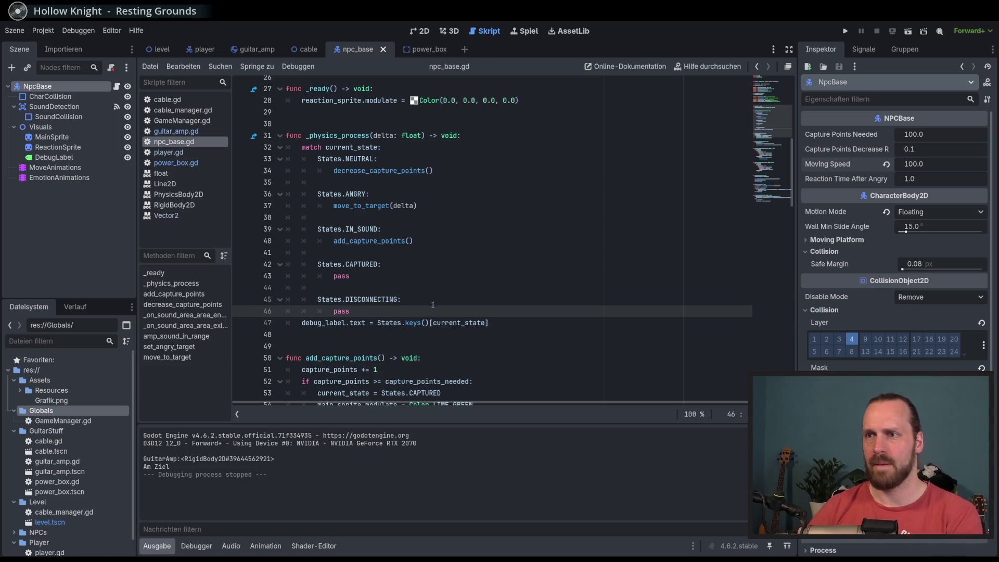
{"action": "key", "text": "Return"}
{"action": "left_click", "coordinate": [432, 317]}
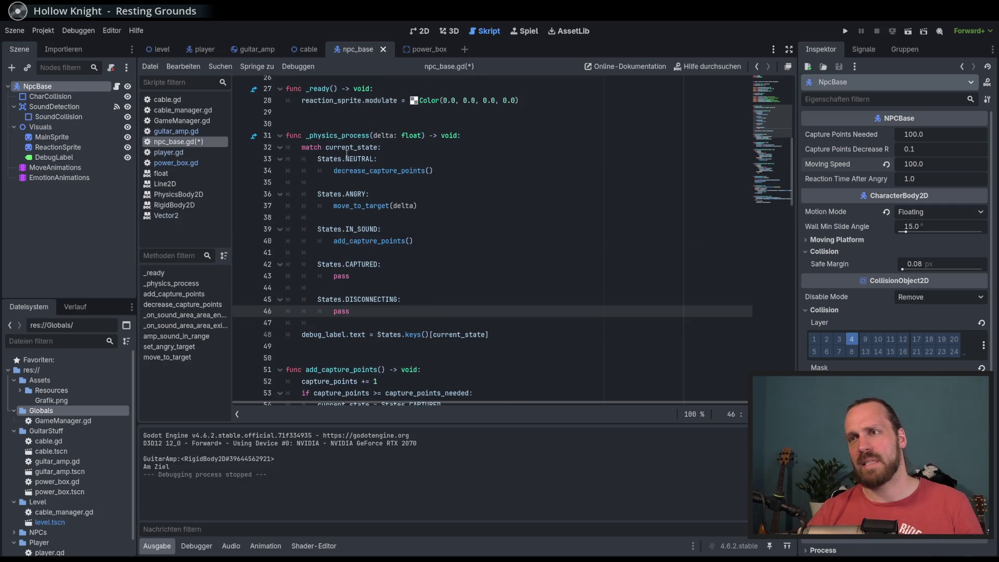
- Review the state match block and tidy the spacing before the debug label update
{"action": "left_click_drag", "start_coordinate": [342, 147], "coordinate": [419, 339]}
{"action": "left_click", "coordinate": [456, 334]}
{"action": "key", "text": "Up"}
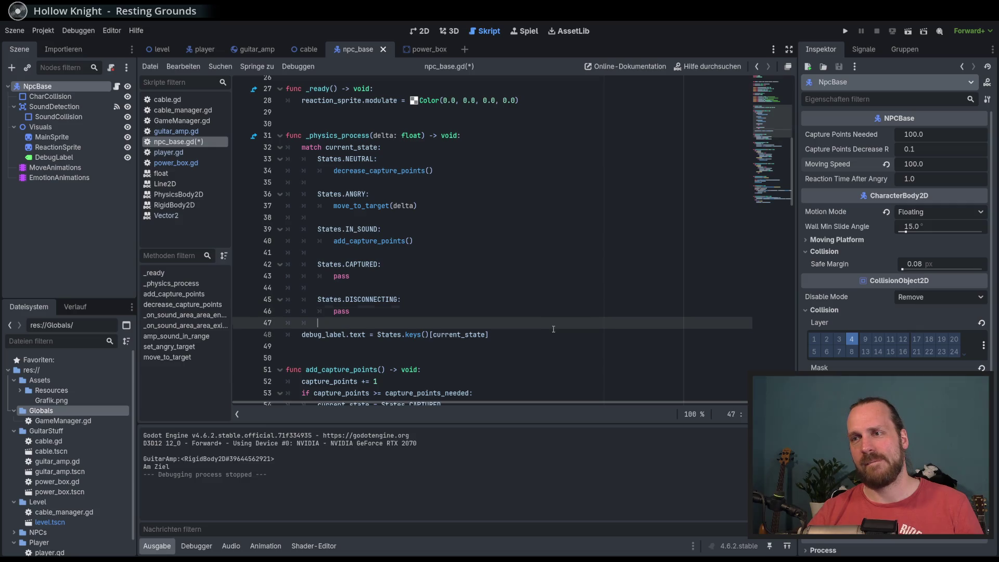
{"action": "scroll", "coordinate": [551, 347], "scroll_direction": "down", "scroll_amount": 2}
{"action": "scroll", "coordinate": [550, 347], "scroll_direction": "down", "scroll_amount": 8}
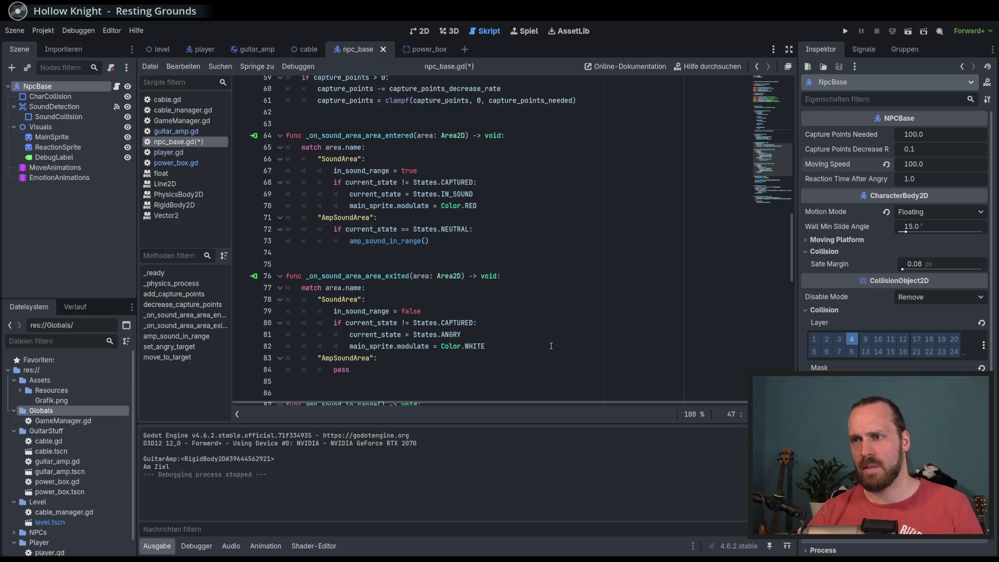
{"action": "left_click", "coordinate": [520, 335]}
{"action": "scroll", "coordinate": [487, 338], "scroll_direction": "down", "scroll_amount": 5}
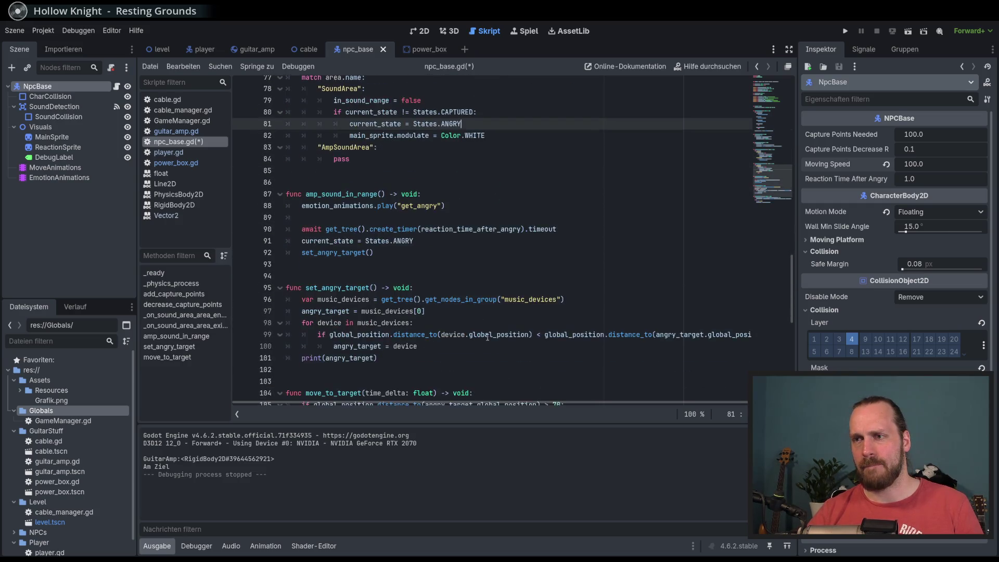
{"action": "scroll", "coordinate": [488, 337], "scroll_direction": "down", "scroll_amount": 4}
{"action": "double_click", "coordinate": [556, 264]}
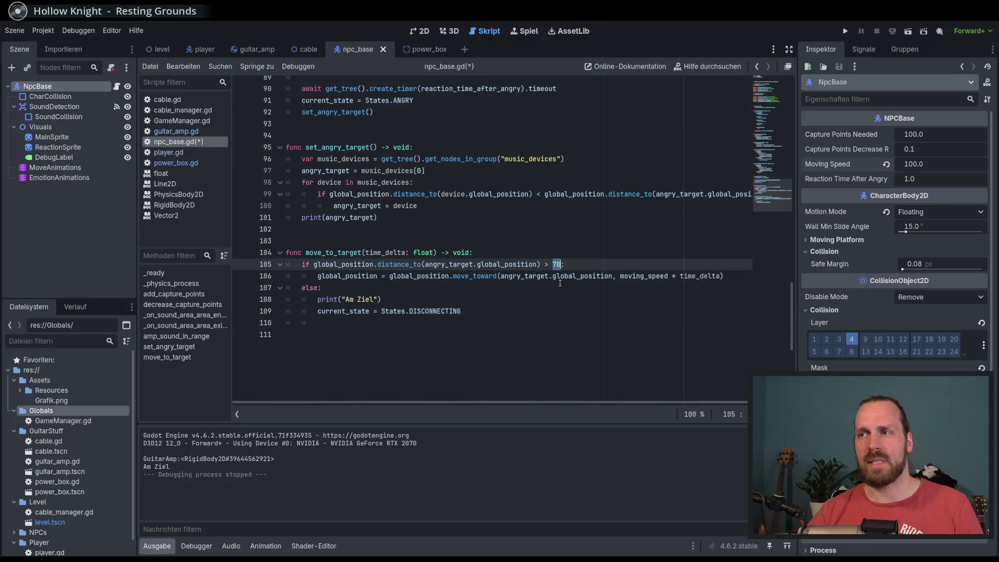
{"action": "left_click", "coordinate": [560, 283]}
{"action": "scroll", "coordinate": [560, 283], "scroll_direction": "up", "scroll_amount": 8}
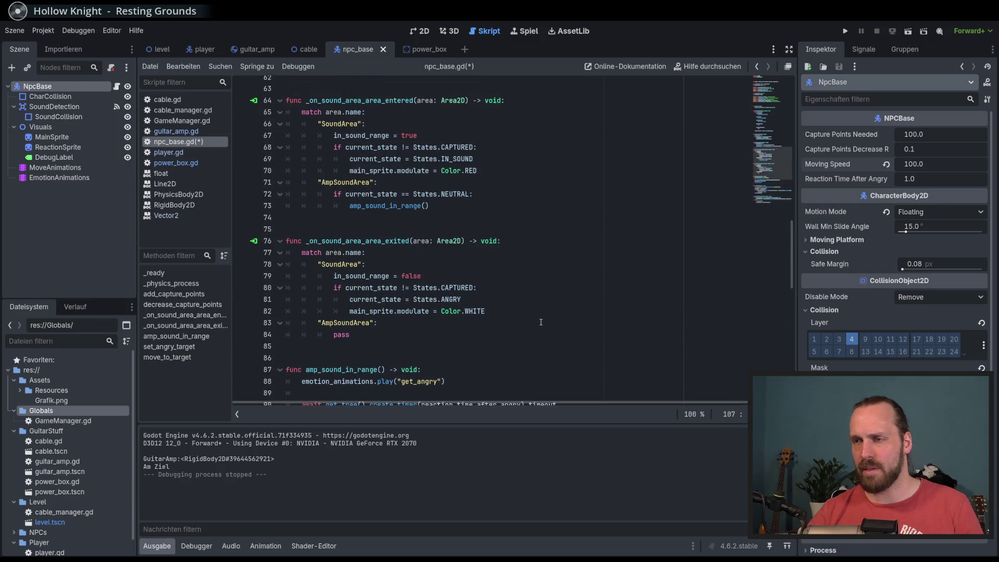
{"action": "scroll", "coordinate": [541, 322], "scroll_direction": "up", "scroll_amount": 13}
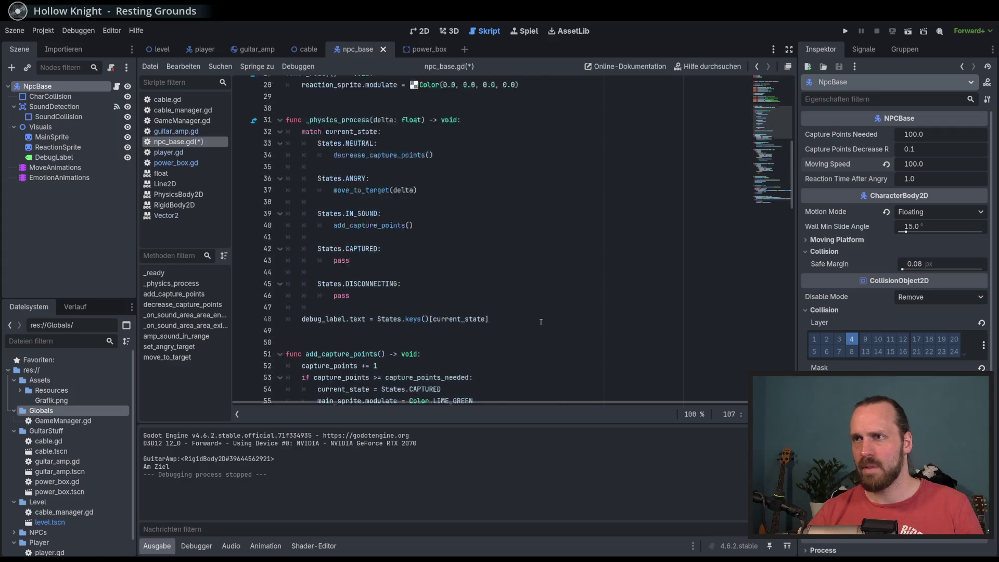
{"action": "left_click", "coordinate": [536, 317]}
{"action": "scroll", "coordinate": [534, 317], "scroll_direction": "down", "scroll_amount": 8}
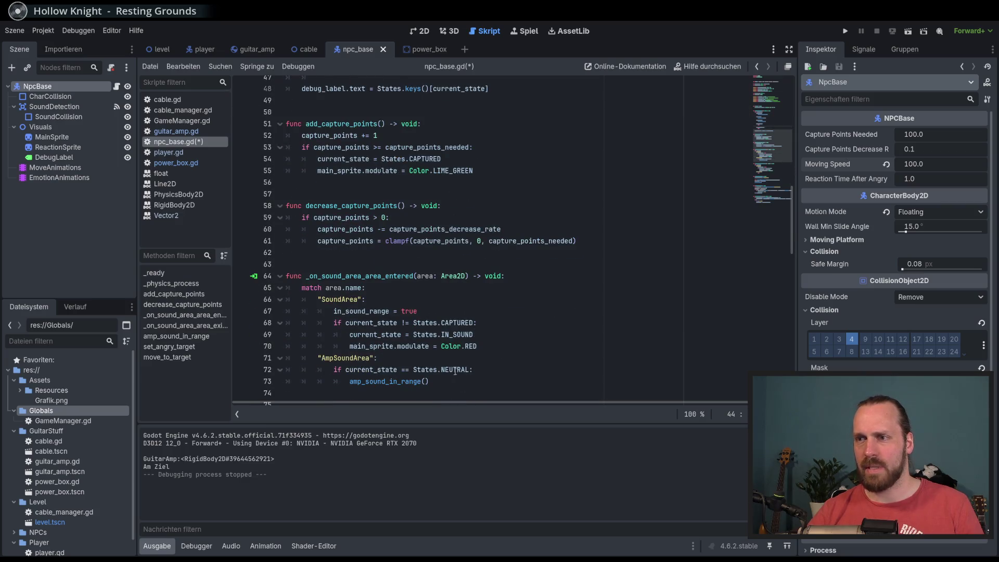
{"action": "scroll", "coordinate": [455, 289], "scroll_direction": "up", "scroll_amount": 15}
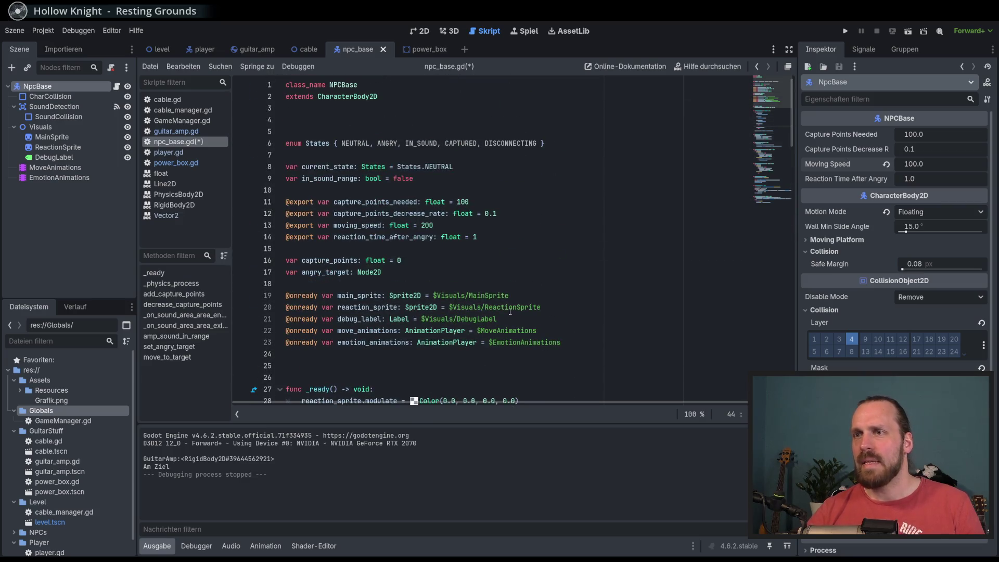
{"action": "left_click", "coordinate": [510, 308]}
{"action": "scroll", "coordinate": [547, 322], "scroll_direction": "down", "scroll_amount": 5}
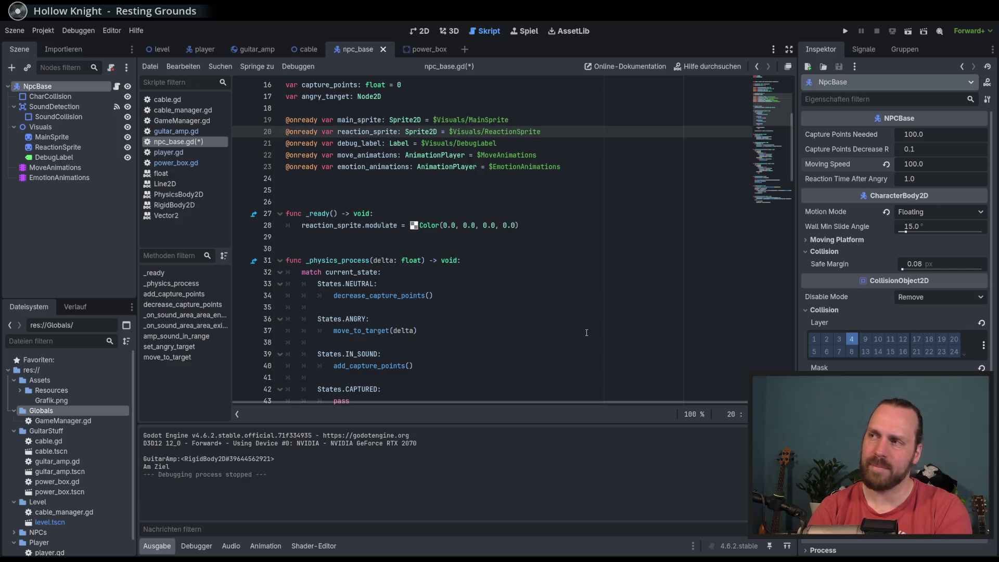
{"action": "scroll", "coordinate": [461, 264], "scroll_direction": "down", "scroll_amount": 5}
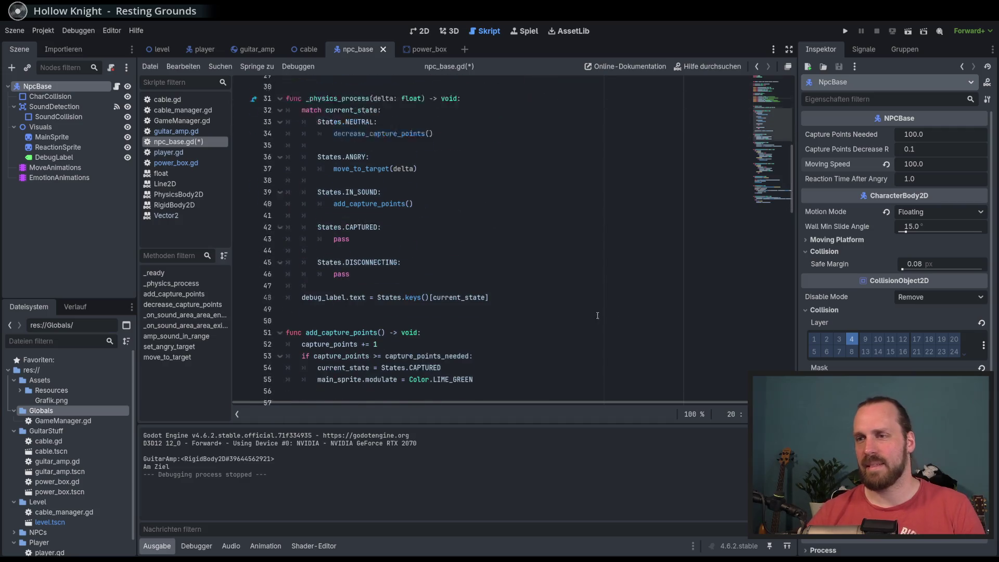
{"action": "double_click", "coordinate": [362, 214]}
{"action": "key", "text": "Down"}
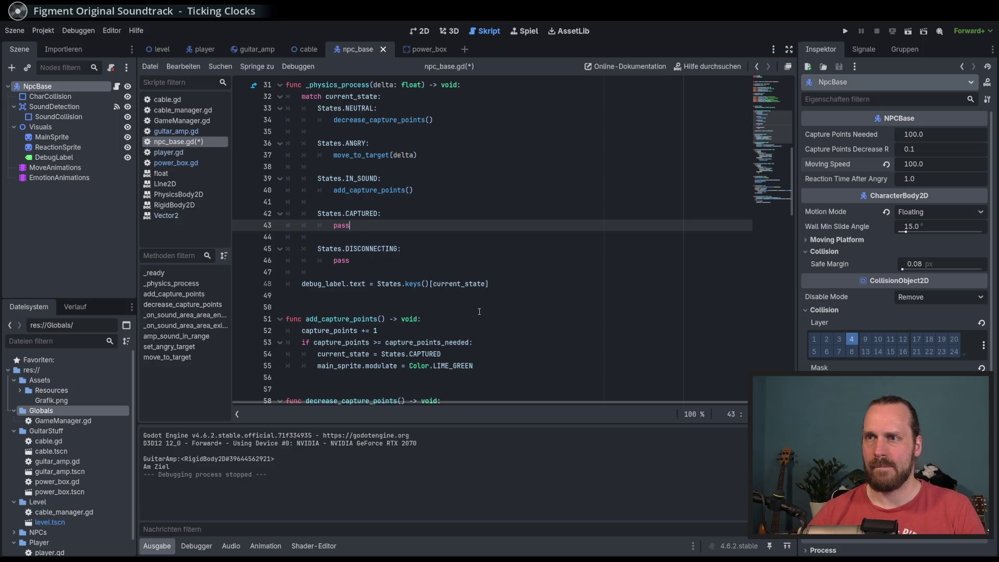
{"action": "double_click", "coordinate": [342, 226]}
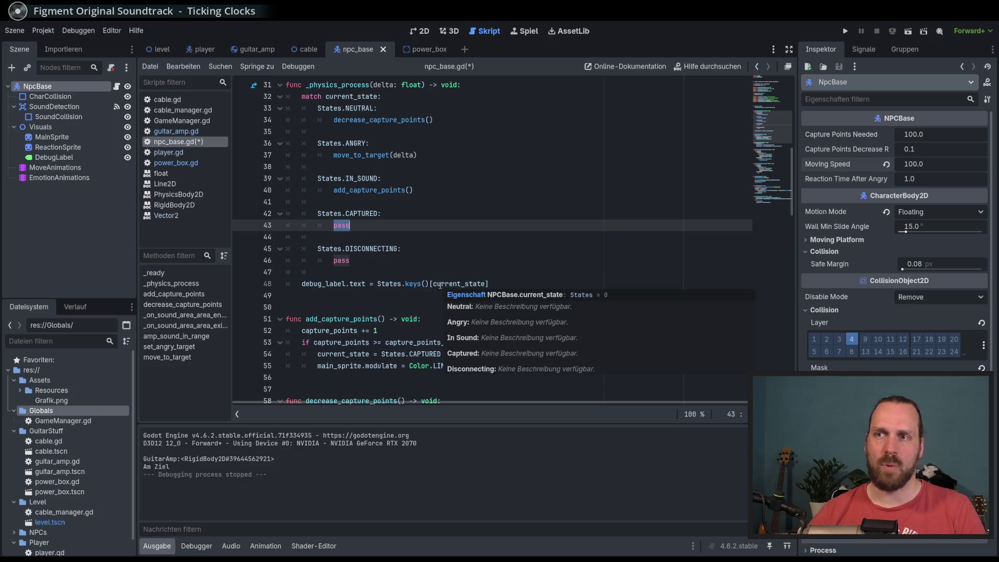
{"action": "left_click", "coordinate": [441, 260]}
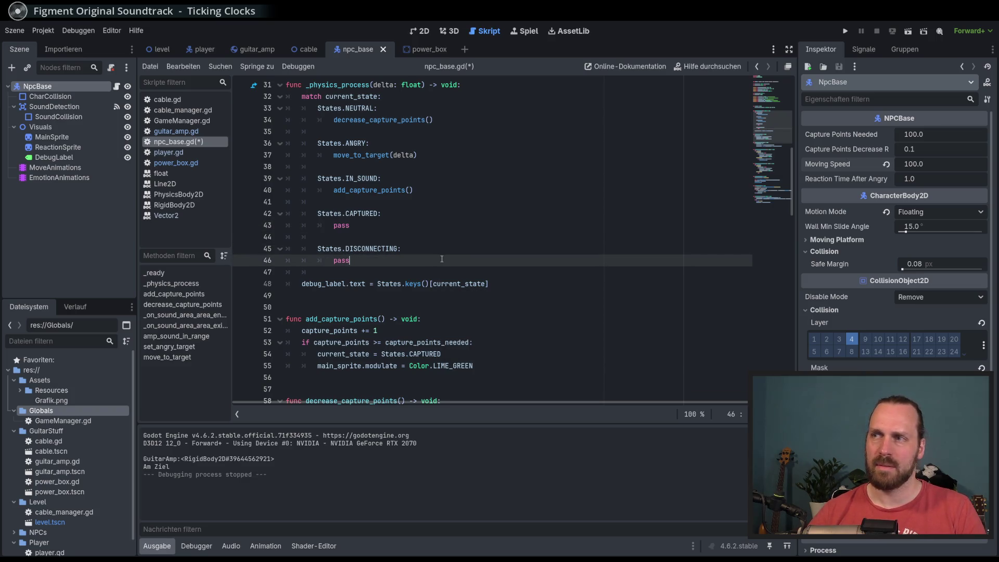
{"action": "scroll", "coordinate": [441, 259], "scroll_direction": "up", "scroll_amount": 10}
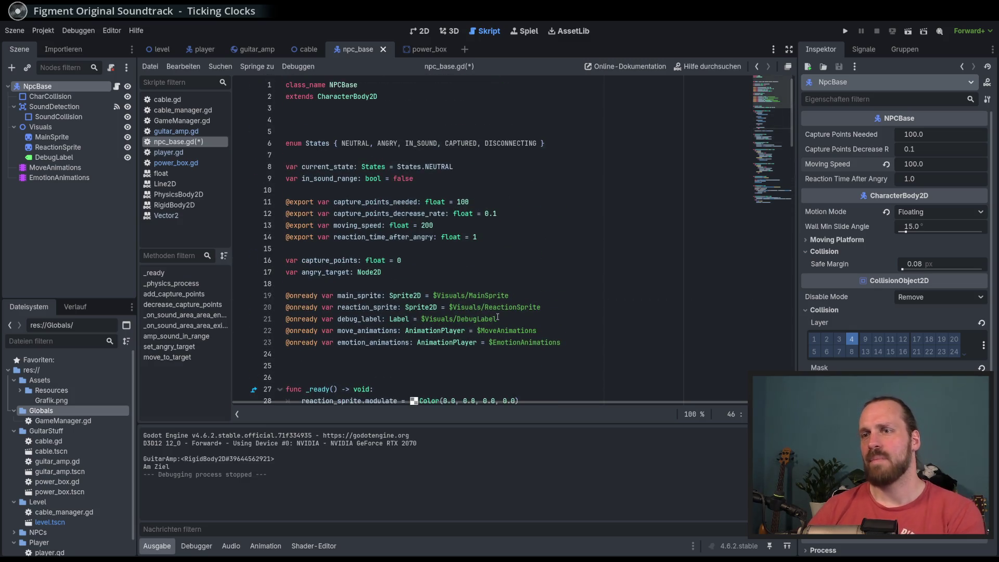
{"action": "left_click", "coordinate": [409, 273]}
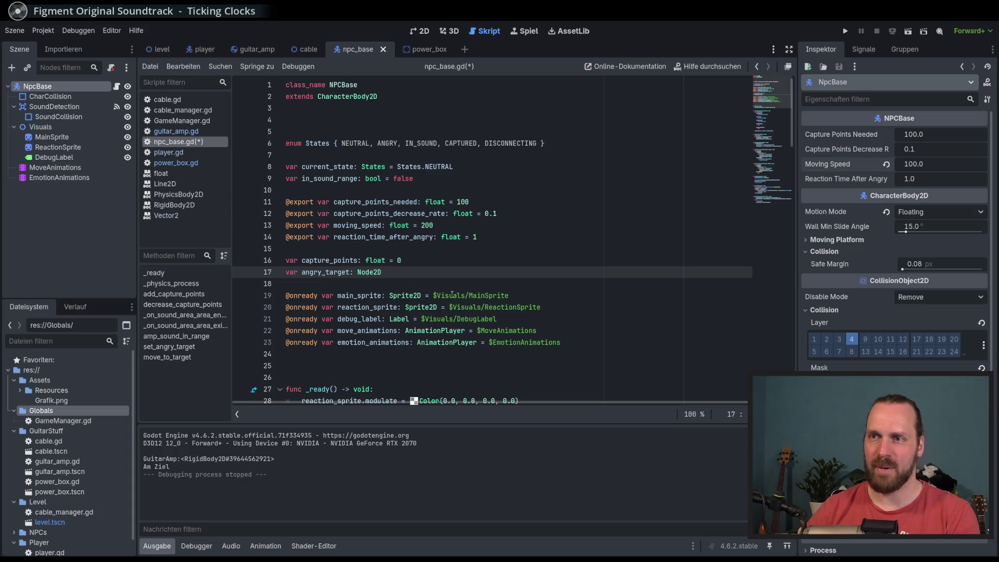
- Declare 'var disconnect_points: float = 0' above angry_target and save
{"action": "key", "text": "Return"}
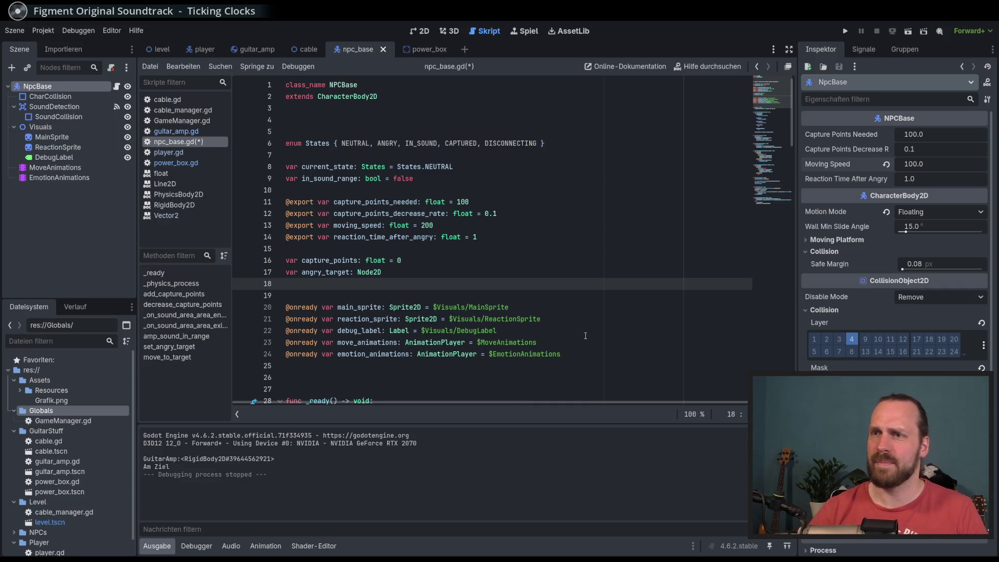
{"action": "key", "text": "alt+Up"}
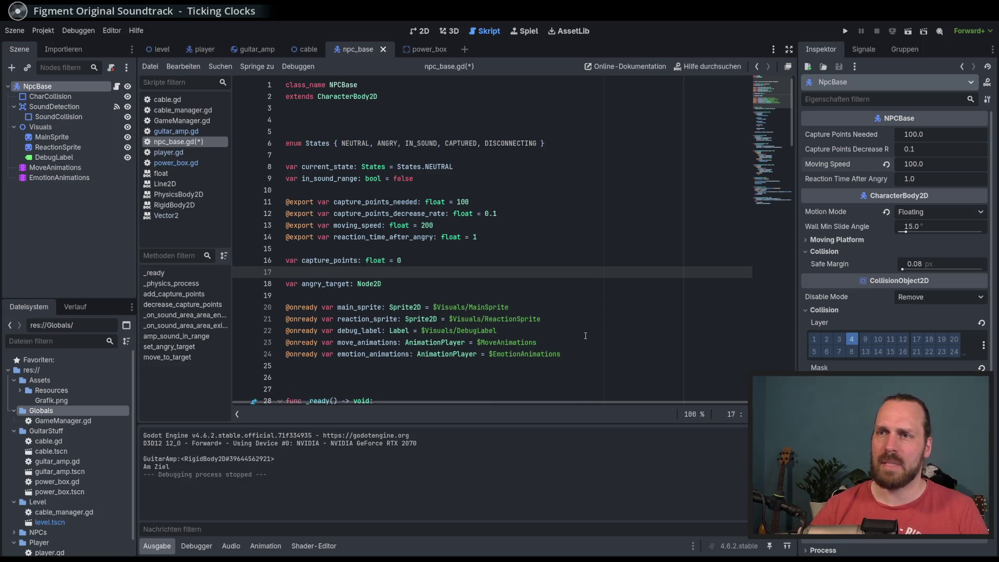
{"action": "type", "text": "var "}
{"action": "type", "text": "disc"}
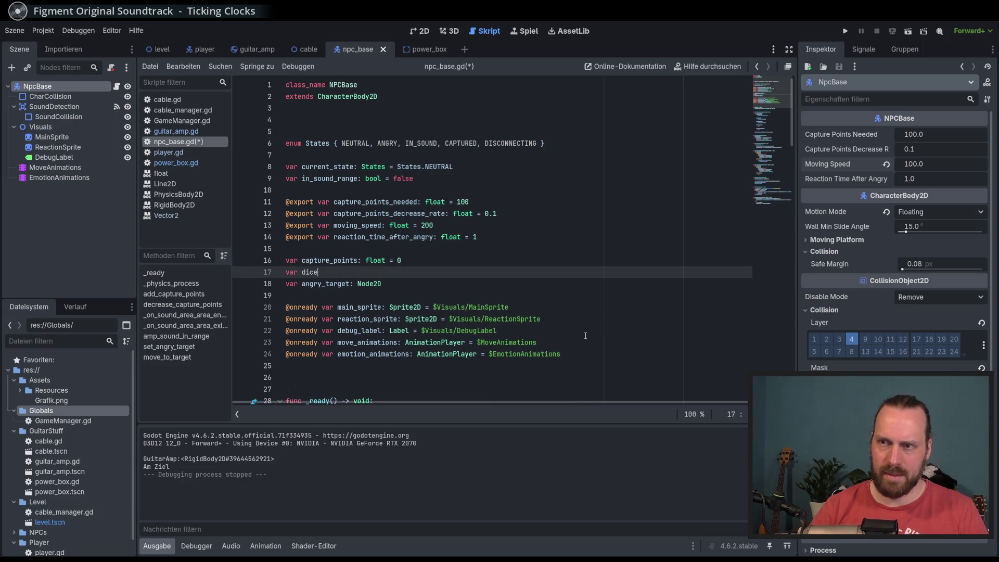
{"action": "type", "text": "onnect_p"}
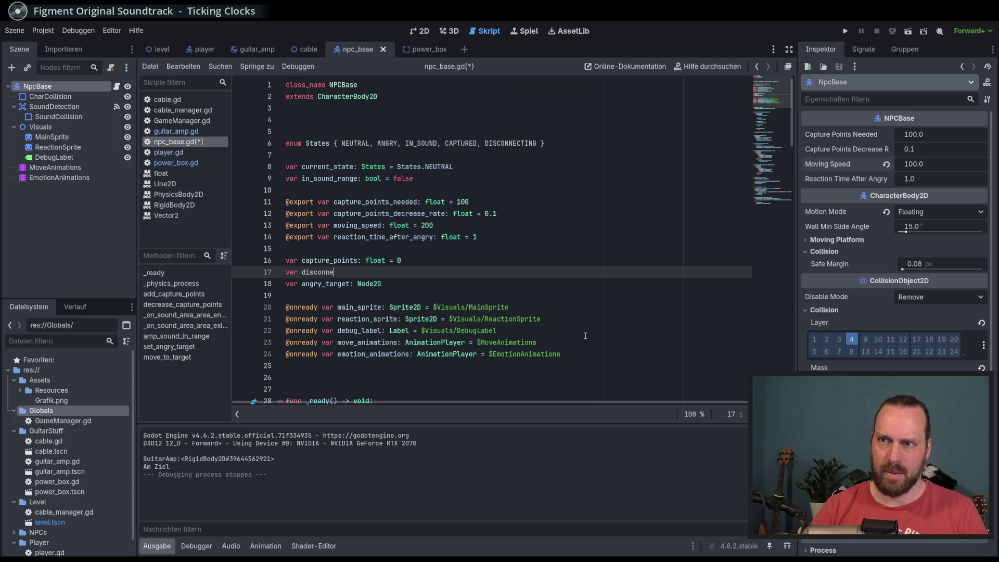
{"action": "type", "text": "oints: float = "}
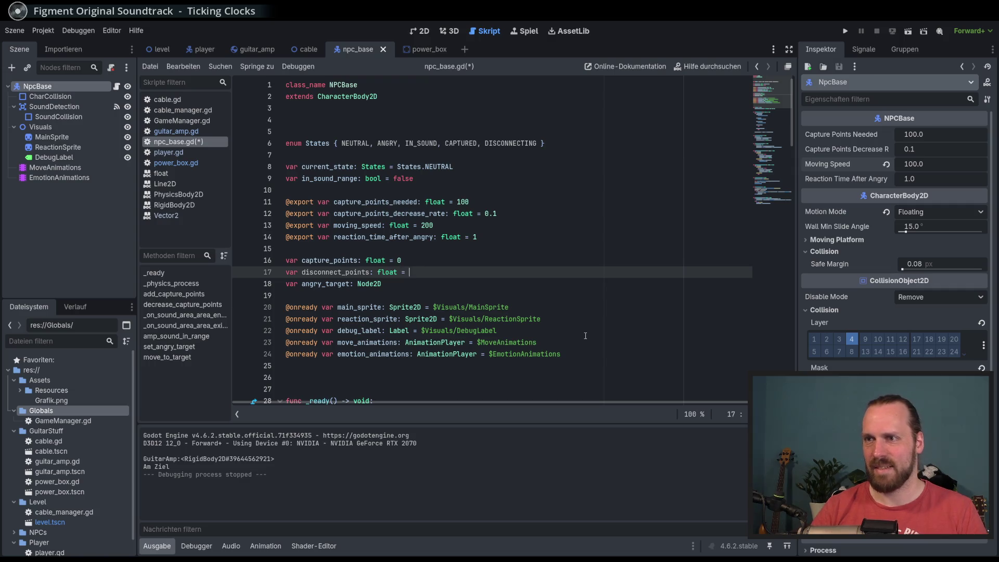
{"action": "type", "text": "0"}
{"action": "key", "text": "ctrl+s"}
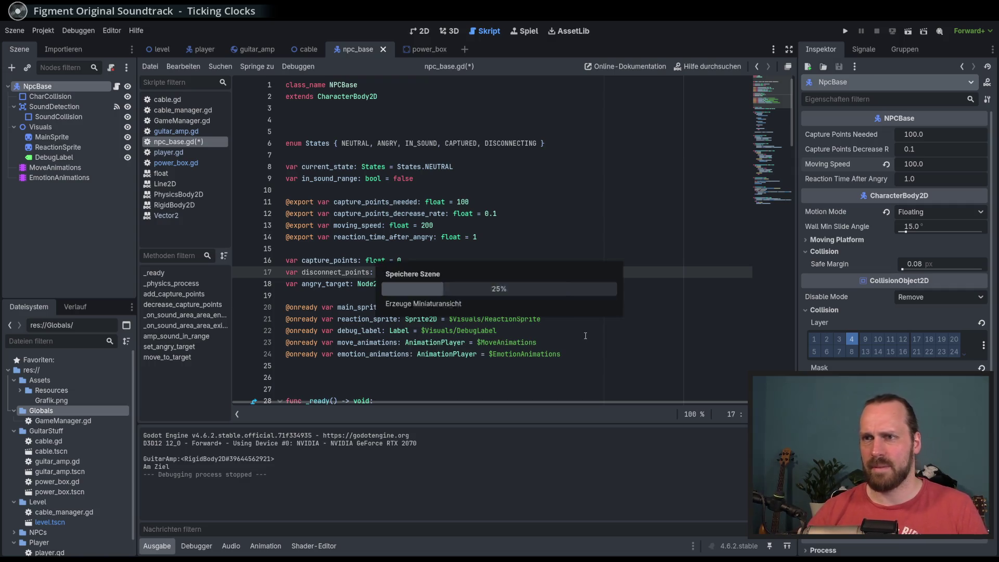
- Add an exported disconnect_speed float of 5 below reaction_time_after_angry and save
{"action": "left_click", "coordinate": [538, 238]}
{"action": "key", "text": "Return"}
{"action": "type", "text": "@e"}
{"action": "key", "text": "Return"}
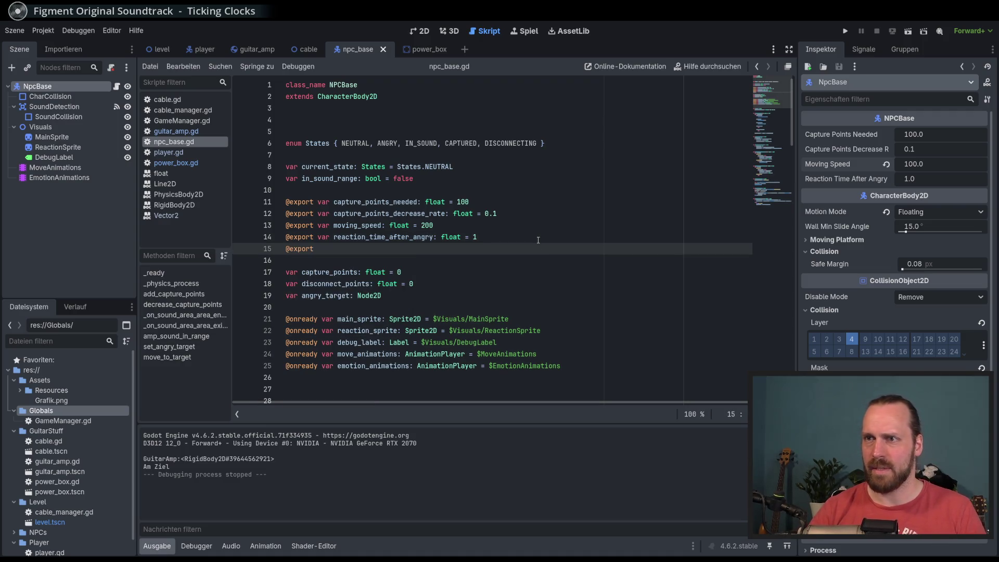
{"action": "type", "text": "var disconnect_speed: "}
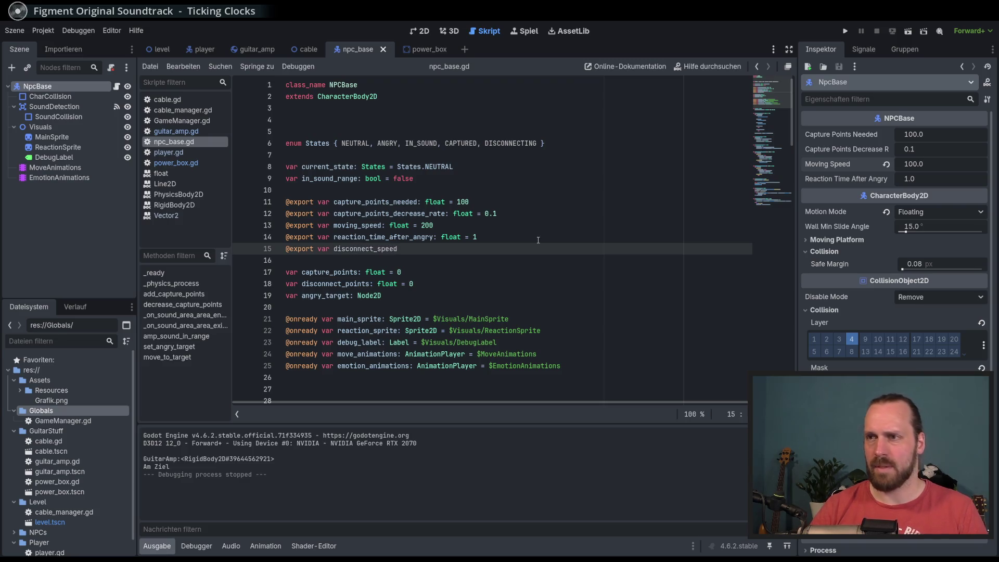
{"action": "type", "text": "float "}
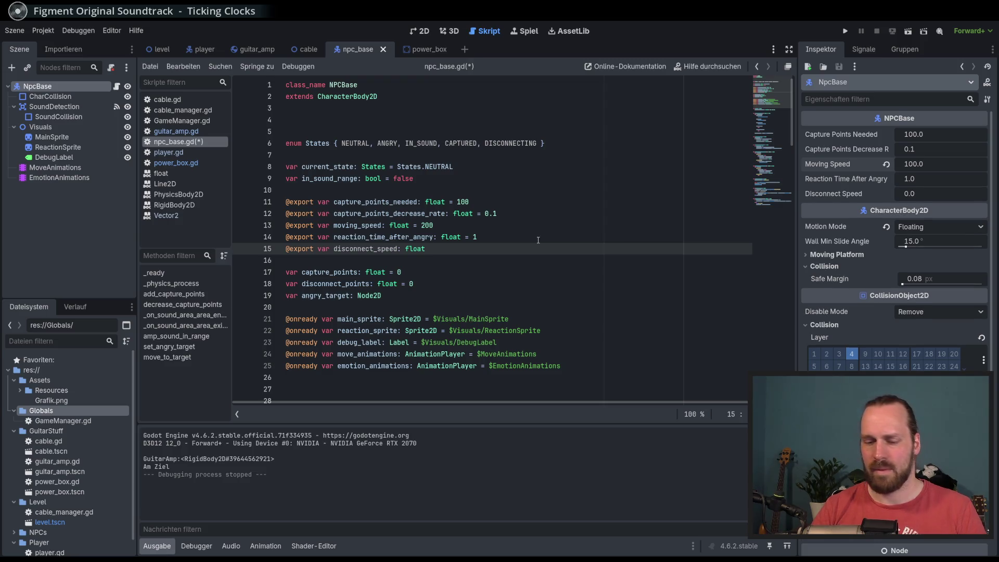
{"action": "type", "text": "5"}
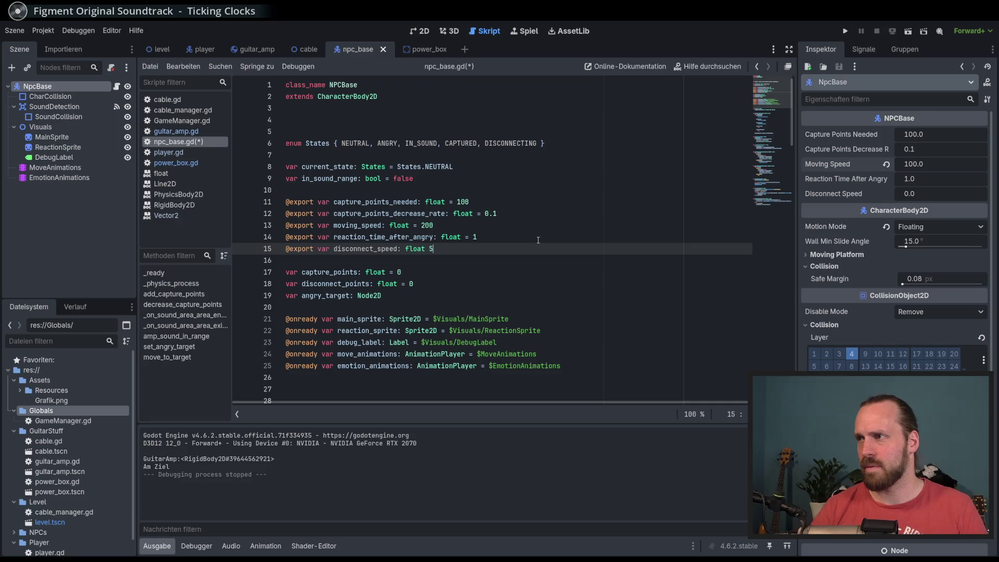
{"action": "key", "text": "ctrl+s"}
- Correct the declaration to 'disconnect_speed: float = 5' and revert its Inspector value to 5
{"action": "left_click", "coordinate": [886, 194]}
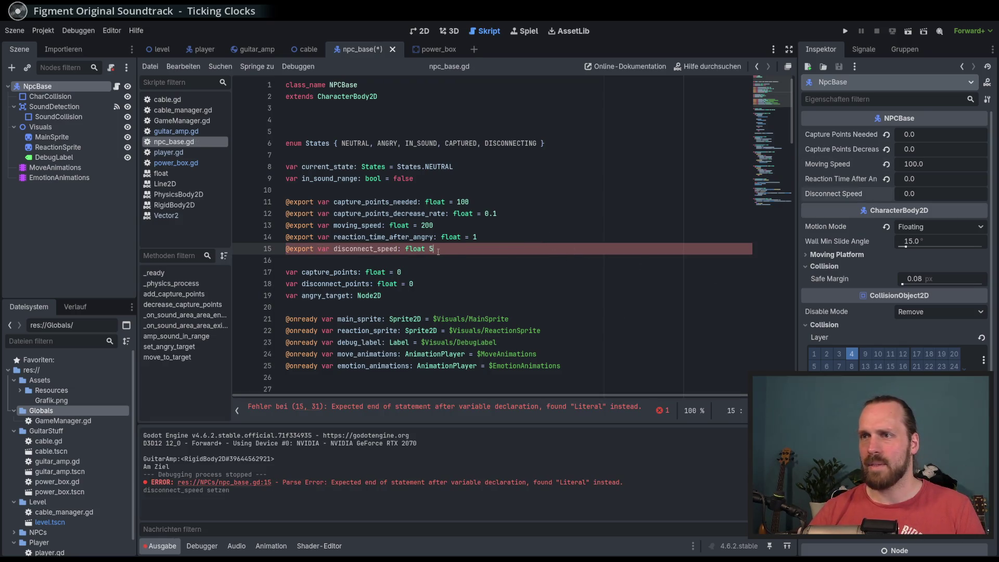
{"action": "key", "text": "BackSpace"}
{"action": "type", "text": "= 5"}
{"action": "key", "text": "Escape"}
{"action": "key", "text": "ctrl+s"}
{"action": "left_click", "coordinate": [886, 193]}
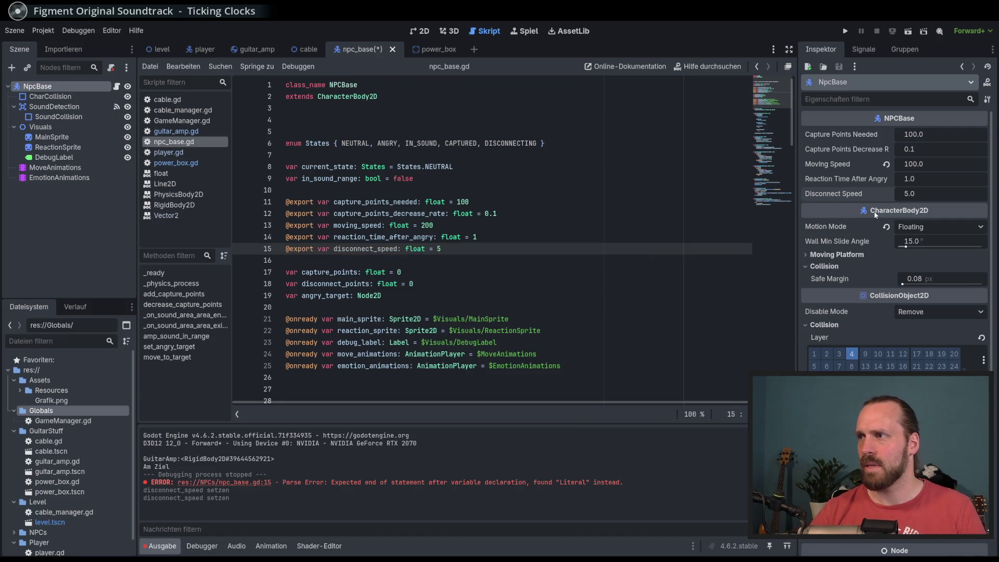
- Change the moving_speed default to 100 and save the script
{"action": "left_click", "coordinate": [886, 164]}
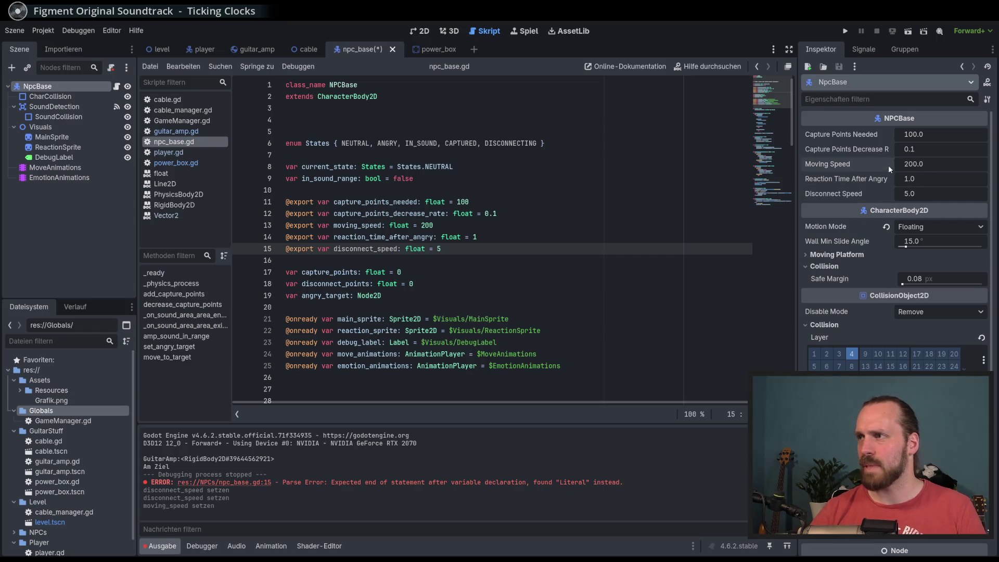
{"action": "left_click", "coordinate": [464, 206]}
{"action": "left_click", "coordinate": [421, 225]}
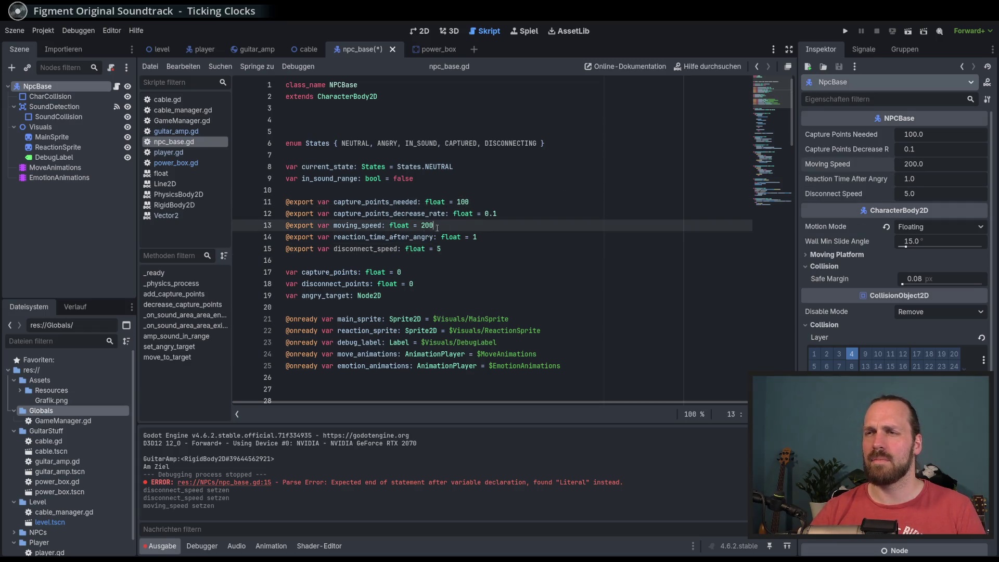
{"action": "key", "text": "shift+End"}
{"action": "type", "text": "100"}
{"action": "key", "text": "ctrl+s"}
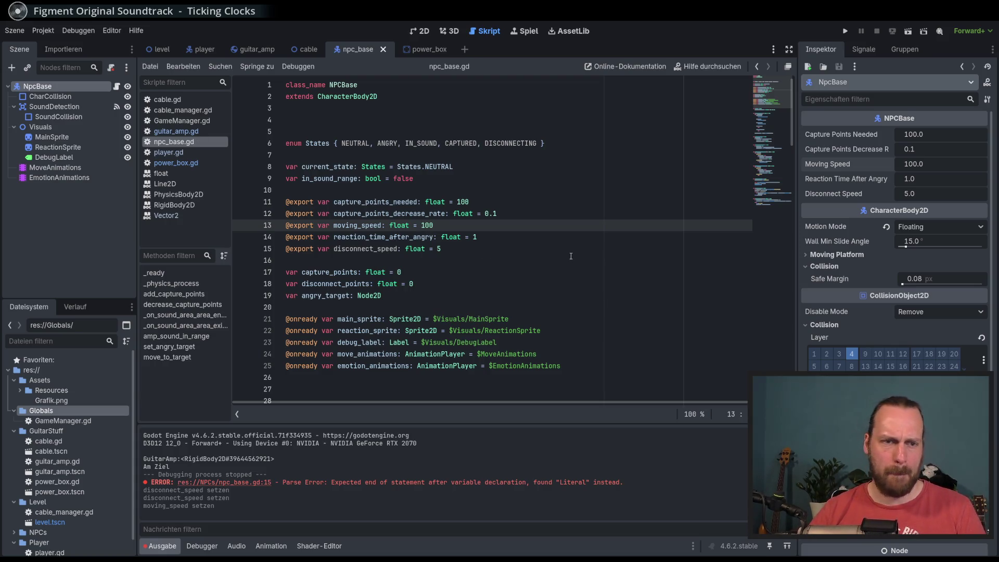
- Add a blank line after the angry_target declaration
{"action": "left_click", "coordinate": [490, 250]}
{"action": "scroll", "coordinate": [477, 260], "scroll_direction": "down", "scroll_amount": 12}
{"action": "scroll", "coordinate": [471, 244], "scroll_direction": "up", "scroll_amount": 11}
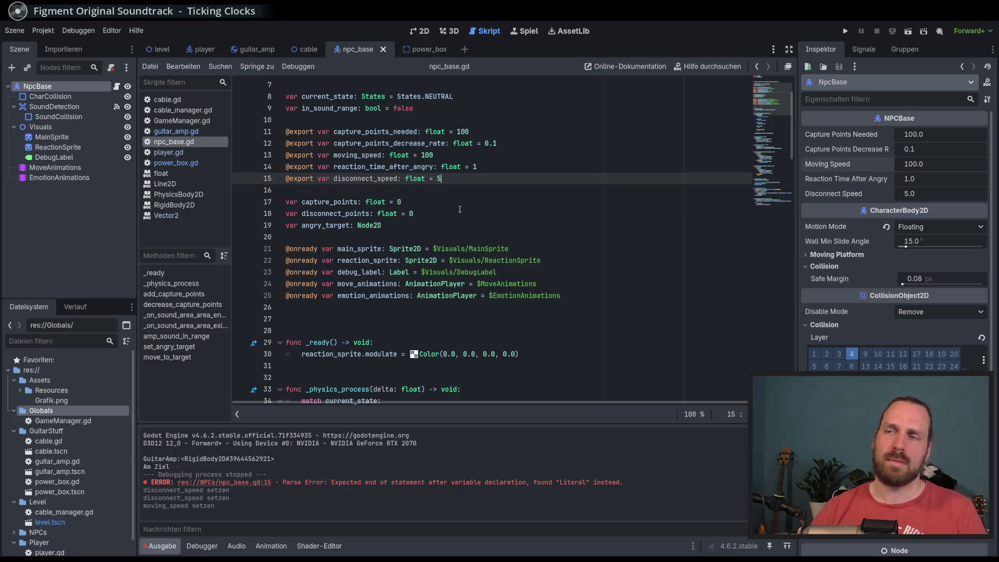
{"action": "left_click", "coordinate": [417, 225]}
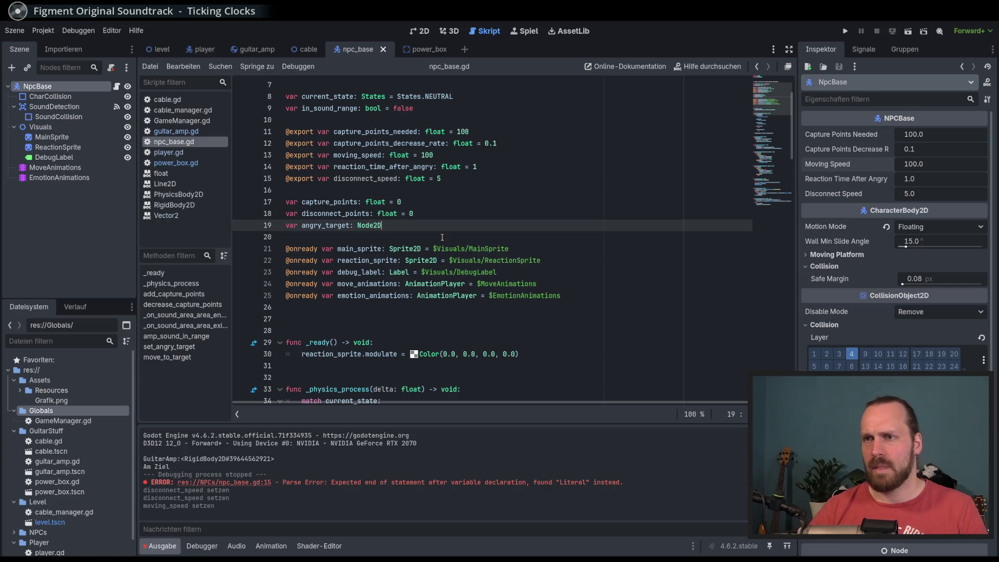
{"action": "key", "text": "Return"}
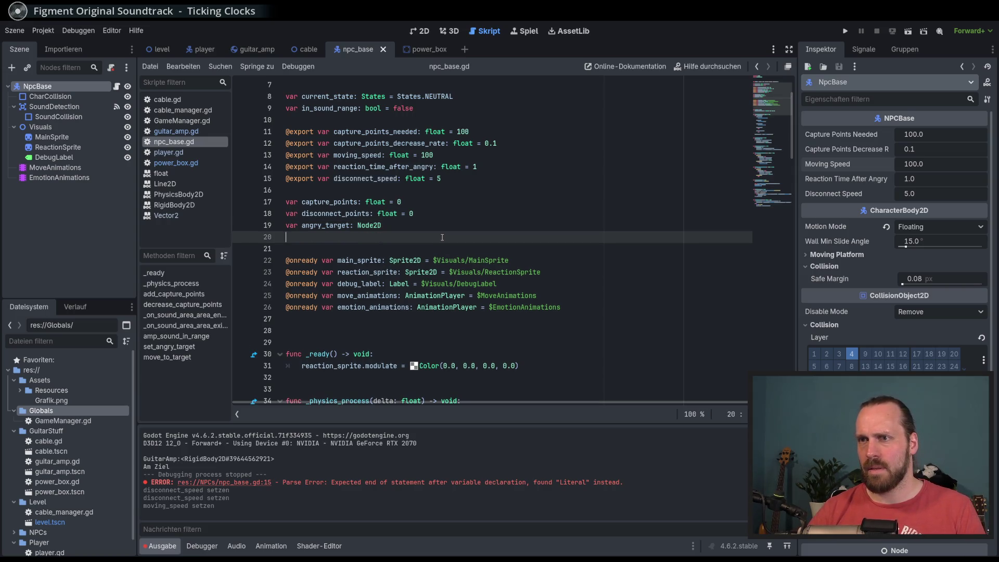
- Declare disconnect_points_needed as a float of 100 below disconnect_points and save
{"action": "key", "text": "BackSpace"}
{"action": "key", "text": "Up"}
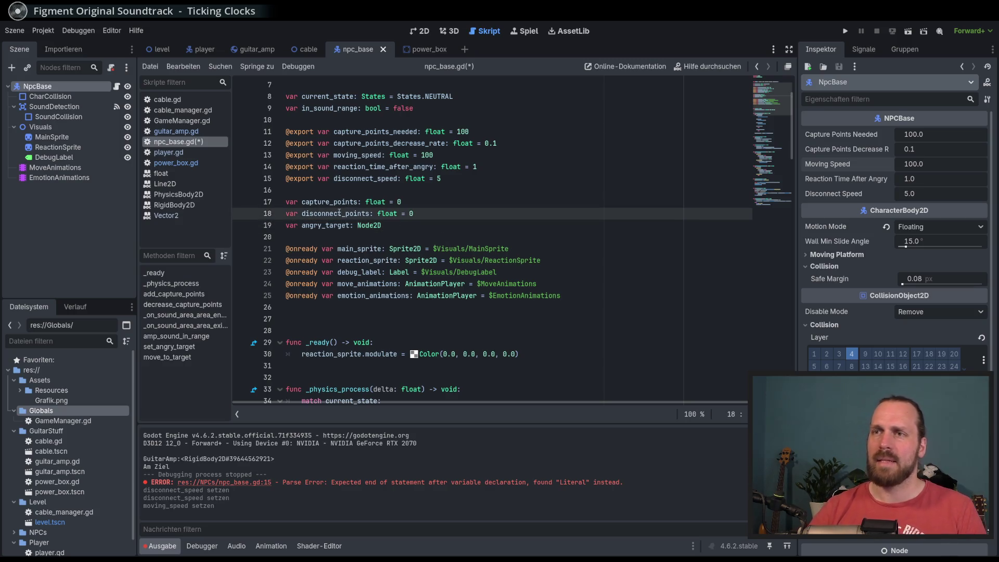
{"action": "double_click", "coordinate": [339, 214]}
{"action": "left_click", "coordinate": [449, 217]}
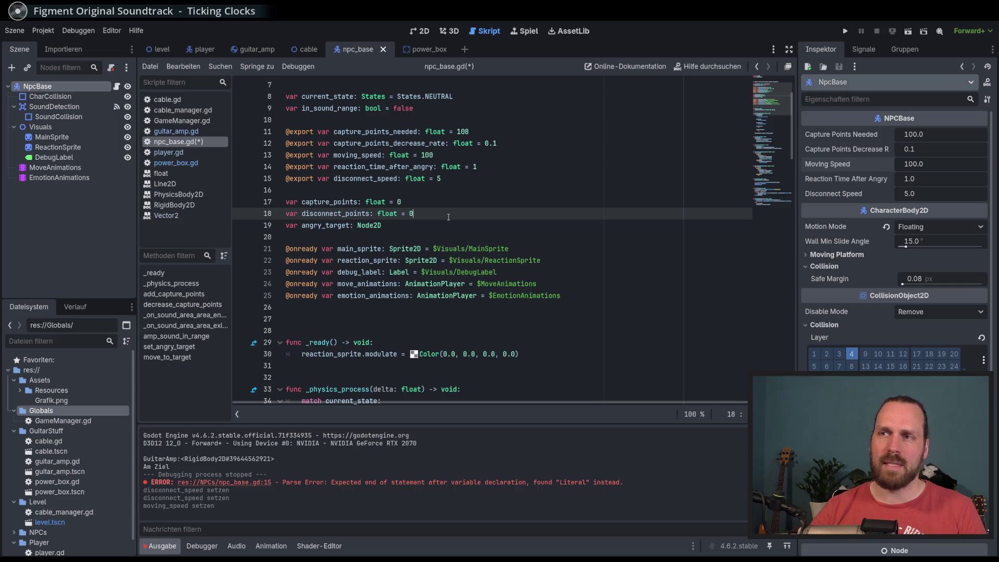
{"action": "key", "text": "Return"}
{"action": "type", "text": "var "}
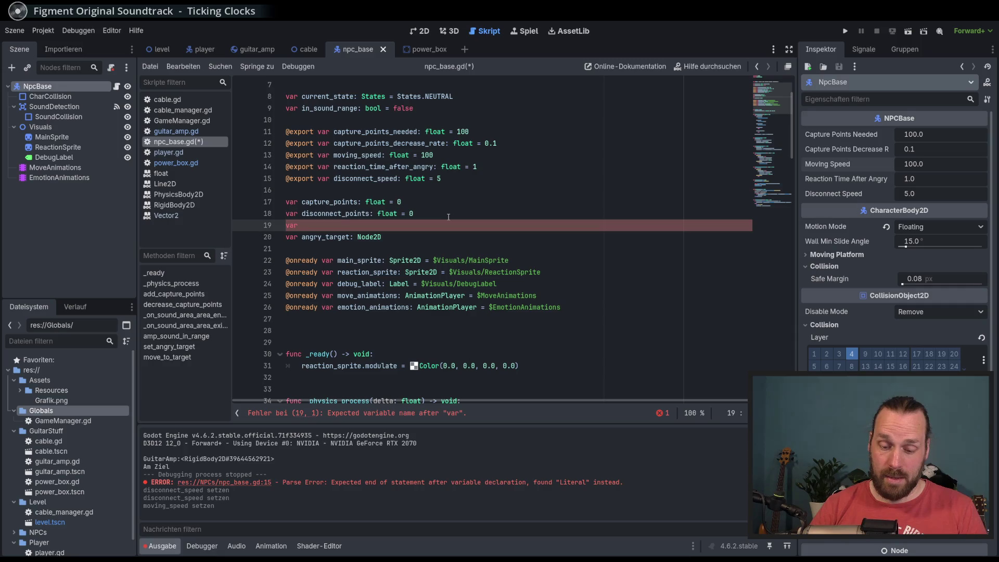
{"action": "type", "text": "disconn"}
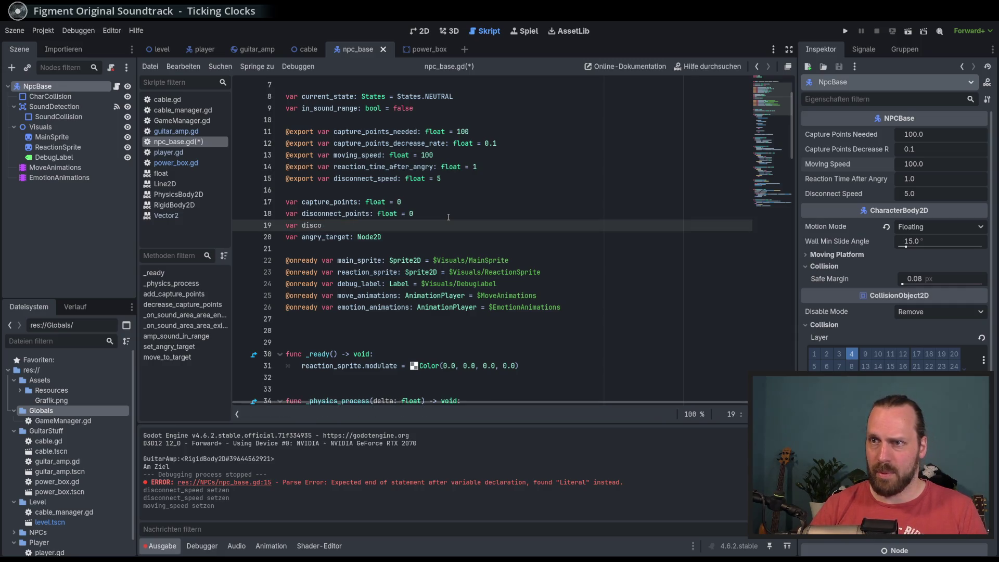
{"action": "key", "text": "BackSpace"}
{"action": "key", "text": "BackSpace"}
{"action": "type", "text": "nnect"}
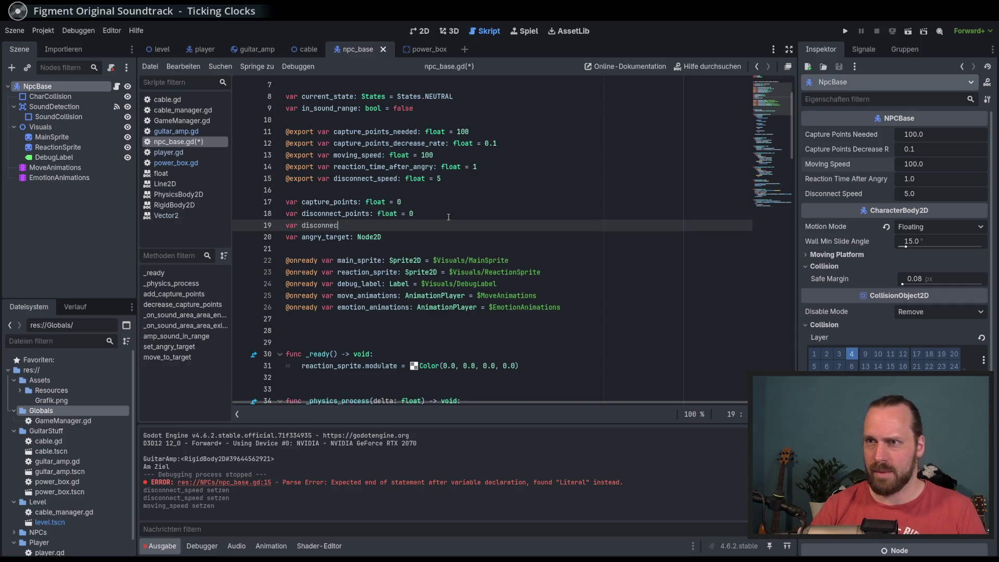
{"action": "type", "text": "_points:"}
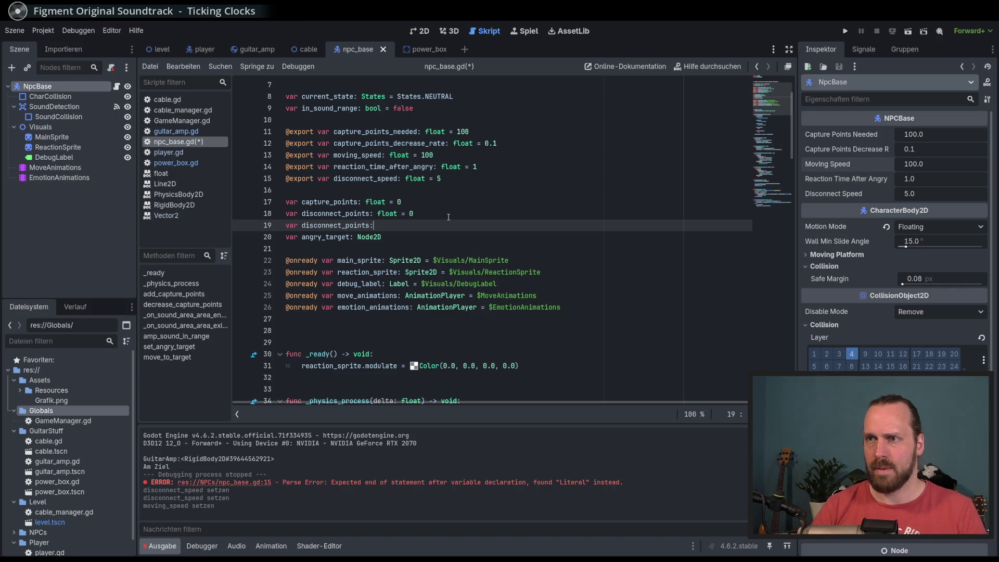
{"action": "key", "text": "BackSpace"}
{"action": "type", "text": "_needed"}
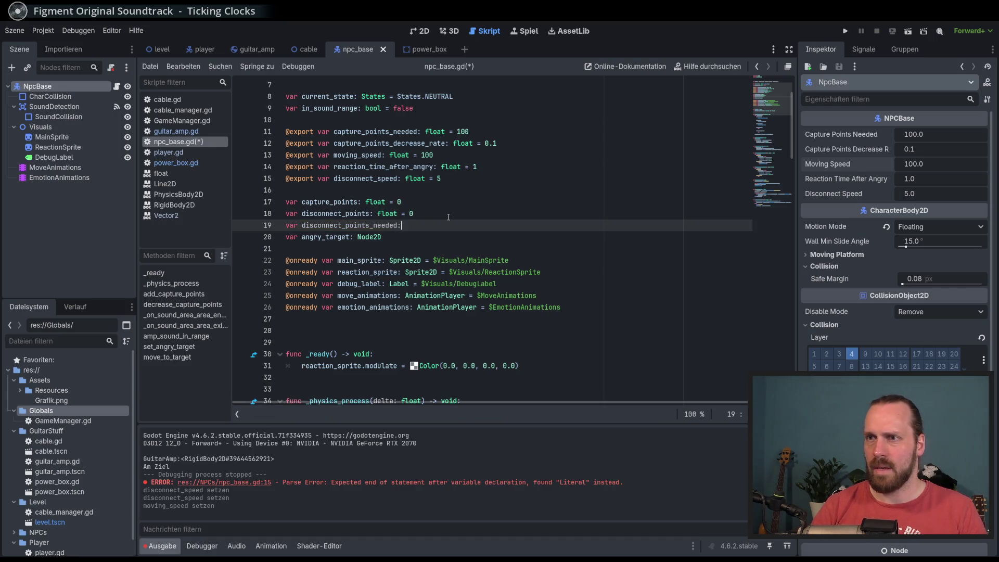
{"action": "type", "text": " : float ="}
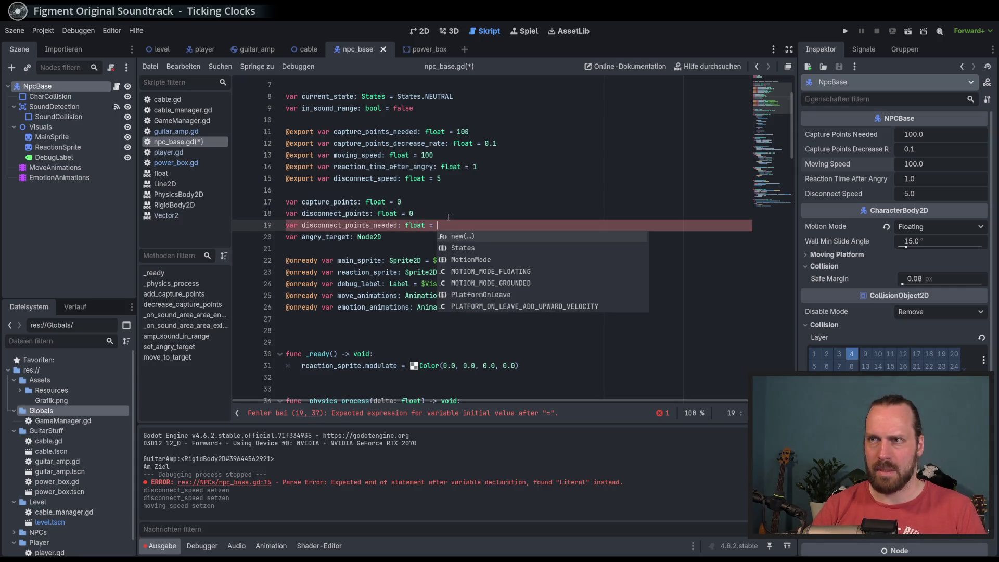
{"action": "type", "text": "100"}
{"action": "key", "text": "ctrl+s"}
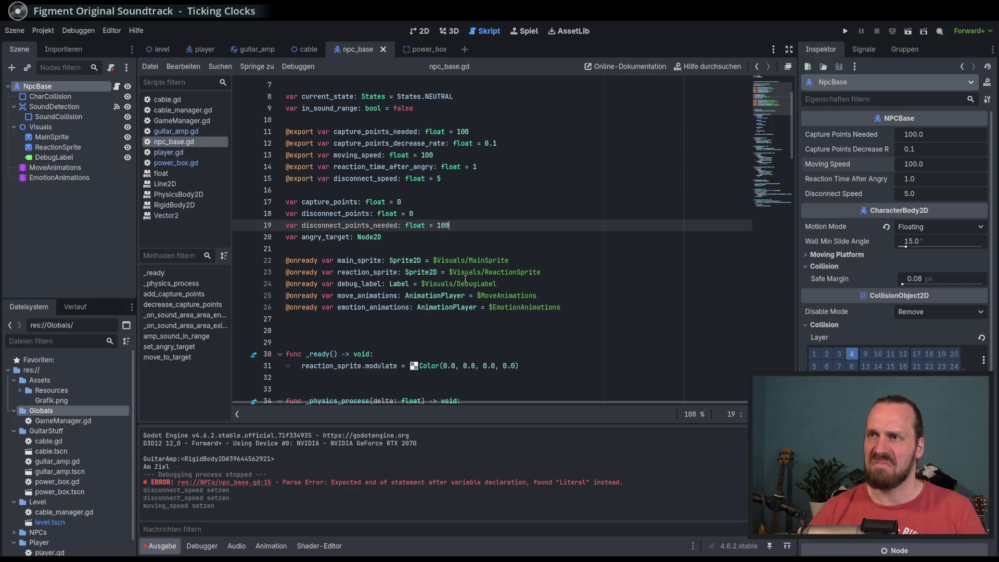
- Delete the disconnect_speed export line and its leftover blank line
{"action": "left_click", "coordinate": [452, 179]}
{"action": "key", "text": "BackSpace"}
{"action": "type", "text": "1"}
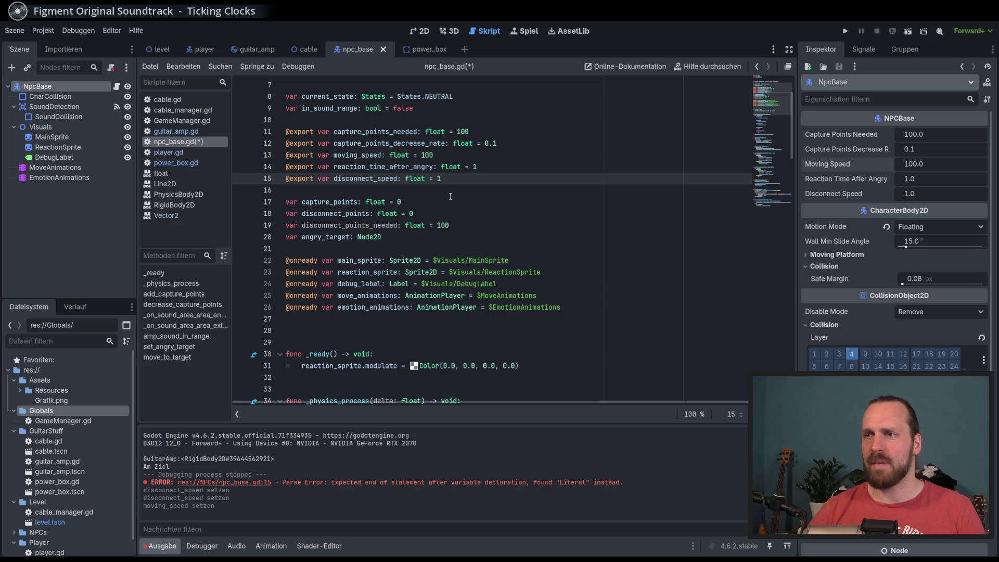
{"action": "triple_click", "coordinate": [484, 178]}
{"action": "key", "text": "BackSpace"}
{"action": "key", "text": "Down"}
{"action": "key", "text": "Down"}
{"action": "key", "text": "Down"}
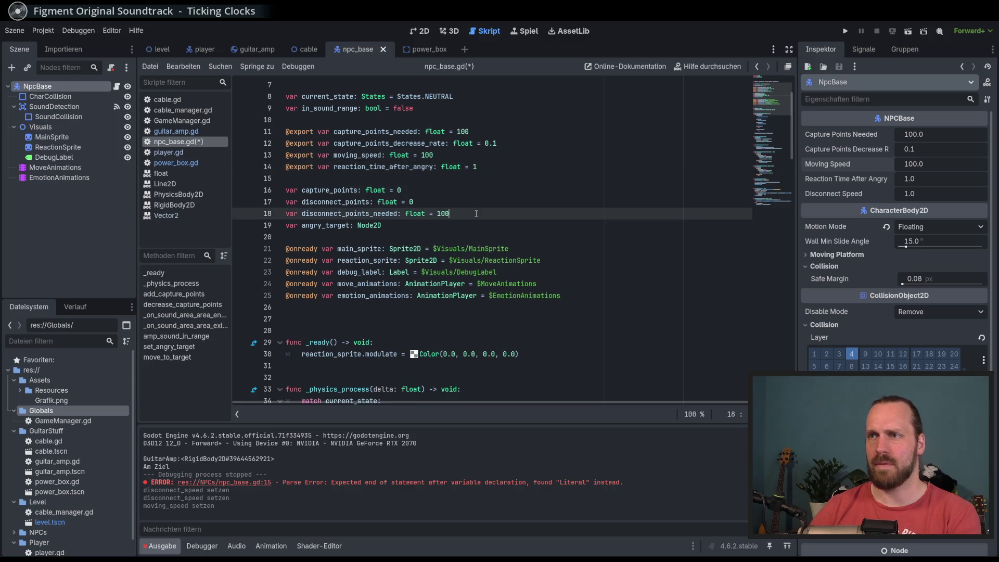
- Export disconnect_points_needed, place it after reaction time, and save
{"action": "type", "text": "@"}
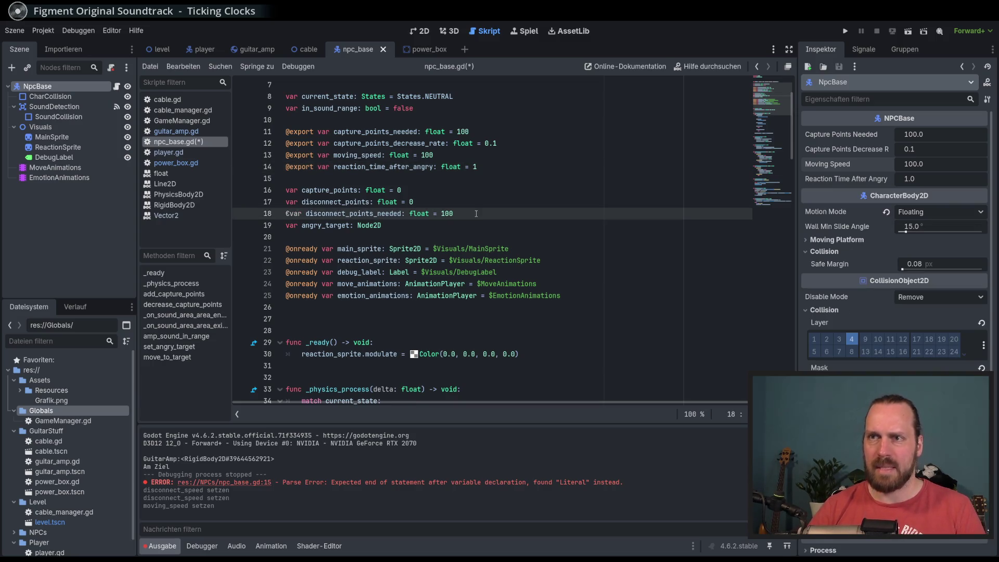
{"action": "type", "text": " exp"}
{"action": "key", "text": "Return"}
{"action": "key", "text": "alt+Up"}
{"action": "key", "text": "alt+Up"}
{"action": "key", "text": "alt+Up"}
{"action": "key", "text": "alt+Up"}
{"action": "key", "text": "alt+Down"}
{"action": "key", "text": "ctrl+s"}
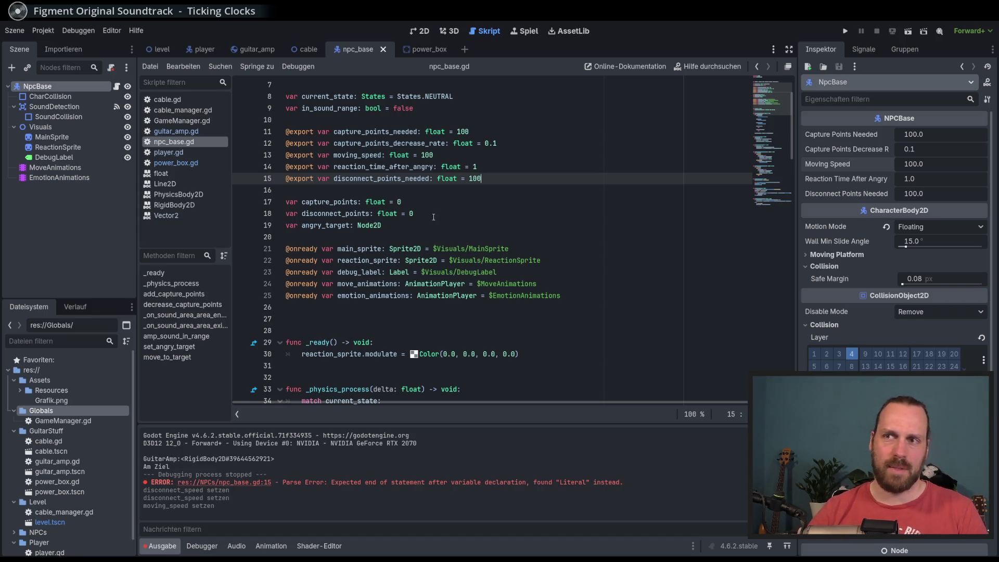
- Go to the _physics_process state match, leaving pass under CAPTURED unchanged
{"action": "left_click", "coordinate": [433, 217]}
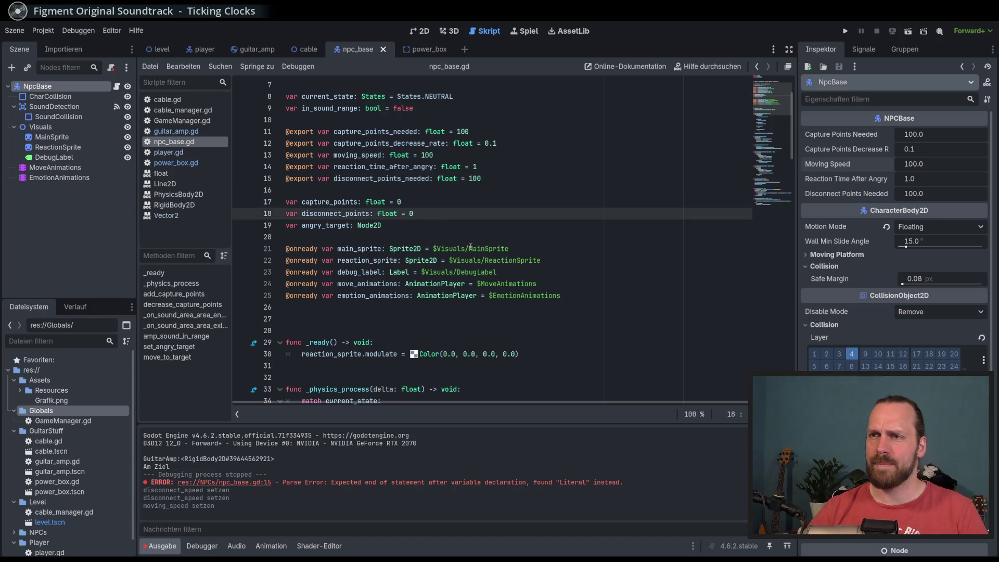
{"action": "scroll", "coordinate": [471, 247], "scroll_direction": "down", "scroll_amount": 8}
{"action": "scroll", "coordinate": [497, 263], "scroll_direction": "down", "scroll_amount": 5}
{"action": "scroll", "coordinate": [442, 239], "scroll_direction": "up", "scroll_amount": 5}
{"action": "left_click", "coordinate": [366, 237]}
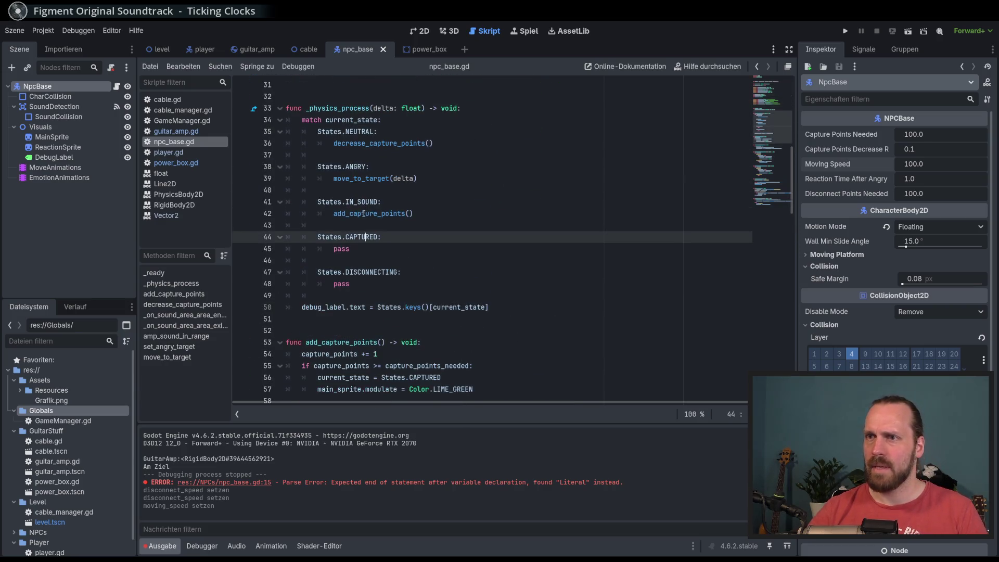
{"action": "double_click", "coordinate": [363, 248]}
{"action": "key", "text": "BackSpace"}
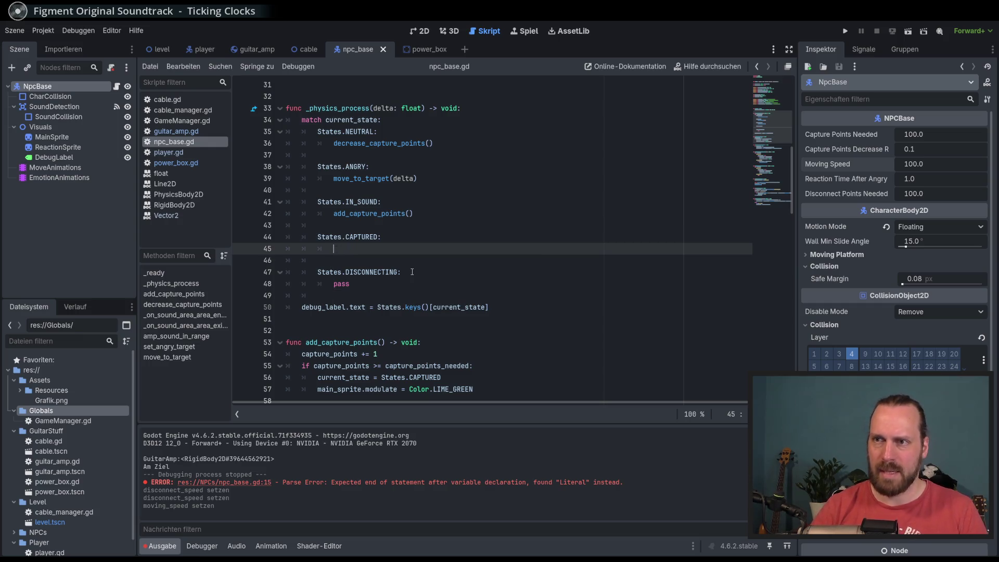
{"action": "type", "text": "pass"}
- Replace pass under DISCONNECTING with 'disconnect_points += 1' and save
{"action": "key", "text": "Down"}
{"action": "key", "text": "Down"}
{"action": "key", "text": "Down"}
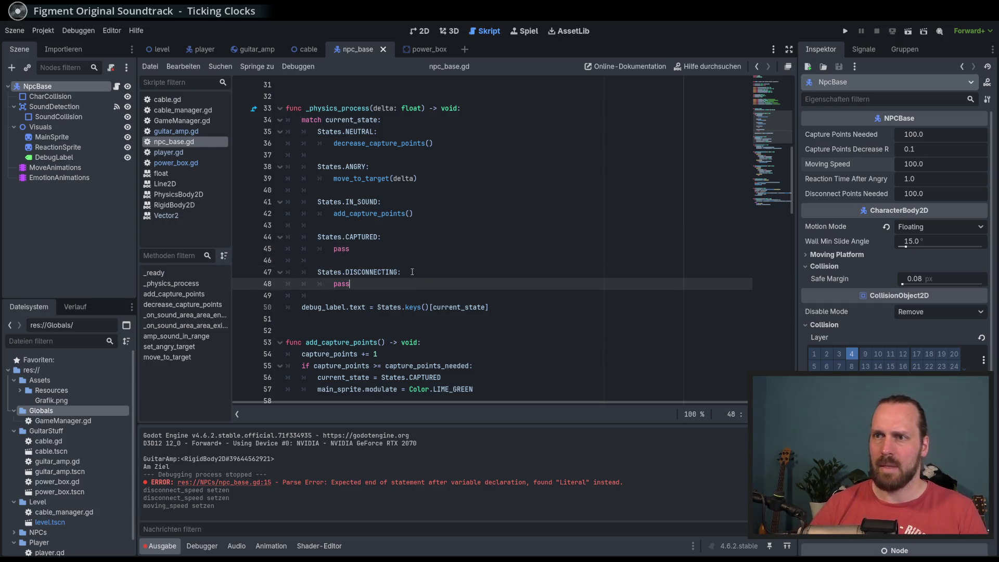
{"action": "key", "text": "BackSpace"}
{"action": "key", "text": "BackSpace"}
{"action": "key", "text": "BackSpace"}
{"action": "type", "text": "dic"}
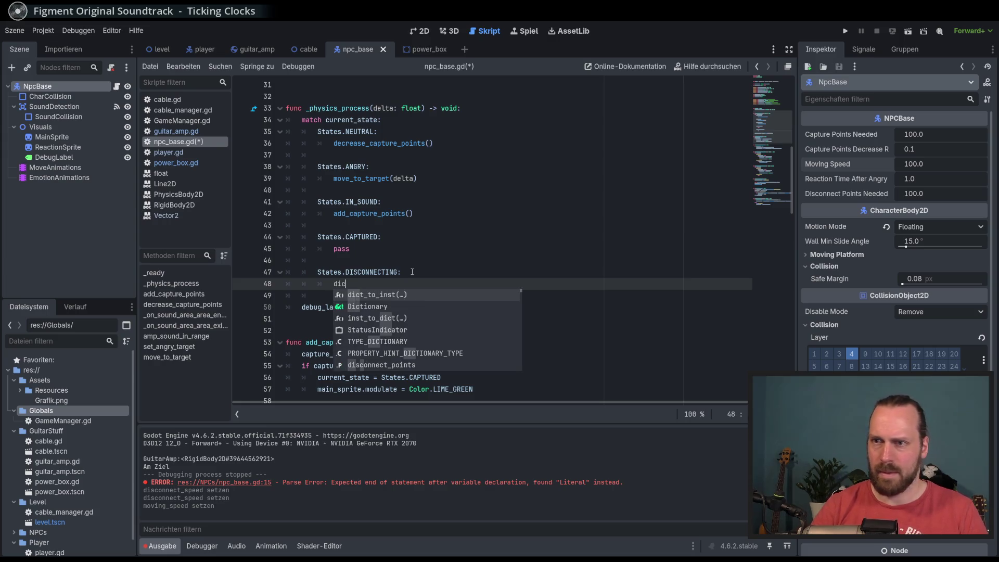
{"action": "key", "text": "BackSpace"}
{"action": "type", "text": "sc"}
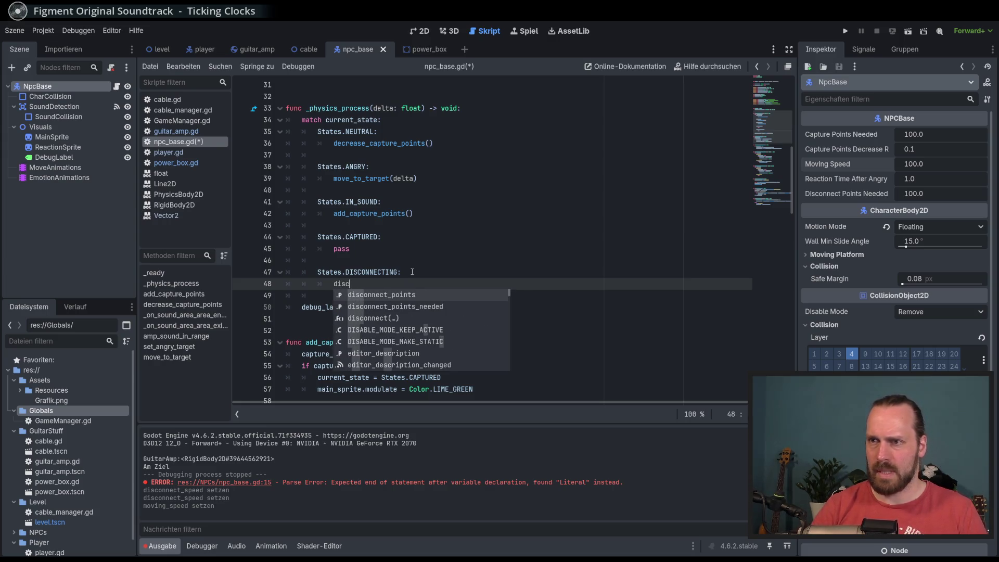
{"action": "key", "text": "Return"}
{"action": "type", "text": "+= 1"}
{"action": "key", "text": "ctrl+s"}
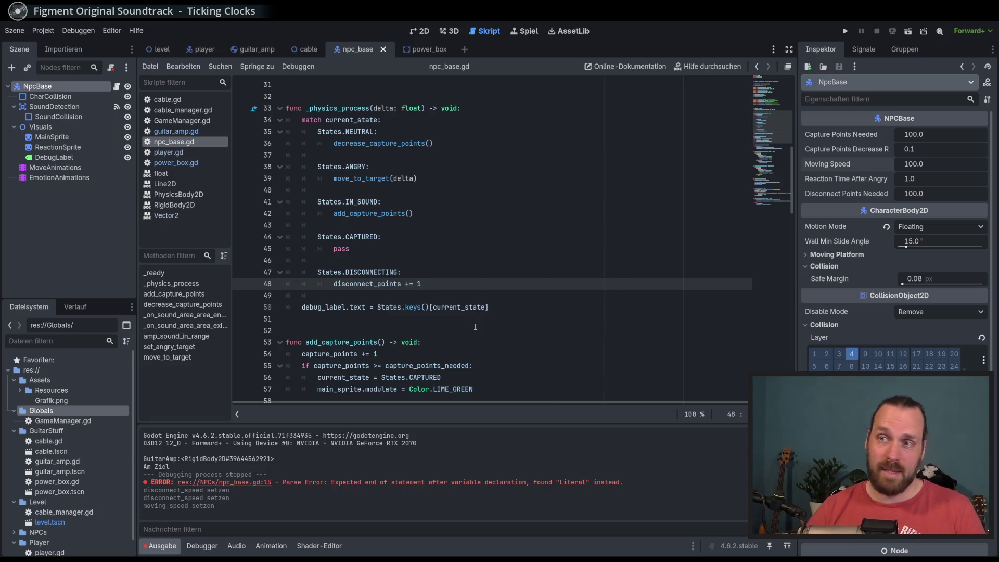
{"action": "left_click", "coordinate": [387, 110]}
{"action": "double_click", "coordinate": [343, 109]}
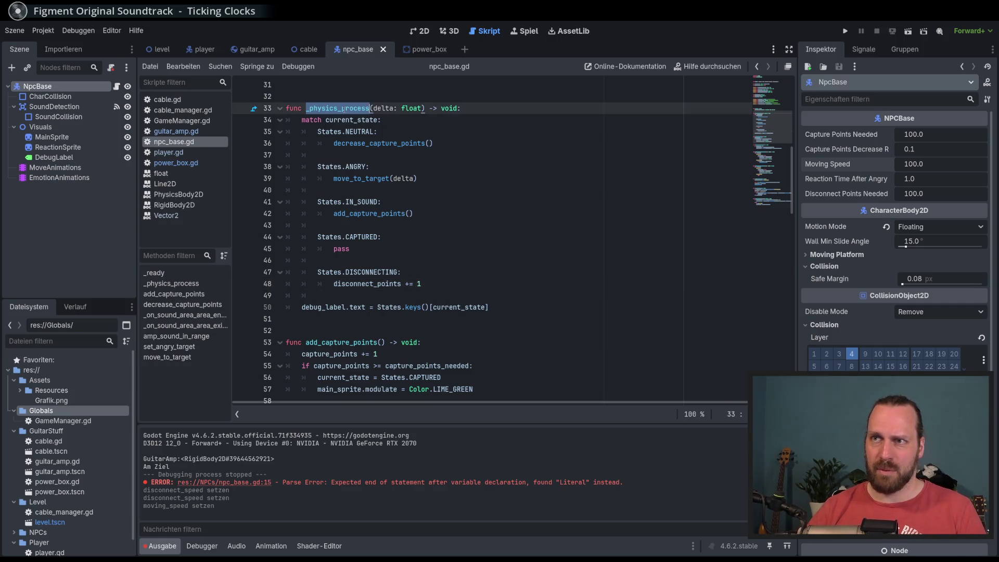
{"action": "left_click", "coordinate": [465, 284]}
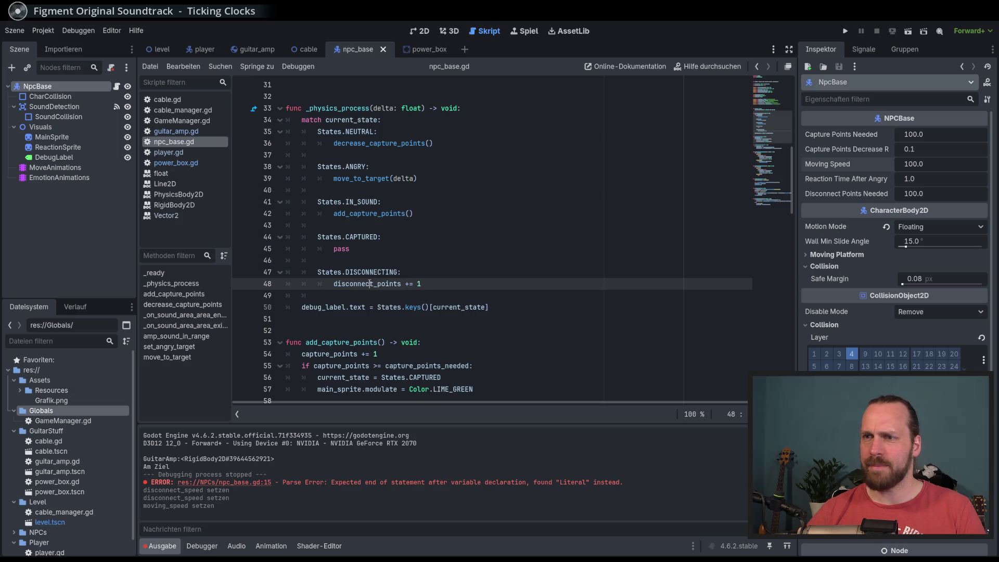
{"action": "double_click", "coordinate": [385, 108]}
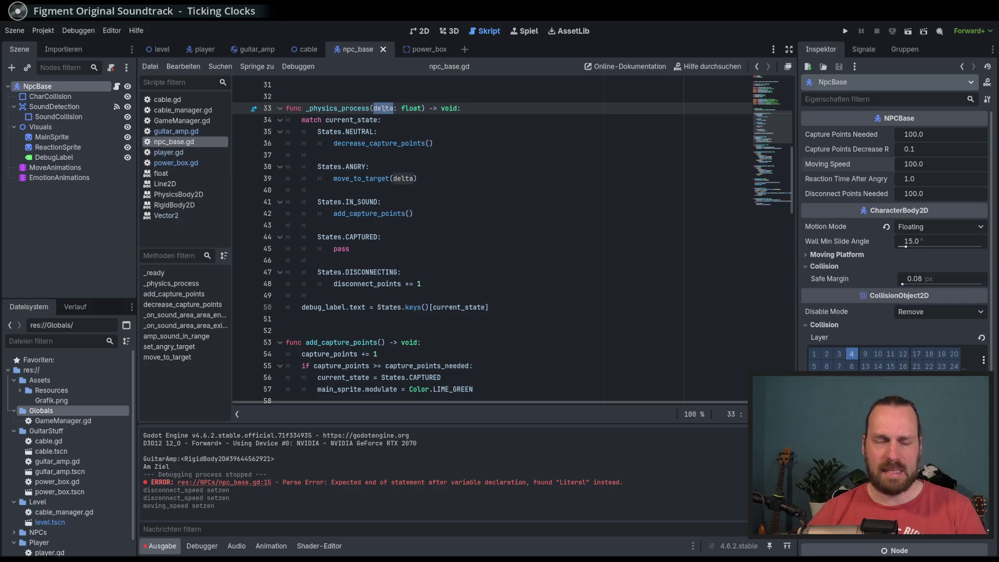
{"action": "left_click", "coordinate": [507, 284]}
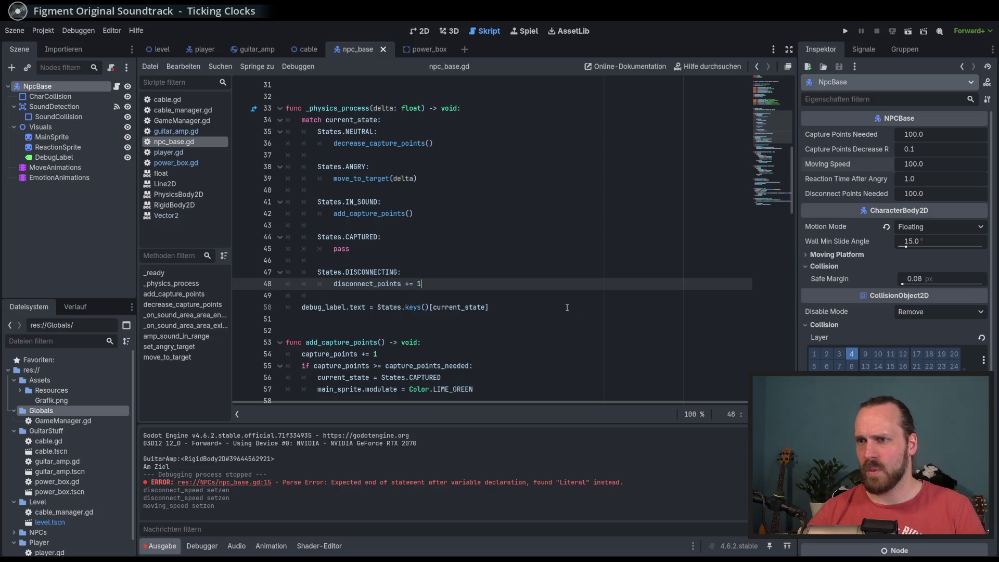
{"action": "scroll", "coordinate": [567, 308], "scroll_direction": "down", "scroll_amount": 1}
{"action": "scroll", "coordinate": [568, 307], "scroll_direction": "up", "scroll_amount": 1}
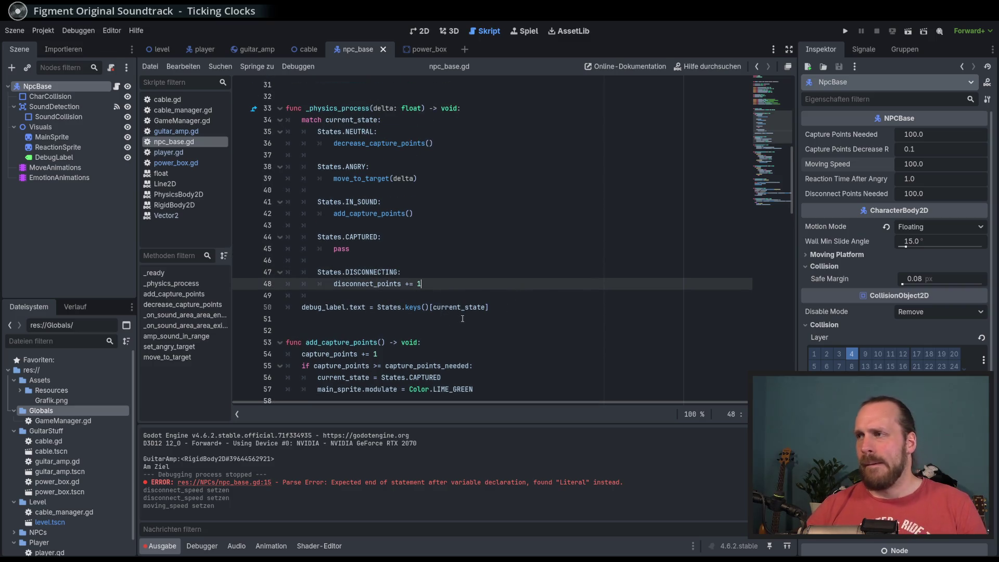
{"action": "double_click", "coordinate": [385, 109]}
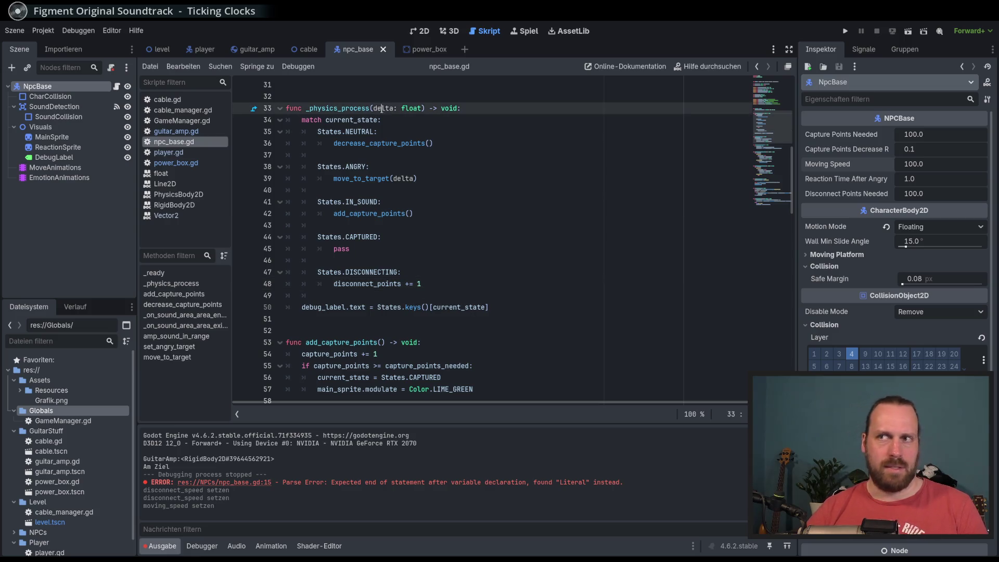
{"action": "left_click", "coordinate": [507, 282]}
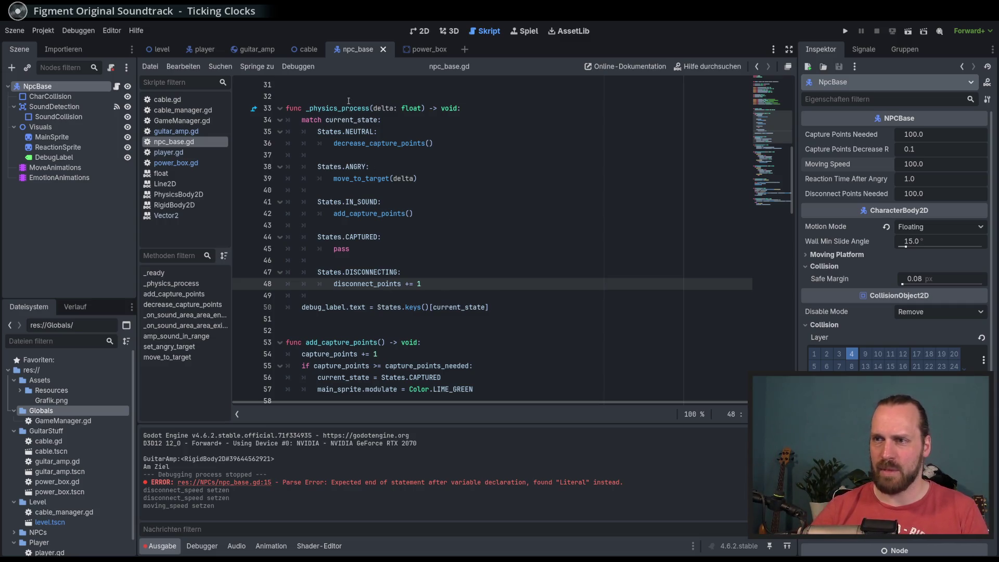
{"action": "double_click", "coordinate": [356, 120]}
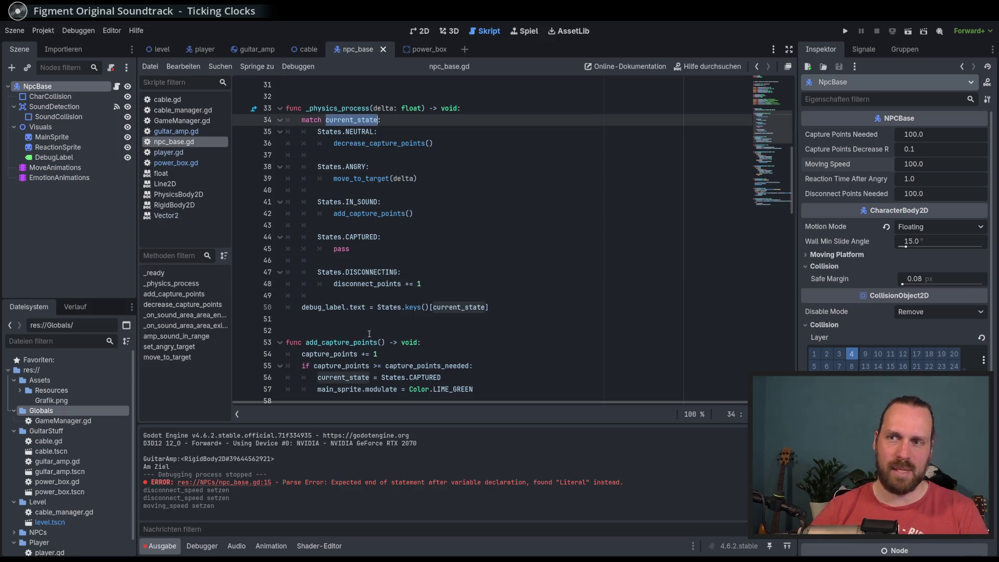
{"action": "left_click", "coordinate": [519, 306]}
{"action": "left_click", "coordinate": [481, 279]}
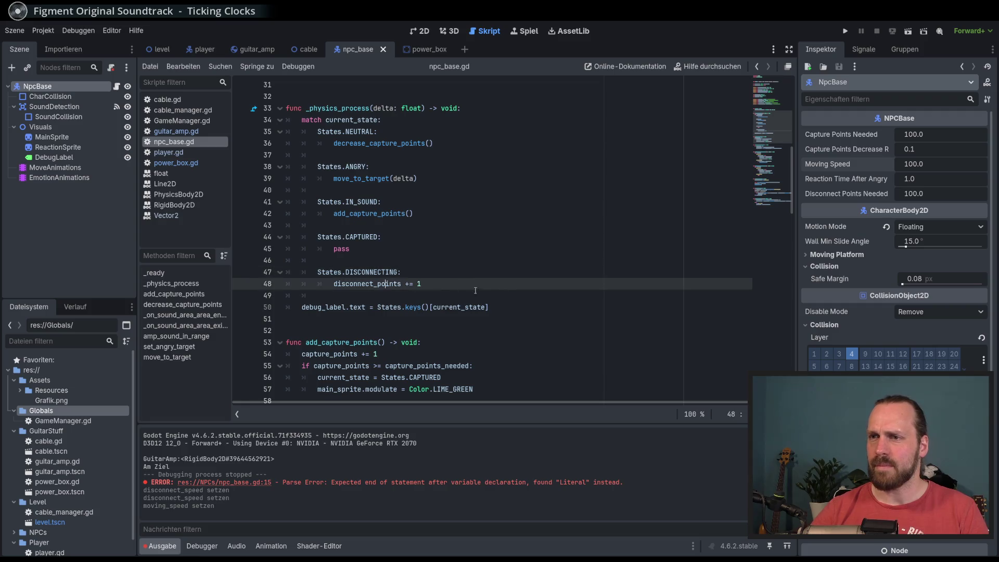
{"action": "scroll", "coordinate": [521, 289], "scroll_direction": "down", "scroll_amount": 2}
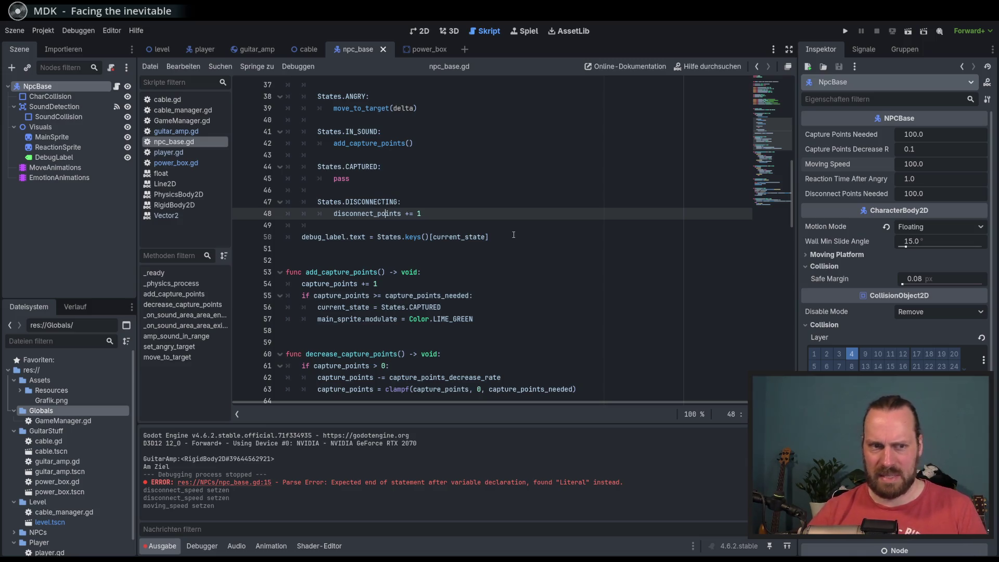
{"action": "left_click", "coordinate": [542, 239]}
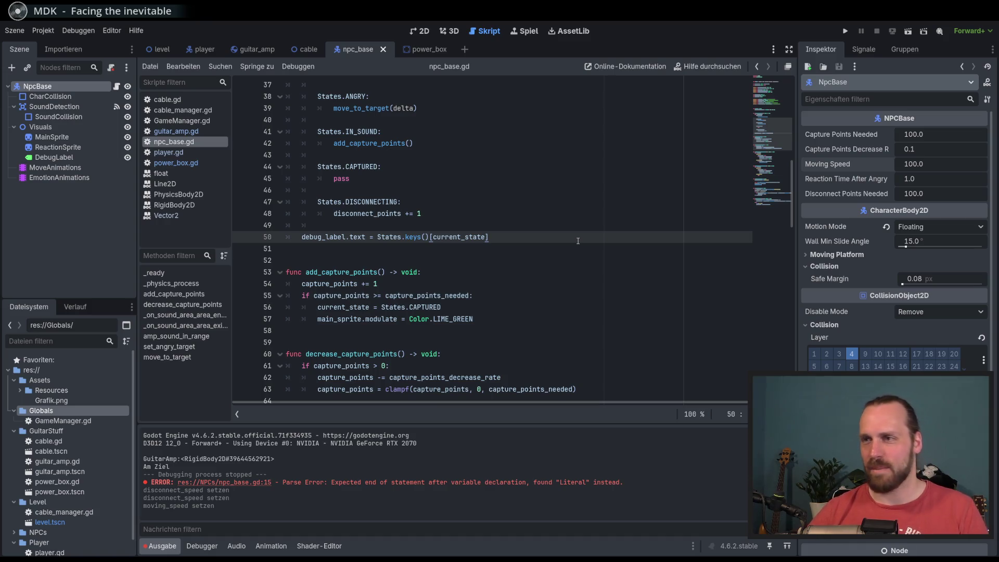
{"action": "scroll", "coordinate": [576, 273], "scroll_direction": "up", "scroll_amount": 2}
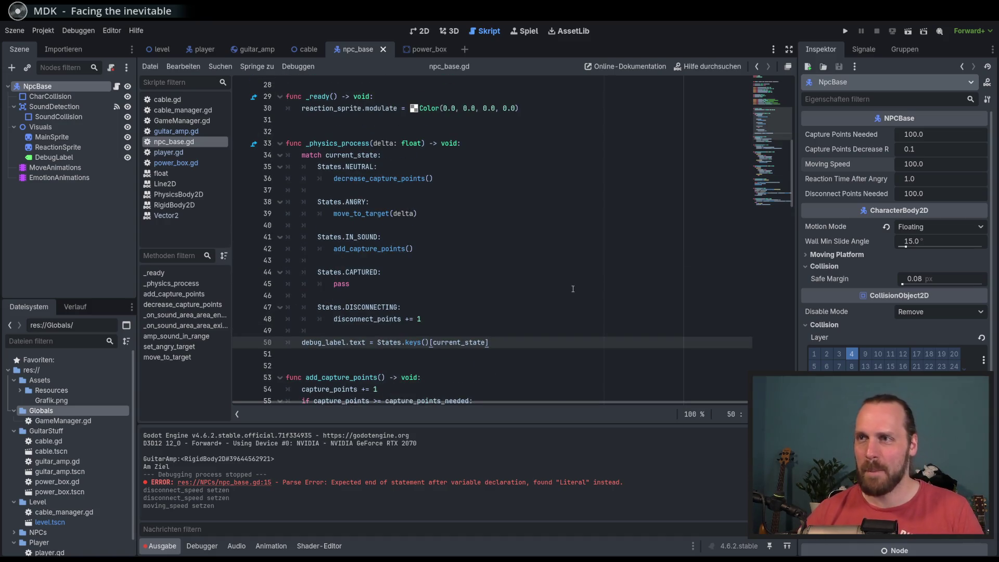
{"action": "left_click", "coordinate": [527, 272]}
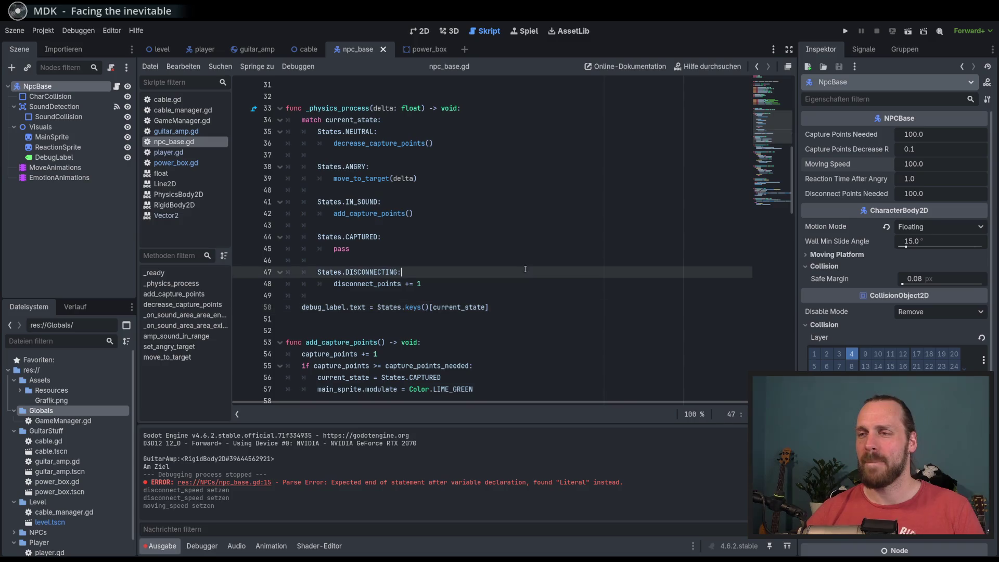
{"action": "left_click", "coordinate": [555, 288]}
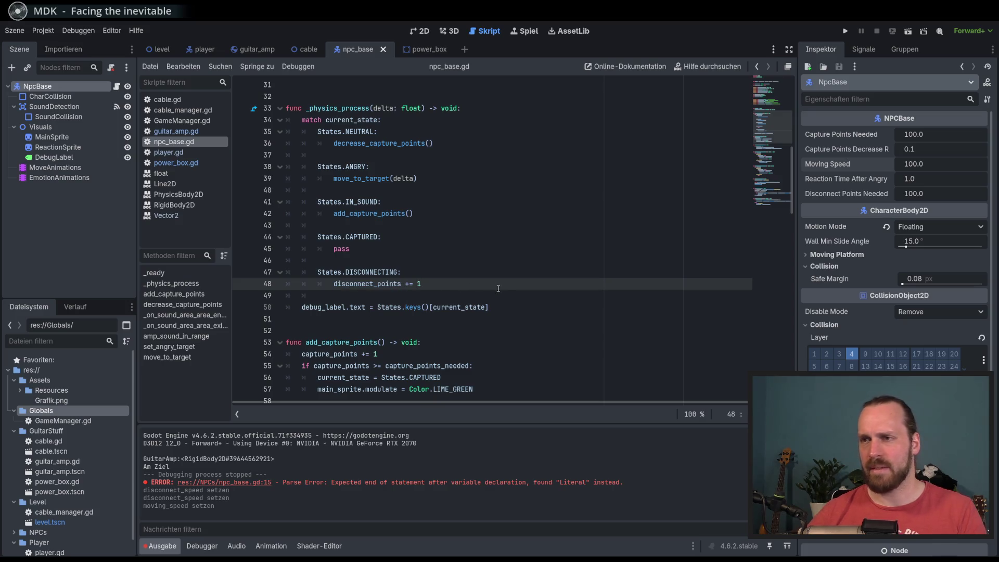
- Add 'if disconnect_points >= disconnect_points_needed:' with a pass body under the increment
{"action": "key", "text": "Return"}
{"action": "type", "text": "id"}
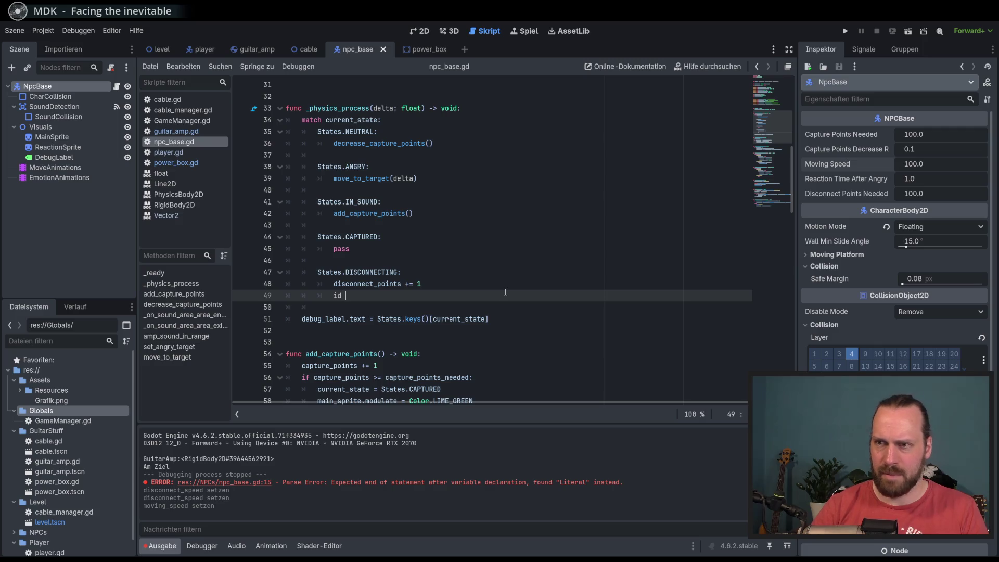
{"action": "key", "text": "BackSpace"}
{"action": "type", "text": "f di"}
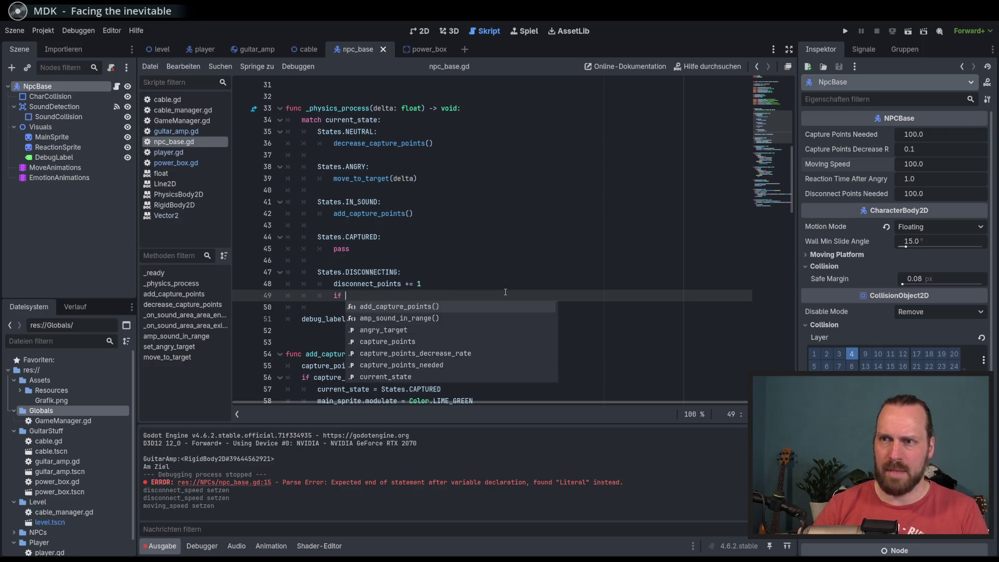
{"action": "key", "text": "Return"}
{"action": "type", "text": ">"}
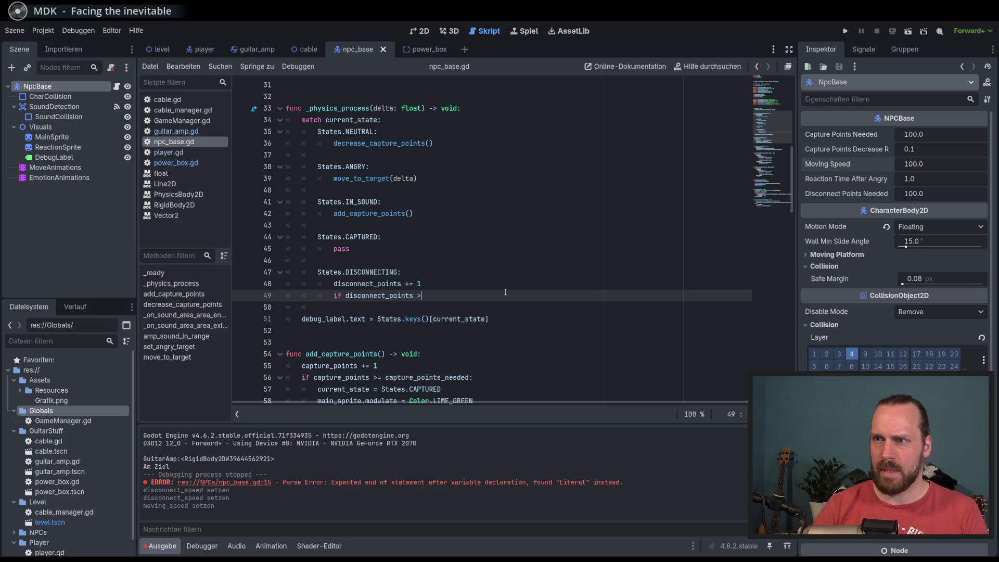
{"action": "type", "text": "= Disc"}
{"action": "key", "text": "Down"}
{"action": "key", "text": "Return"}
{"action": "type", "text": ":"}
{"action": "key", "text": "Return"}
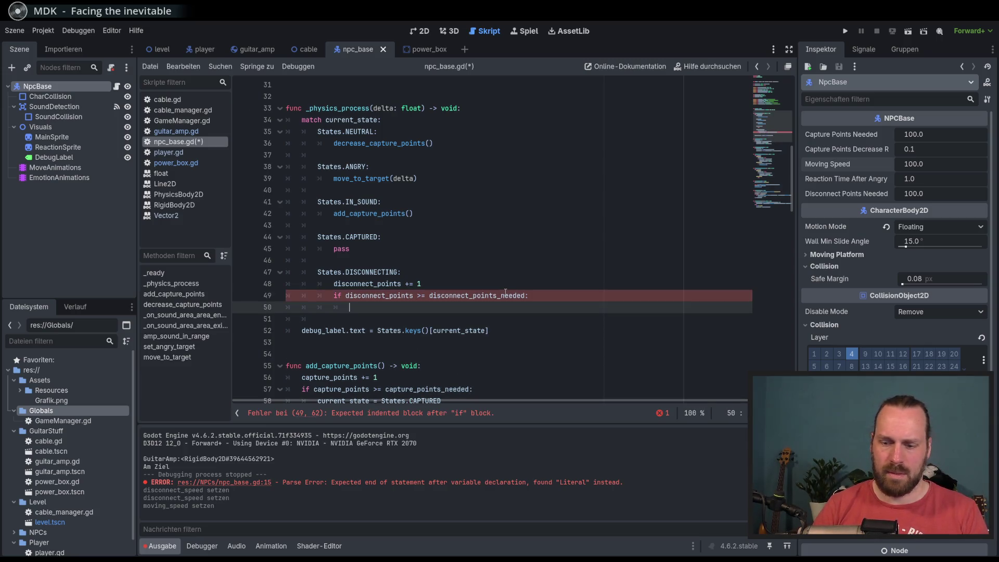
{"action": "type", "text": "pass"}
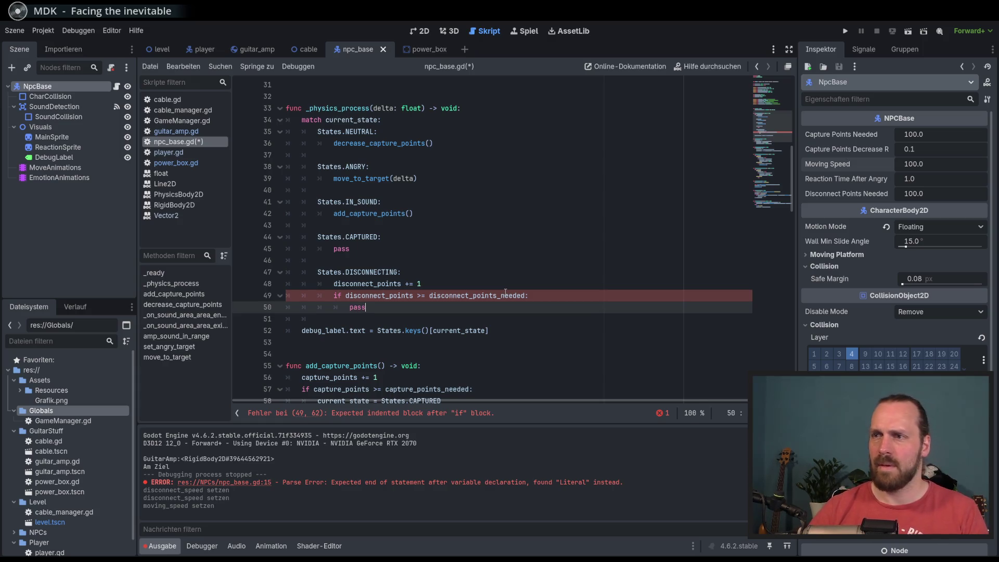
- Replace the pass with a device_disconnected() call
{"action": "left_click_drag", "start_coordinate": [366, 307], "coordinate": [348, 307]}
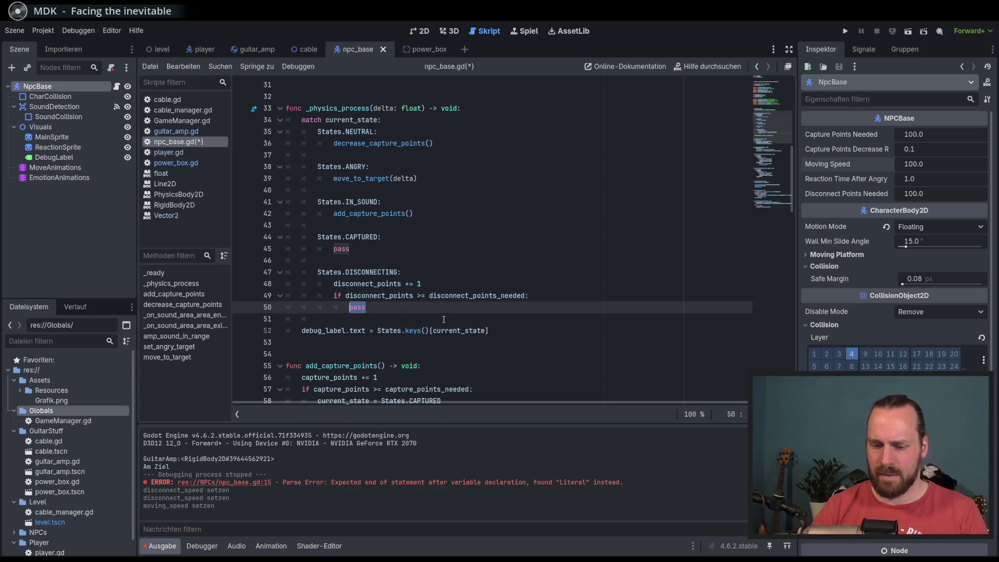
{"action": "type", "text": "devioc"}
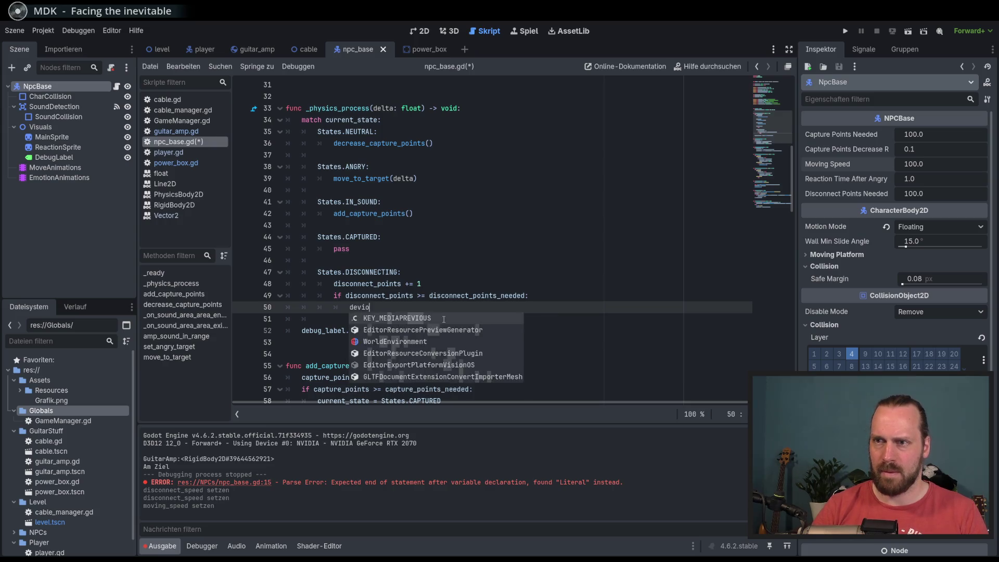
{"action": "key", "text": "BackSpace"}
{"action": "key", "text": "BackSpace"}
{"action": "type", "text": "ce_"}
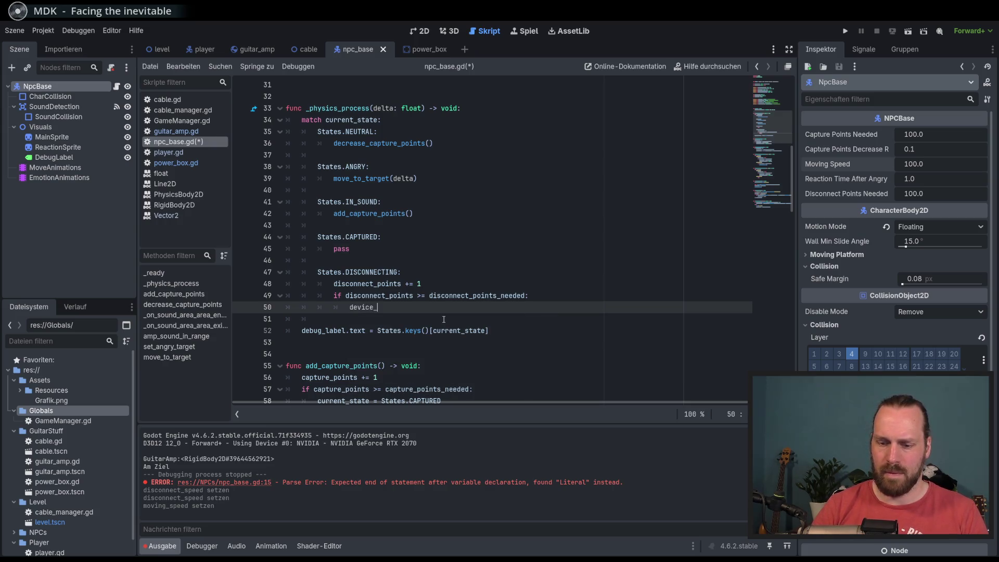
{"action": "type", "text": "disconnected() ->"}
{"action": "key", "text": "BackSpace"}
{"action": "key", "text": "BackSpace"}
{"action": "key", "text": "BackSpace"}
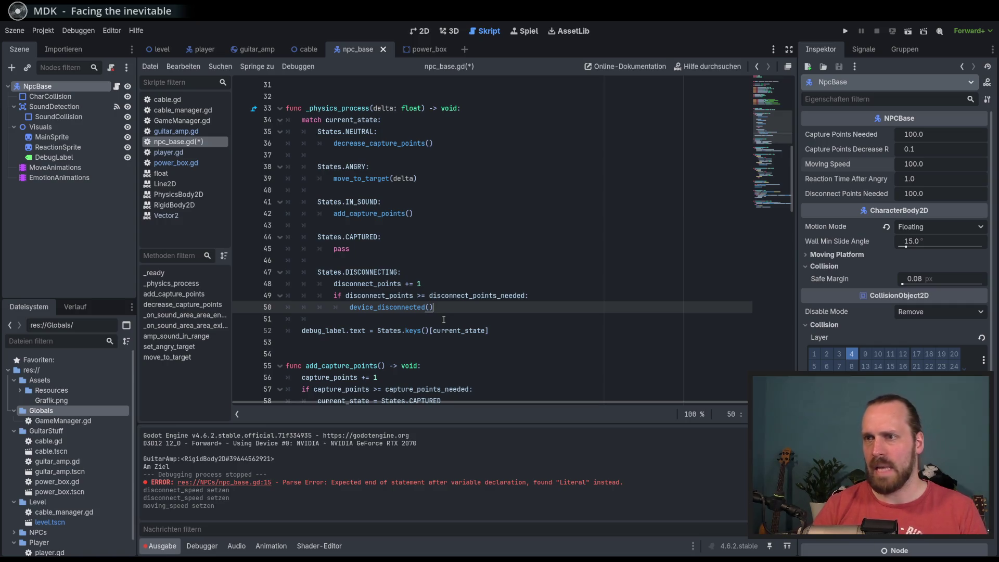
{"action": "key", "text": "shift+Home"}
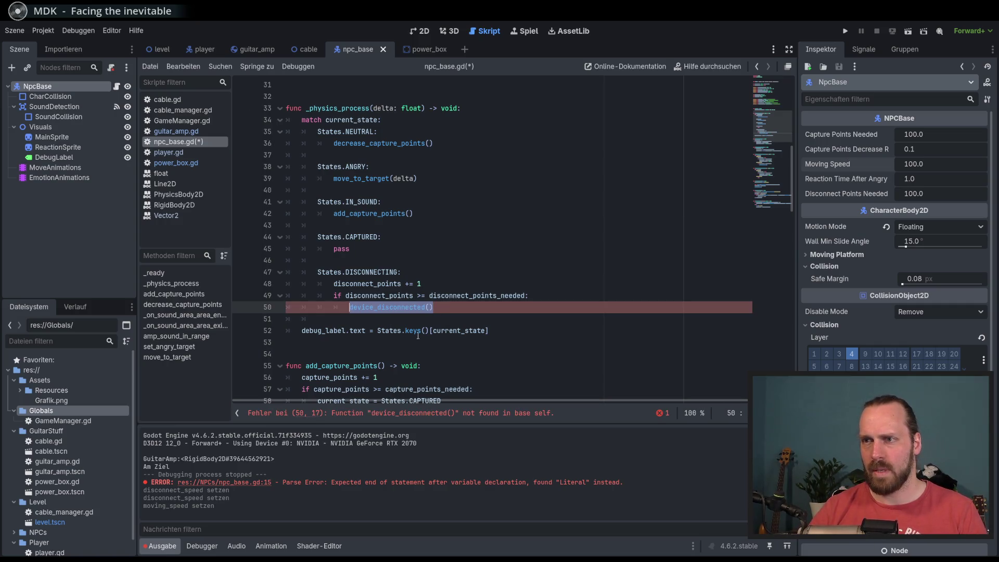
- Remove the device_ prefix from the disconnect call inside the if block
{"action": "scroll", "coordinate": [424, 338], "scroll_direction": "down", "scroll_amount": 20}
{"action": "scroll", "coordinate": [432, 359], "scroll_direction": "right", "scroll_amount": 1}
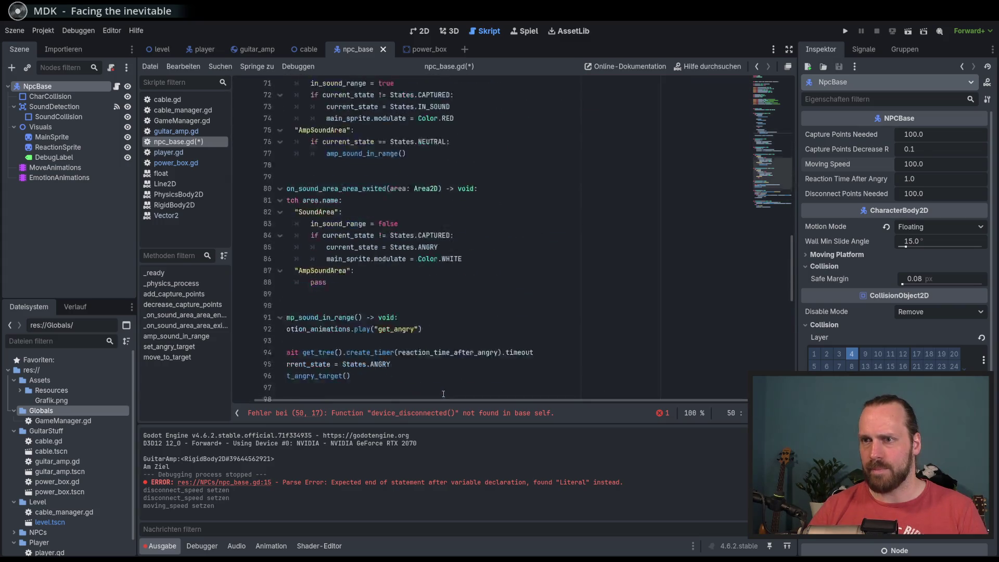
{"action": "scroll", "coordinate": [434, 367], "scroll_direction": "down", "scroll_amount": 2}
{"action": "scroll", "coordinate": [434, 366], "scroll_direction": "up", "scroll_amount": 10}
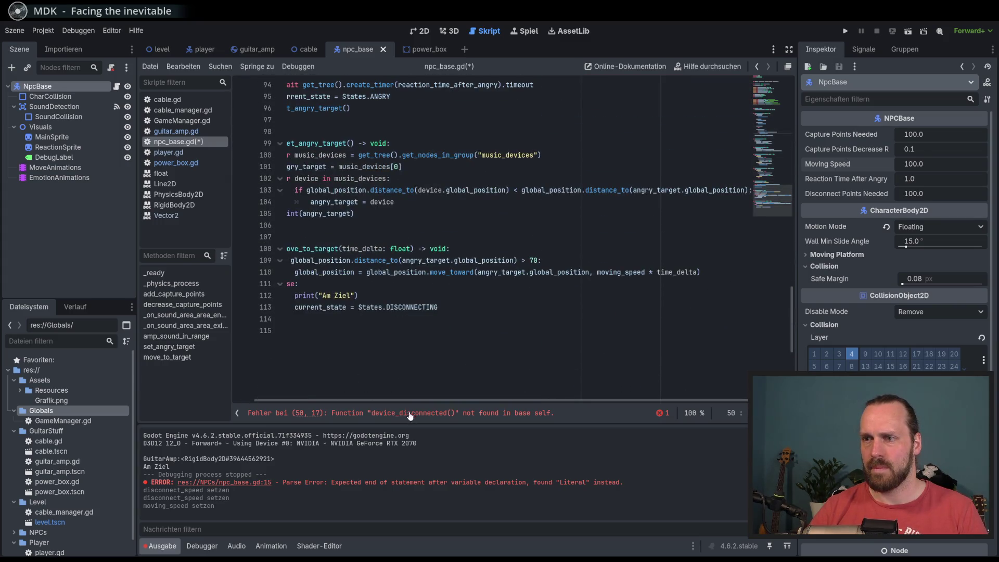
{"action": "scroll", "coordinate": [416, 362], "scroll_direction": "left", "scroll_amount": 1}
{"action": "scroll", "coordinate": [395, 313], "scroll_direction": "up", "scroll_amount": 12}
{"action": "scroll", "coordinate": [377, 272], "scroll_direction": "up", "scroll_amount": 4}
{"action": "scroll", "coordinate": [377, 273], "scroll_direction": "down", "scroll_amount": 4}
{"action": "left_click_drag", "start_coordinate": [377, 272], "coordinate": [350, 272]}
{"action": "key", "text": "BackSpace"}
- Rename the disconnected() call to disconnect_finished()
{"action": "left_click", "coordinate": [403, 272]}
{"action": "key", "text": "BackSpace"}
{"action": "key", "text": "BackSpace"}
{"action": "type", "text": "_finished("}
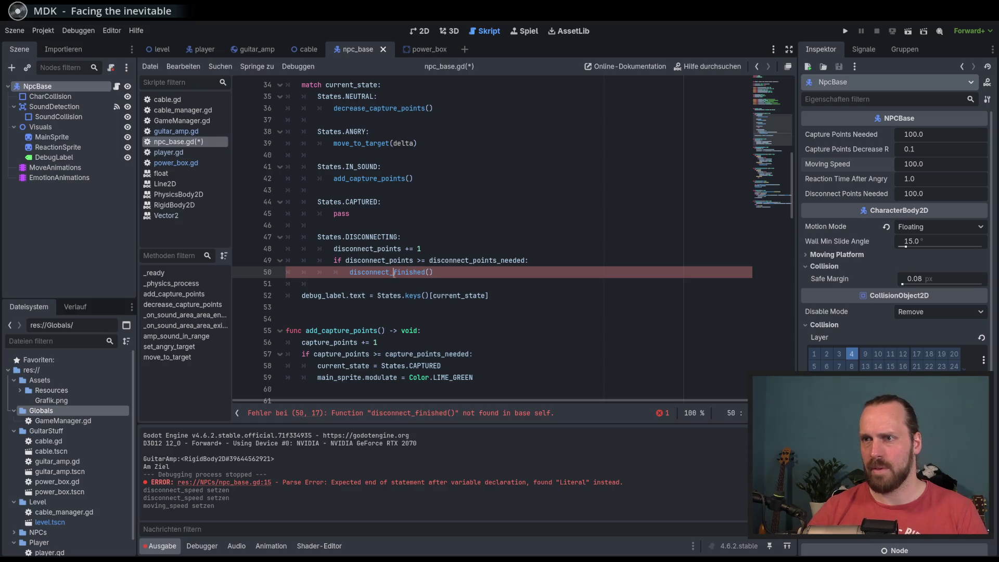
- Begin a new func disconnect_finished declaration at the end of npc_base.gd
{"action": "scroll", "coordinate": [406, 312], "scroll_direction": "down", "scroll_amount": 20}
{"action": "left_click", "coordinate": [418, 348]}
{"action": "key", "text": "Return"}
{"action": "key", "text": "Return"}
{"action": "key", "text": "BackSpace"}
{"action": "type", "text": "nc disconnect_finished"}
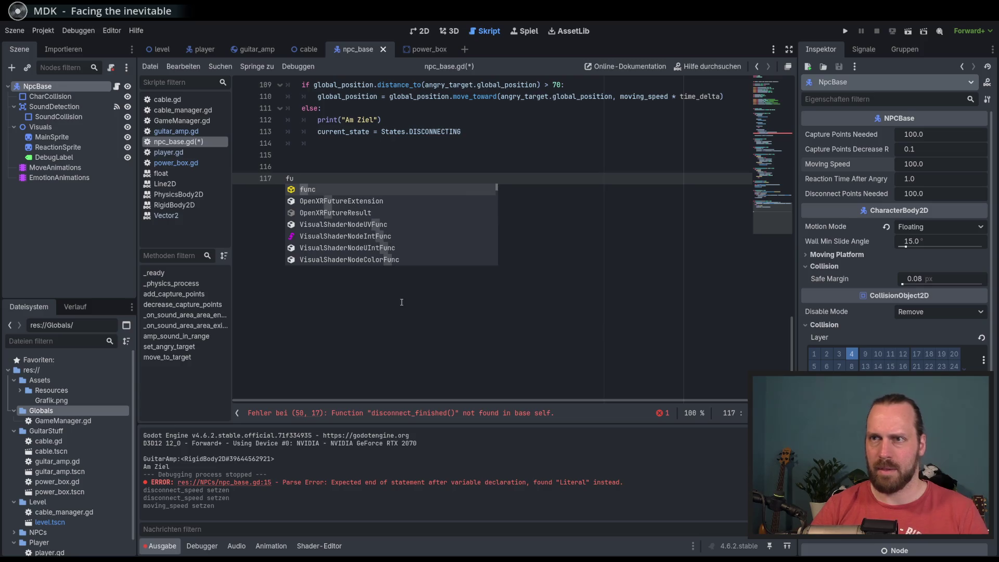
{"action": "scroll", "coordinate": [402, 302], "scroll_direction": "up", "scroll_amount": 3}
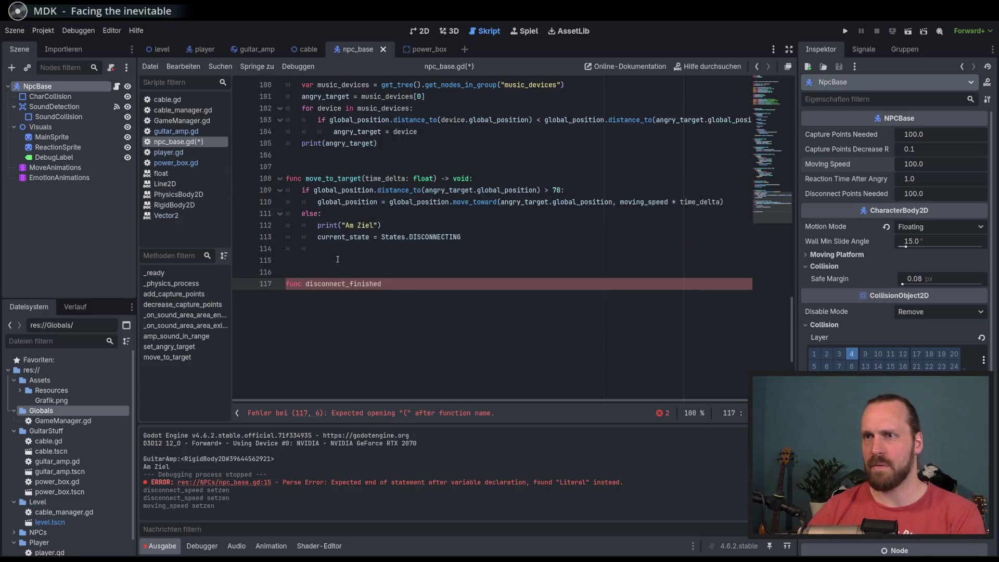
{"action": "triple_click", "coordinate": [365, 237]}
{"action": "key", "text": "BackSpace"}
{"action": "key", "text": "ctrl+z"}
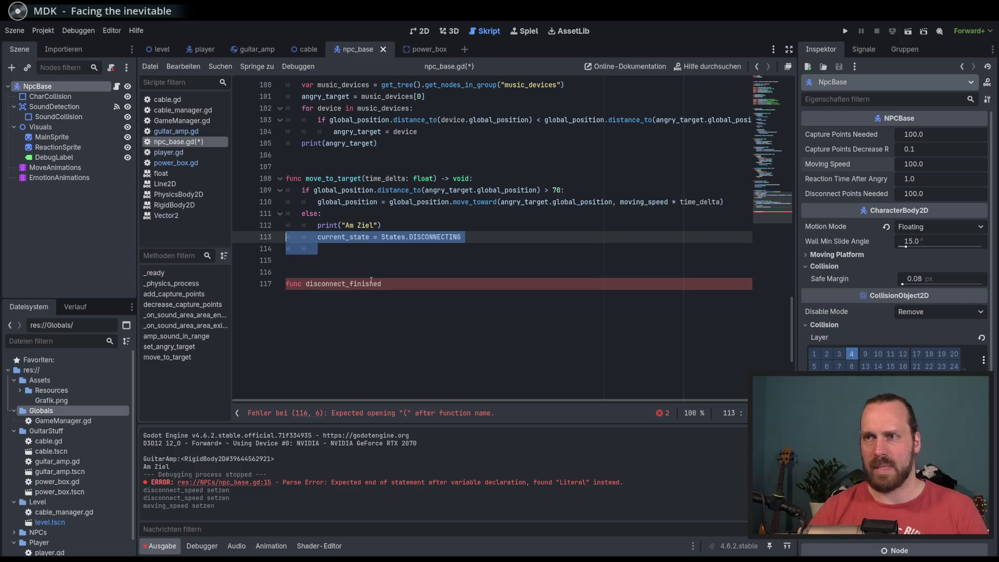
{"action": "key", "text": "ctrl+z"}
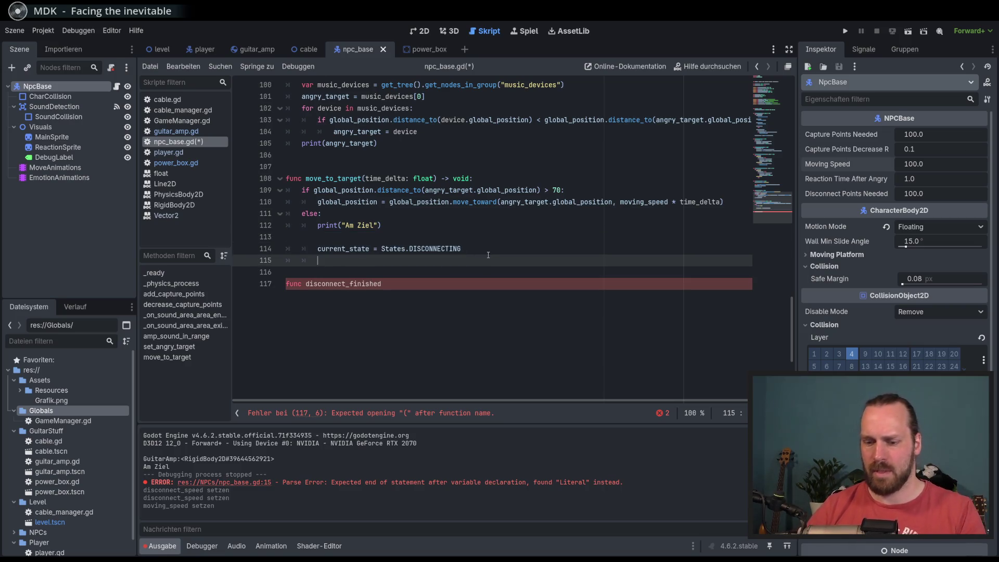
{"action": "key", "text": "ctrl+z"}
{"action": "key", "text": "ctrl+z"}
{"action": "key", "text": "ctrl+z"}
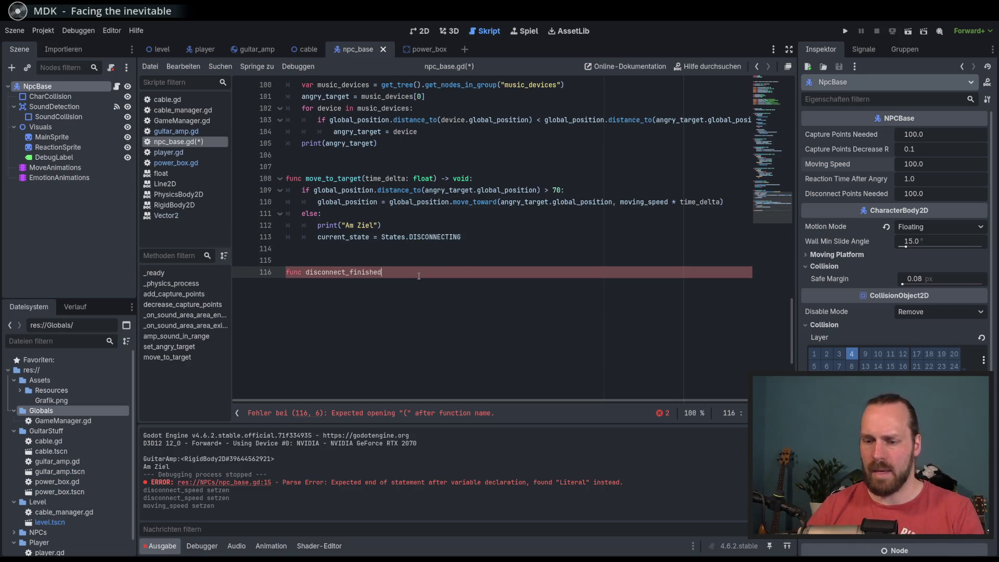
- Give disconnect_finished a '-> void:' return type and a pass body, then save
{"action": "type", "text": "-> v "}
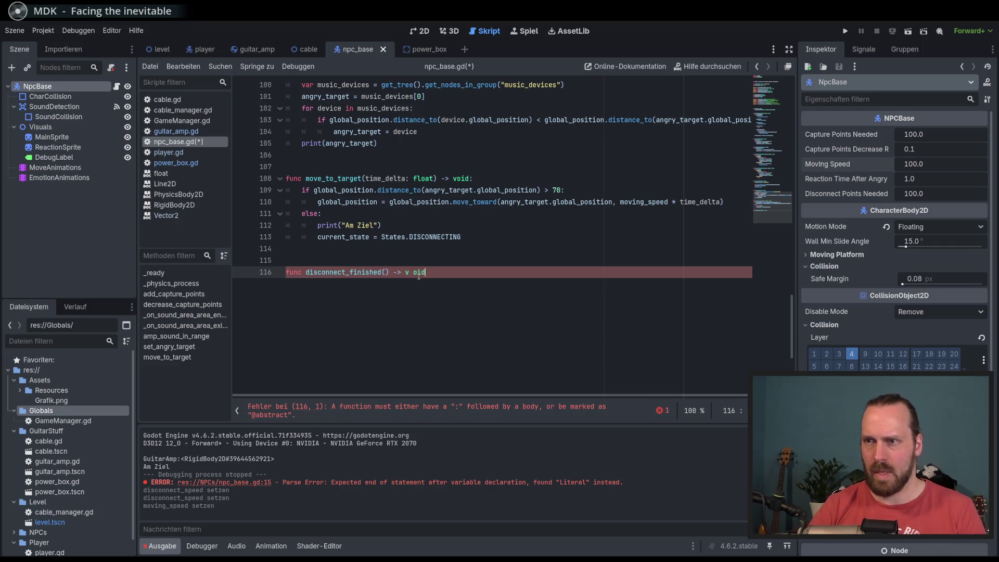
{"action": "type", "text": "oi"}
{"action": "key", "text": "BackSpace"}
{"action": "type", "text": "d:"}
{"action": "key", "text": "Return"}
{"action": "type", "text": "pass"}
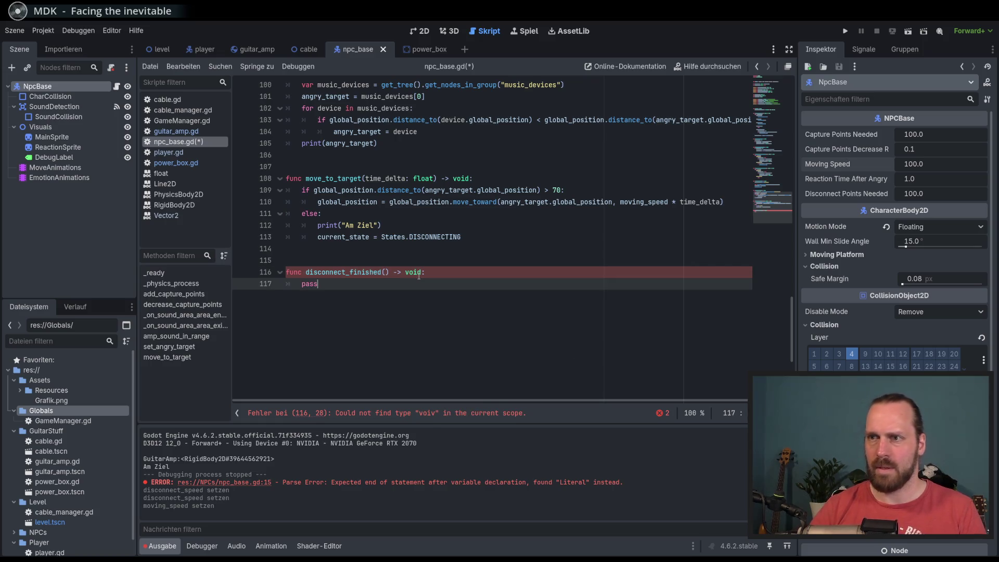
{"action": "key", "text": "ctrl+s"}
{"action": "scroll", "coordinate": [465, 311], "scroll_direction": "up", "scroll_amount": 10}
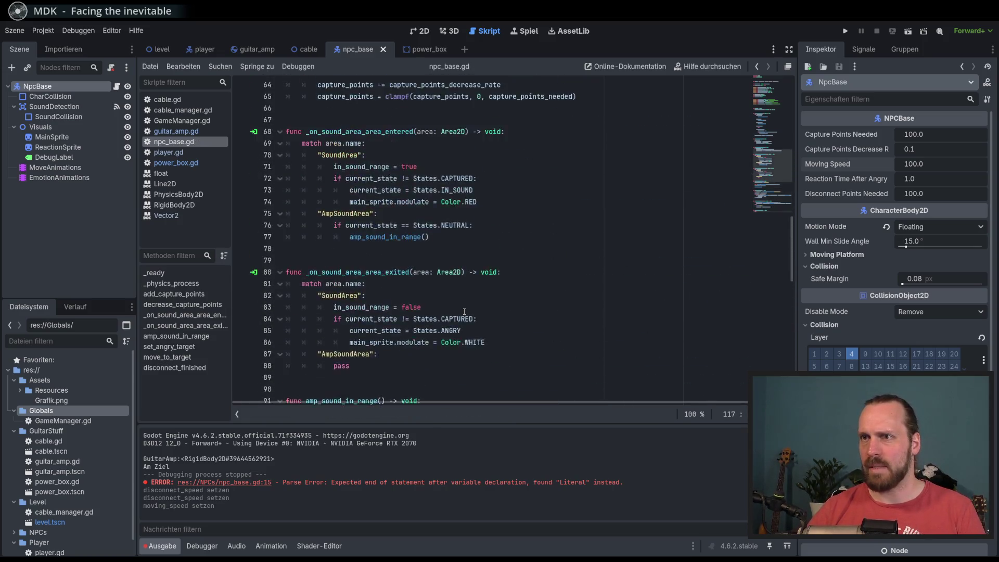
- Replace pass in disconnect_finished() with 'current_state = States.NEUTRAL' and save npc_base.gd
{"action": "scroll", "coordinate": [464, 311], "scroll_direction": "up", "scroll_amount": 5}
{"action": "scroll", "coordinate": [464, 311], "scroll_direction": "up", "scroll_amount": 3}
{"action": "left_click", "coordinate": [451, 235]}
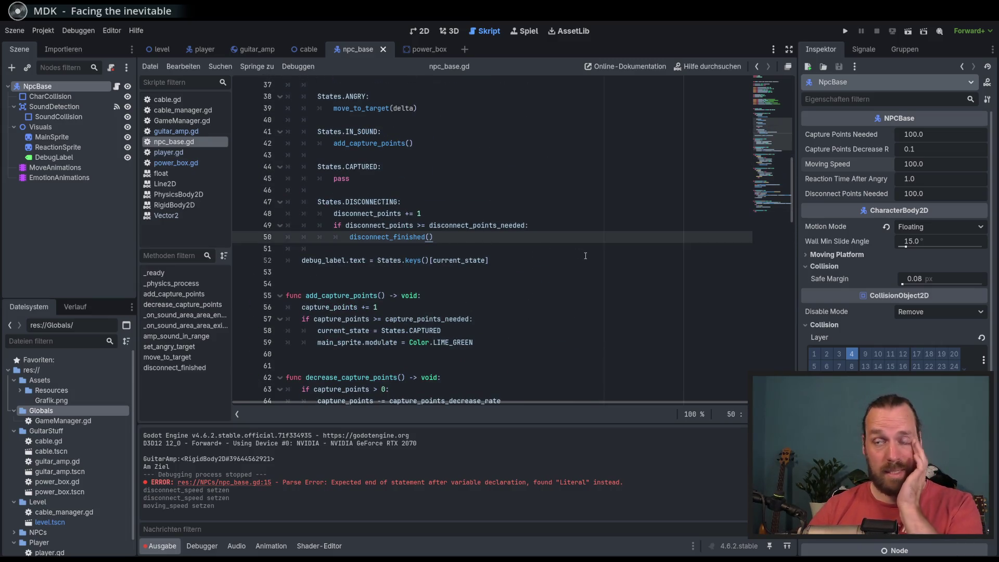
{"action": "scroll", "coordinate": [420, 249], "scroll_direction": "down", "scroll_amount": 20}
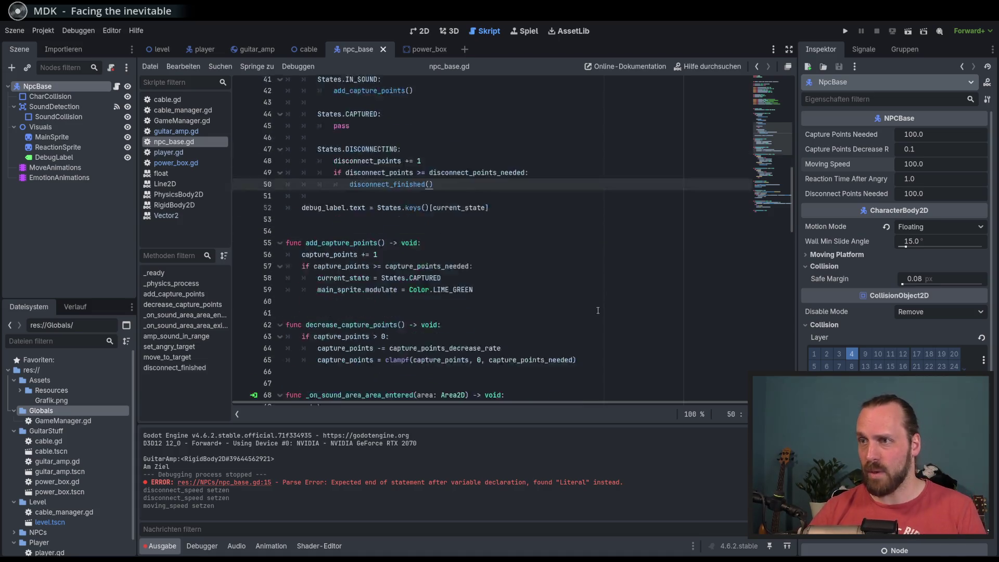
{"action": "left_click", "coordinate": [333, 250]}
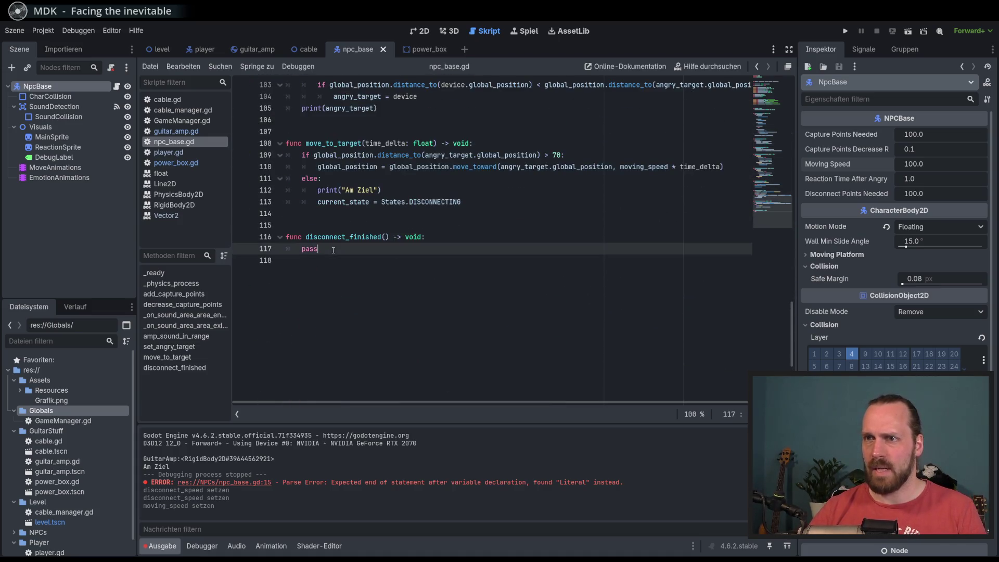
{"action": "key", "text": "BackSpace"}
{"action": "key", "text": "BackSpace"}
{"action": "key", "text": "BackSpace"}
{"action": "type", "text": "States"}
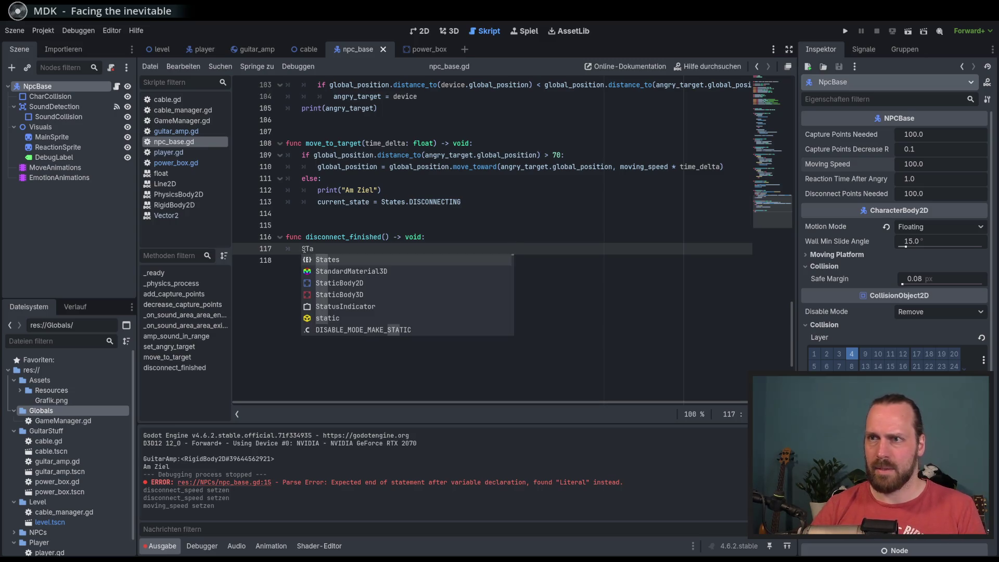
{"action": "key", "text": "BackSpace"}
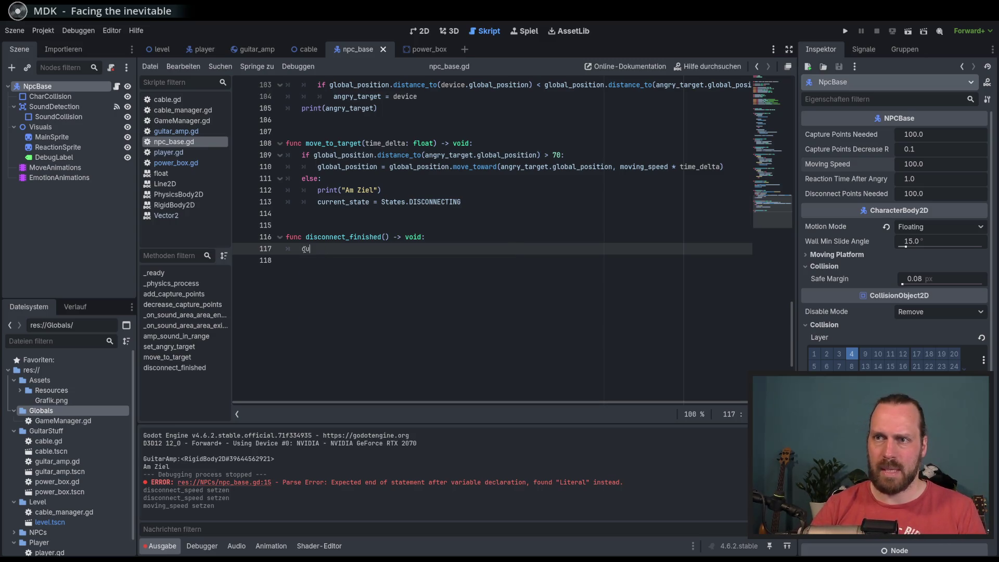
{"action": "key", "text": "Return"}
{"action": "type", "text": "."}
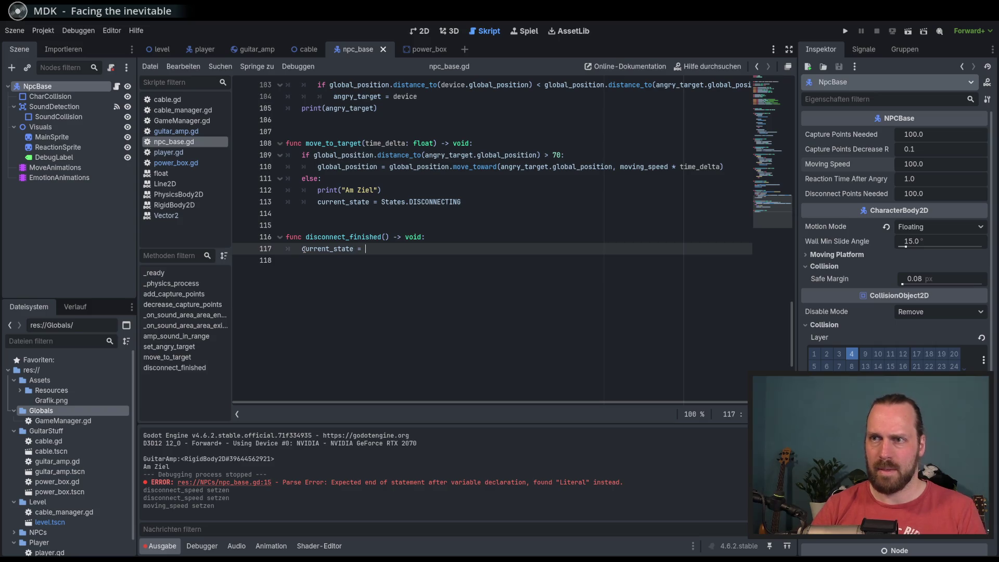
{"action": "type", "text": "States."}
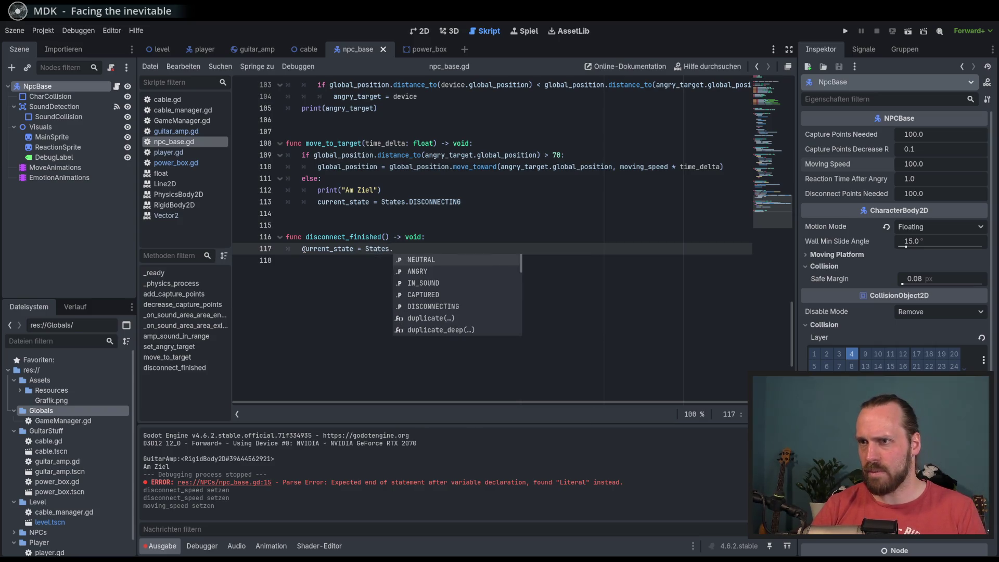
{"action": "key", "text": "Return"}
{"action": "key", "text": "ctrl+s"}
{"action": "scroll", "coordinate": [472, 279], "scroll_direction": "up", "scroll_amount": 4}
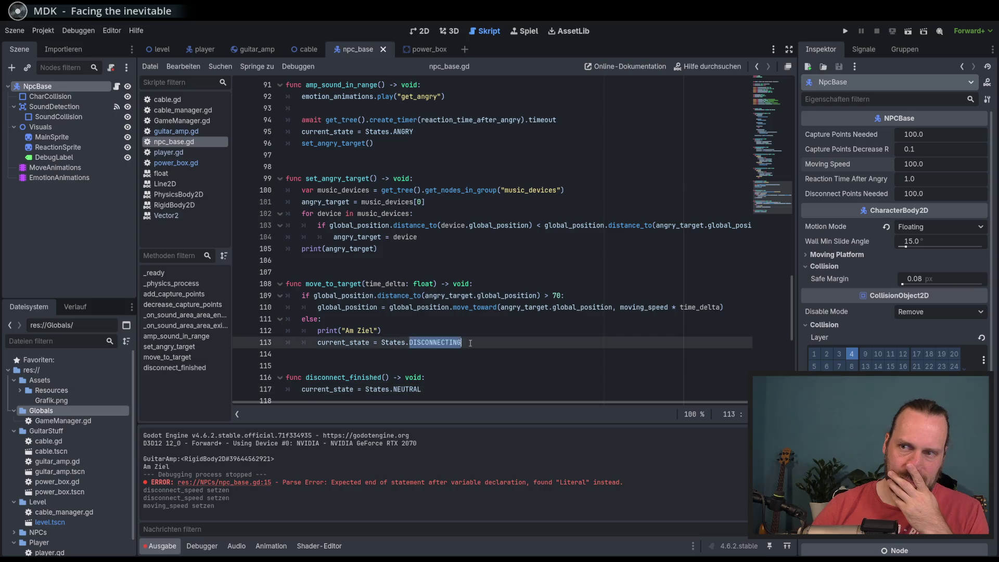
{"action": "key", "text": "F5"}
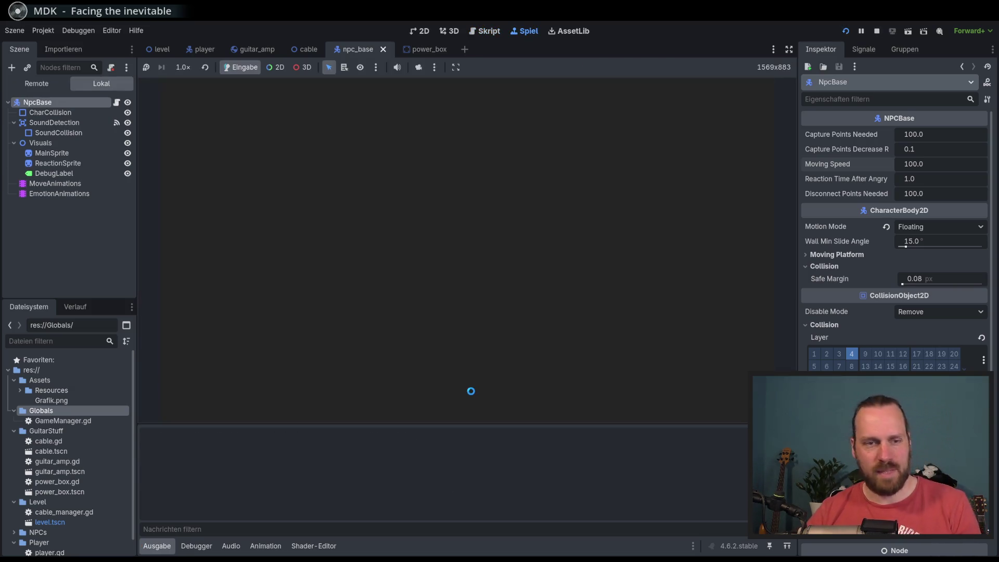
{"action": "key", "text": "Left"}
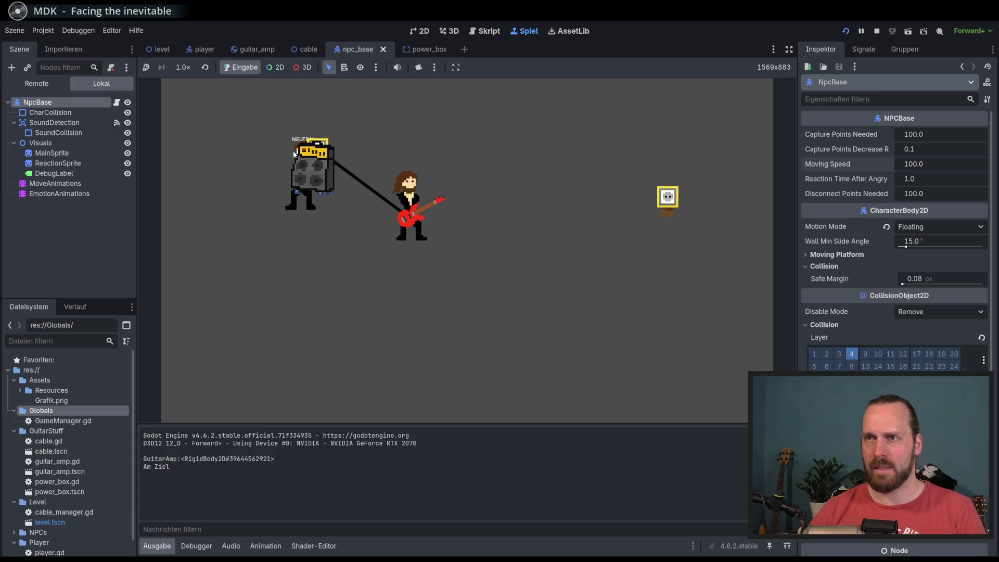
{"action": "key", "text": "F8"}
{"action": "scroll", "coordinate": [559, 280], "scroll_direction": "up", "scroll_amount": 10}
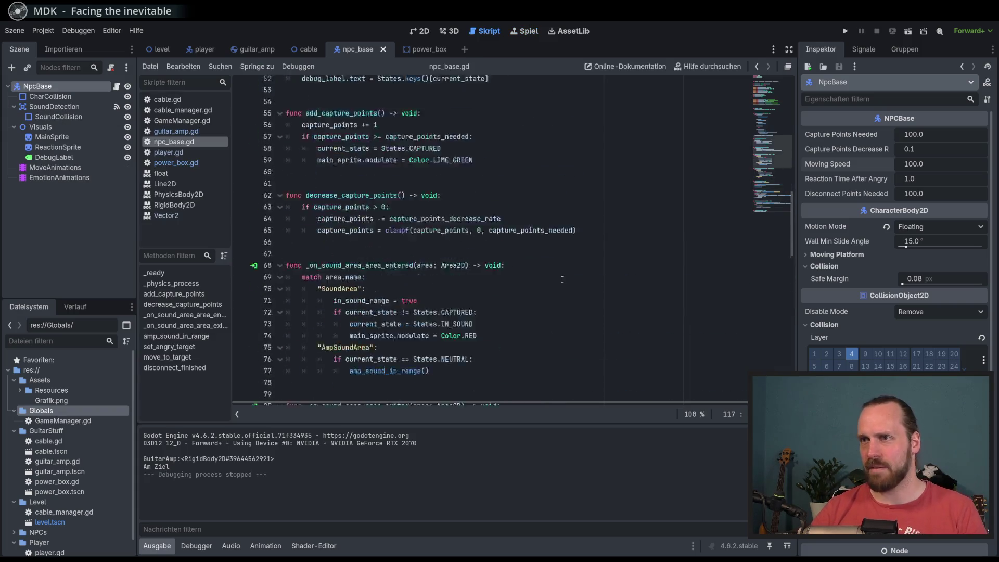
- Rename disconnect_points_needed to disconnect_time with a default of 2 instead of 120
{"action": "scroll", "coordinate": [548, 278], "scroll_direction": "up", "scroll_amount": 1}
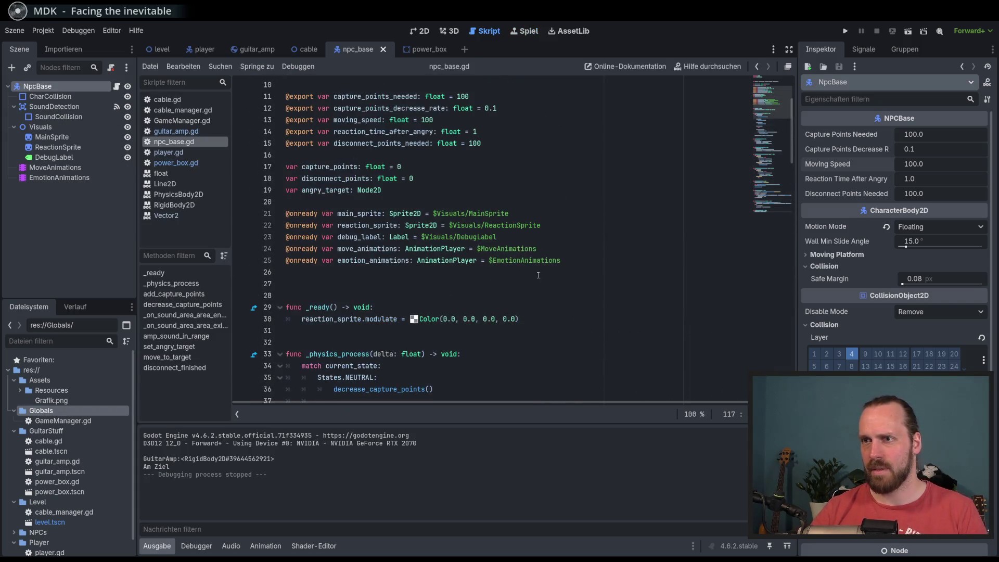
{"action": "left_click", "coordinate": [472, 146]}
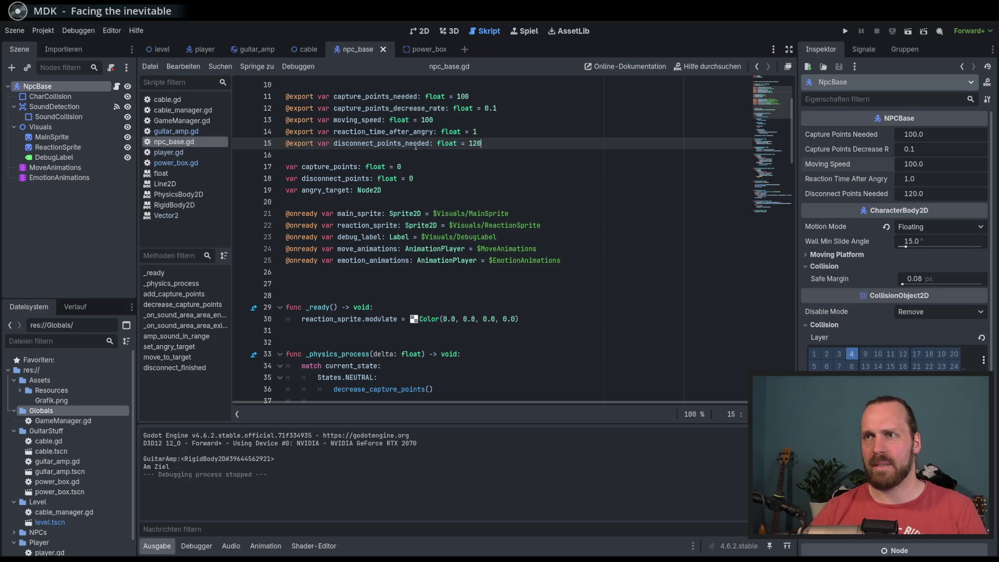
{"action": "double_click", "coordinate": [378, 143]}
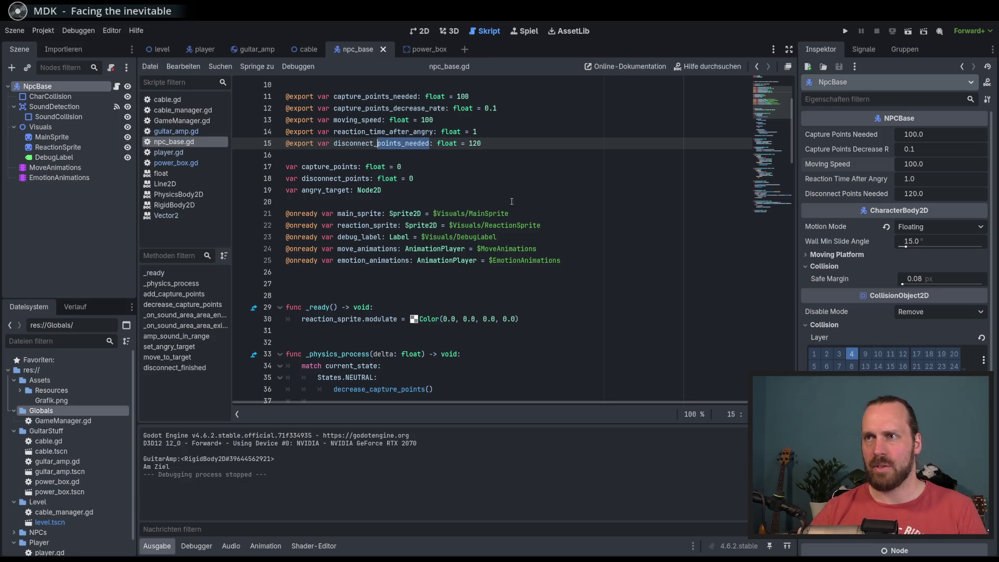
{"action": "type", "text": "time"}
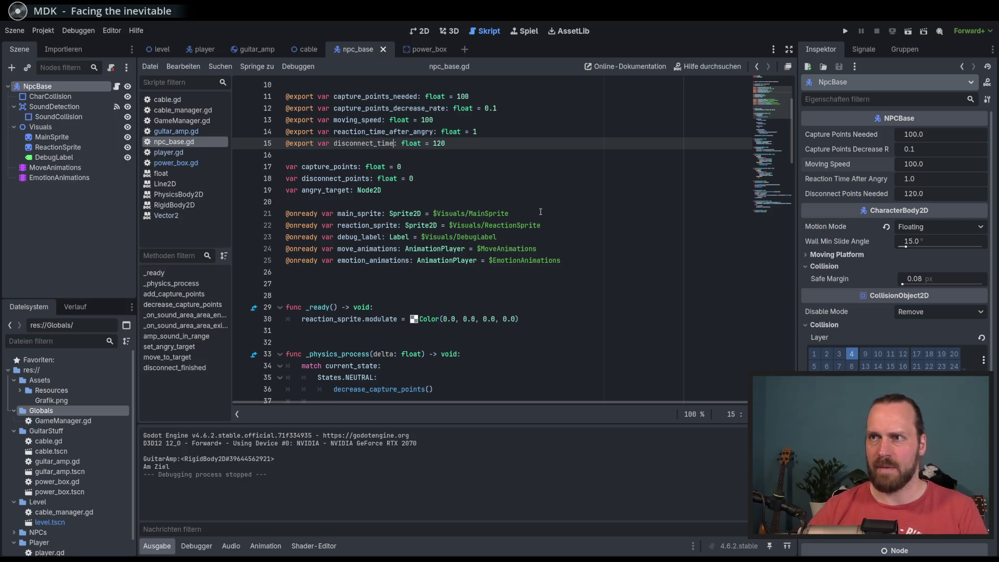
{"action": "key", "text": "End"}
{"action": "key", "text": "BackSpace"}
{"action": "key", "text": "BackSpace"}
{"action": "key", "text": "BackSpace"}
{"action": "type", "text": "2"}
{"action": "key", "text": "Down"}
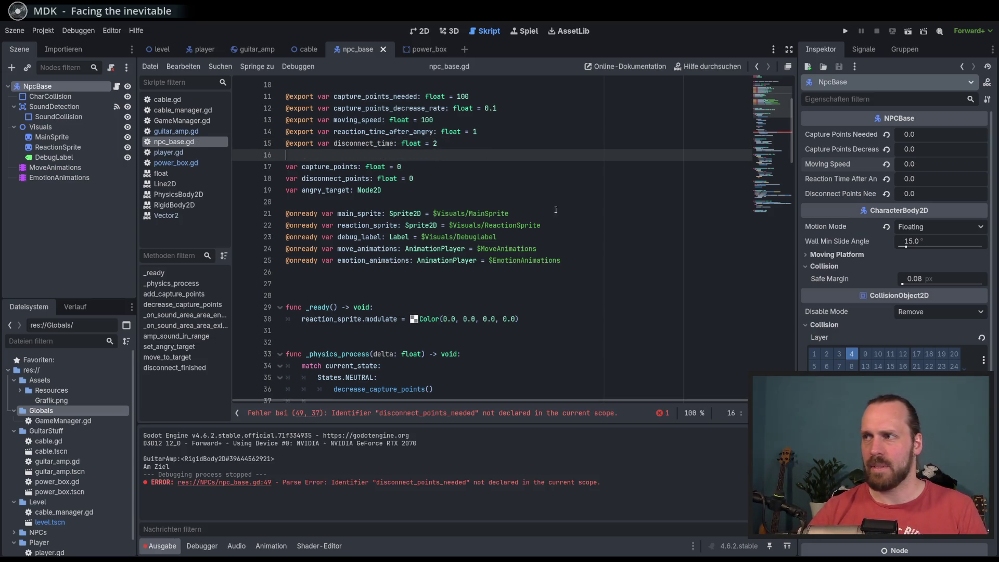
{"action": "left_click", "coordinate": [371, 144]}
- Replace the old disconnect_points_needed reference on line 49 with disconnect_time
{"action": "scroll", "coordinate": [478, 195], "scroll_direction": "down", "scroll_amount": 10}
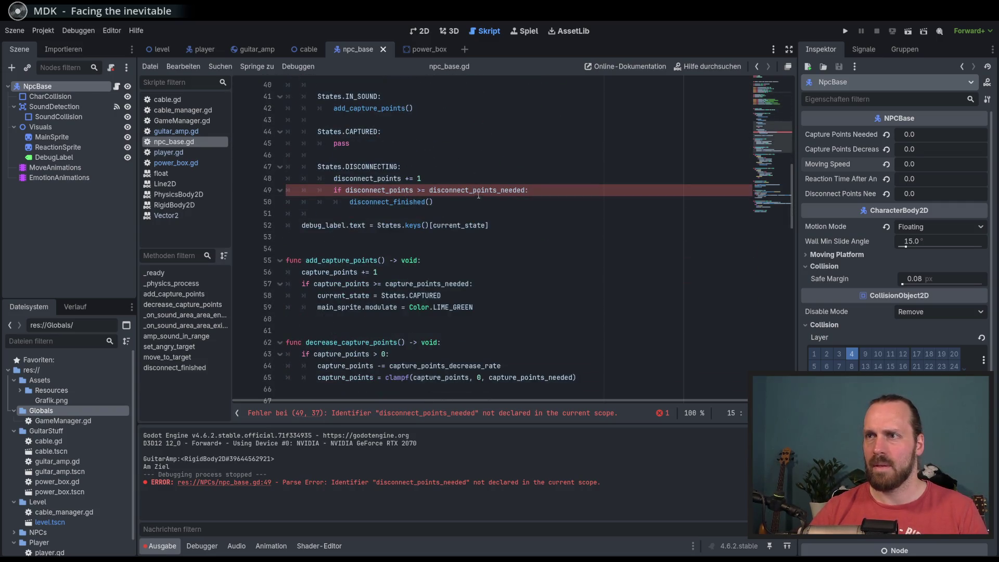
{"action": "double_click", "coordinate": [504, 190]}
{"action": "type", "text": "disc"}
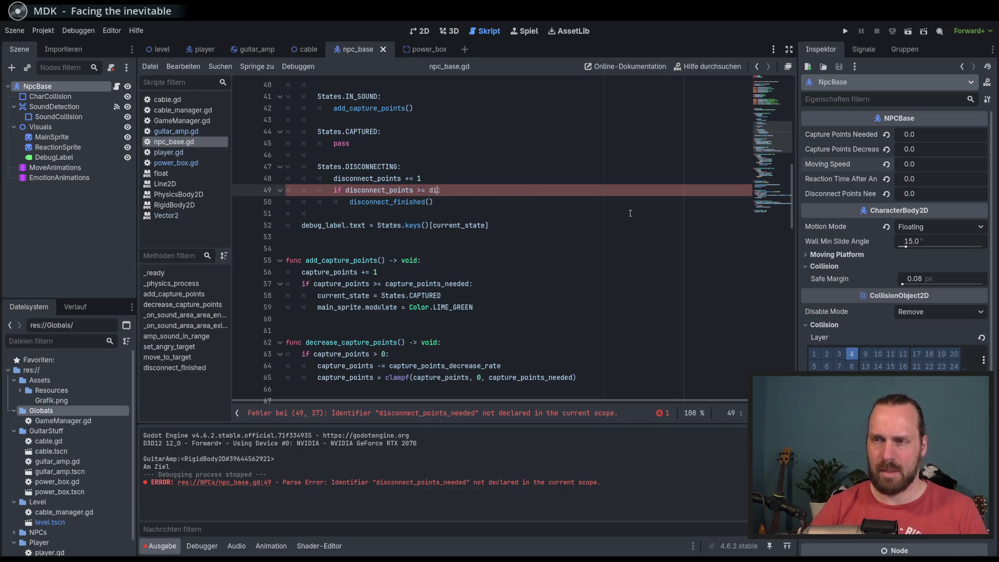
{"action": "key", "text": "Down"}
{"action": "key", "text": "Down"}
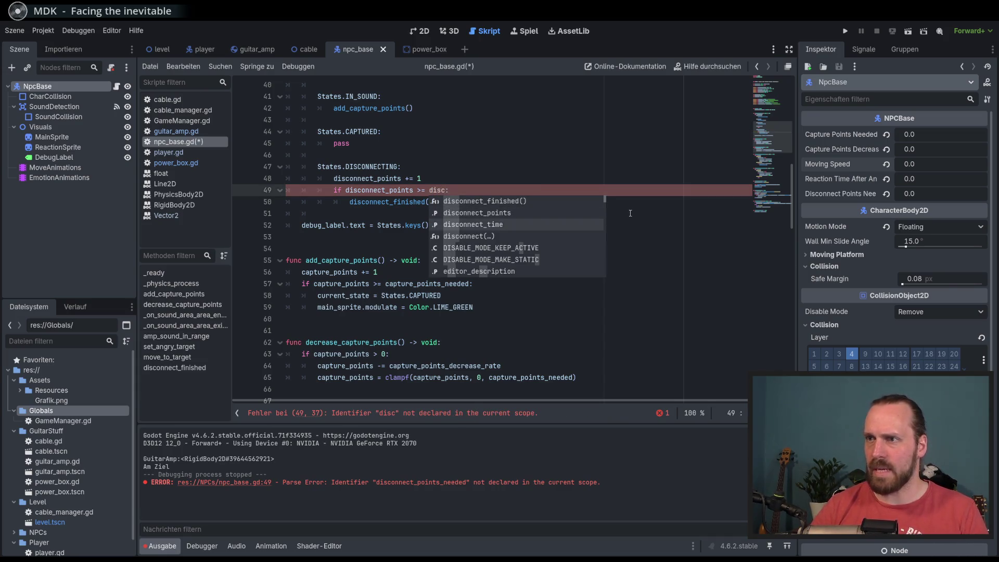
{"action": "key", "text": "Return"}
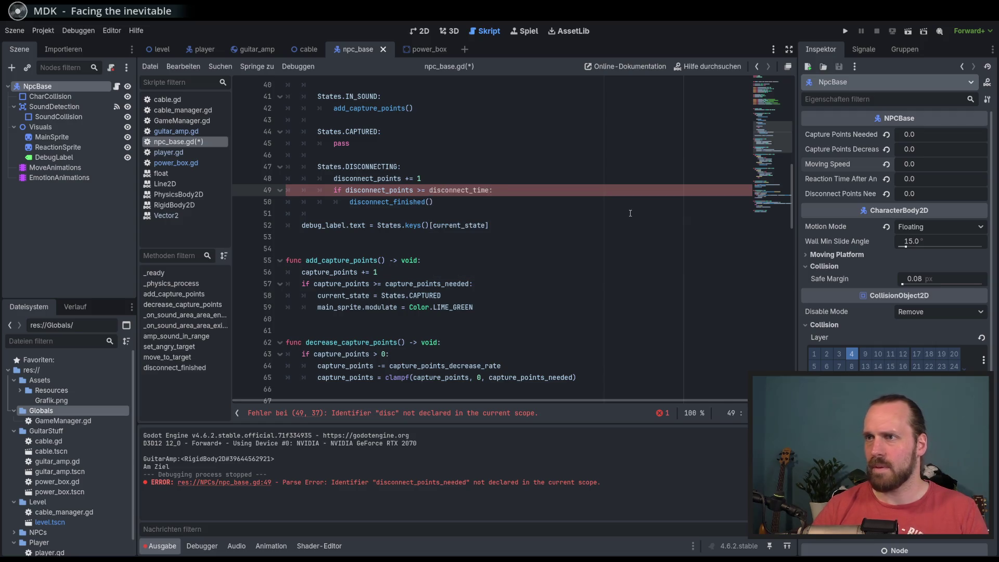
- Append '* delta' to the line 48 increment, save, and run the game to test
{"action": "scroll", "coordinate": [628, 240], "scroll_direction": "up", "scroll_amount": 12}
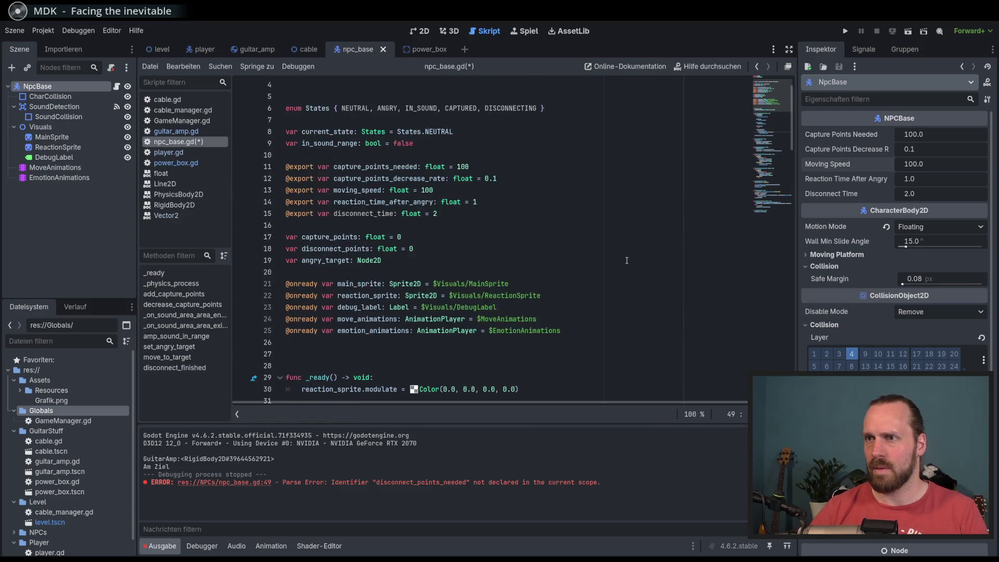
{"action": "scroll", "coordinate": [627, 258], "scroll_direction": "down", "scroll_amount": 11}
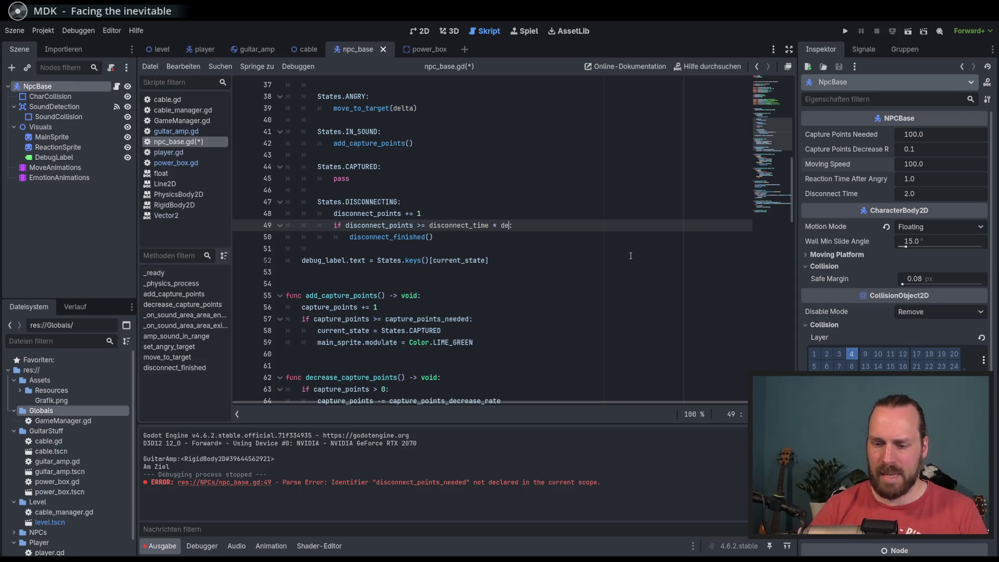
{"action": "key", "text": "End"}
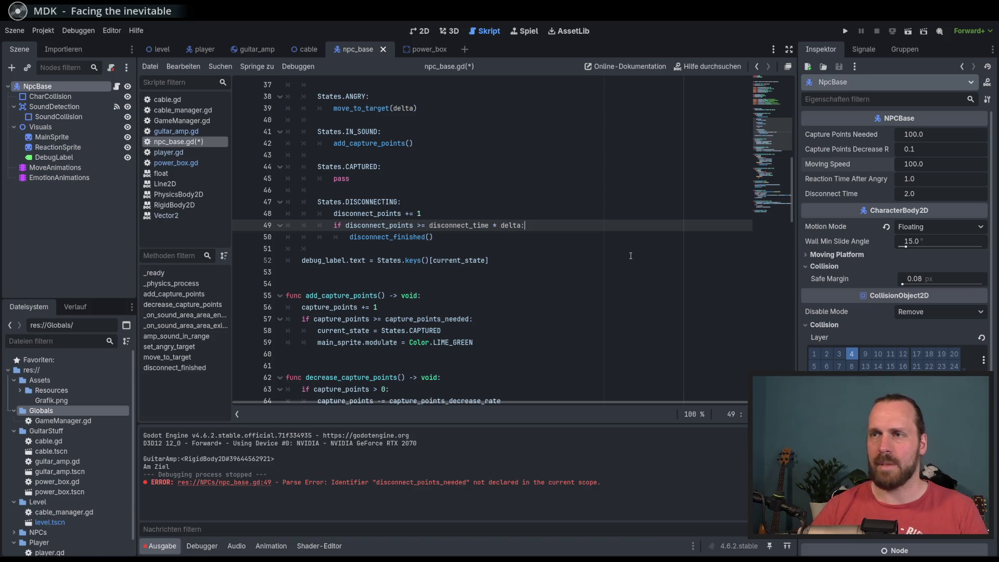
{"action": "left_click_drag", "start_coordinate": [522, 225], "coordinate": [490, 225]}
{"action": "key", "text": "BackSpace"}
{"action": "key", "text": "Up"}
{"action": "type", "text": "* delta"}
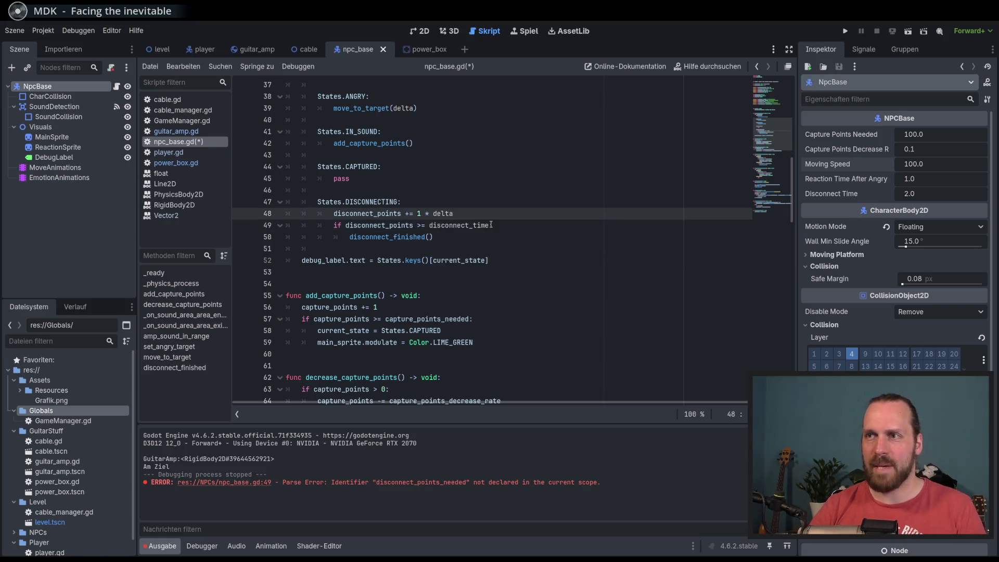
{"action": "key", "text": "ctrl+s"}
{"action": "left_click", "coordinate": [541, 229]}
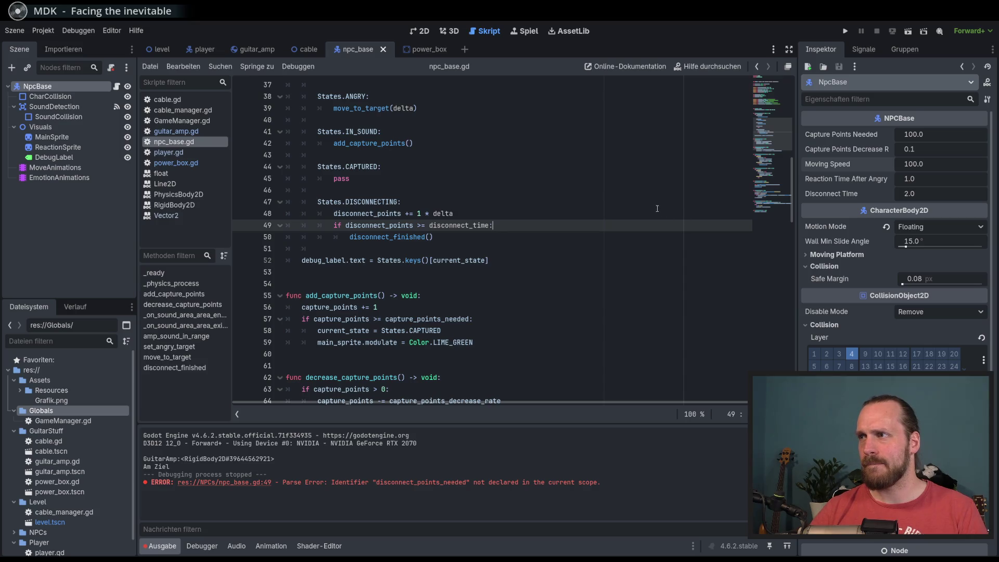
{"action": "key", "text": "F5"}
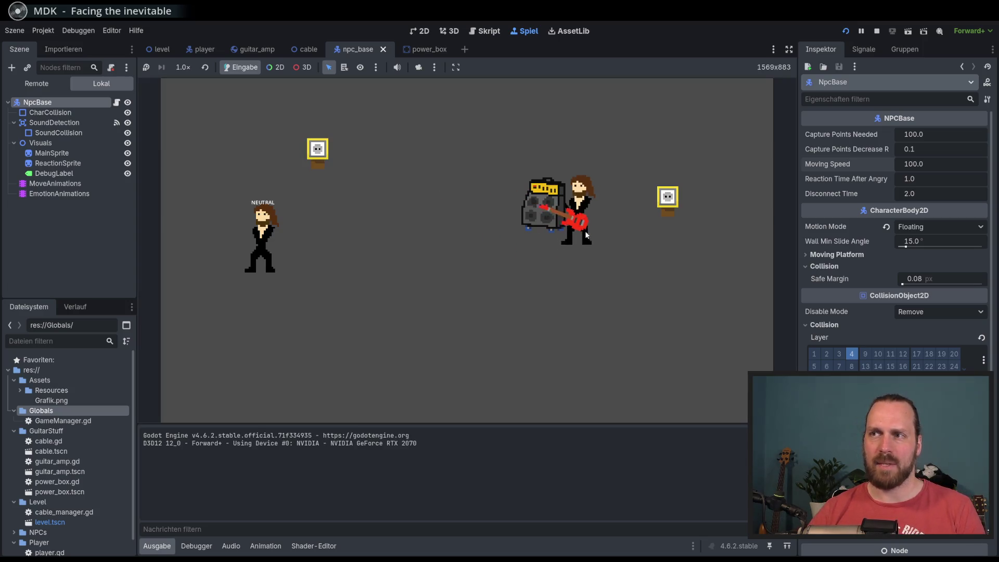
{"action": "key", "text": "Up"}
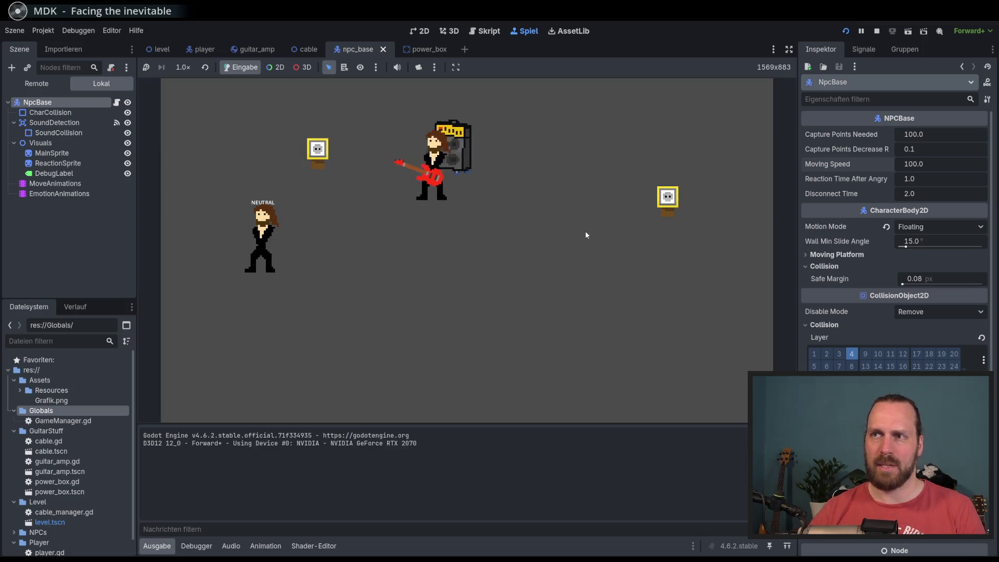
{"action": "key", "text": "Left"}
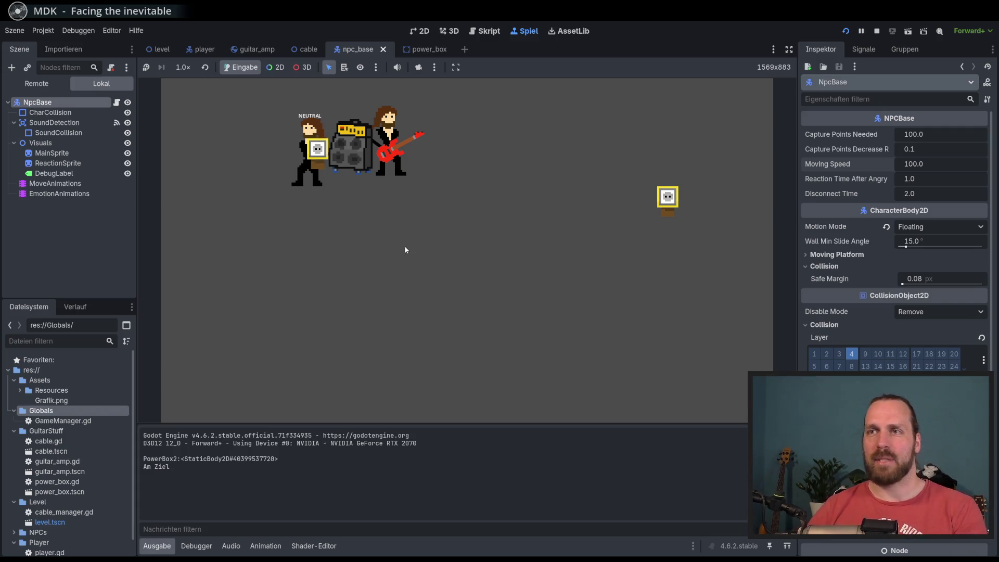
{"action": "key", "text": "F8"}
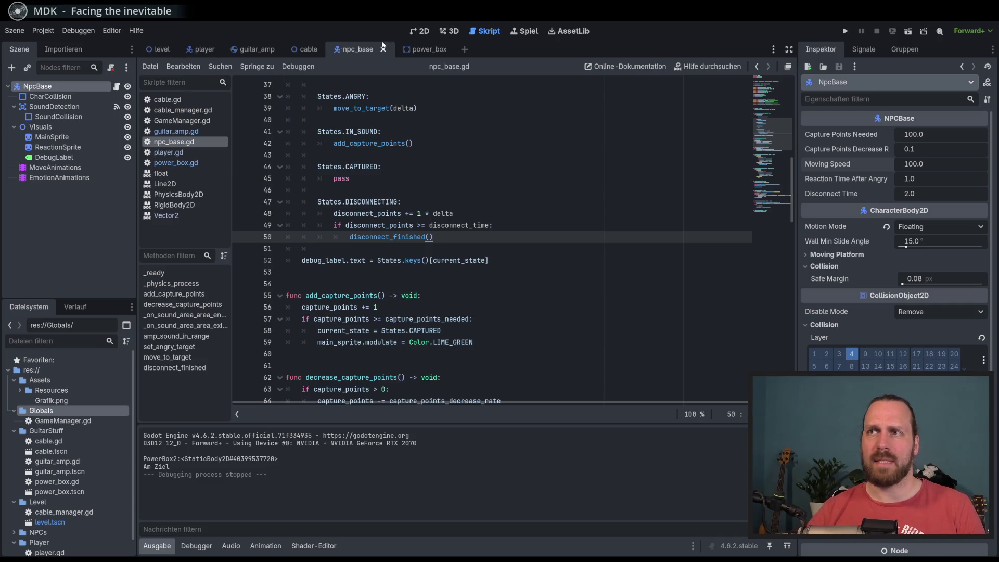
- Enable Ordering > Y Sort Enabled on the level's PowerBoxes node, then save and run
{"action": "left_click", "coordinate": [418, 31]}
{"action": "left_click", "coordinate": [169, 50]}
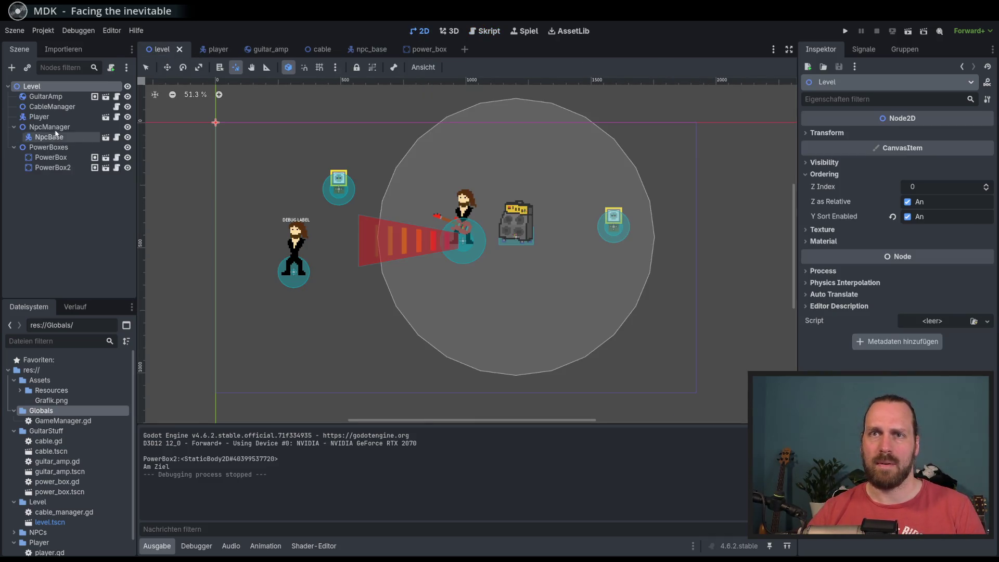
{"action": "left_click", "coordinate": [49, 147]}
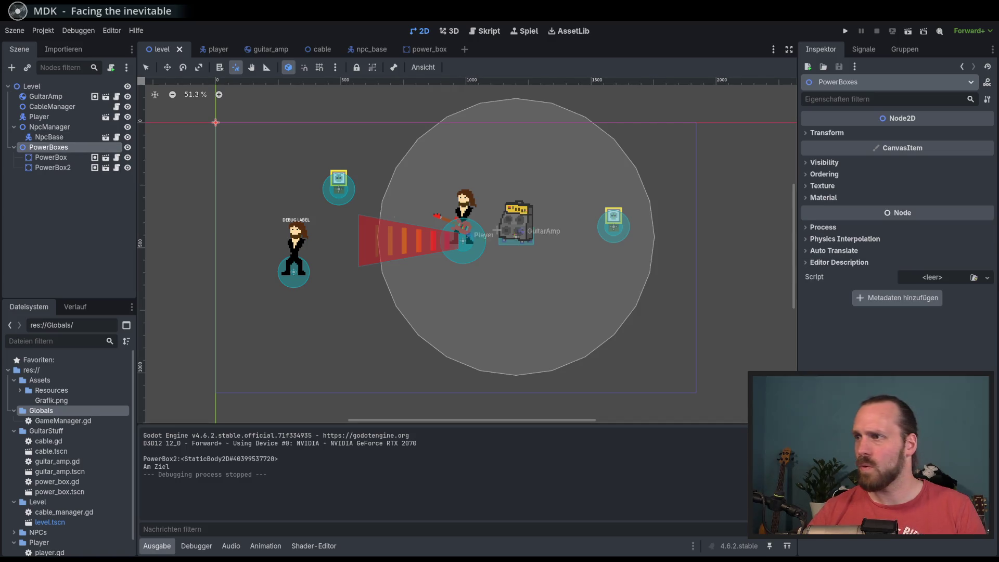
{"action": "left_click", "coordinate": [827, 174]}
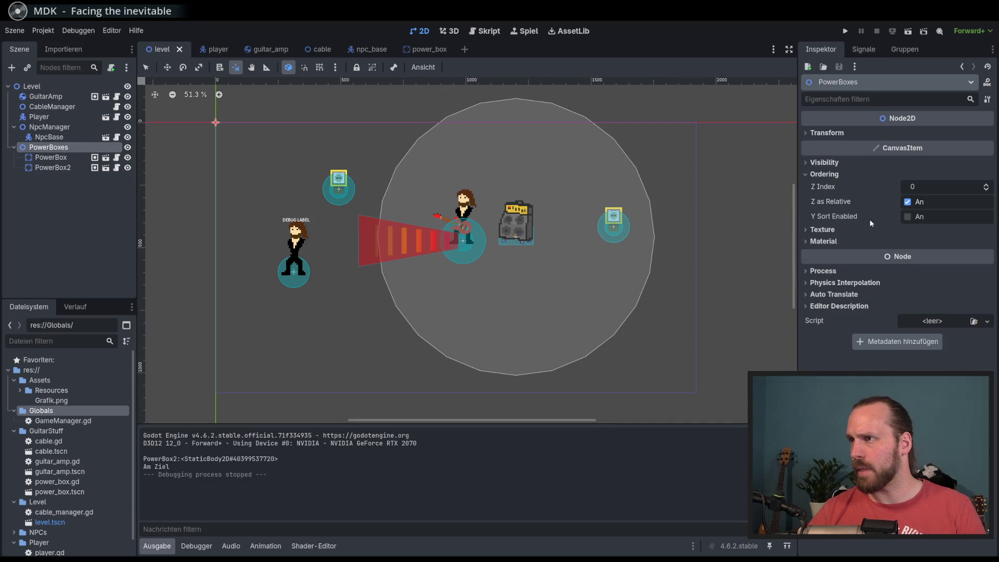
{"action": "left_click", "coordinate": [908, 216]}
{"action": "key", "text": "F5"}
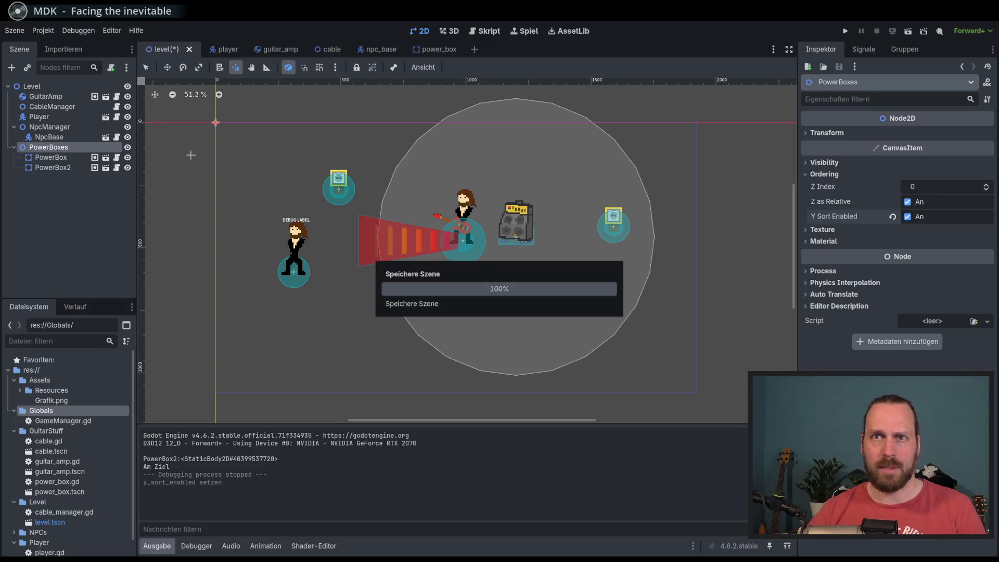
- Play-test by walking the player and pulling the amp to a power box, then stop the game
{"action": "key", "text": "Right"}
{"action": "key", "text": "Up"}
{"action": "key", "text": "Down"}
{"action": "key", "text": "Right"}
{"action": "key", "text": "Left"}
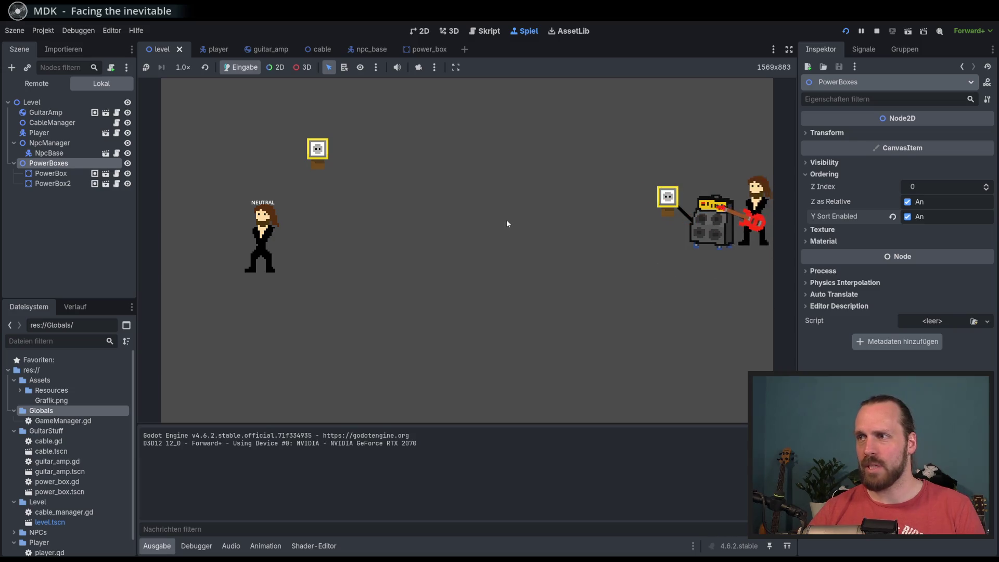
{"action": "key", "text": "Up"}
{"action": "key", "text": "Left"}
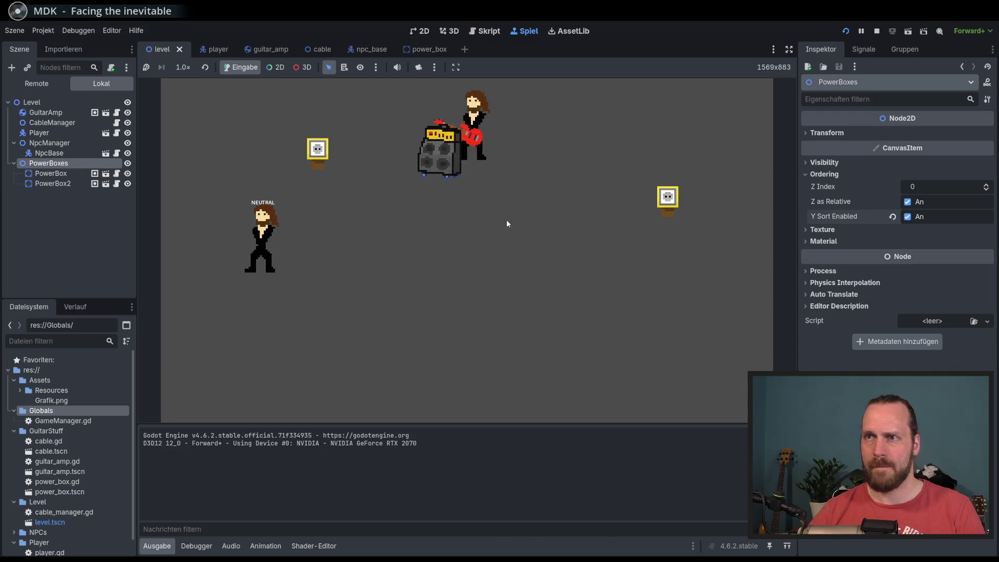
{"action": "key", "text": "Right"}
{"action": "key", "text": "Down"}
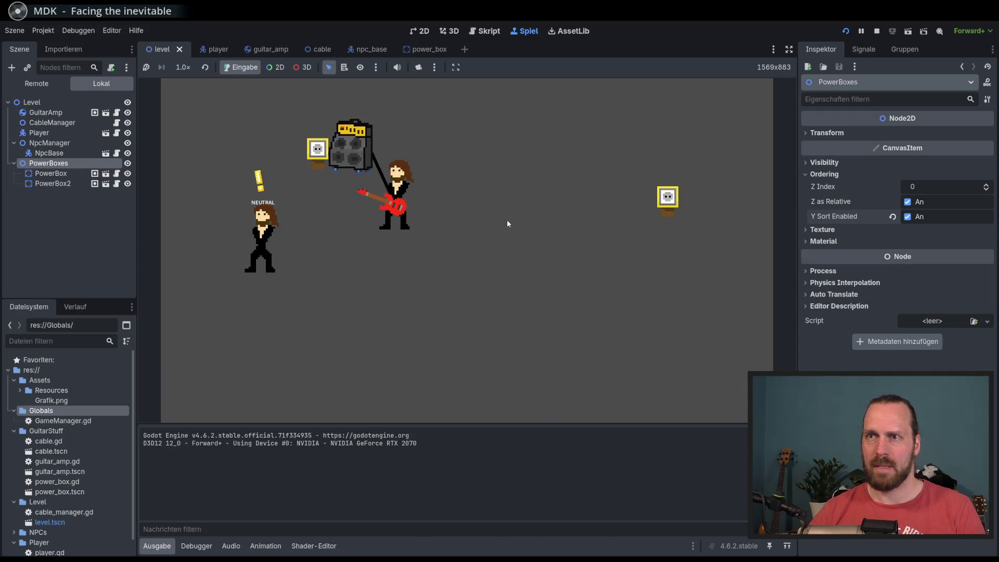
{"action": "key", "text": "Right"}
{"action": "key", "text": "Up"}
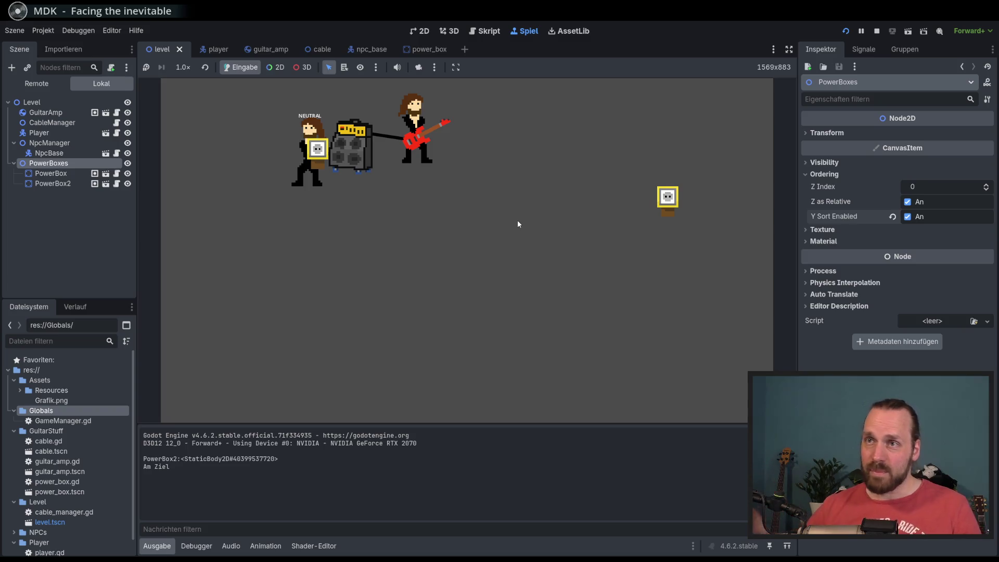
{"action": "key", "text": "F8"}
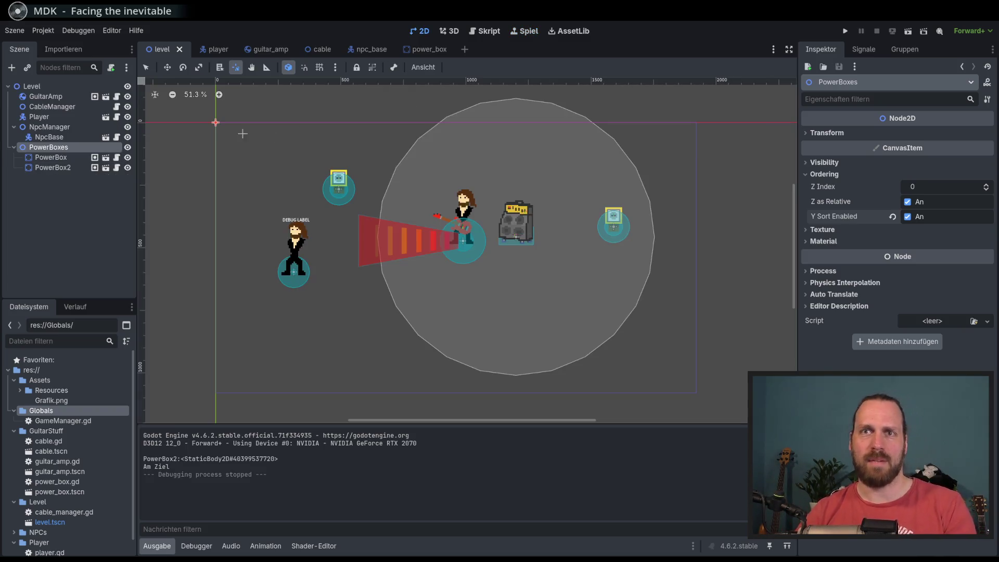
- Tick Ordering > Y Sort Enabled on the NpcManager node and run the game
{"action": "left_click", "coordinate": [50, 127]}
{"action": "left_click", "coordinate": [825, 174]}
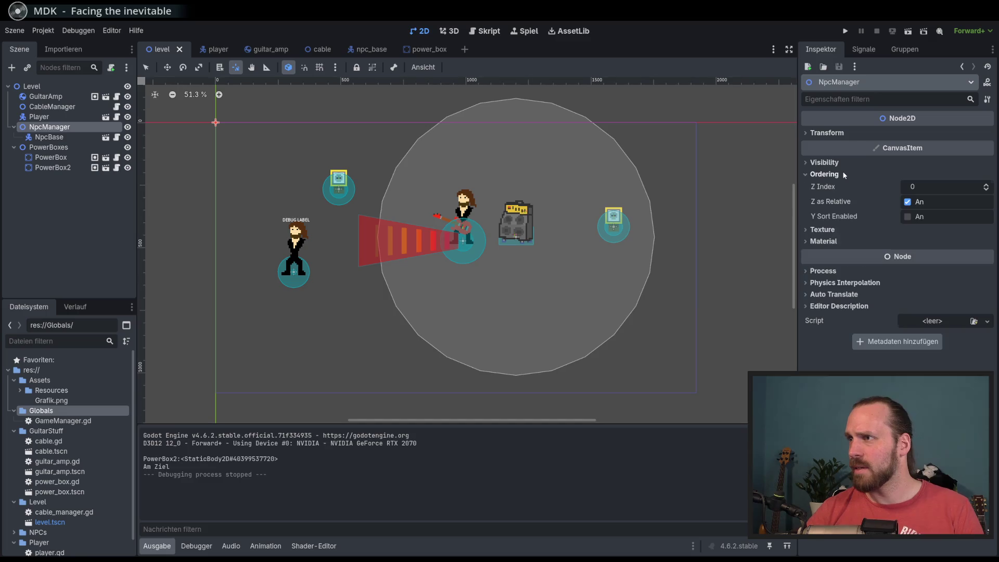
{"action": "left_click", "coordinate": [928, 218]}
{"action": "key", "text": "F5"}
- Walk the guitarist around with the amp to check character layering, then stop the game
{"action": "key", "text": "Right"}
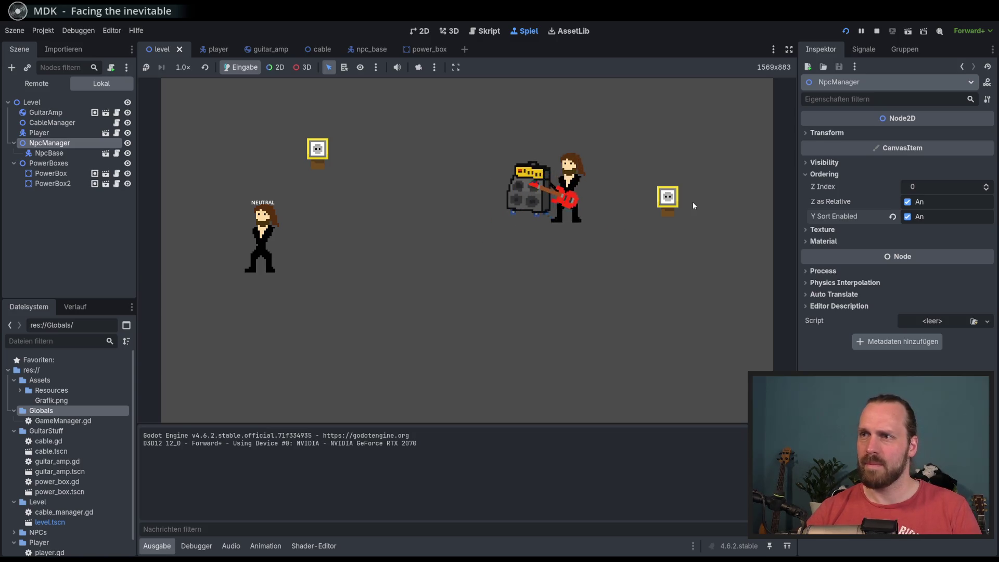
{"action": "key", "text": "Left"}
{"action": "key", "text": "Left"}
{"action": "key", "text": "space"}
{"action": "key", "text": "Down"}
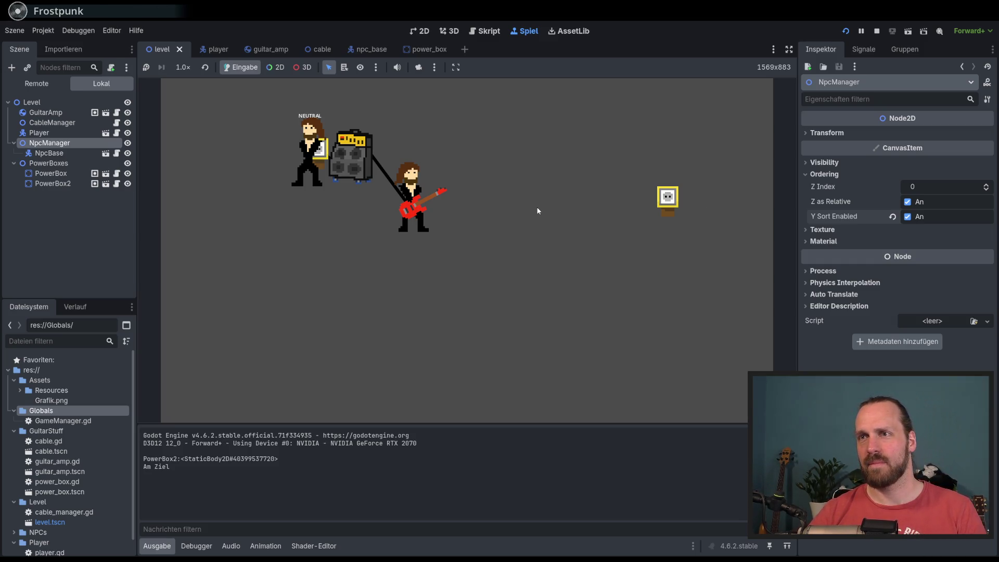
{"action": "key", "text": "F8"}
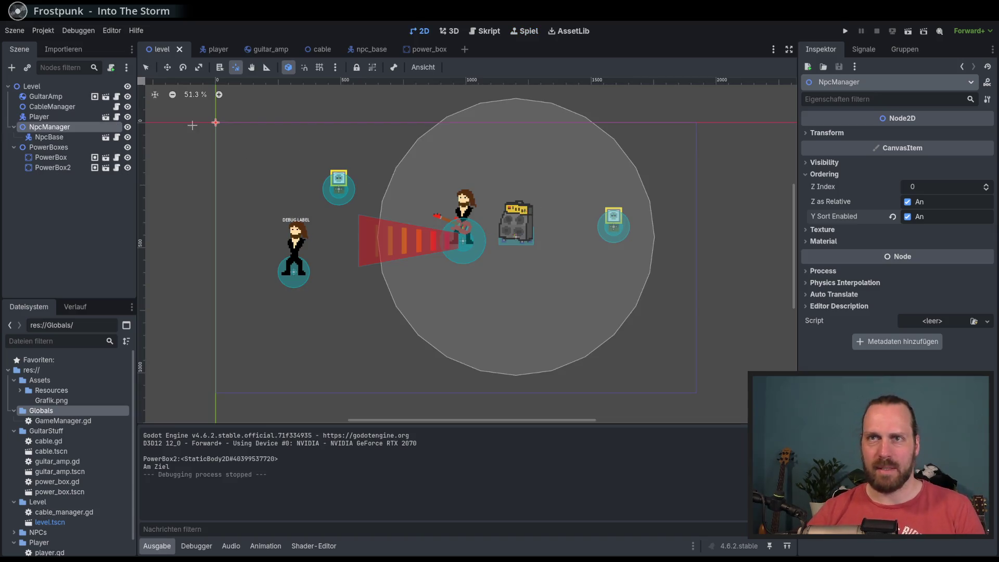
{"action": "left_click", "coordinate": [380, 50]}
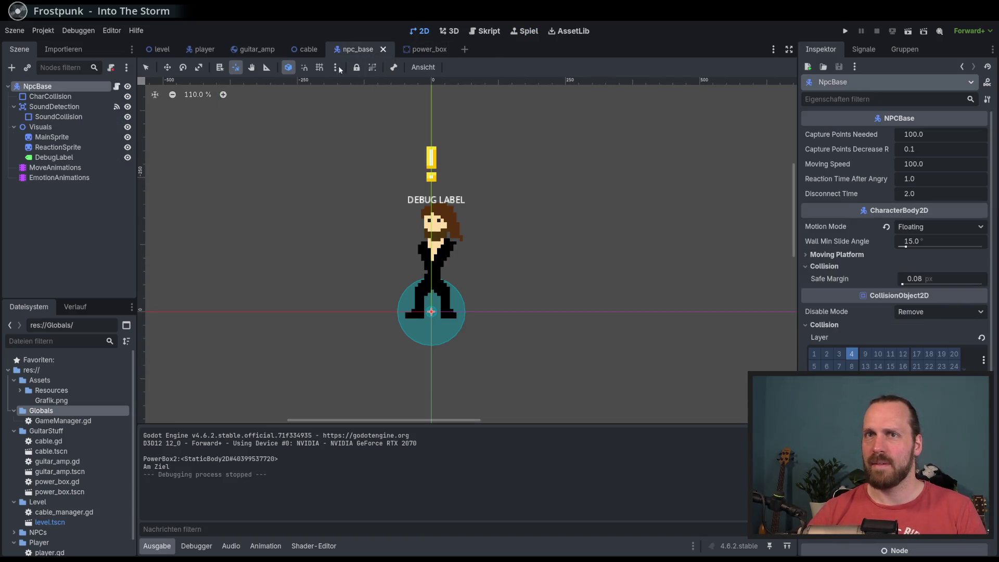
- Set the NpcBase's Disconnect Time to 3.0 in the Inspector and save
{"action": "left_click", "coordinate": [937, 193]}
{"action": "type", "text": "3"}
{"action": "key", "text": "Return"}
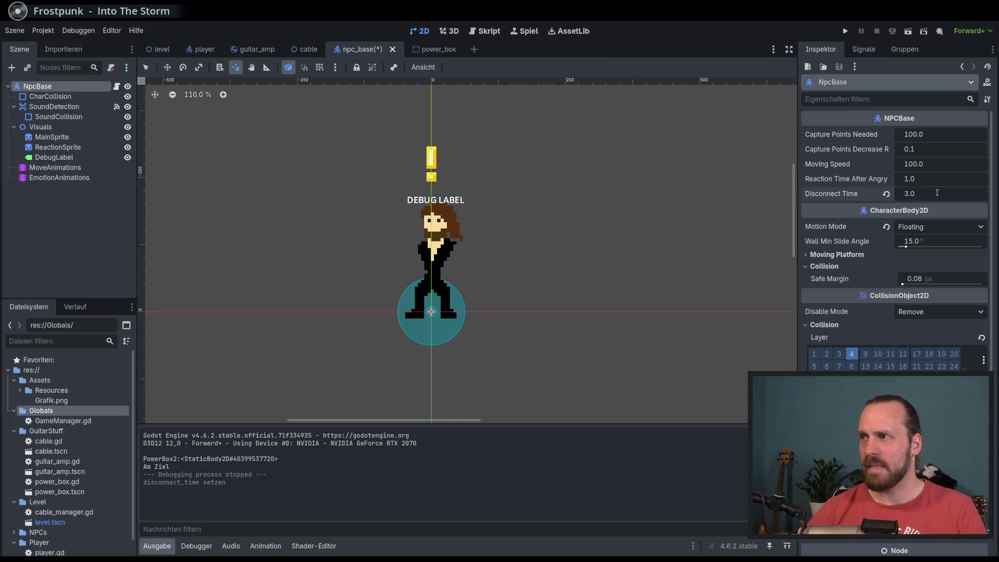
{"action": "key", "text": "ctrl+s"}
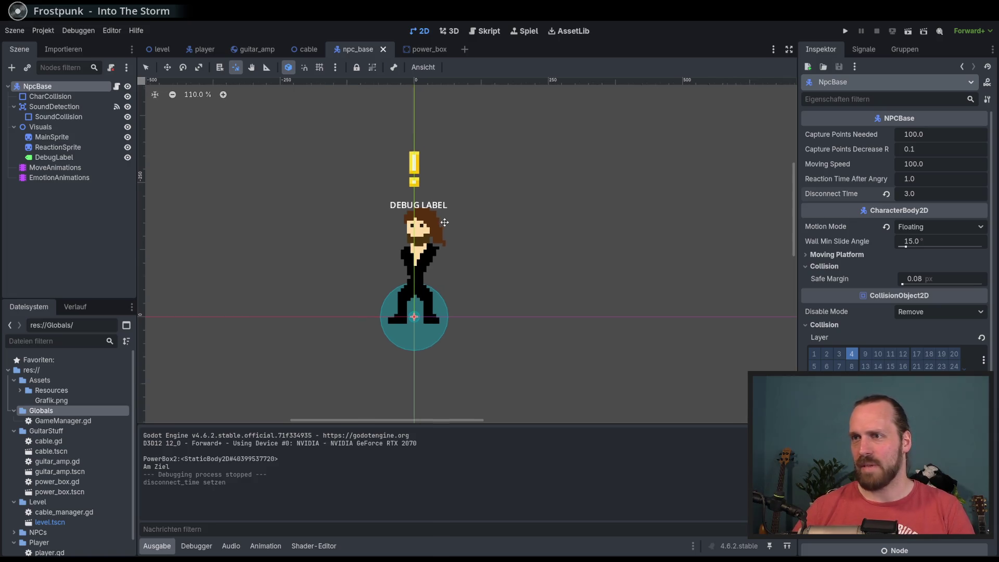
- Open the NpcBase node's attached npc_base.gd script
{"action": "scroll", "coordinate": [415, 234], "scroll_direction": "up", "scroll_amount": 1}
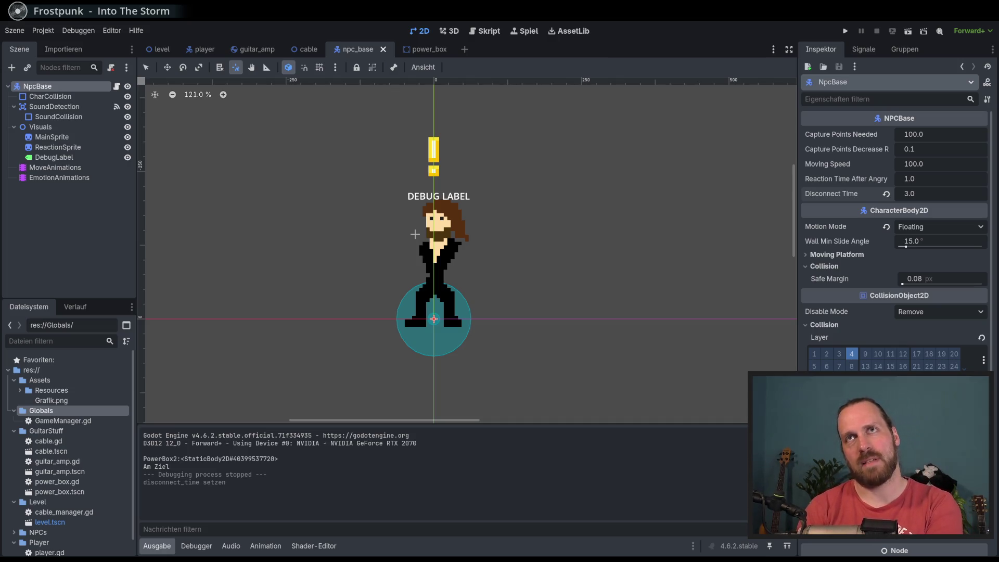
{"action": "mouse_move", "coordinate": [171, 57]}
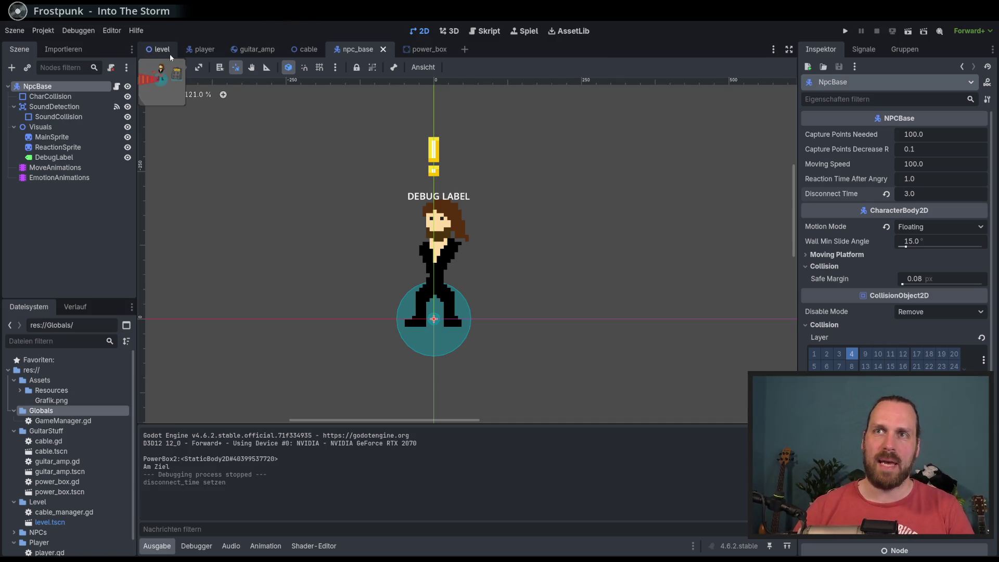
{"action": "left_click", "coordinate": [118, 89]}
{"action": "scroll", "coordinate": [687, 237], "scroll_direction": "down", "scroll_amount": 15}
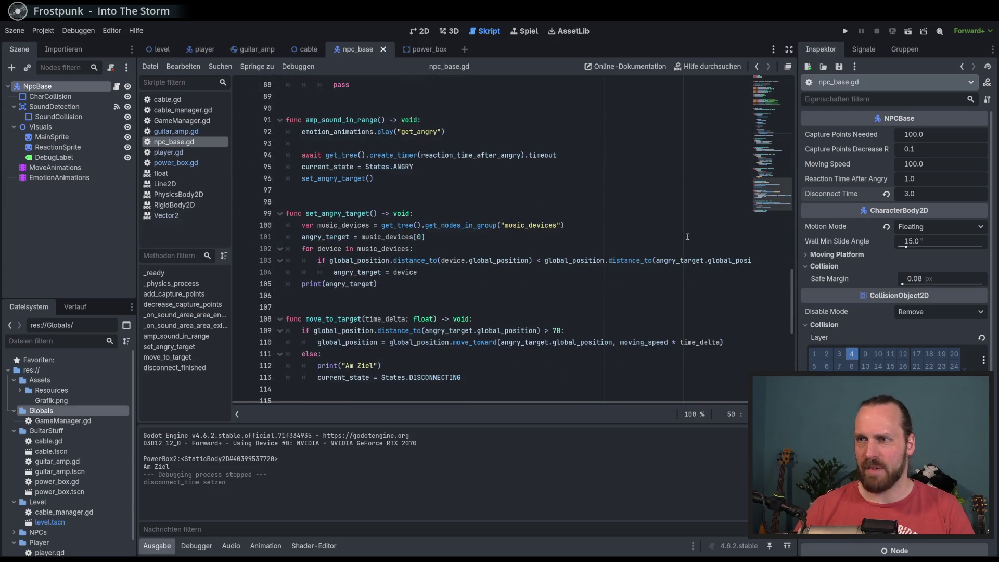
{"action": "key", "text": "F5"}
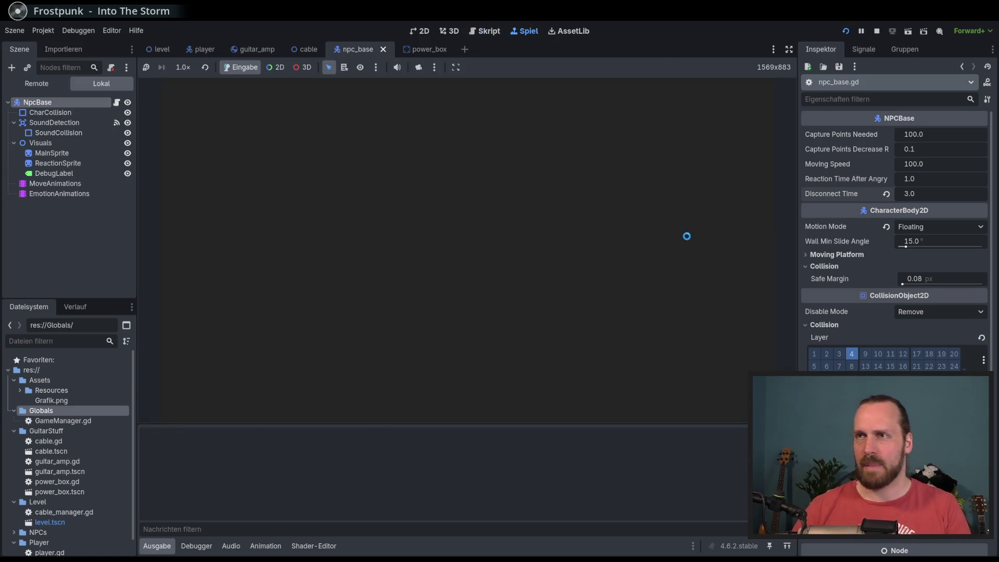
{"action": "key", "text": "Right"}
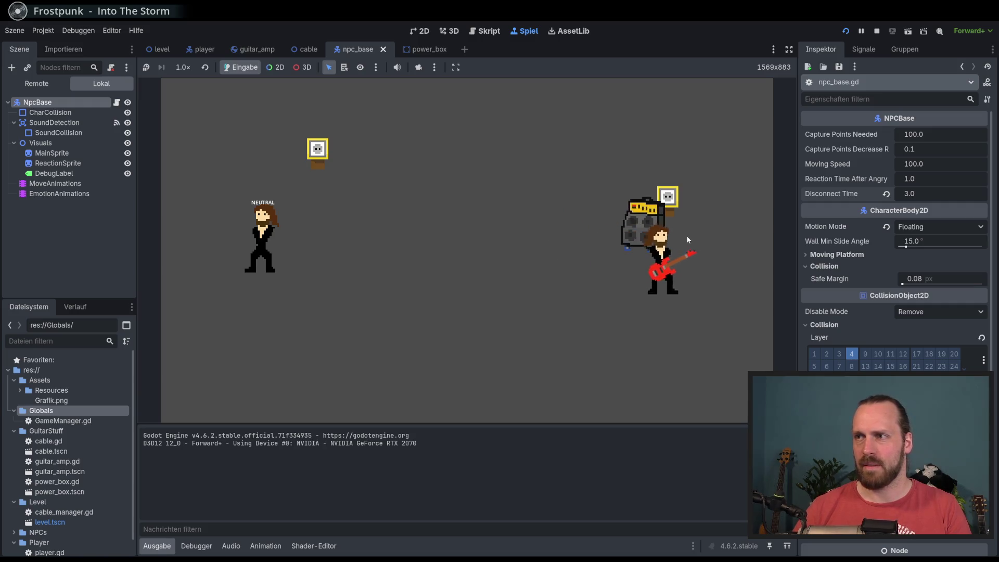
{"action": "key", "text": "Left"}
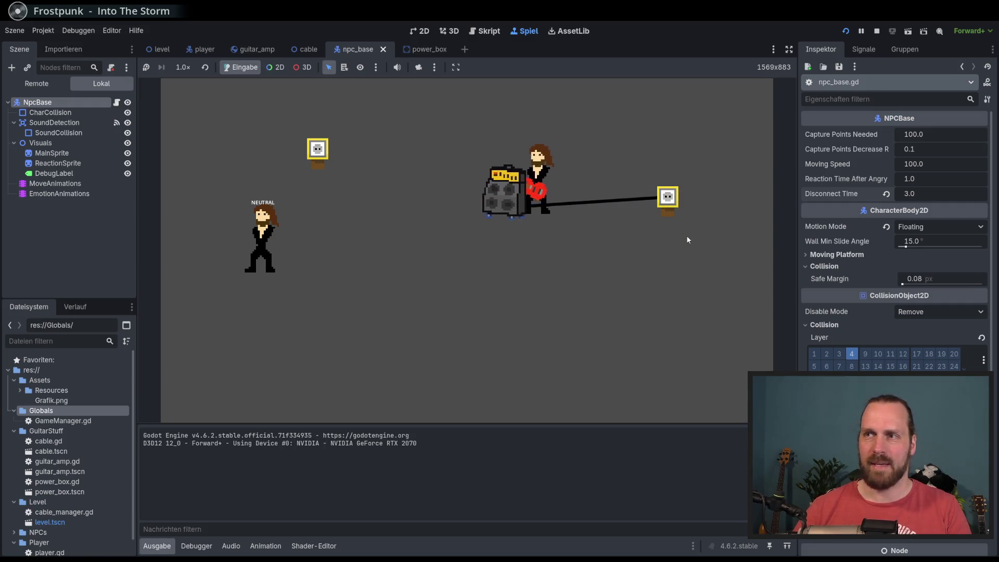
{"action": "key", "text": "Left"}
{"action": "key", "text": "Up"}
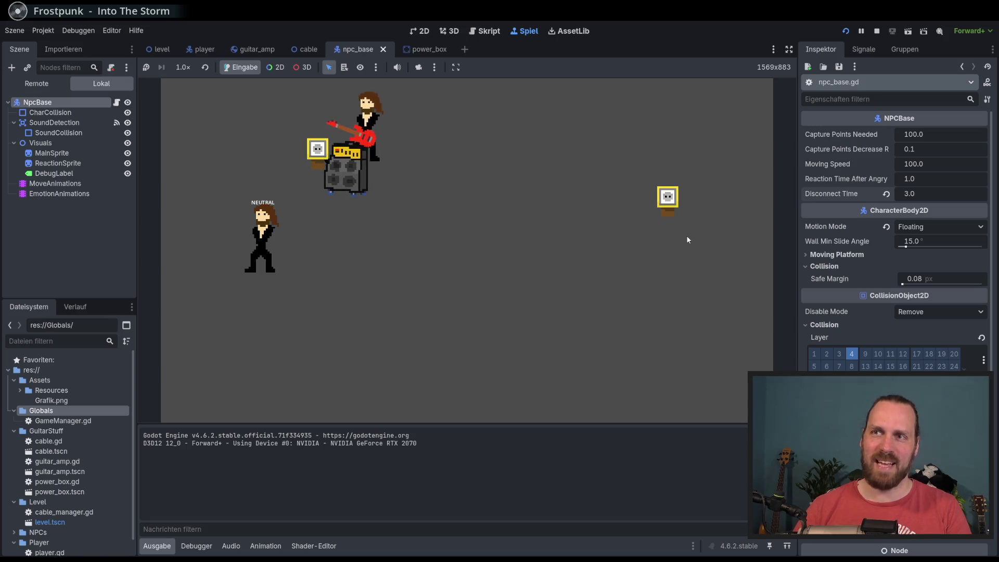
{"action": "key", "text": "Down"}
{"action": "key", "text": "Right"}
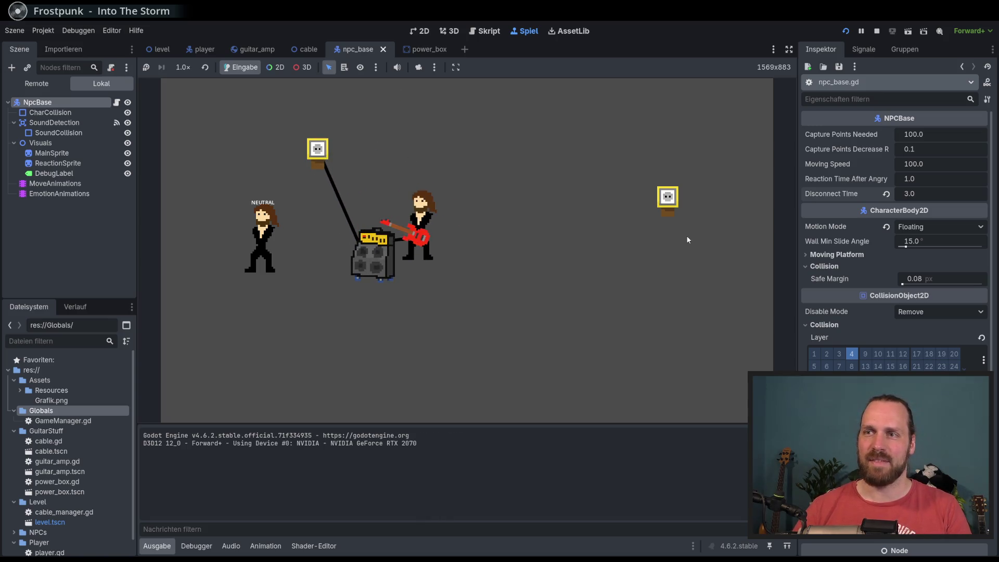
{"action": "key", "text": "Left"}
{"action": "key", "text": "Down"}
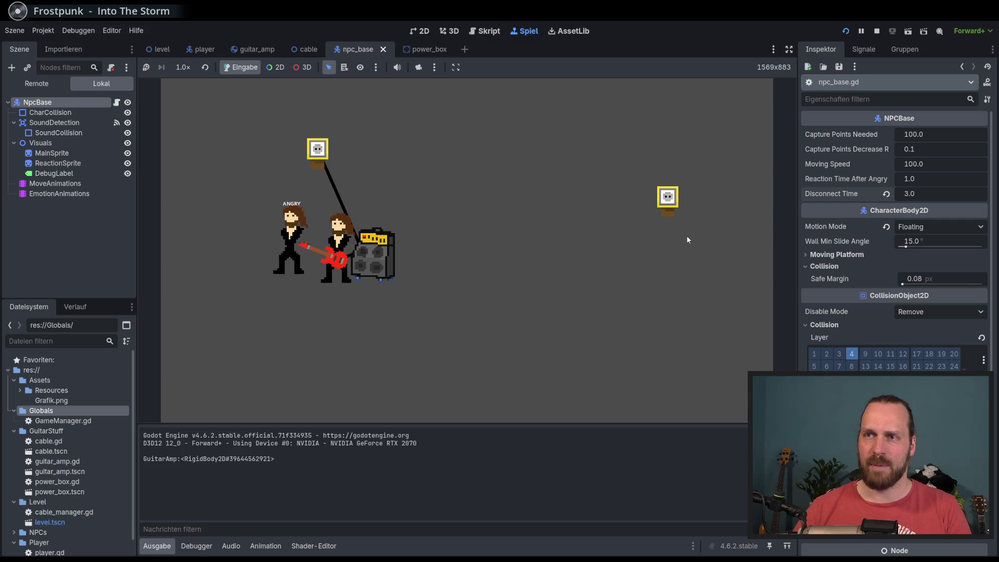
{"action": "key", "text": "space"}
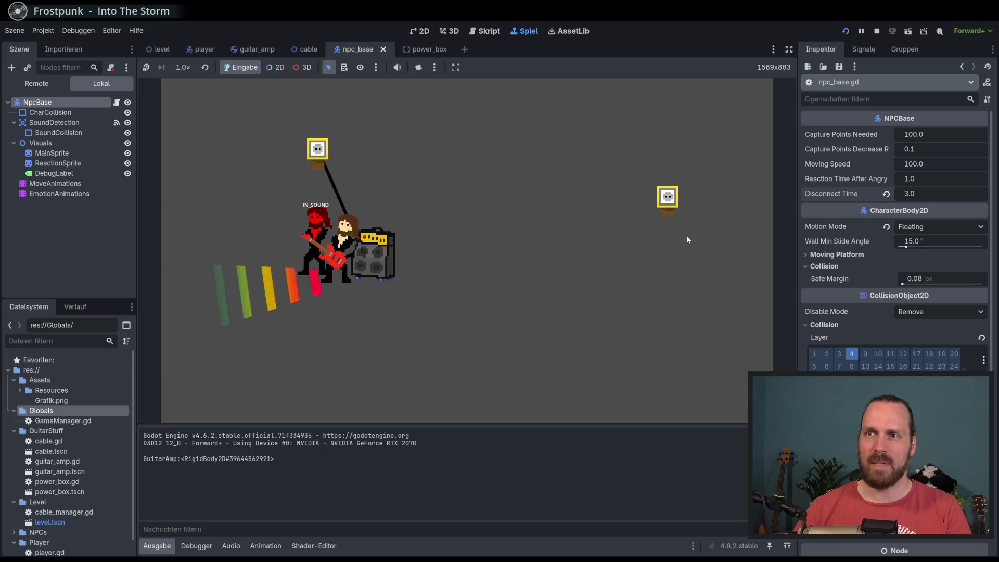
{"action": "key", "text": "Down"}
{"action": "key", "text": "Right"}
{"action": "key", "text": "Up"}
{"action": "key", "text": "F5"}
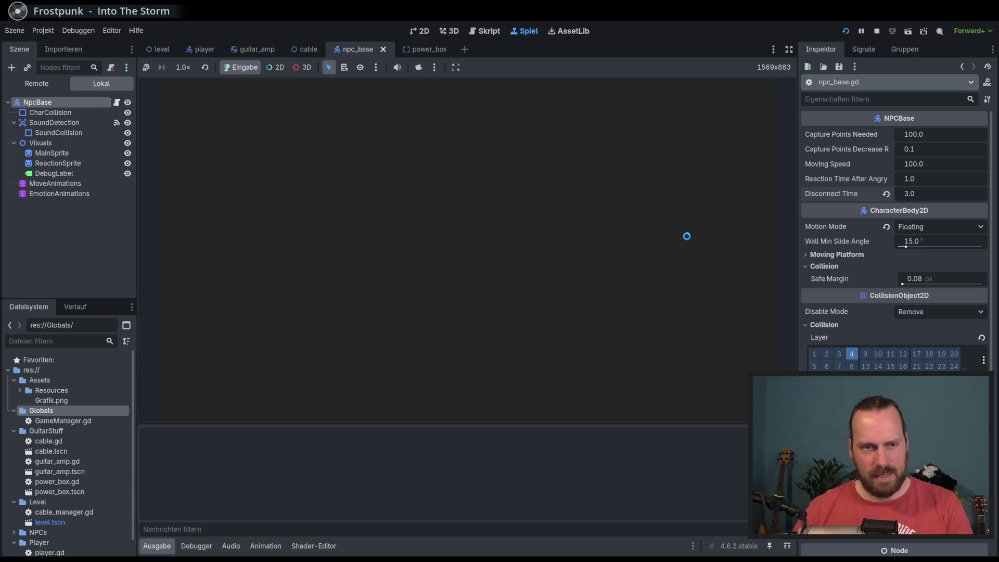
{"action": "key", "text": "Down"}
{"action": "key", "text": "Right"}
{"action": "key", "text": "Up"}
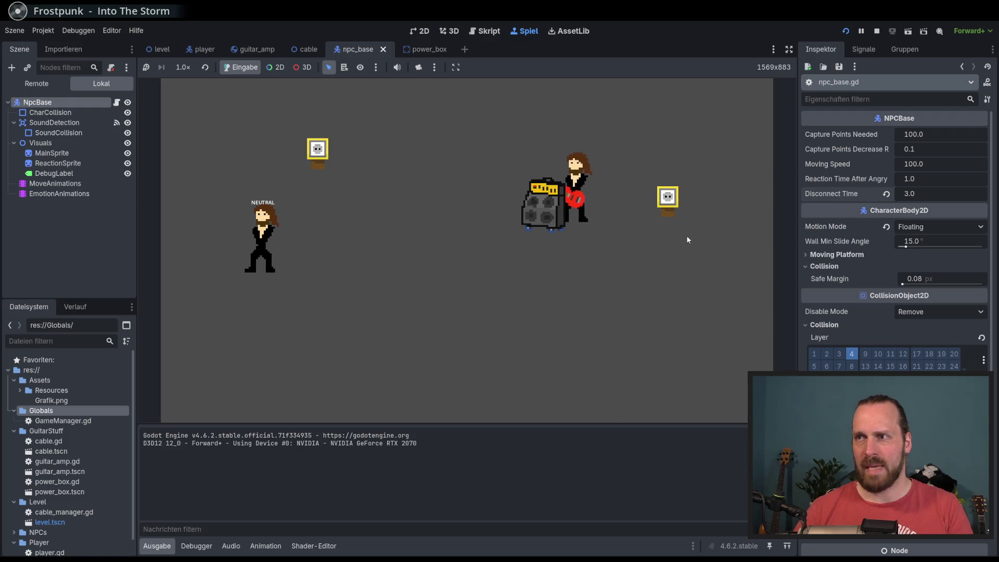
{"action": "key", "text": "Left"}
{"action": "key", "text": "Left"}
{"action": "key", "text": "Down"}
{"action": "key", "text": "Up"}
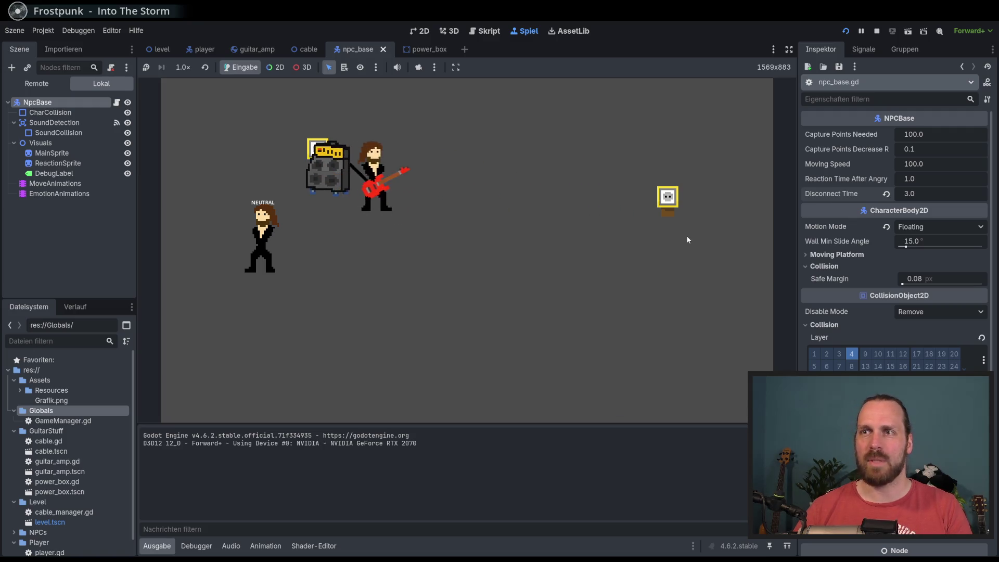
{"action": "key", "text": "Down"}
{"action": "key", "text": "Right"}
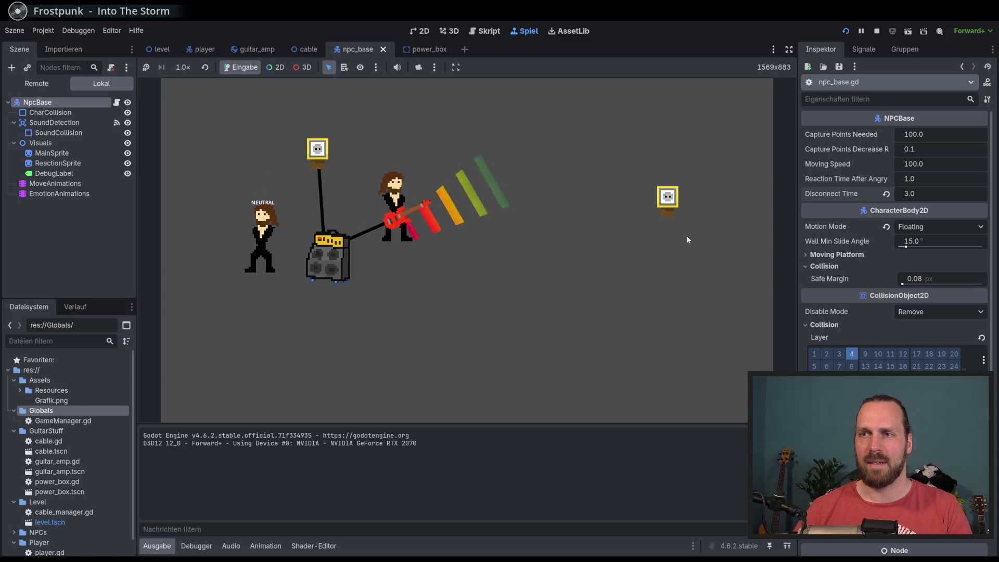
{"action": "key", "text": "Down"}
{"action": "key", "text": "Left"}
{"action": "key", "text": "Up"}
{"action": "key", "text": "Right"}
{"action": "key", "text": "Right"}
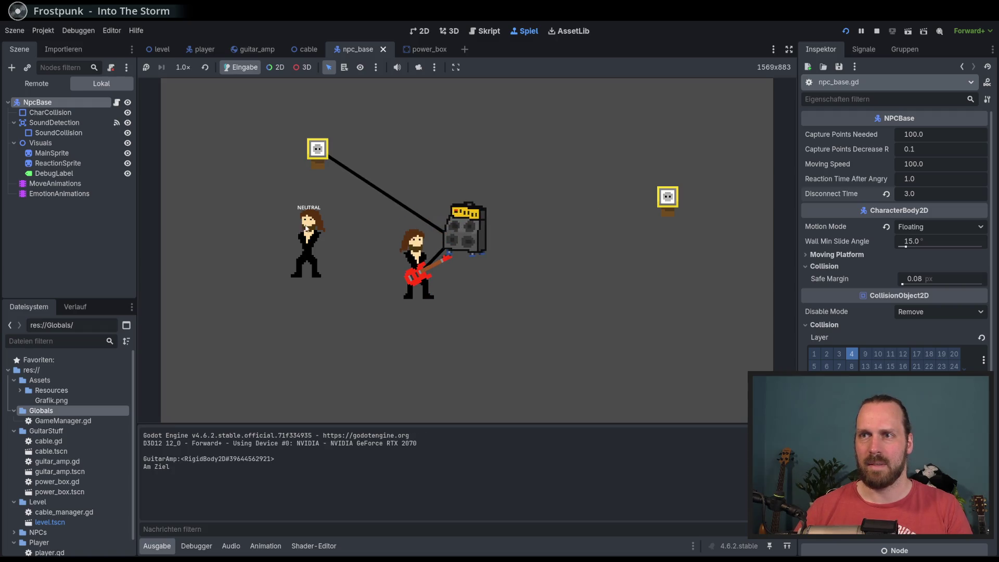
{"action": "key", "text": "F8"}
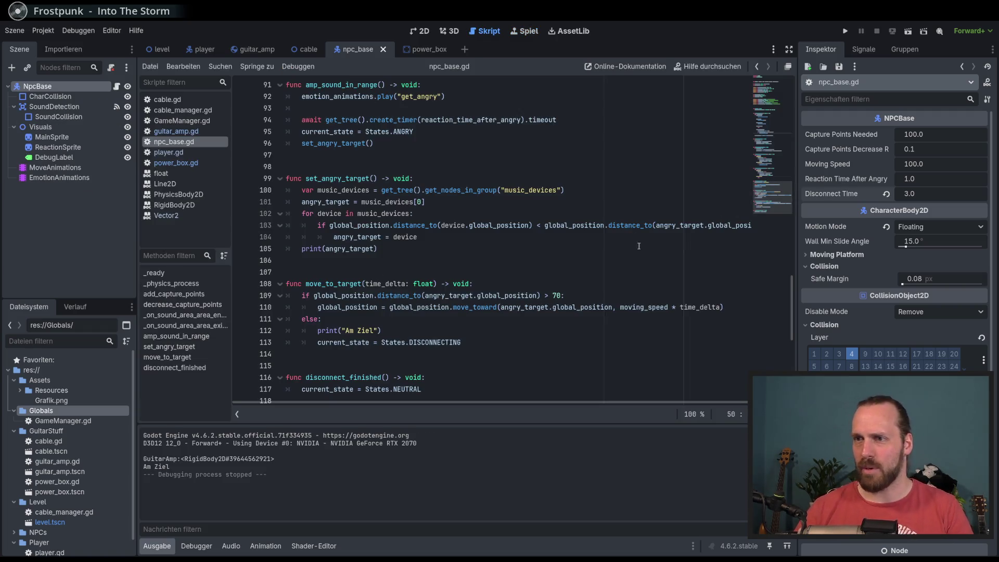
{"action": "scroll", "coordinate": [639, 246], "scroll_direction": "down", "scroll_amount": 3}
{"action": "left_click", "coordinate": [476, 288]}
{"action": "key", "text": "Up"}
{"action": "scroll", "coordinate": [495, 307], "scroll_direction": "up", "scroll_amount": 2}
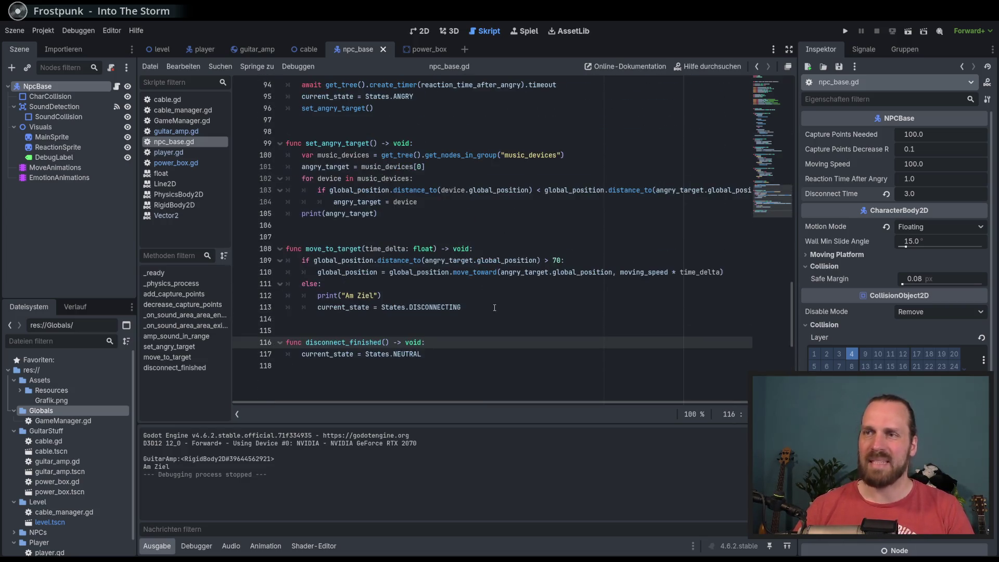
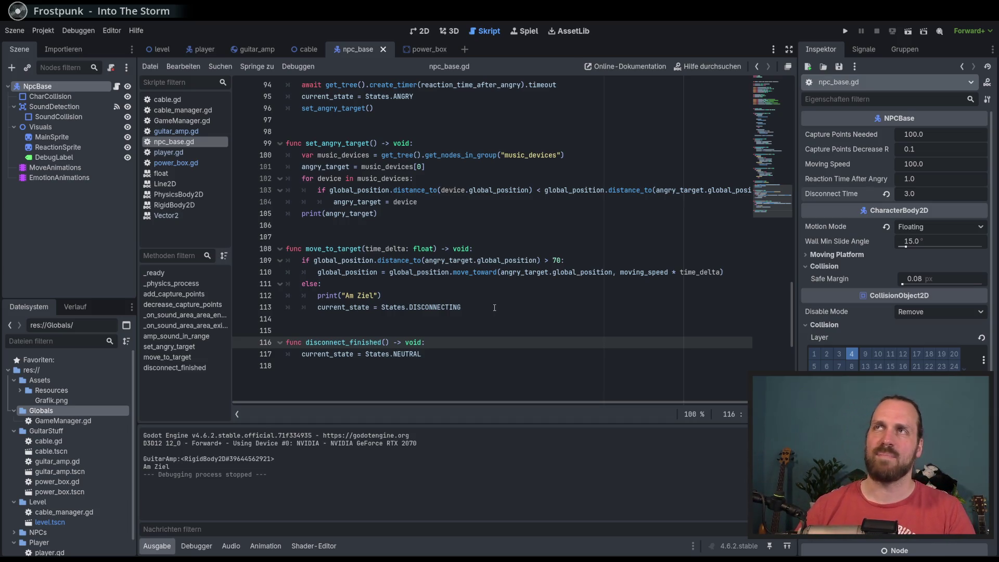
- Review the NEUTRAL branch around line 117 of npc_base.gd
{"action": "left_click", "coordinate": [463, 349]}
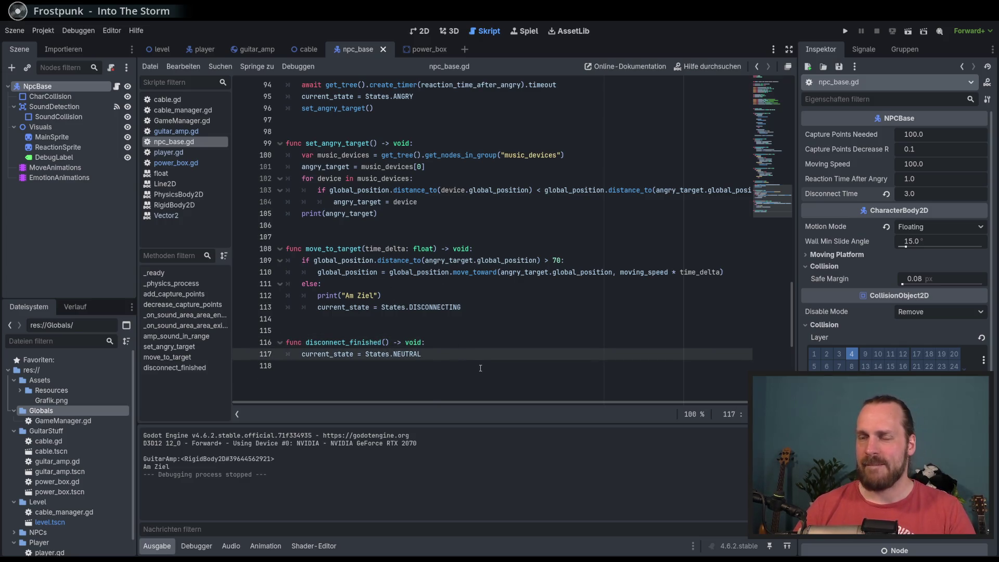
{"action": "scroll", "coordinate": [447, 357], "scroll_direction": "down", "scroll_amount": 1}
{"action": "double_click", "coordinate": [406, 320]}
{"action": "left_click", "coordinate": [478, 343]}
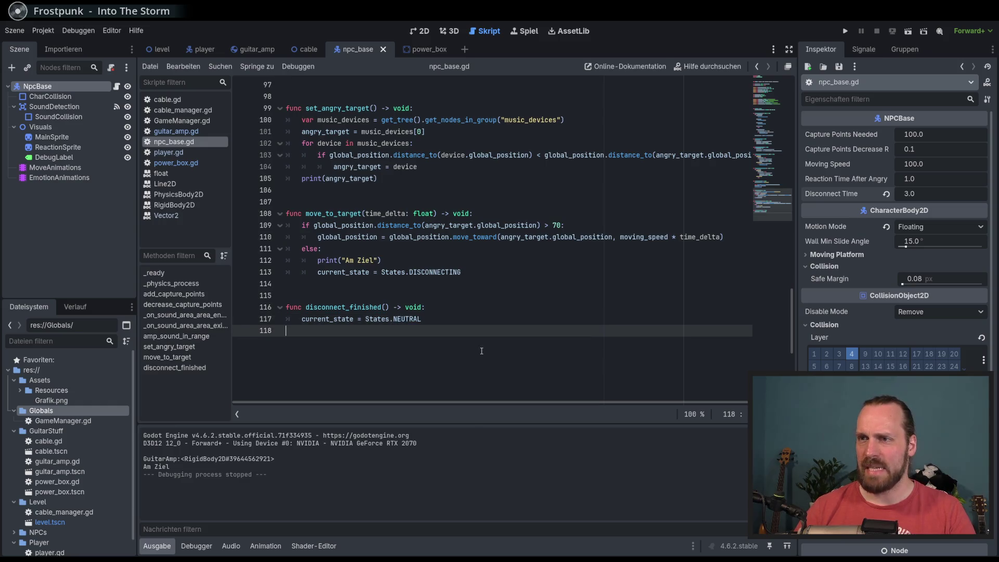
{"action": "scroll", "coordinate": [479, 340], "scroll_direction": "up", "scroll_amount": 15}
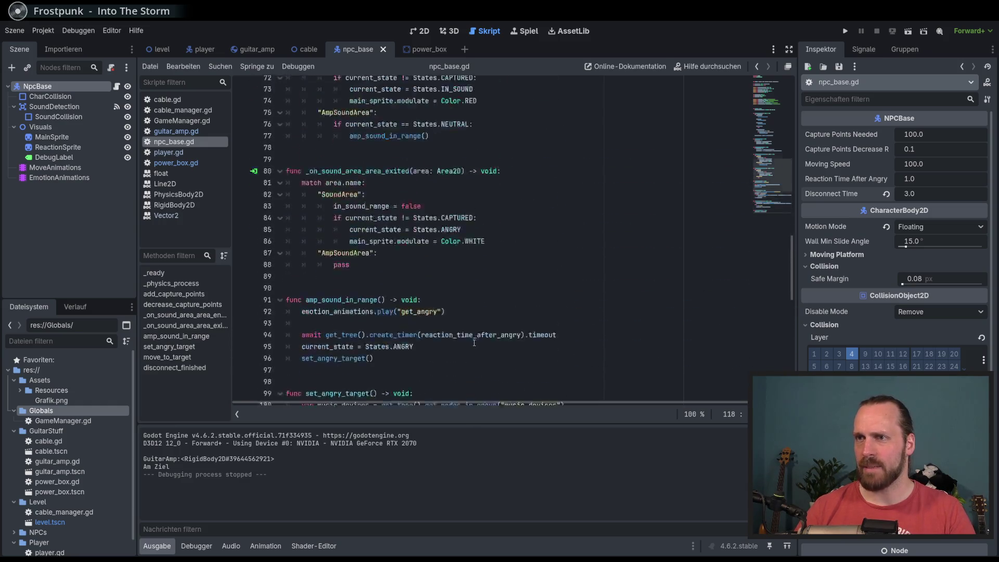
{"action": "scroll", "coordinate": [480, 338], "scroll_direction": "up", "scroll_amount": 3}
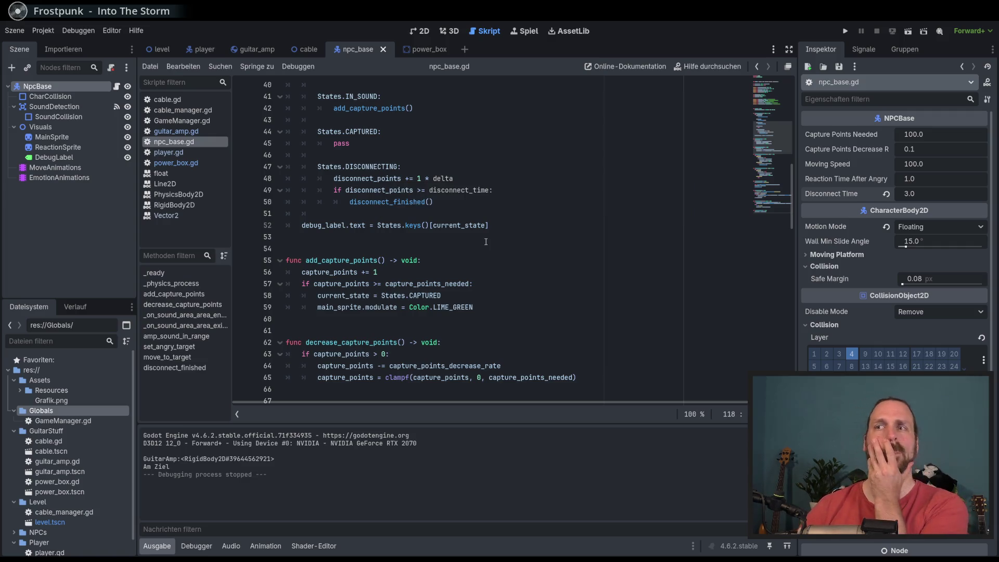
{"action": "scroll", "coordinate": [486, 242], "scroll_direction": "down", "scroll_amount": 10}
{"action": "scroll", "coordinate": [484, 244], "scroll_direction": "up", "scroll_amount": 9}
{"action": "scroll", "coordinate": [485, 244], "scroll_direction": "up", "scroll_amount": 3}
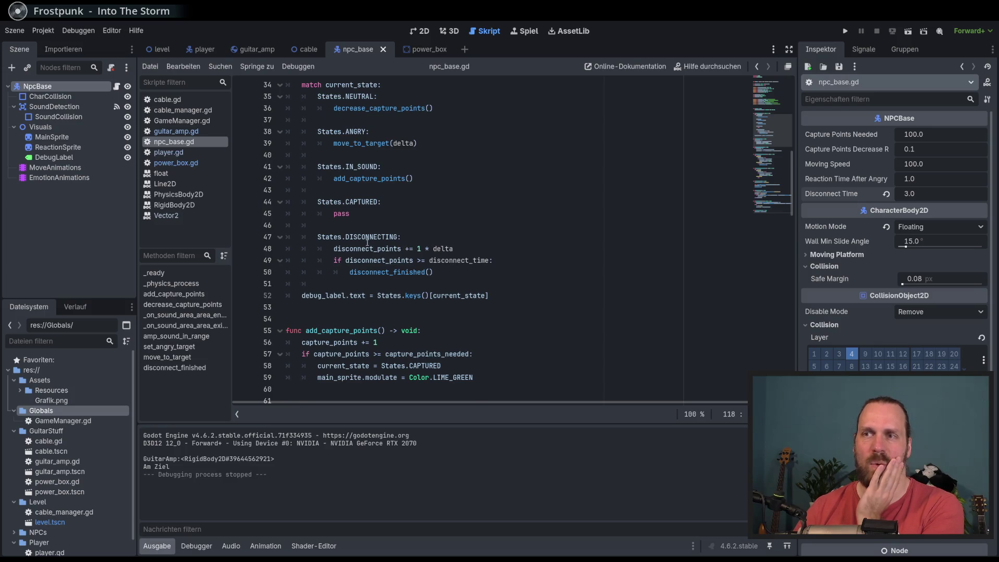
- Find the DISCONNECTING code, dismiss the disconnect_points popup, and go to the States.DISCONNECTING line
{"action": "double_click", "coordinate": [367, 239]}
{"action": "scroll", "coordinate": [453, 272], "scroll_direction": "up", "scroll_amount": 1}
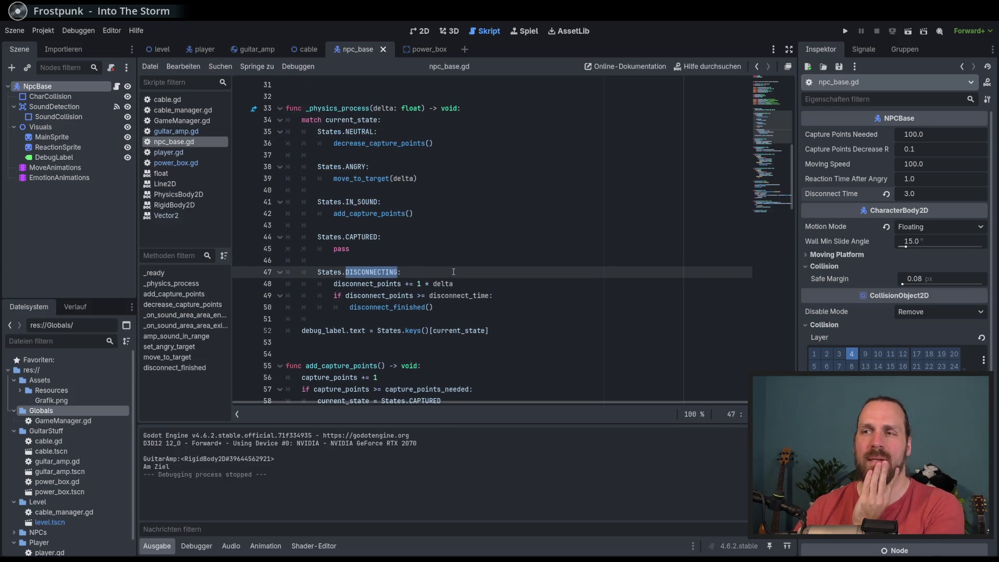
{"action": "scroll", "coordinate": [453, 272], "scroll_direction": "down", "scroll_amount": 8}
{"action": "scroll", "coordinate": [453, 272], "scroll_direction": "up", "scroll_amount": 5}
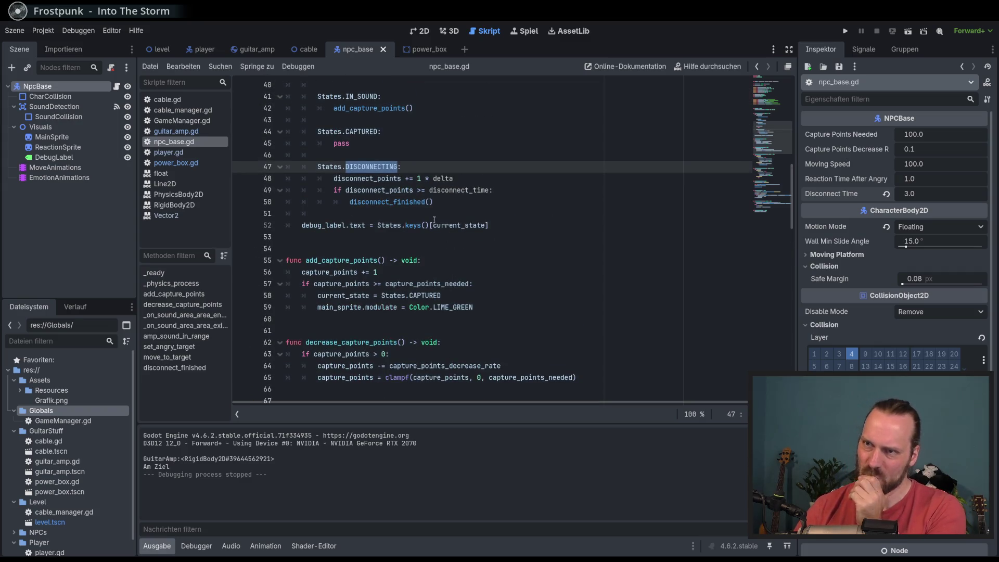
{"action": "mouse_move", "coordinate": [382, 178]}
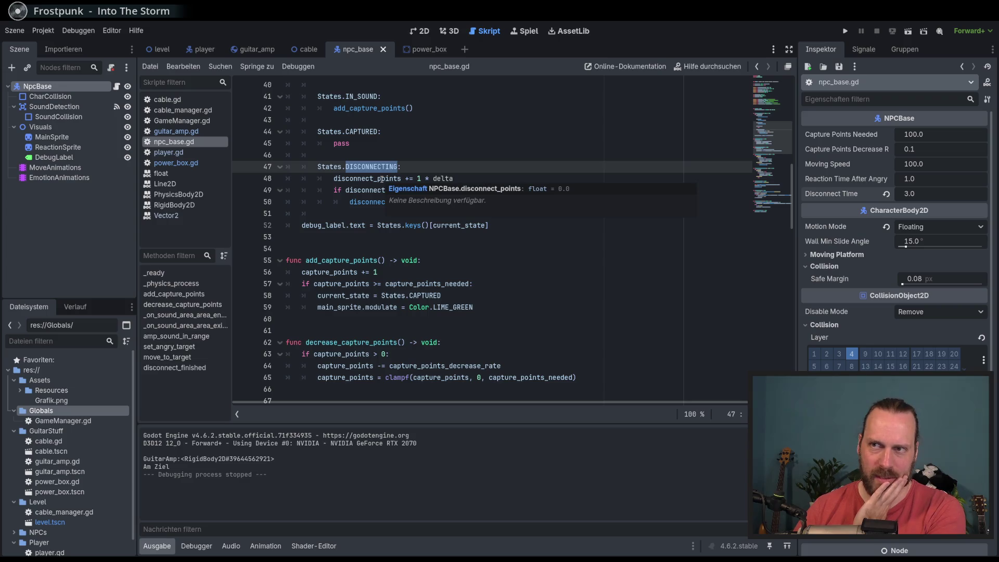
{"action": "left_click", "coordinate": [525, 226]}
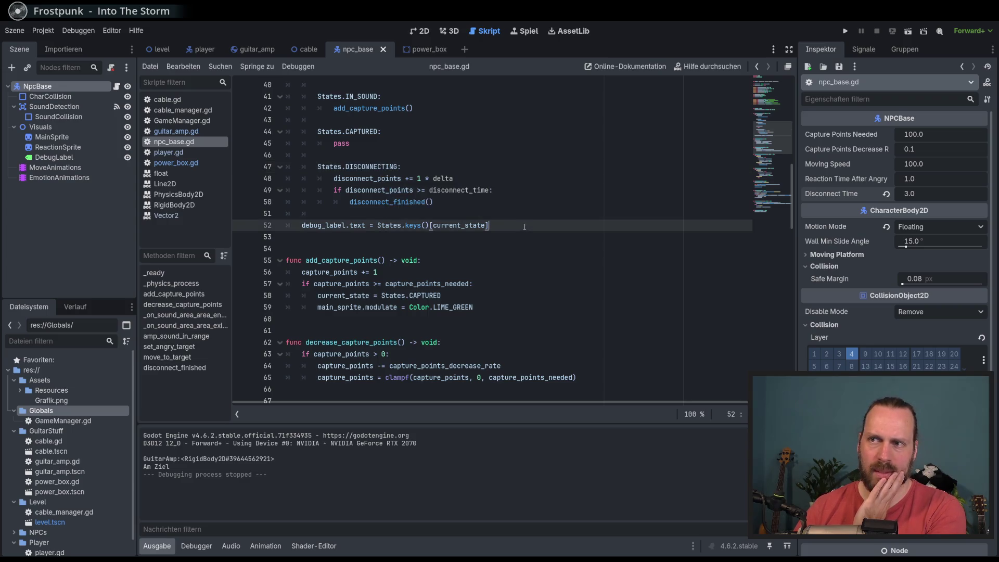
{"action": "left_click", "coordinate": [423, 166]}
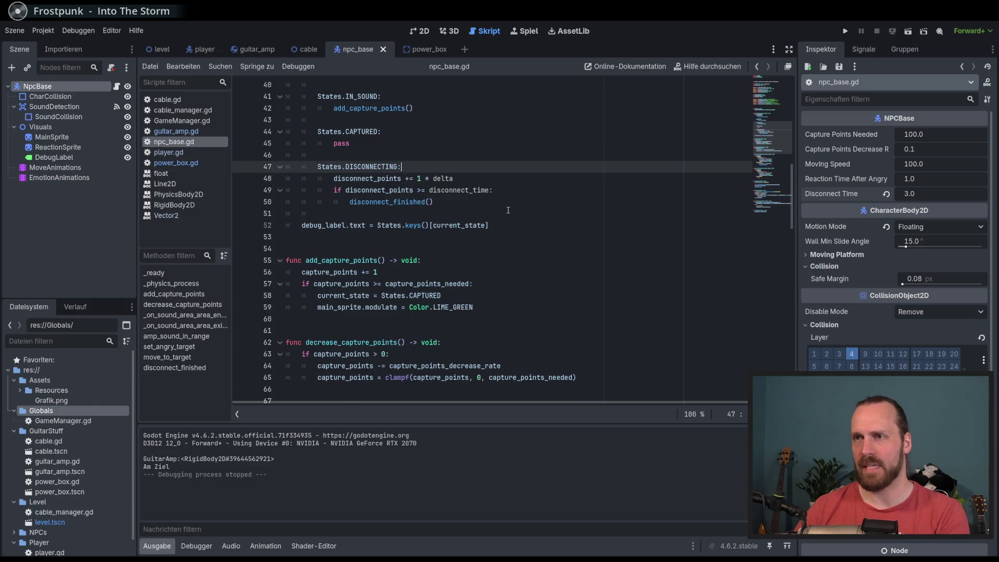
- Start 'if global_position.distance_to(angry_target.global_position)' on a new line under States.DISCONNECTING
{"action": "key", "text": "Return"}
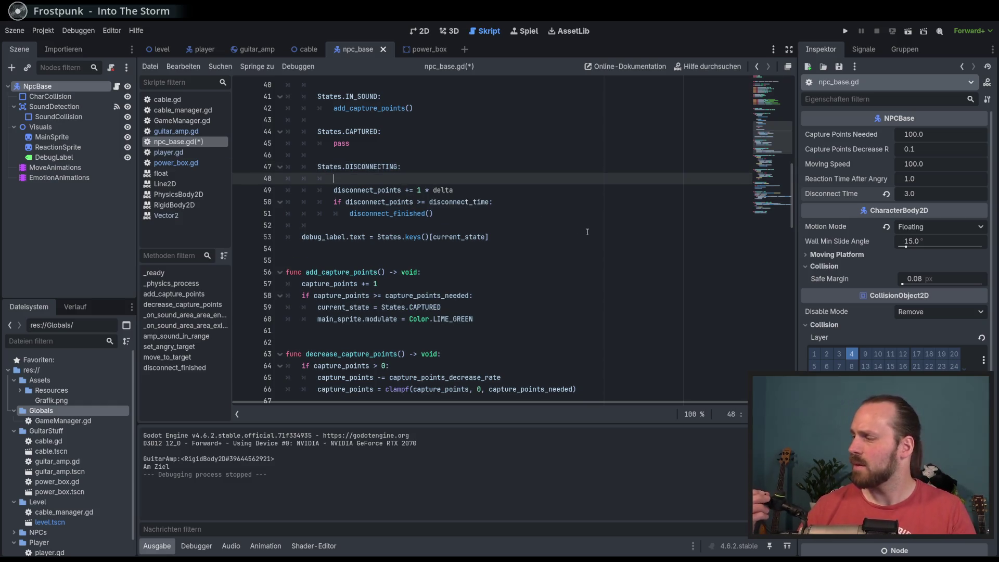
{"action": "type", "text": "if d"}
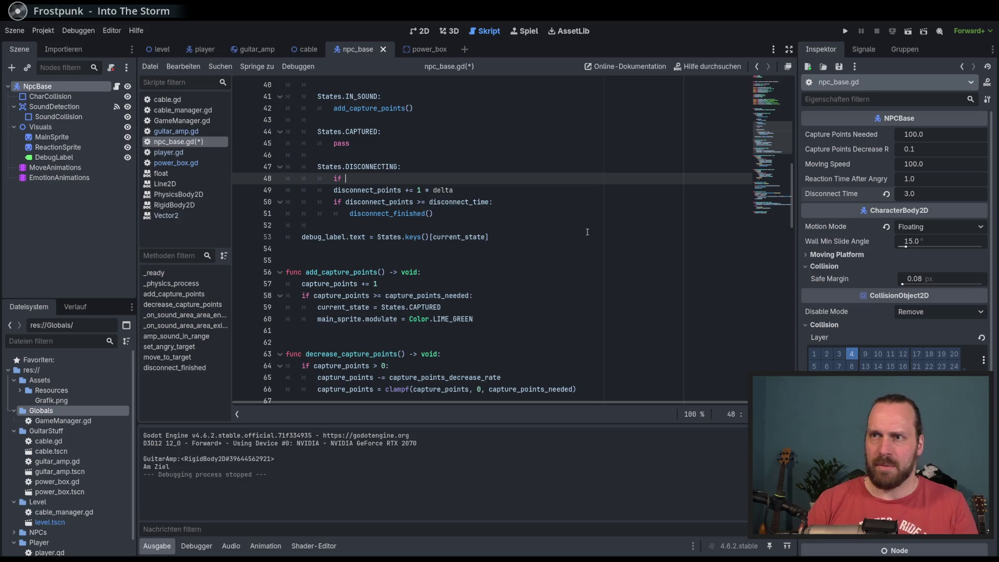
{"action": "key", "text": "BackSpace"}
{"action": "type", "text": "global_position.dist"}
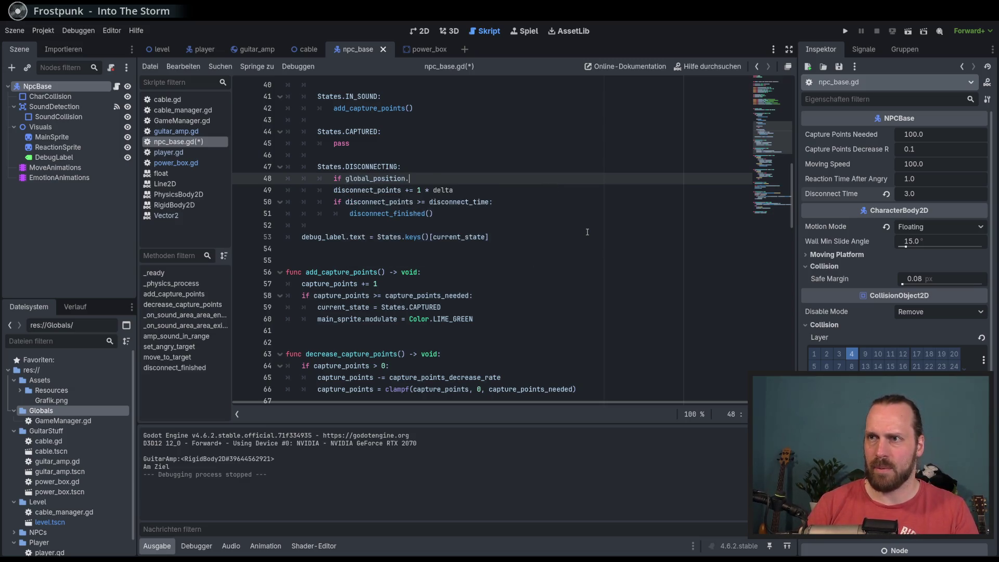
{"action": "type", "text": "a"}
{"action": "key", "text": "Down"}
{"action": "key", "text": "Return"}
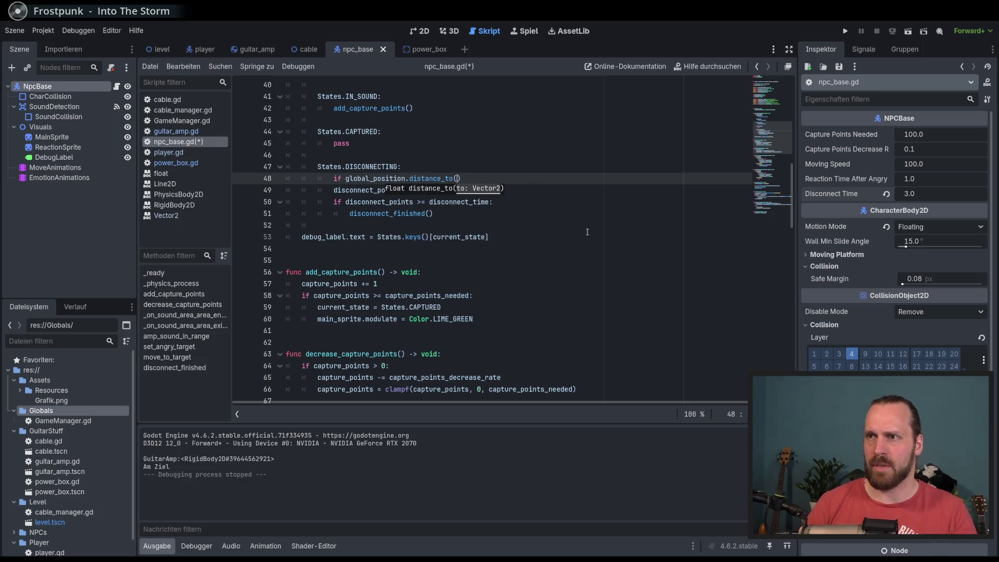
{"action": "type", "text": "angry_"}
{"action": "key", "text": "Return"}
{"action": "type", "text": ".glo"}
{"action": "key", "text": "Return"}
{"action": "scroll", "coordinate": [587, 232], "scroll_direction": "down", "scroll_amount": 14}
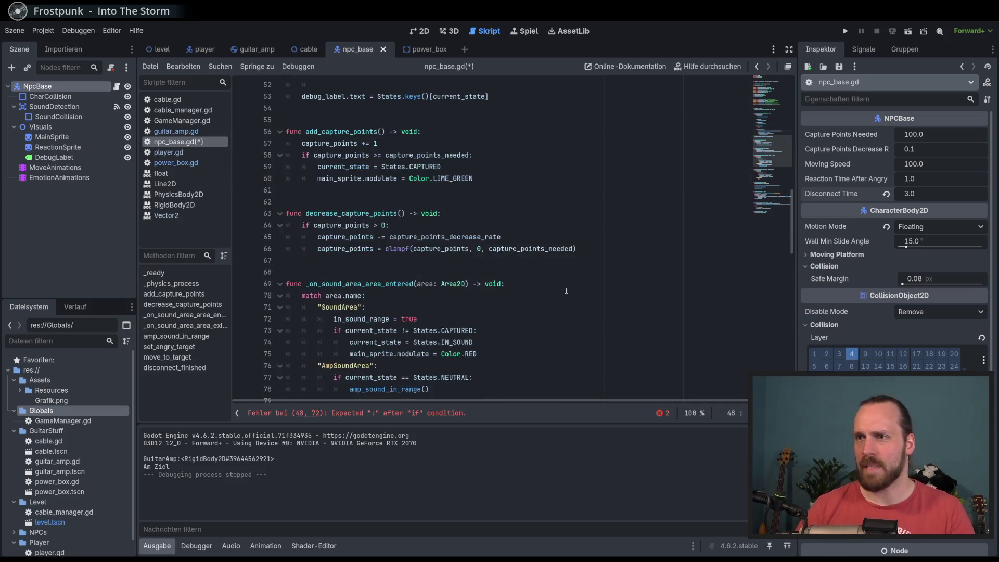
{"action": "scroll", "coordinate": [372, 250], "scroll_direction": "down", "scroll_amount": 5}
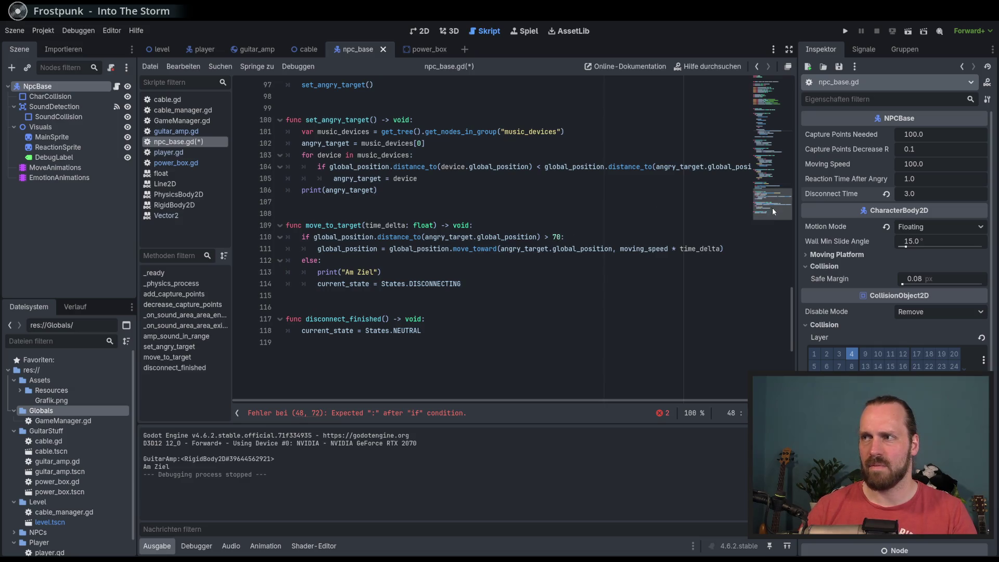
- Declare 'var angry_target_distance_needed: float = 70' after angry_target and save
{"action": "left_click_drag", "start_coordinate": [772, 212], "coordinate": [732, 96]}
{"action": "left_click", "coordinate": [416, 298]}
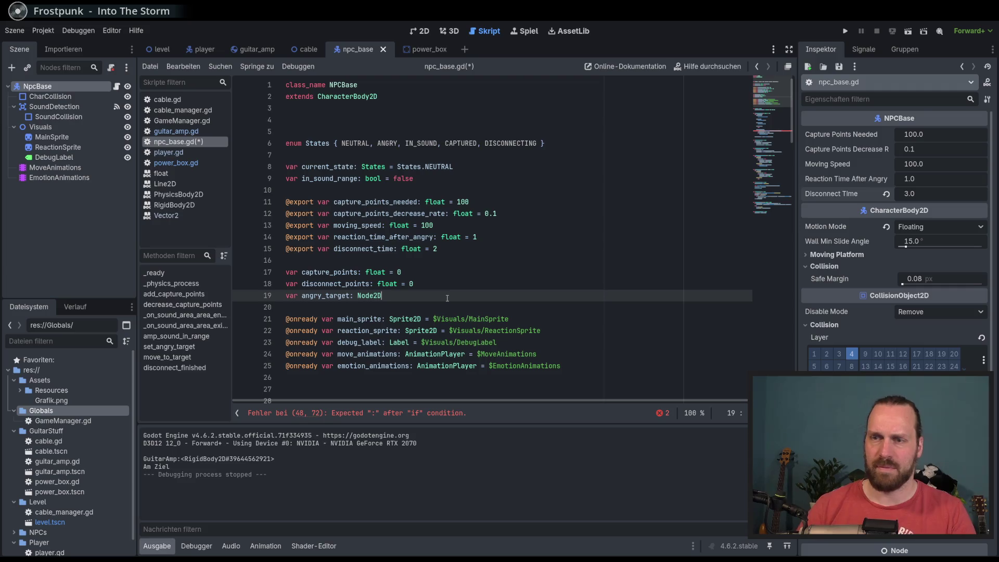
{"action": "key", "text": "Return"}
{"action": "type", "text": "var angry_"}
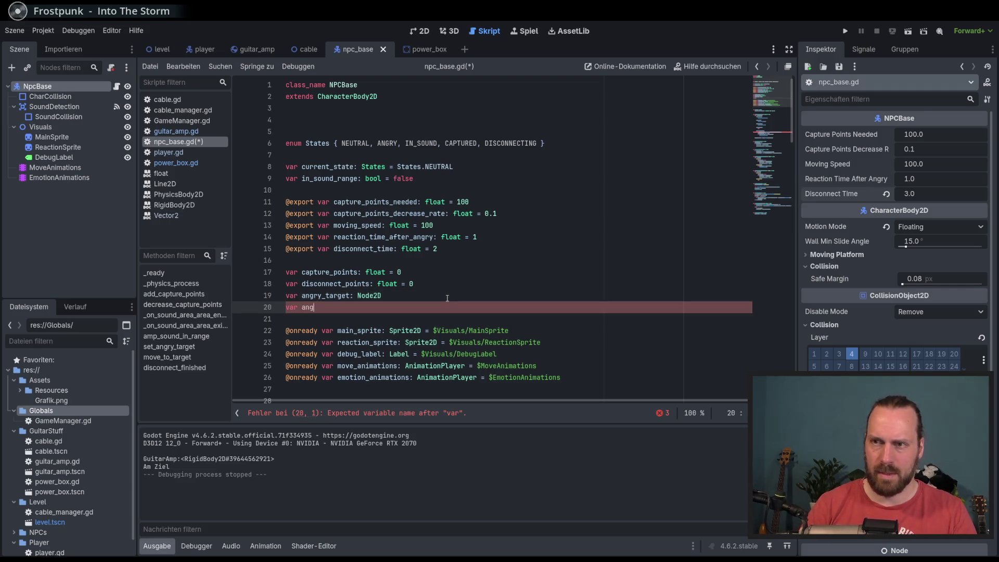
{"action": "type", "text": "target_dios"}
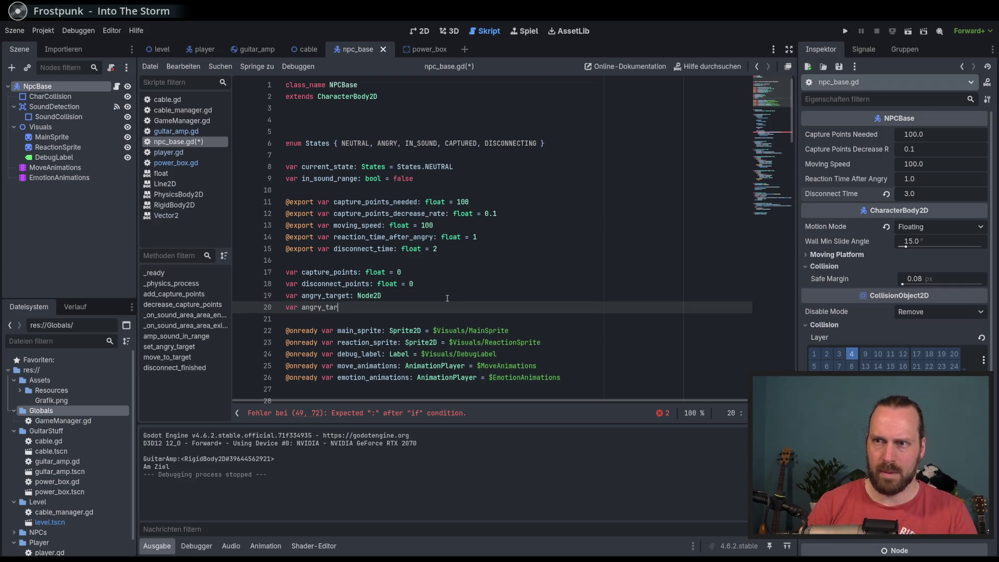
{"action": "key", "text": "BackSpace"}
{"action": "key", "text": "BackSpace"}
{"action": "type", "text": "sta"}
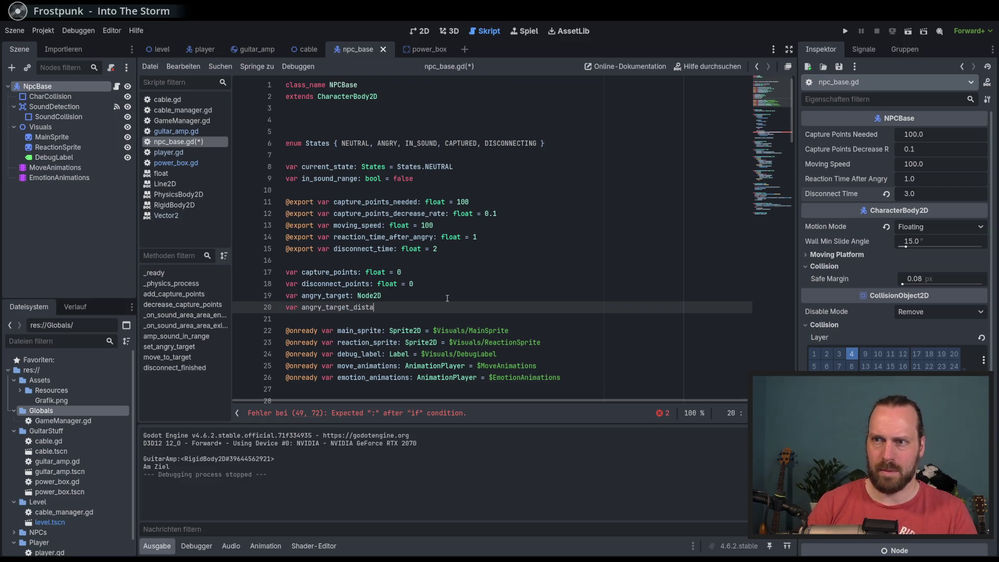
{"action": "type", "text": "nce_needed: "}
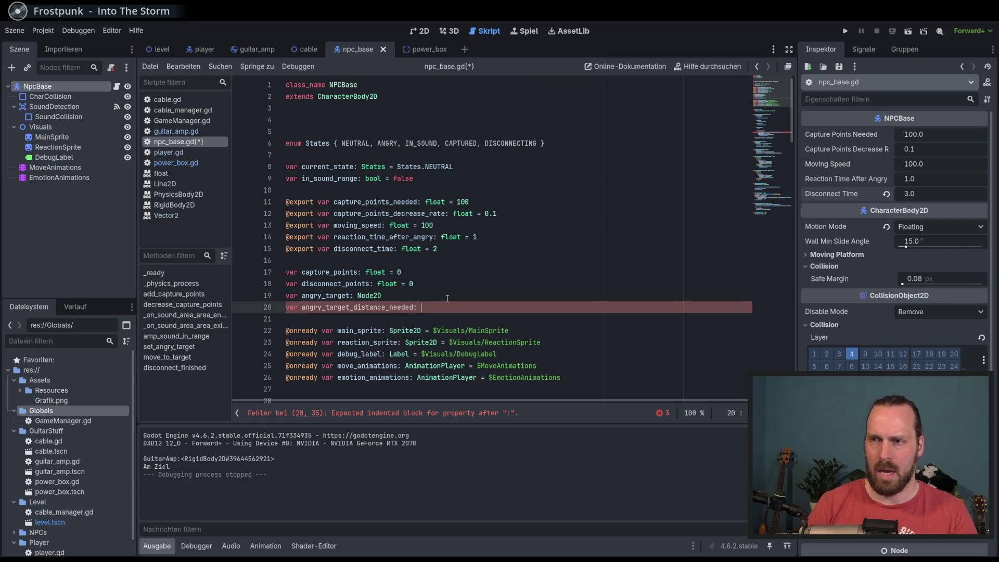
{"action": "type", "text": "float = "}
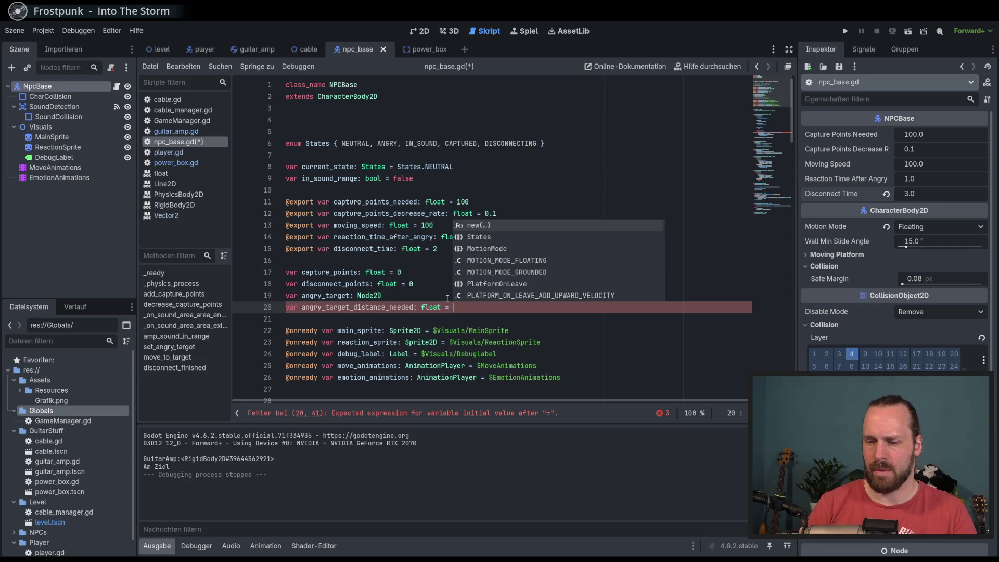
{"action": "type", "text": "70"}
{"action": "key", "text": "ctrl+s"}
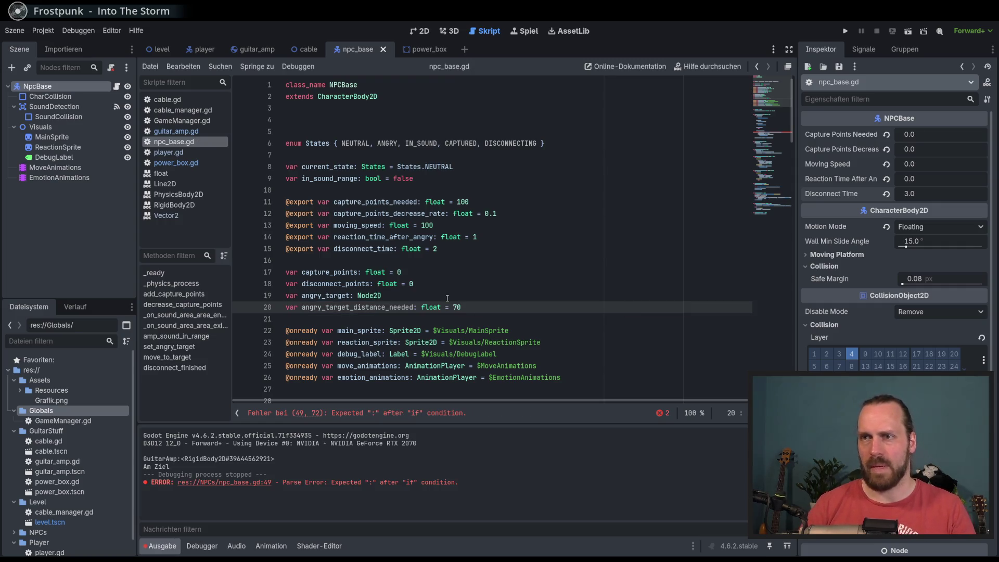
{"action": "key", "text": "alt+Up"}
{"action": "key", "text": "alt+Up"}
{"action": "key", "text": "alt+Up"}
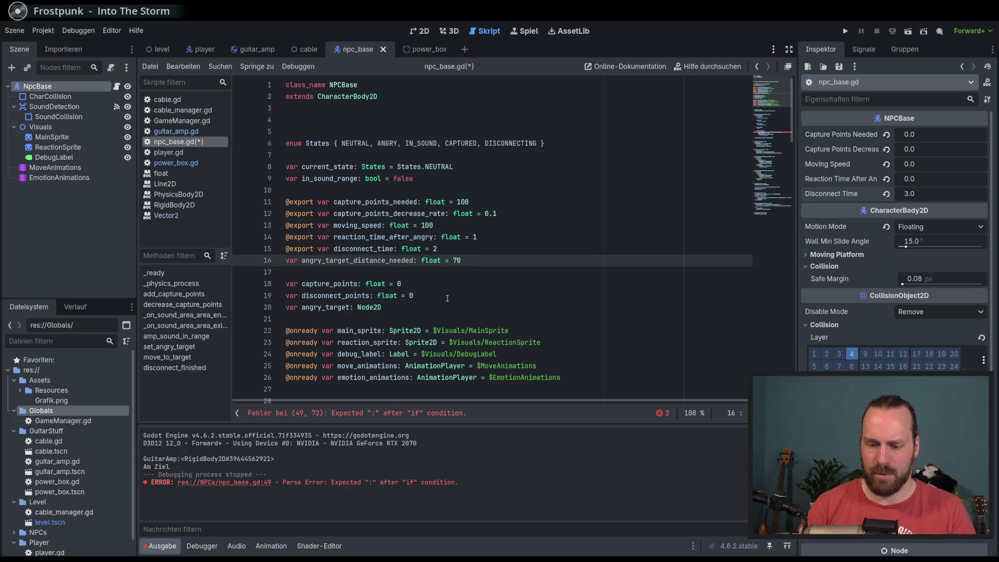
{"action": "key", "text": "Return"}
{"action": "key", "text": "ctrl+s"}
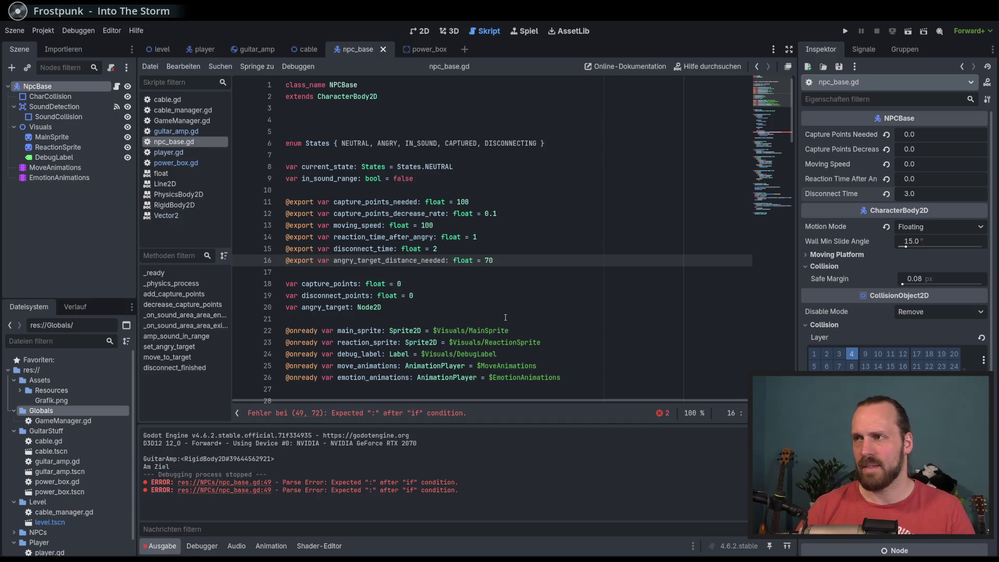
{"action": "scroll", "coordinate": [505, 317], "scroll_direction": "down", "scroll_amount": 6}
{"action": "scroll", "coordinate": [382, 182], "scroll_direction": "up", "scroll_amount": 4}
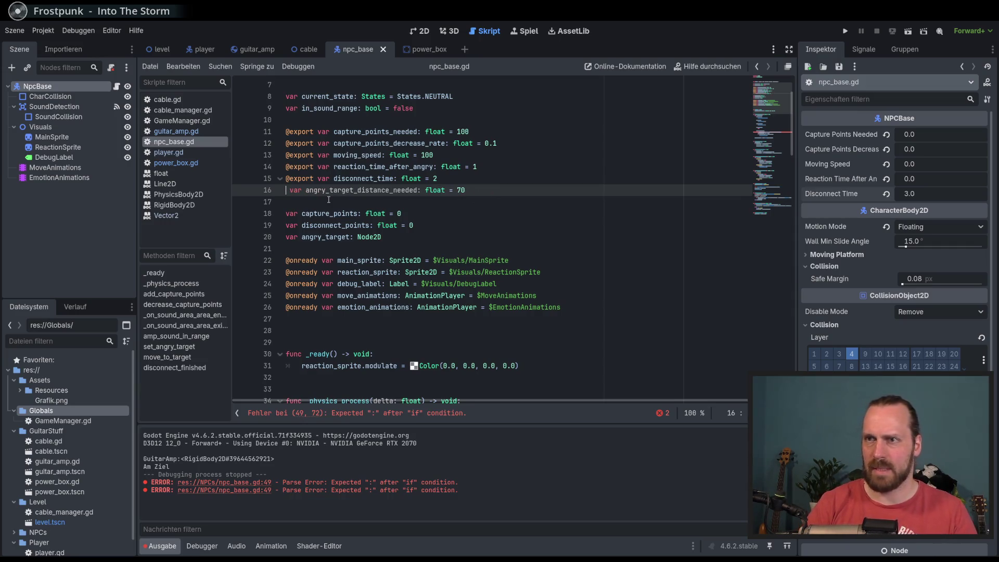
- Move the angry_target_distance_needed declaration back down below capture_points and save
{"action": "key", "text": "alt+Down"}
{"action": "key", "text": "alt+Down"}
{"action": "key", "text": "alt+Down"}
{"action": "key", "text": "alt+Down"}
{"action": "key", "text": "ctrl+s"}
{"action": "scroll", "coordinate": [416, 234], "scroll_direction": "down", "scroll_amount": 14}
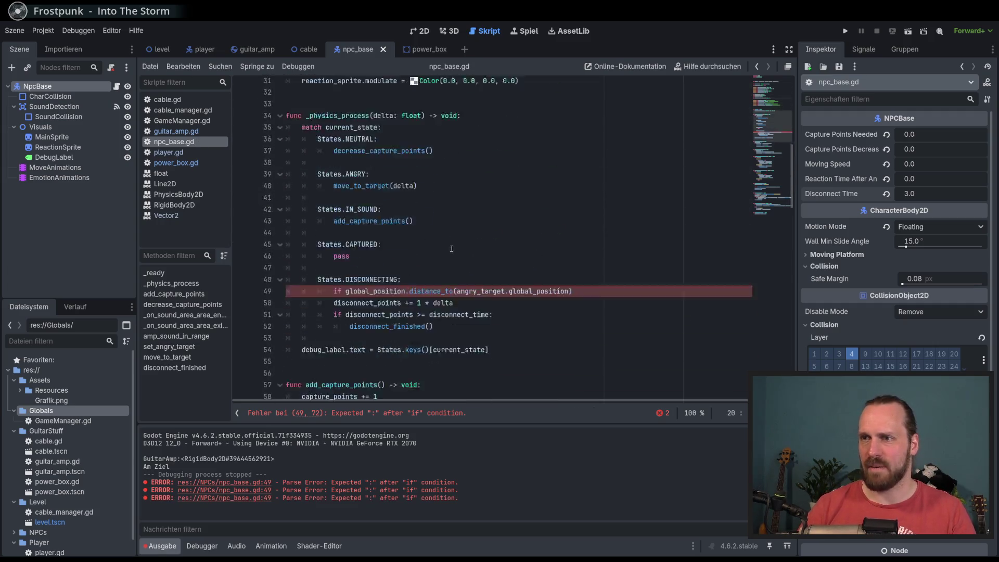
{"action": "scroll", "coordinate": [553, 265], "scroll_direction": "up", "scroll_amount": 5}
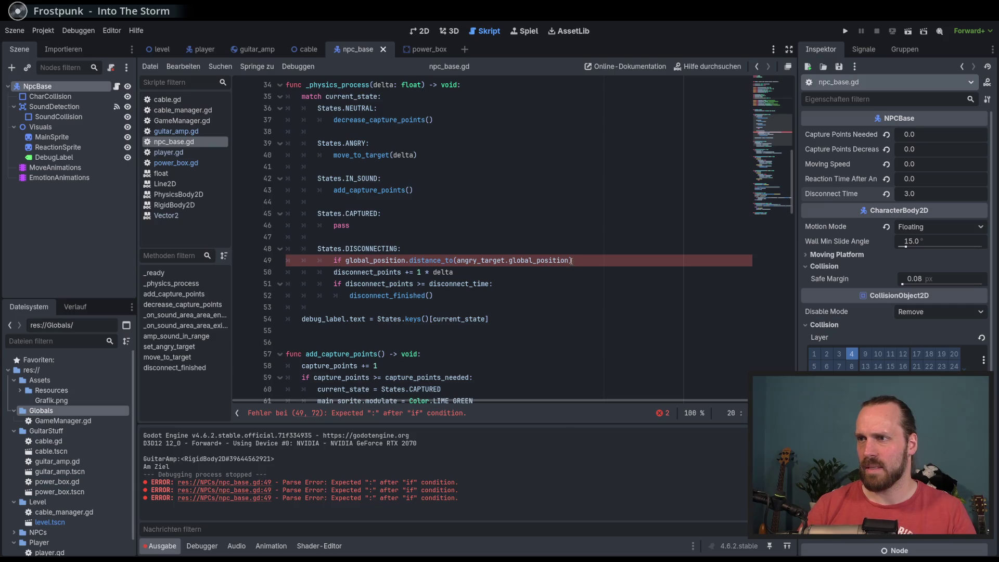
{"action": "scroll", "coordinate": [545, 267], "scroll_direction": "down", "scroll_amount": 19}
{"action": "scroll", "coordinate": [579, 303], "scroll_direction": "down", "scroll_amount": 2}
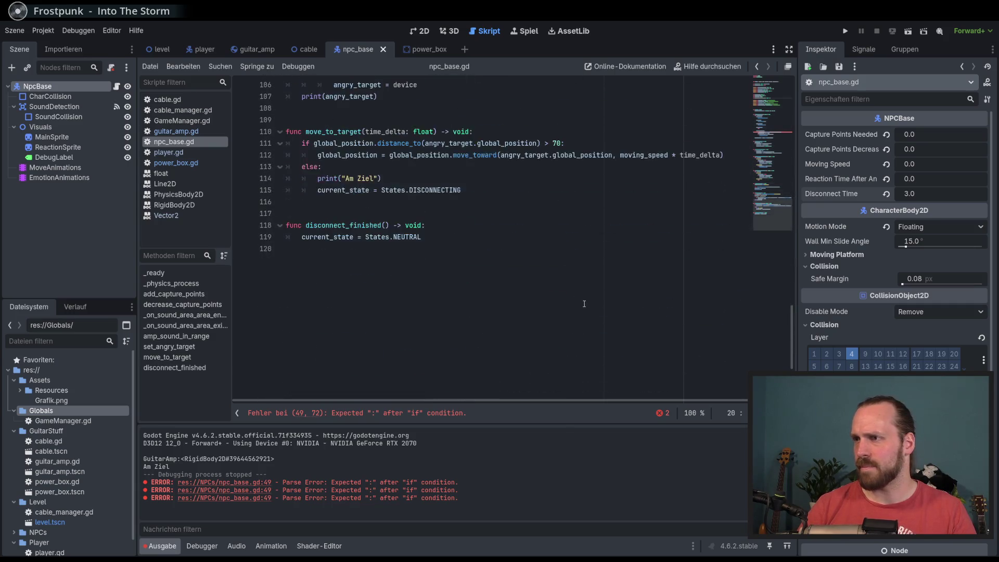
- Replace the hard-coded 70 on line 111 with angry_target_distance_needed and save
{"action": "left_click", "coordinate": [564, 248]}
{"action": "key", "text": "BackSpace"}
{"action": "key", "text": "BackSpace"}
{"action": "type", "text": "ang"}
{"action": "key", "text": "Down"}
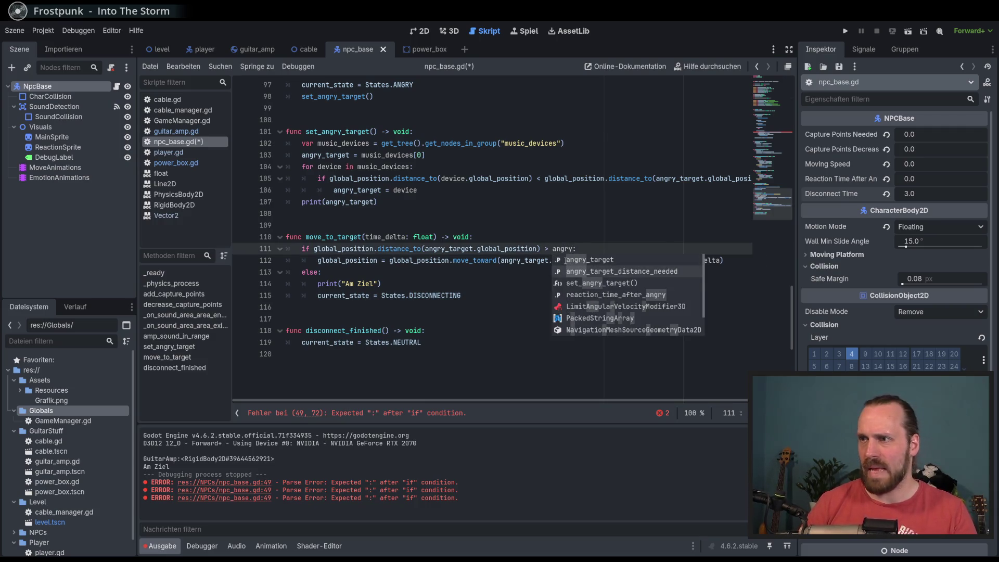
{"action": "key", "text": "Return"}
{"action": "key", "text": "ctrl+s"}
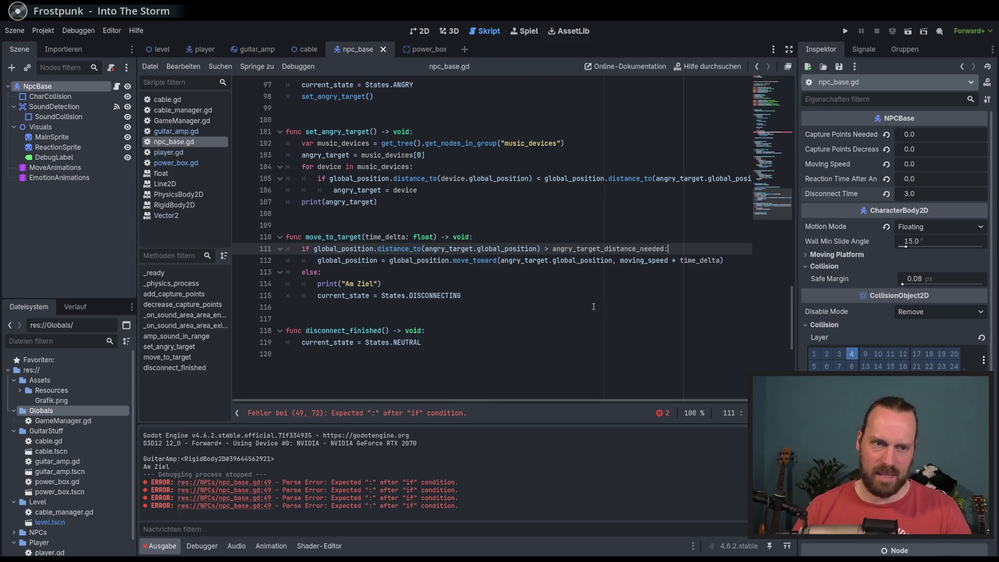
- Select line 111's distance condition for reuse in the DISCONNECTING check
{"action": "scroll", "coordinate": [594, 309], "scroll_direction": "up", "scroll_amount": 15}
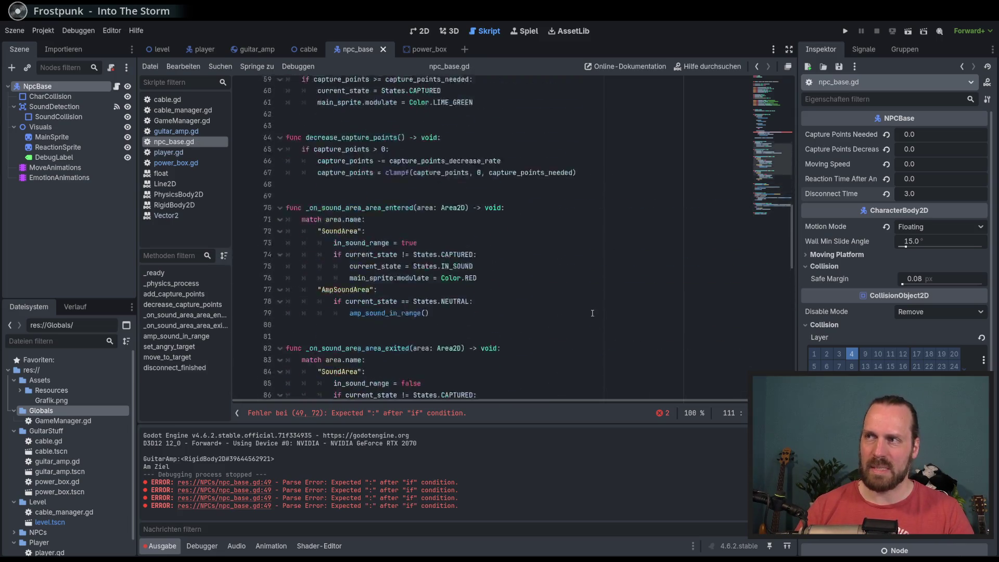
{"action": "left_click", "coordinate": [573, 228]}
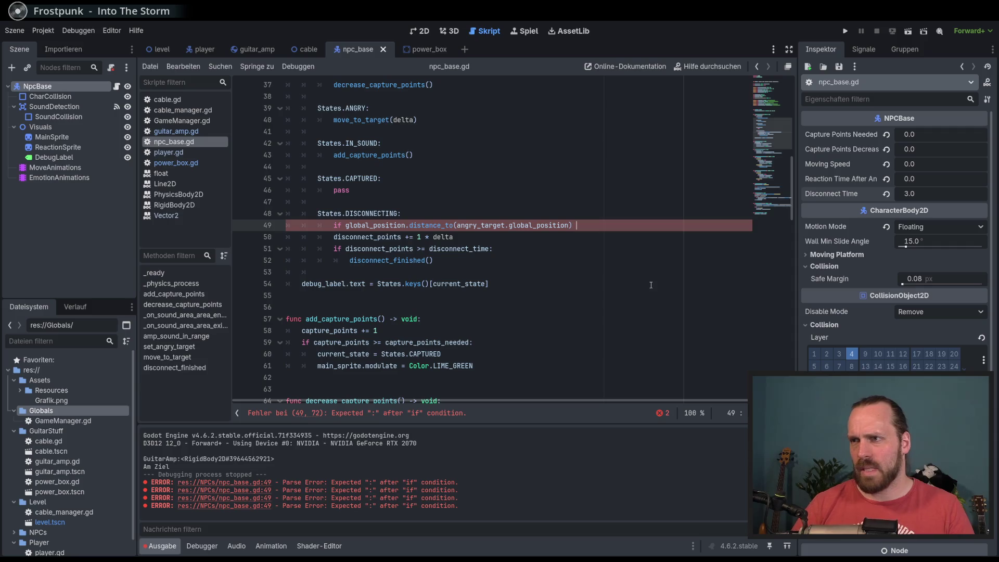
{"action": "scroll", "coordinate": [680, 273], "scroll_direction": "down", "scroll_amount": 20}
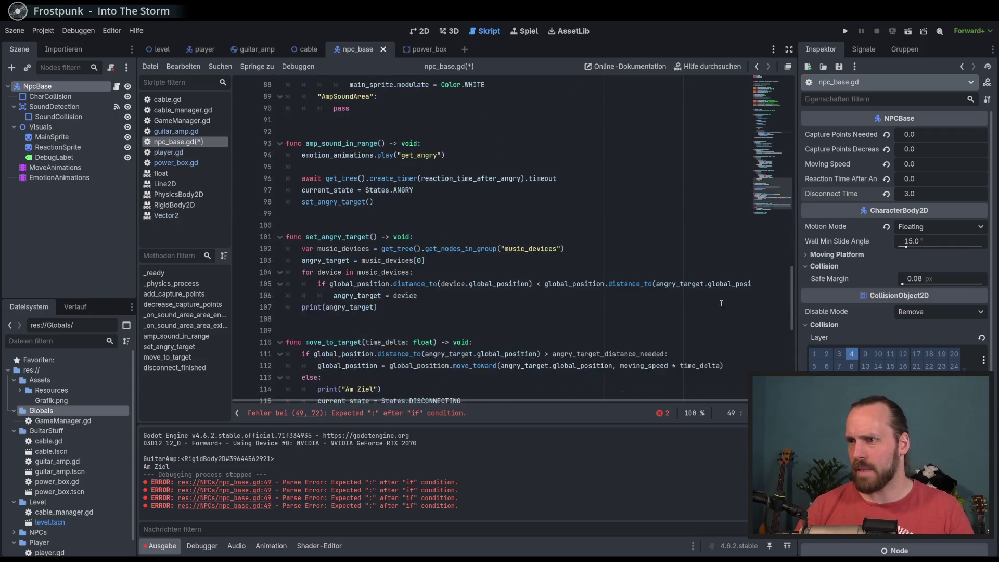
{"action": "left_click", "coordinate": [665, 214]}
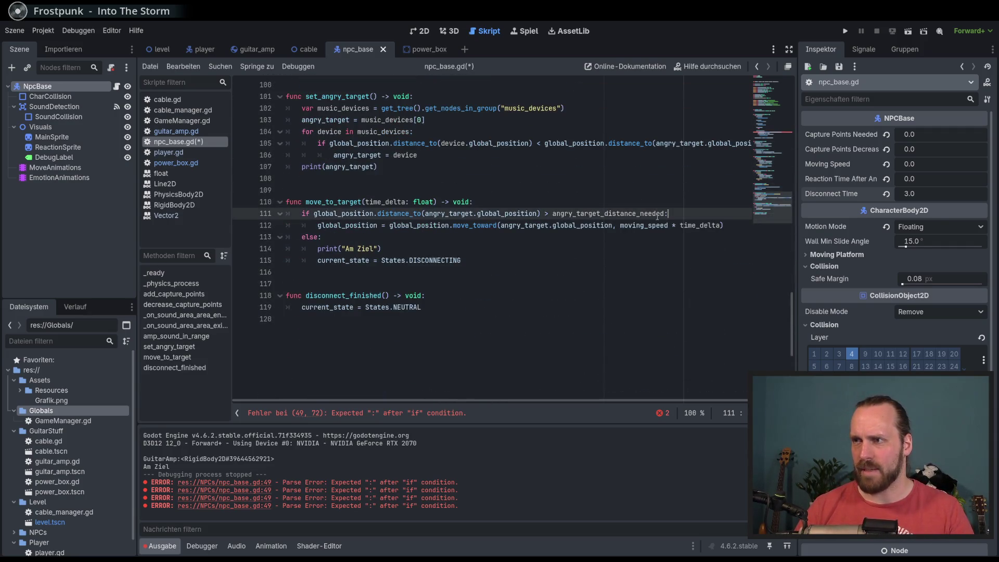
{"action": "left_click", "coordinate": [305, 214], "text": "shift"}
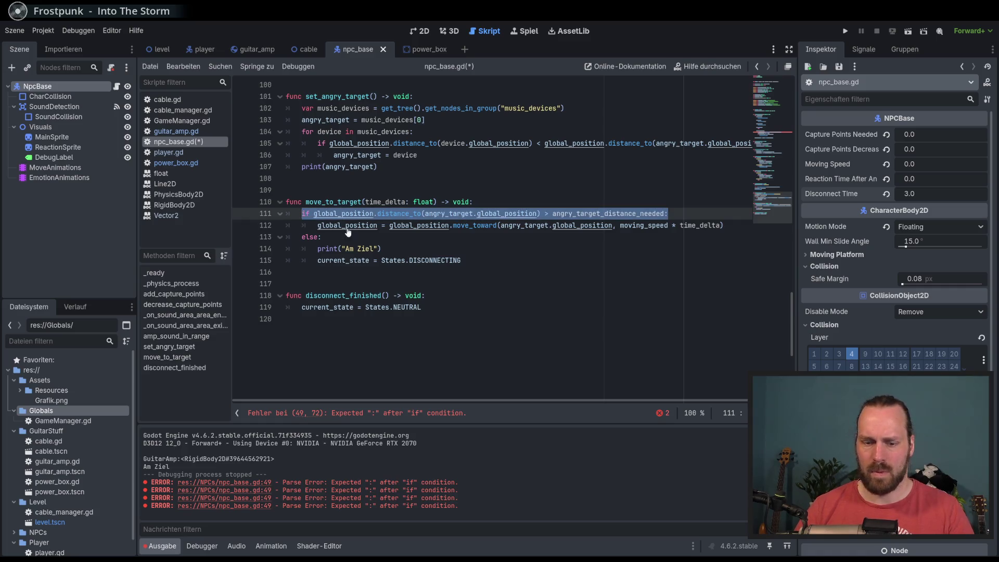
{"action": "scroll", "coordinate": [431, 266], "scroll_direction": "up", "scroll_amount": 13}
{"action": "scroll", "coordinate": [431, 266], "scroll_direction": "up", "scroll_amount": 10}
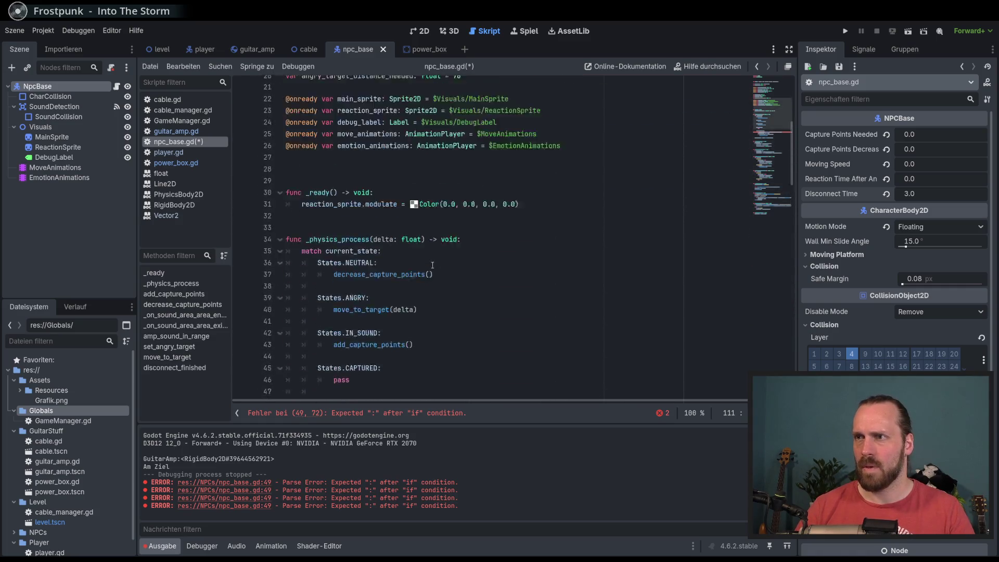
- Paste the distance condition over line 49 and change its > comparison to <=
{"action": "scroll", "coordinate": [431, 266], "scroll_direction": "down", "scroll_amount": 8}
{"action": "left_click_drag", "start_coordinate": [574, 224], "coordinate": [334, 224]}
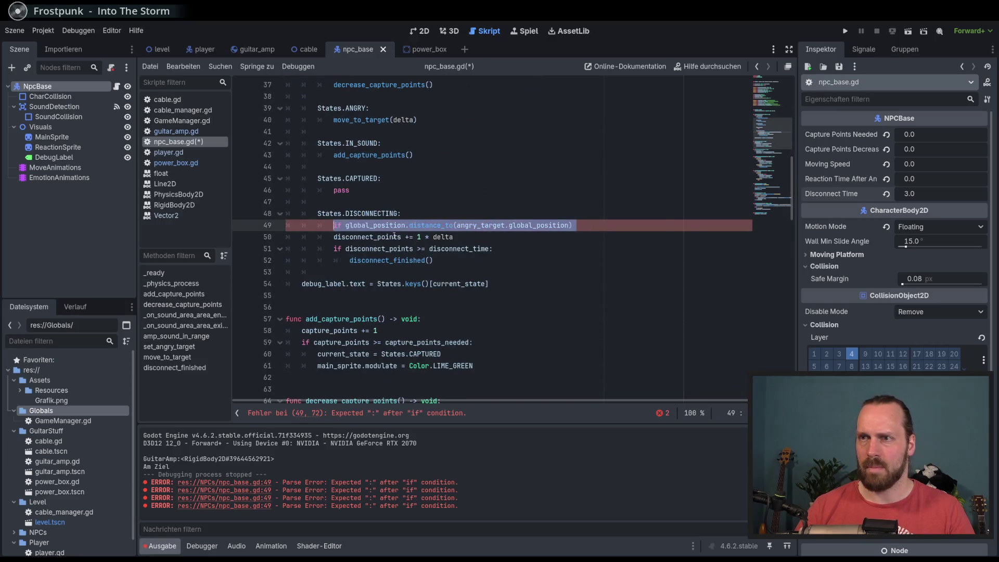
{"action": "type", "text": "if global_position.distance_to(angry_target.global_position) > angry_target_distance_needed:"}
{"action": "key", "text": "ctrl+Left"}
{"action": "key", "text": "ctrl+Left"}
{"action": "key", "text": "BackSpace"}
{"action": "type", "text": "<="}
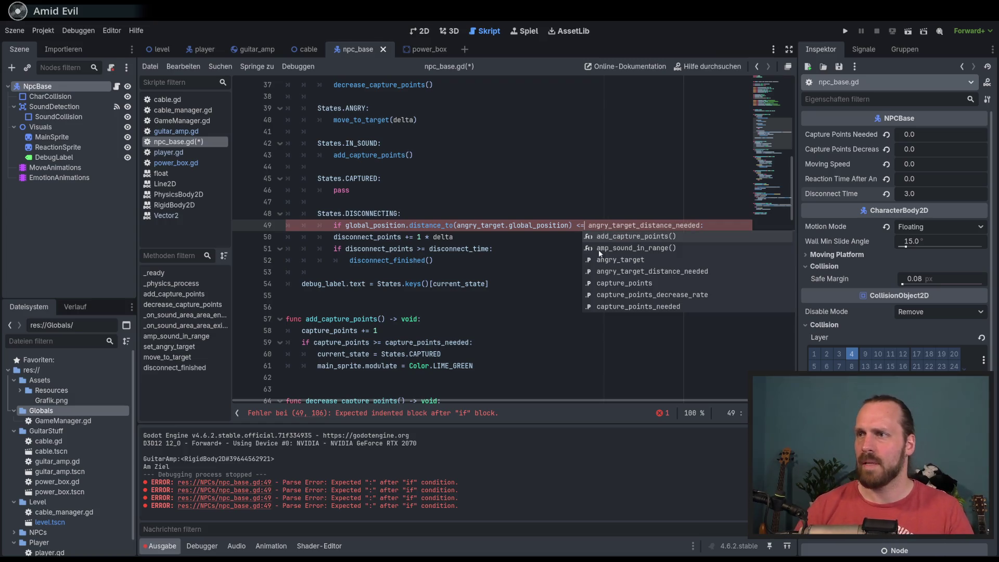
- Indent the disconnect-counting lines 50–52 under the new if and save
{"action": "left_click", "coordinate": [427, 249]}
{"action": "left_click", "coordinate": [427, 237]}
{"action": "left_click_drag", "start_coordinate": [427, 237], "coordinate": [534, 264]}
{"action": "key", "text": "Tab"}
{"action": "left_click", "coordinate": [534, 265]}
{"action": "key", "text": "ctrl+s"}
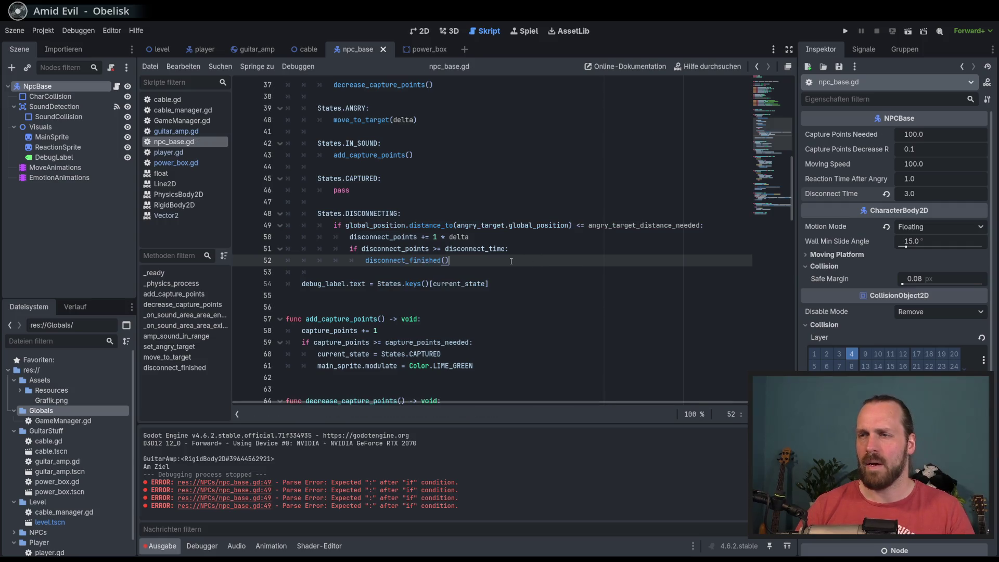
- Add an else: branch containing pass after the if block and save
{"action": "key", "text": "Return"}
{"action": "key", "text": "BackSpace"}
{"action": "type", "text": "else:"}
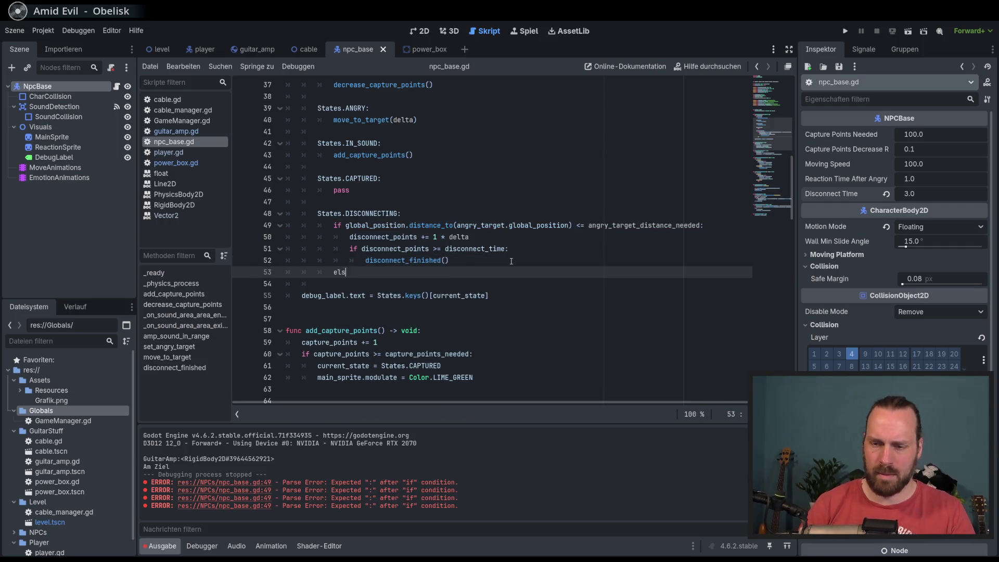
{"action": "key", "text": "Return"}
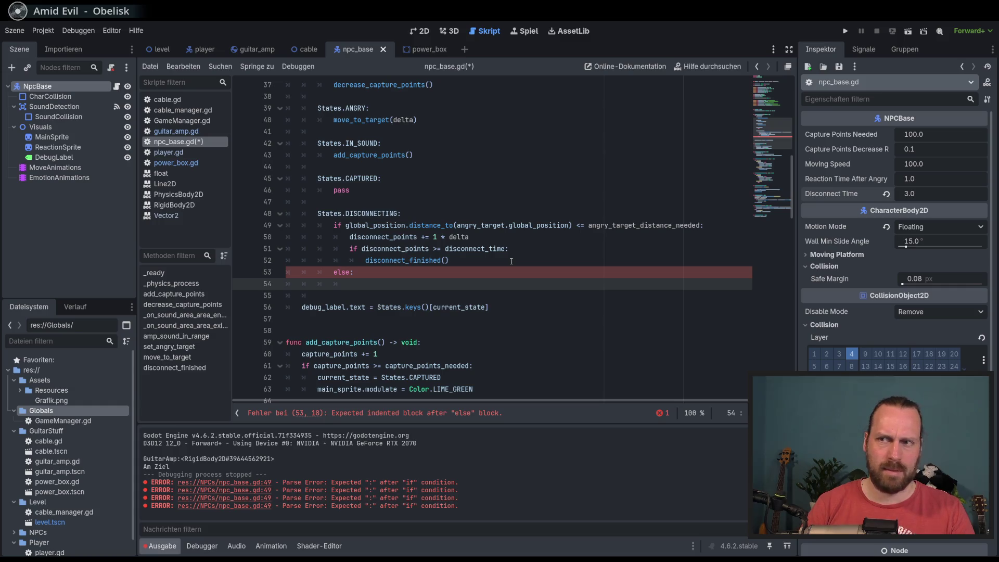
{"action": "type", "text": "pass"}
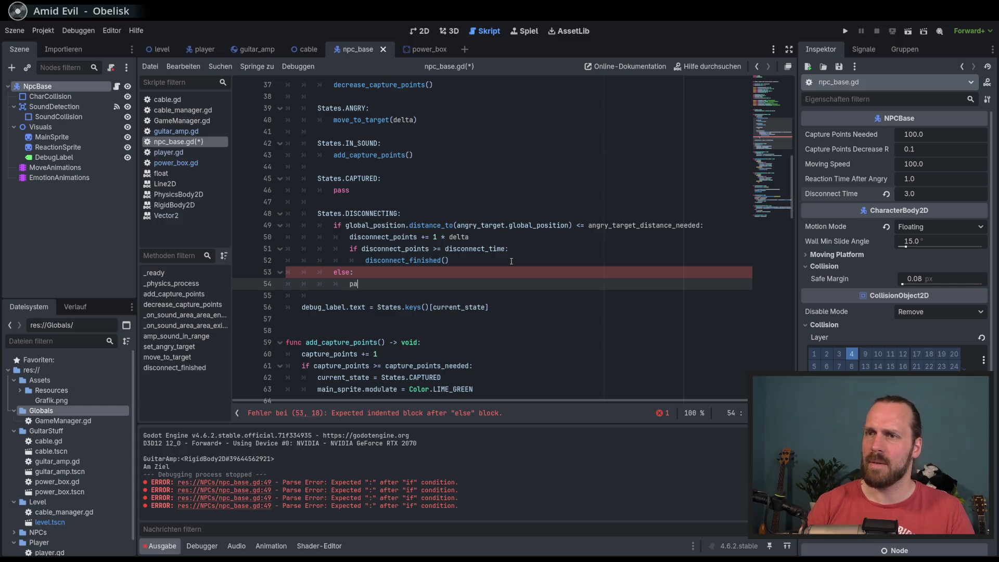
{"action": "key", "text": "ctrl+s"}
{"action": "scroll", "coordinate": [499, 262], "scroll_direction": "up", "scroll_amount": 4}
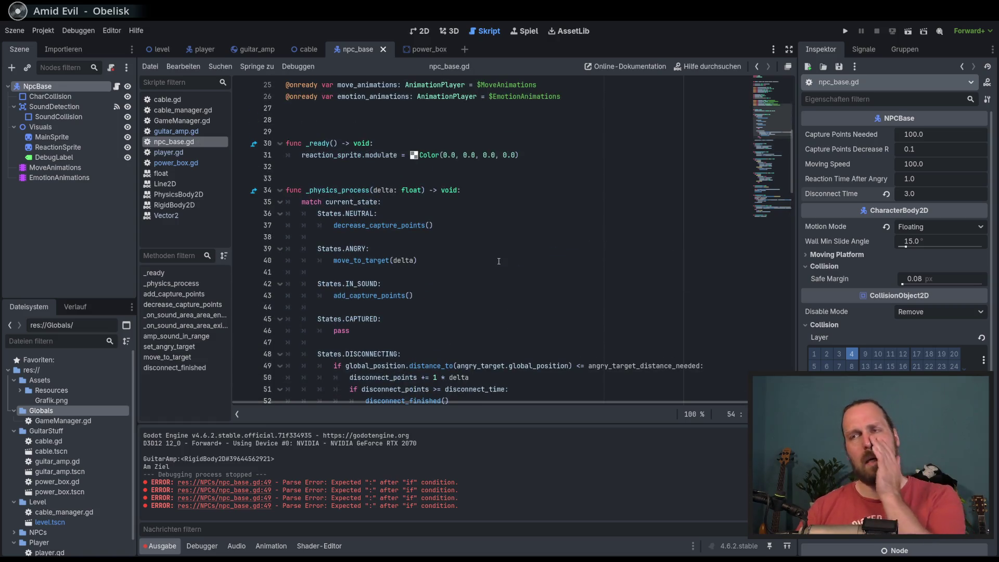
{"action": "scroll", "coordinate": [498, 262], "scroll_direction": "up", "scroll_amount": 4}
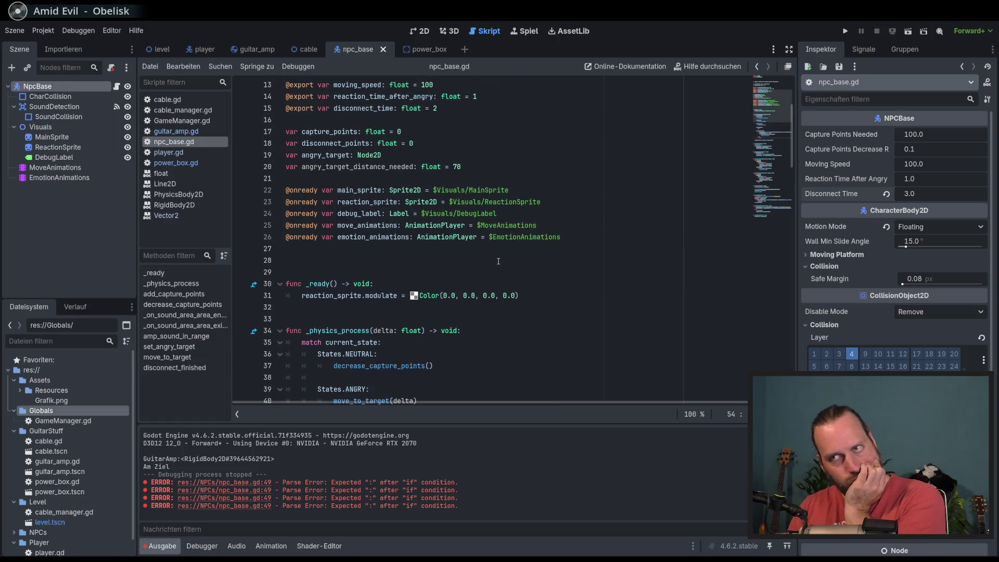
{"action": "scroll", "coordinate": [499, 261], "scroll_direction": "up", "scroll_amount": 2}
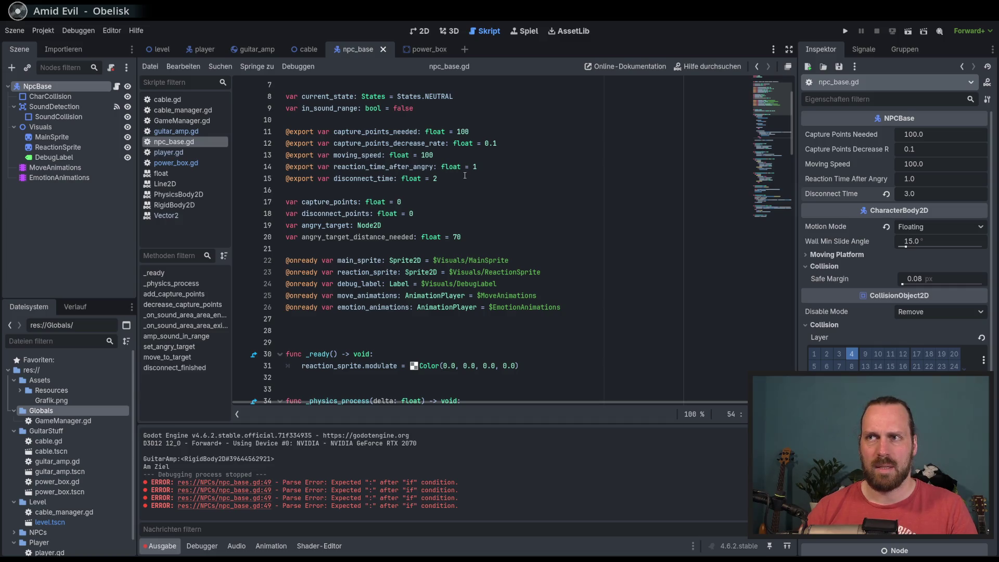
{"action": "left_click", "coordinate": [465, 176]}
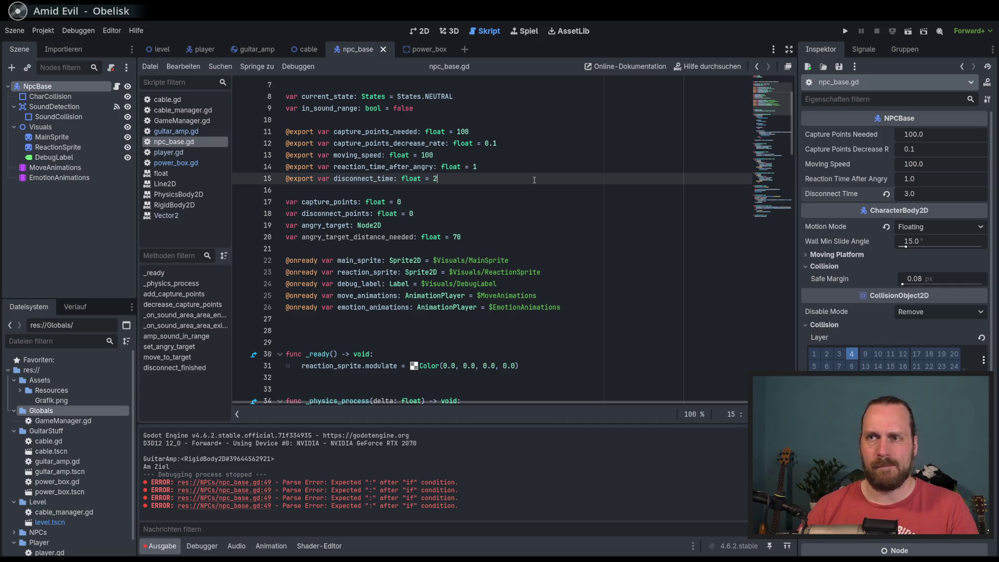
{"action": "key", "text": "Return"}
{"action": "type", "text": "@e"}
{"action": "key", "text": "Return"}
{"action": "type", "text": "var "}
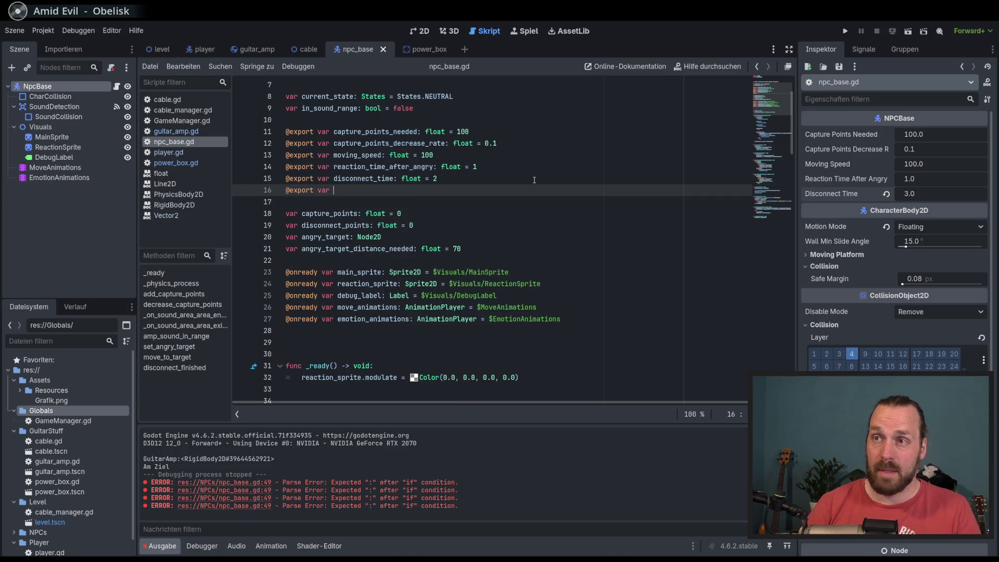
{"action": "type", "text": "disconnect_"}
{"action": "key", "text": "BackSpace"}
{"action": "key", "text": "BackSpace"}
{"action": "key", "text": "BackSpace"}
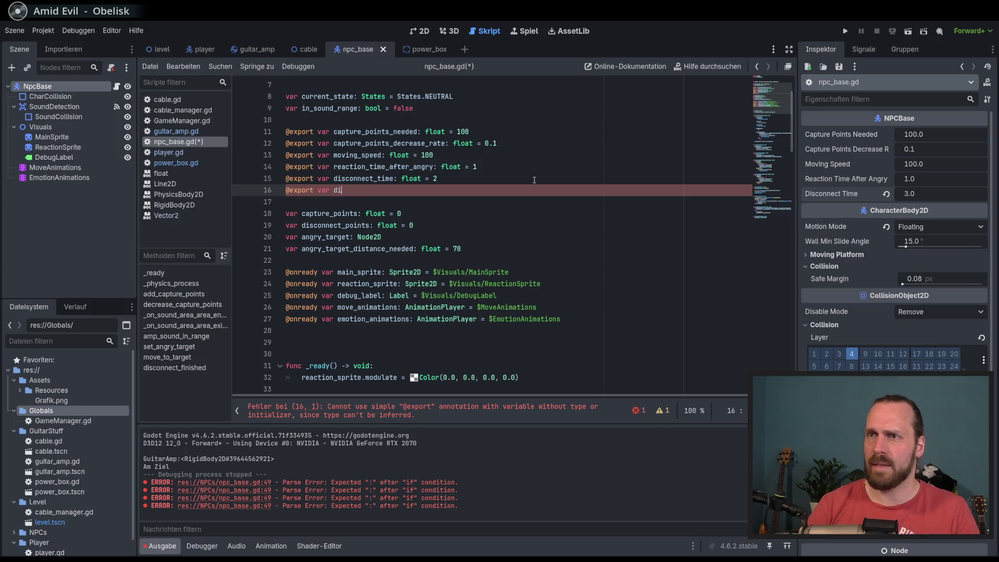
{"action": "type", "text": "sconnect_"}
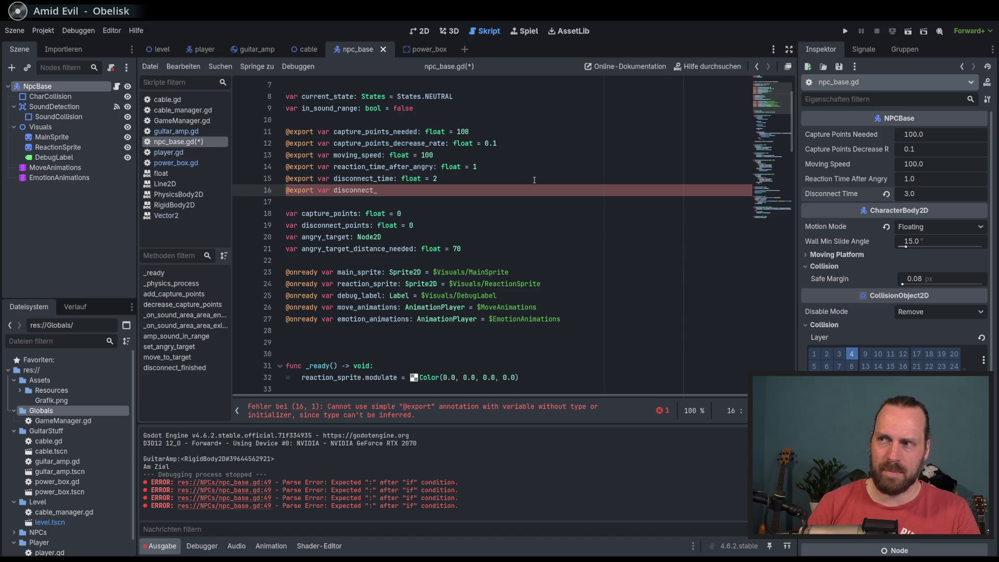
{"action": "type", "text": "faildur"}
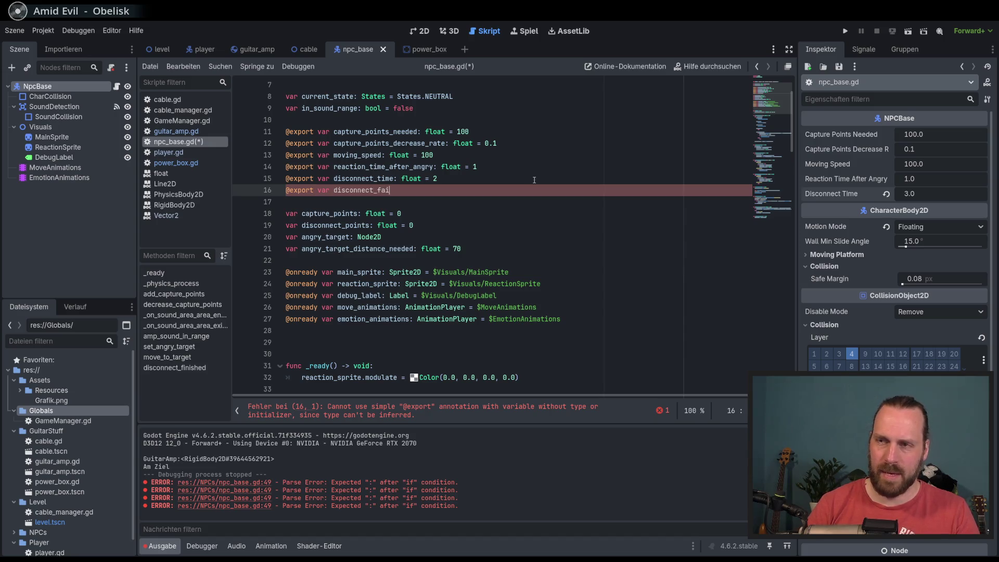
{"action": "key", "text": "BackSpace"}
{"action": "key", "text": "BackSpace"}
{"action": "key", "text": "BackSpace"}
{"action": "type", "text": "ure_"}
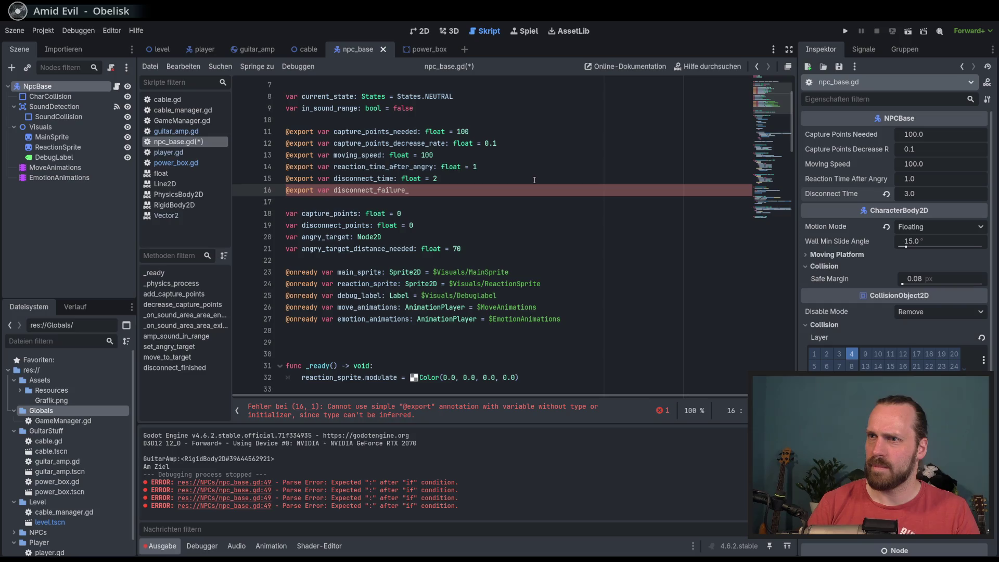
{"action": "type", "text": "time: fl"}
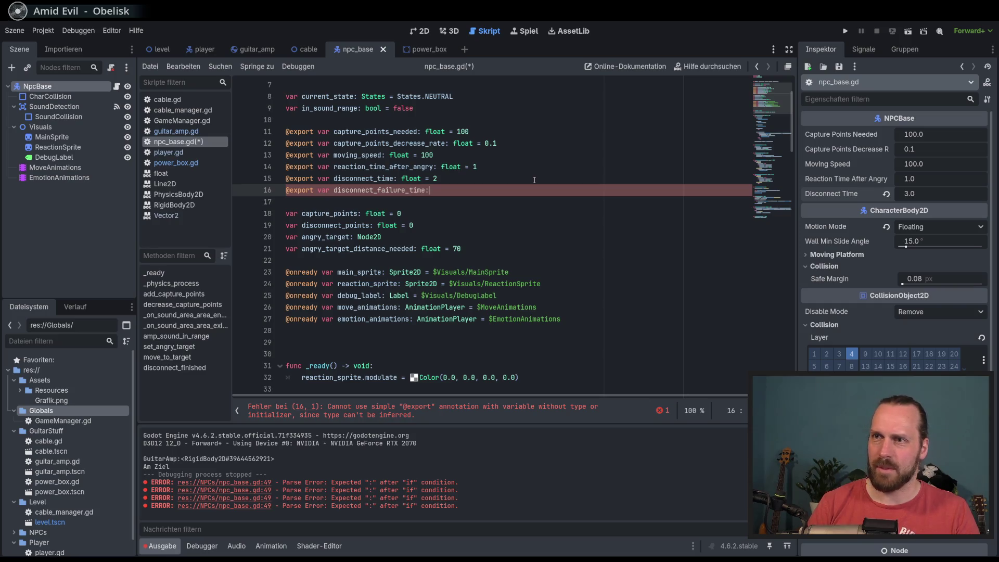
{"action": "type", "text": "oat = "}
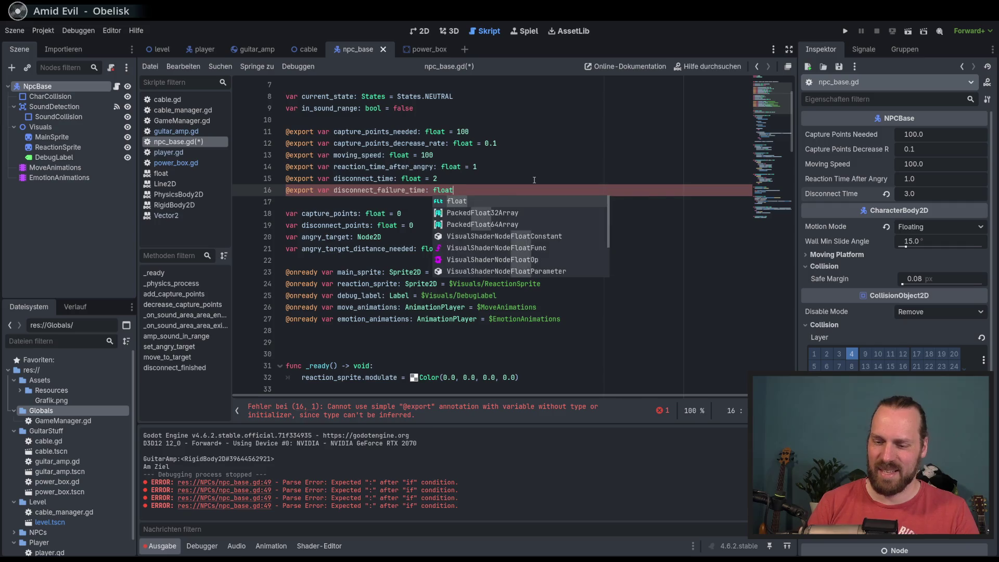
{"action": "type", "text": "1"}
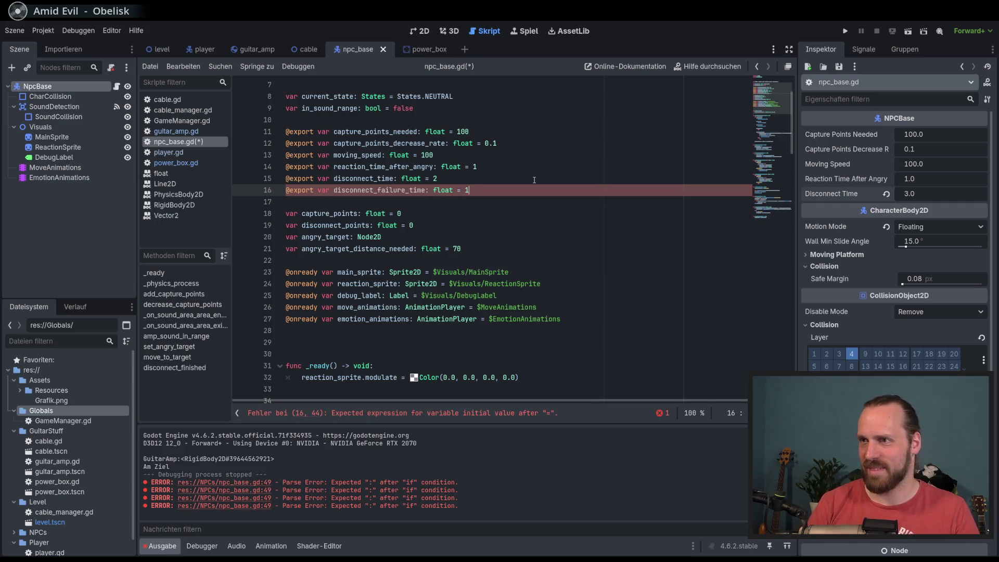
{"action": "key", "text": "ctrl+s"}
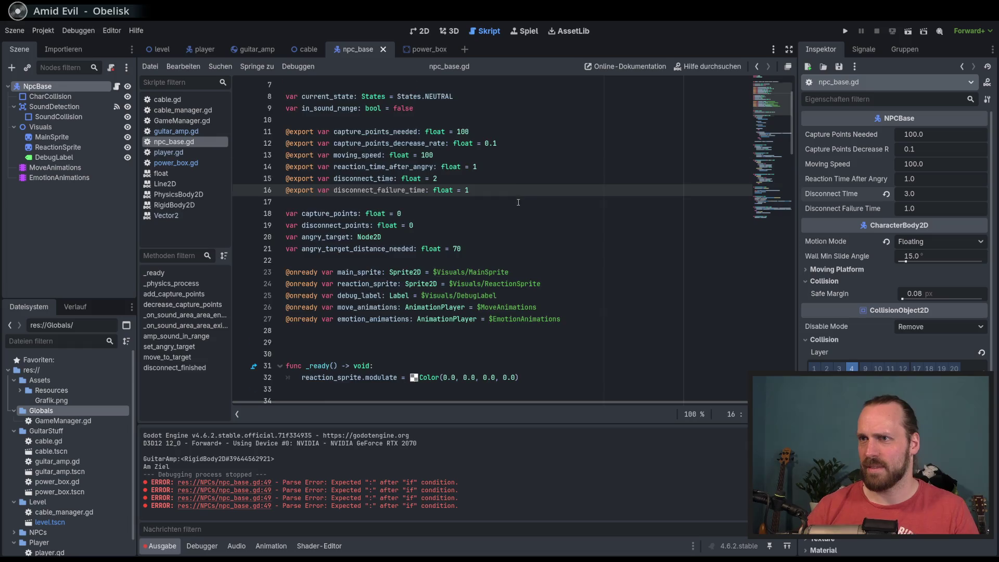
- Append ', DISCONNECT_FAILED' after DISCONNECTING inside the States enum braces on line 6
{"action": "scroll", "coordinate": [521, 197], "scroll_direction": "down", "scroll_amount": 12}
{"action": "double_click", "coordinate": [357, 225]}
{"action": "mouse_move", "coordinate": [443, 248]}
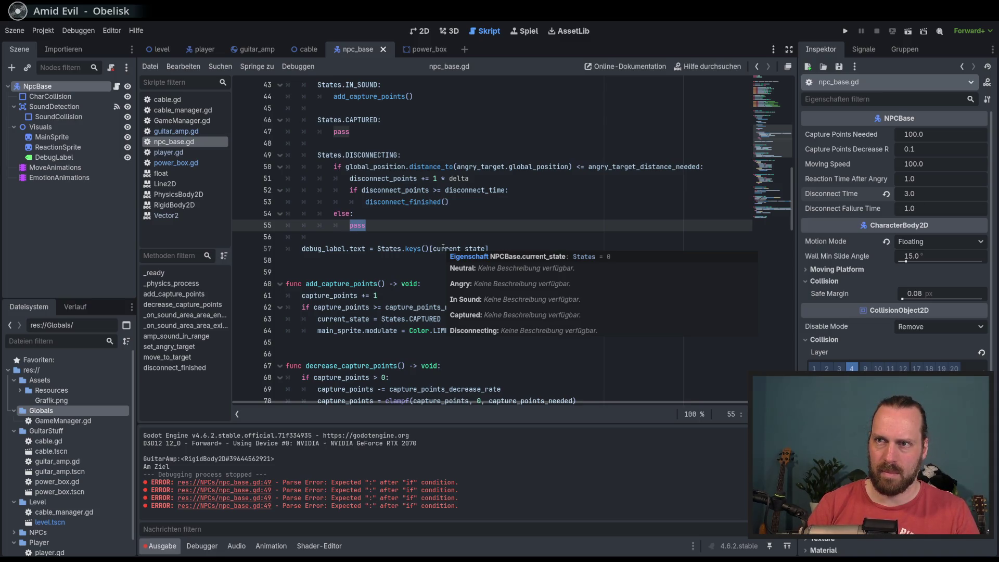
{"action": "scroll", "coordinate": [442, 249], "scroll_direction": "up", "scroll_amount": 11}
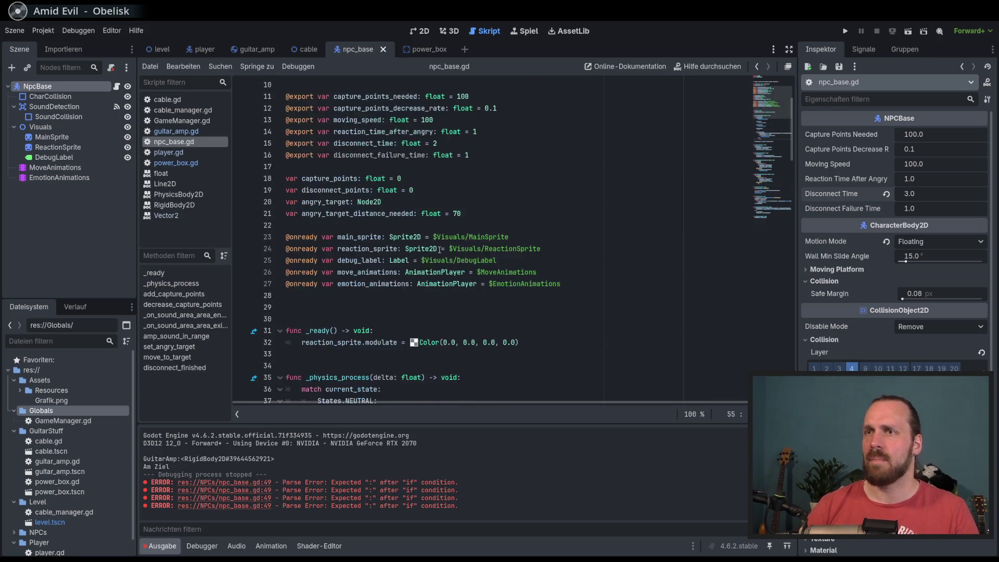
{"action": "scroll", "coordinate": [437, 249], "scroll_direction": "up", "scroll_amount": 3}
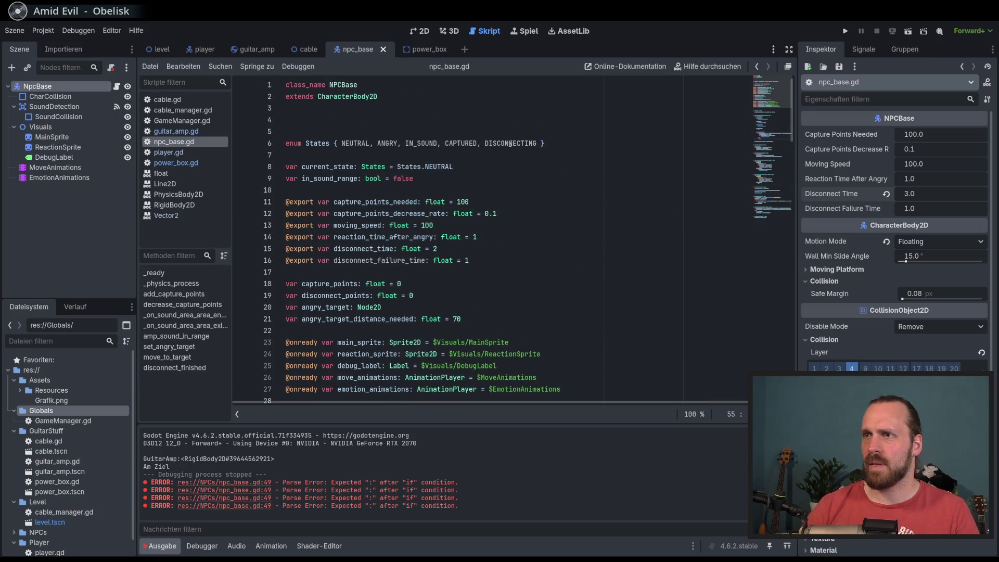
{"action": "left_click", "coordinate": [542, 142]}
{"action": "type", "text": ", "}
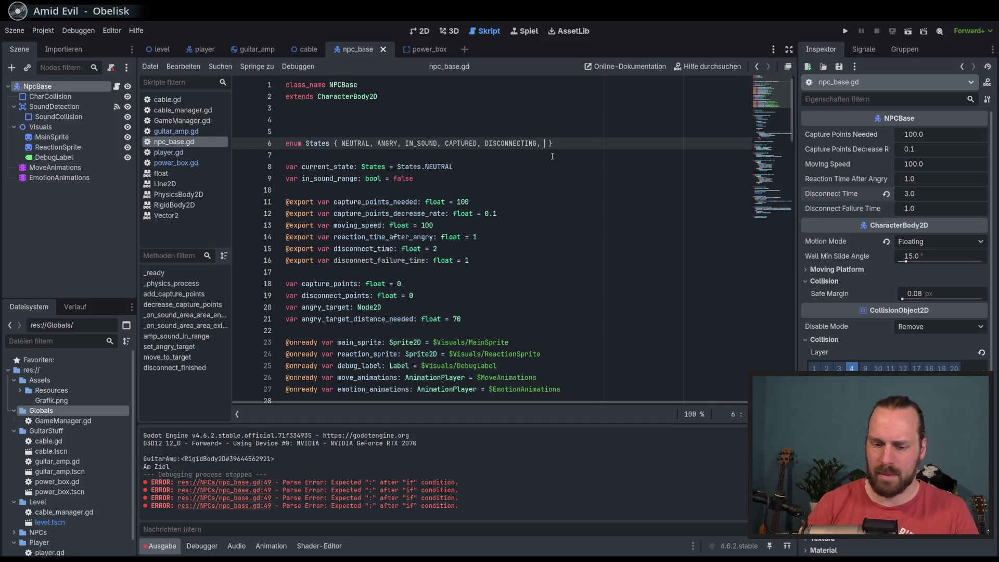
{"action": "type", "text": "DISCONNECT_"}
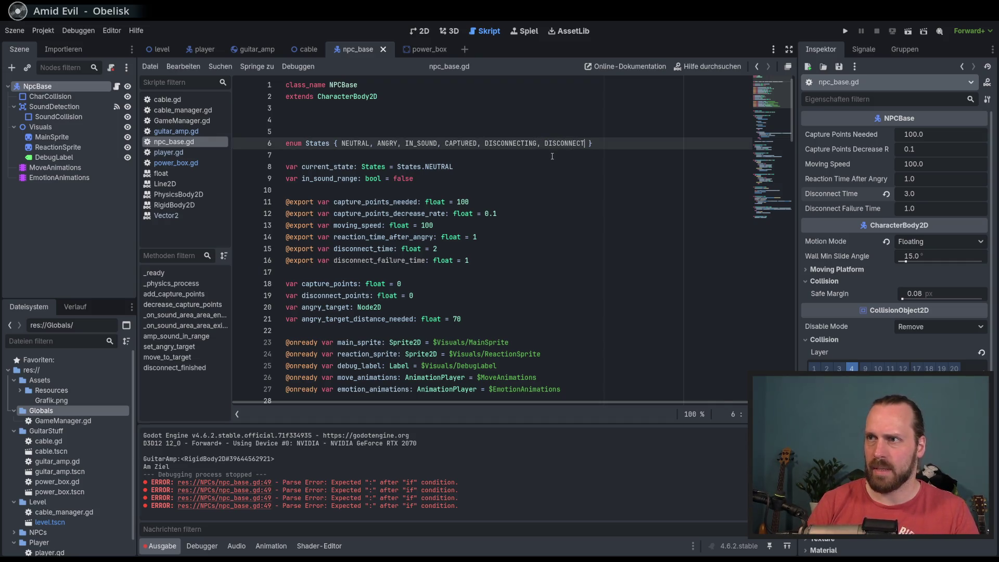
{"action": "type", "text": "FAILED"}
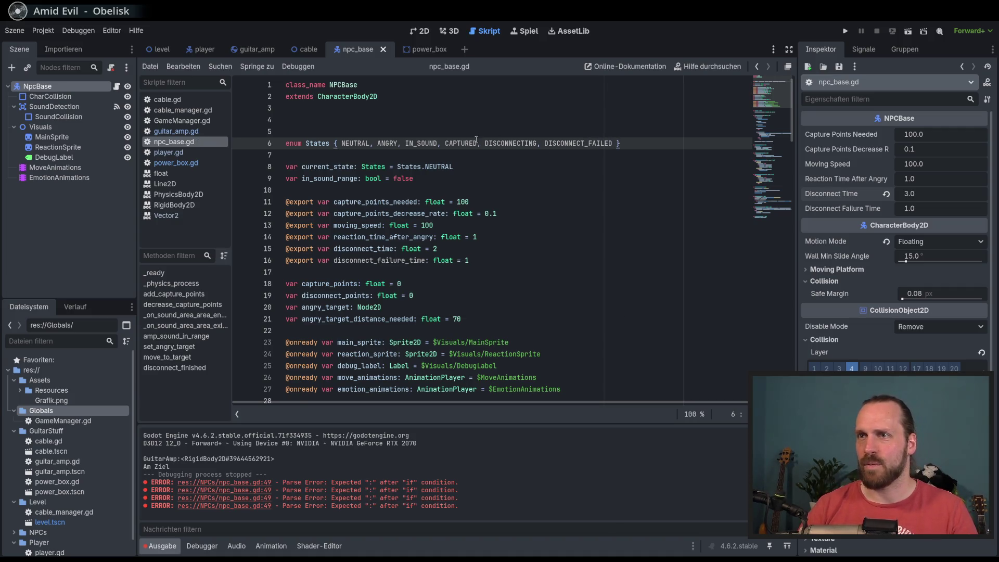
{"action": "scroll", "coordinate": [473, 198], "scroll_direction": "down", "scroll_amount": 9}
{"action": "scroll", "coordinate": [473, 198], "scroll_direction": "down", "scroll_amount": 7}
{"action": "scroll", "coordinate": [392, 259], "scroll_direction": "up", "scroll_amount": 3}
{"action": "left_click", "coordinate": [392, 259]}
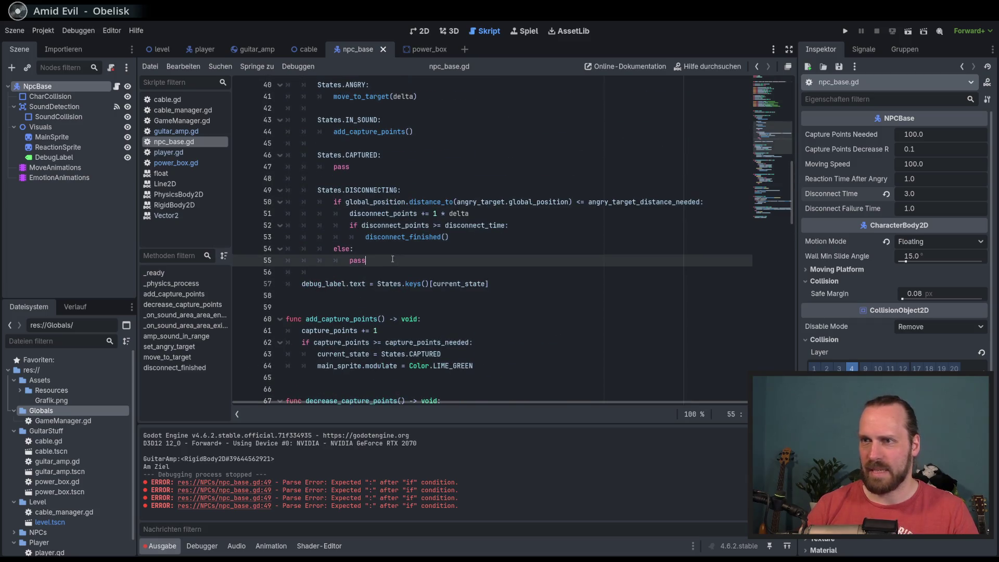
- Replace the else branch's pass with 'current_state = States.DISCONNECT_FAILED' and save
{"action": "double_click", "coordinate": [351, 260]}
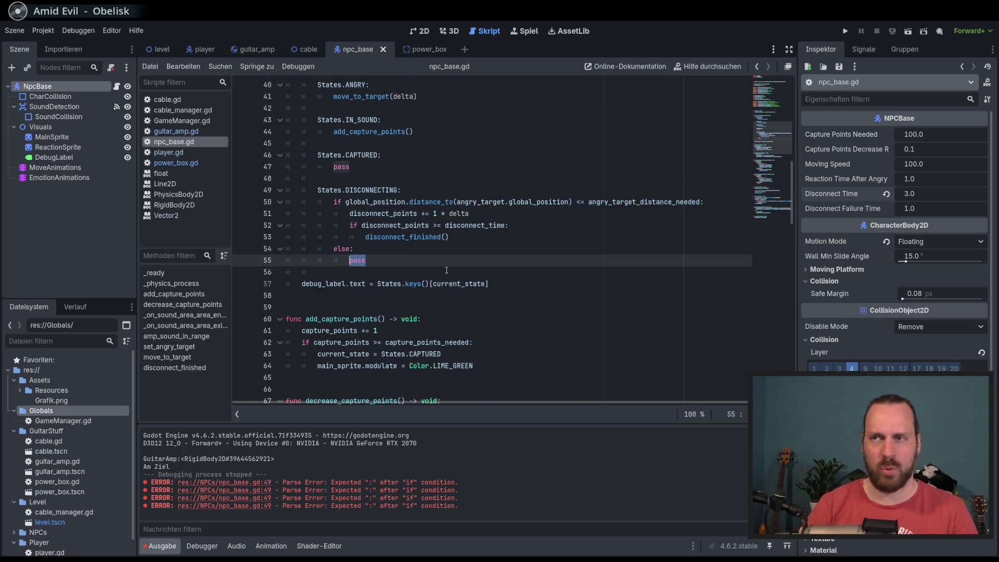
{"action": "type", "text": "cure"}
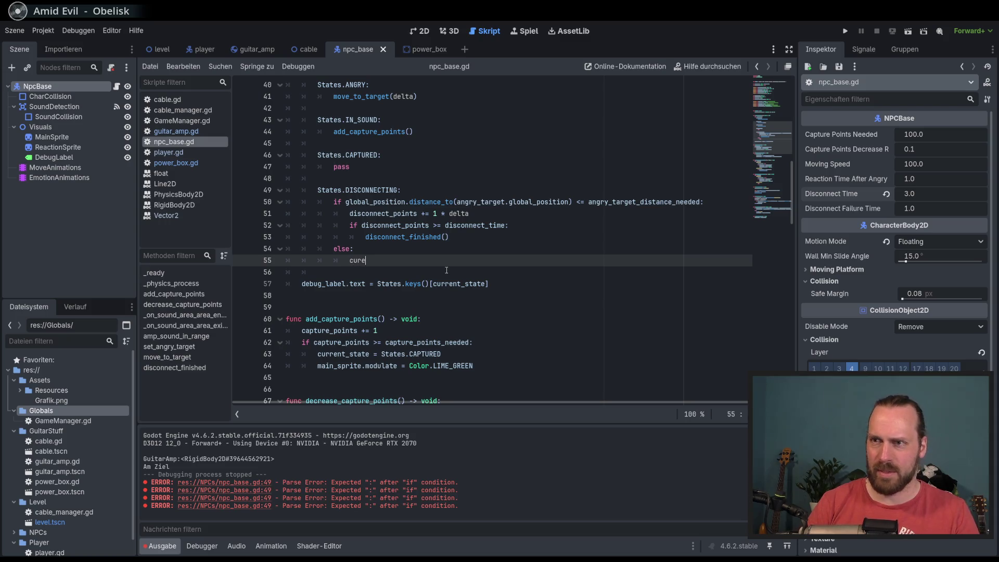
{"action": "key", "text": "Return"}
{"action": "type", "text": "."}
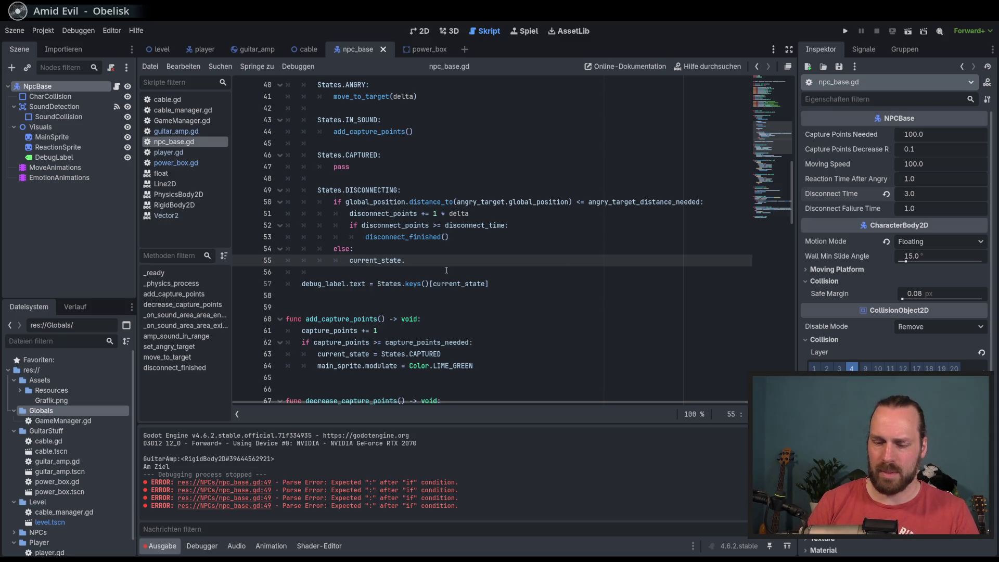
{"action": "key", "text": "BackSpace"}
{"action": "type", "text": "= States.c"}
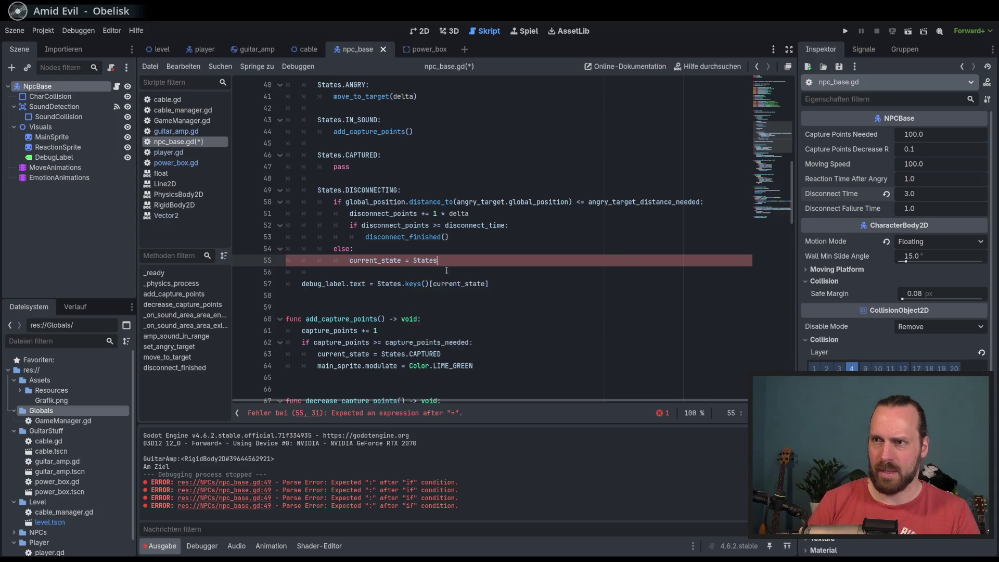
{"action": "key", "text": "BackSpace"}
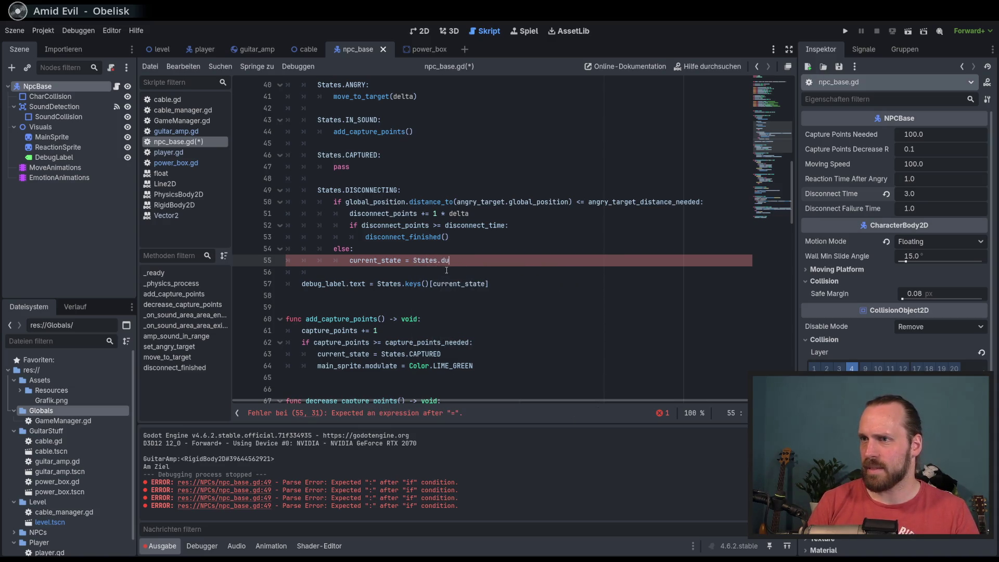
{"action": "type", "text": "DISC"}
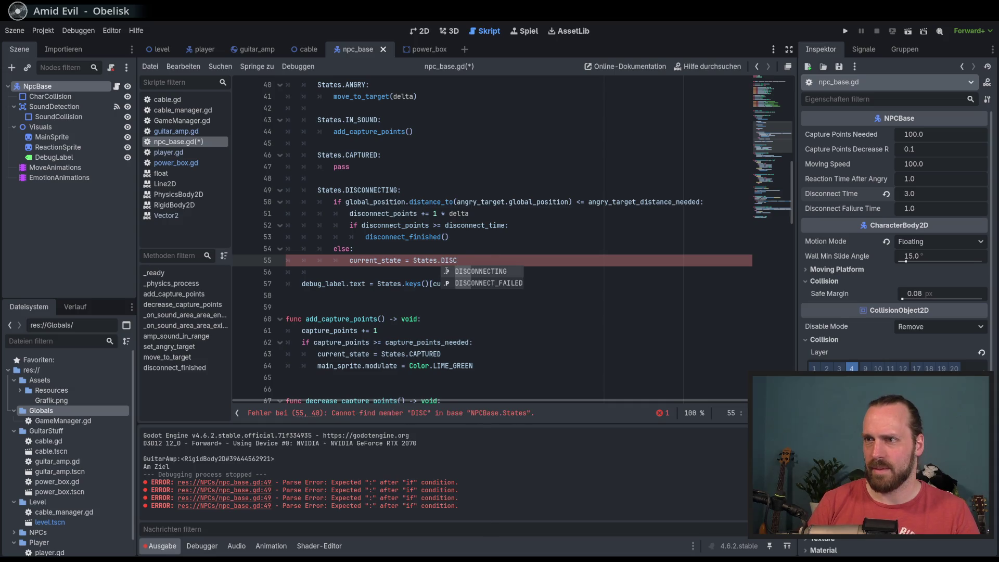
{"action": "key", "text": "Down"}
{"action": "key", "text": "Return"}
{"action": "key", "text": "ctrl+s"}
- Add a 'States.DISCONNECT_FAILED:' match branch containing pass and save
{"action": "left_click", "coordinate": [536, 267]}
{"action": "key", "text": "Return"}
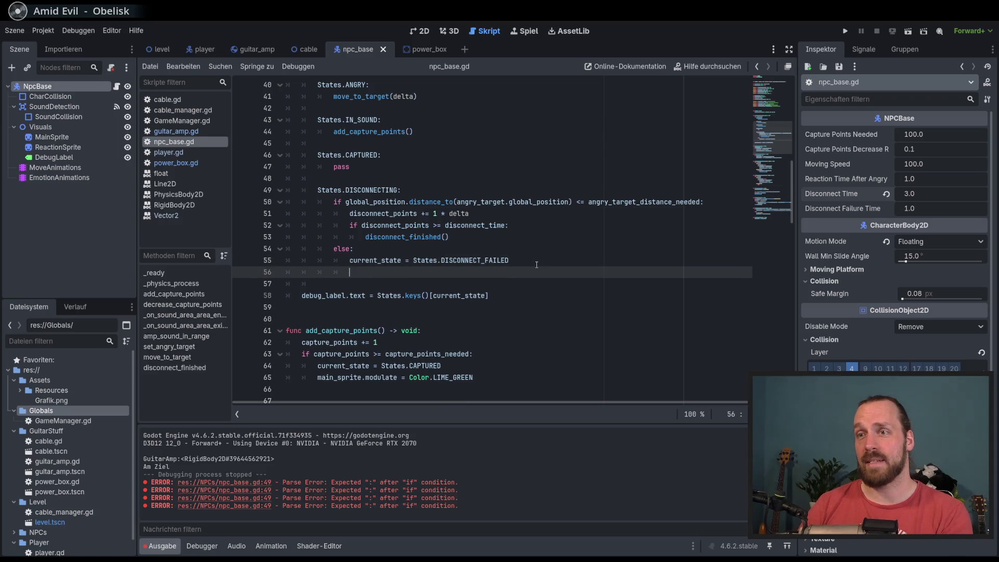
{"action": "key", "text": "Return"}
{"action": "type", "text": "States."}
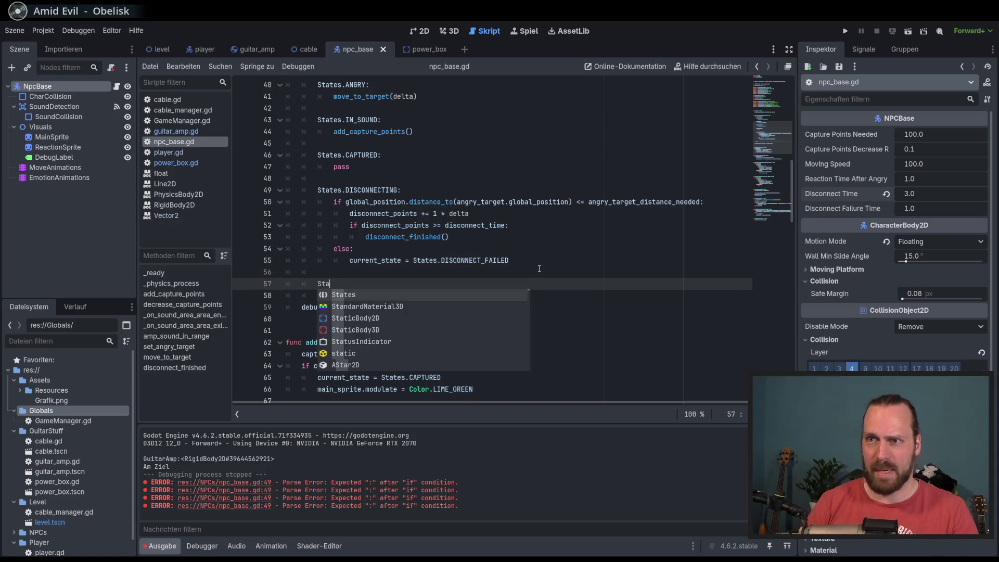
{"action": "type", "text": "DISC"}
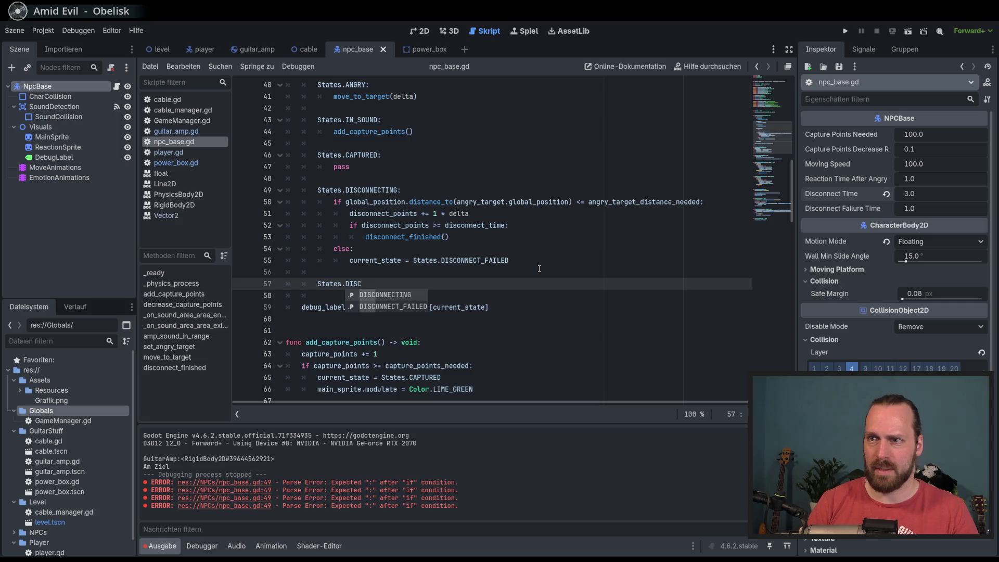
{"action": "key", "text": "Down"}
{"action": "key", "text": "Return"}
{"action": "type", "text": ":"}
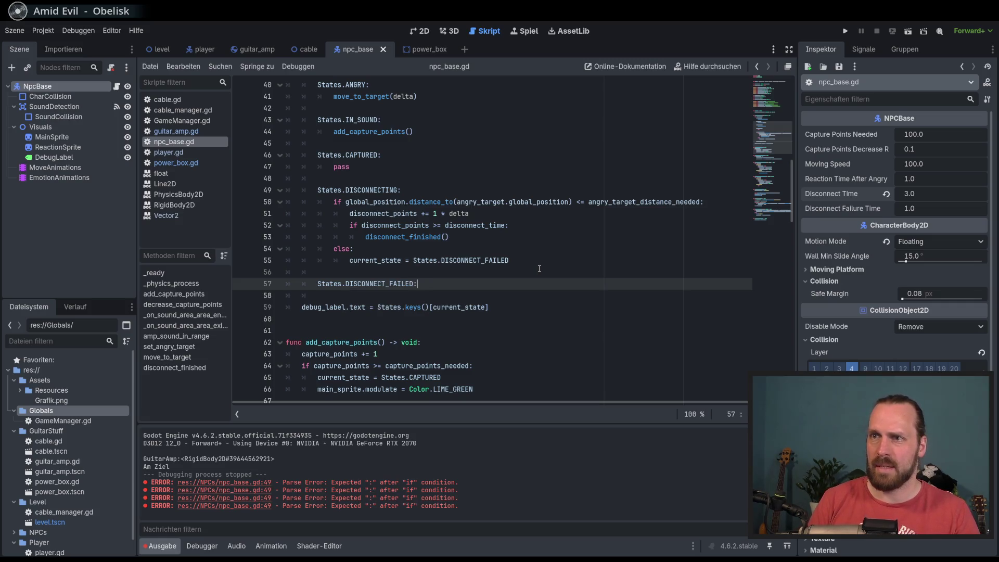
{"action": "key", "text": "Return"}
{"action": "type", "text": "pass"}
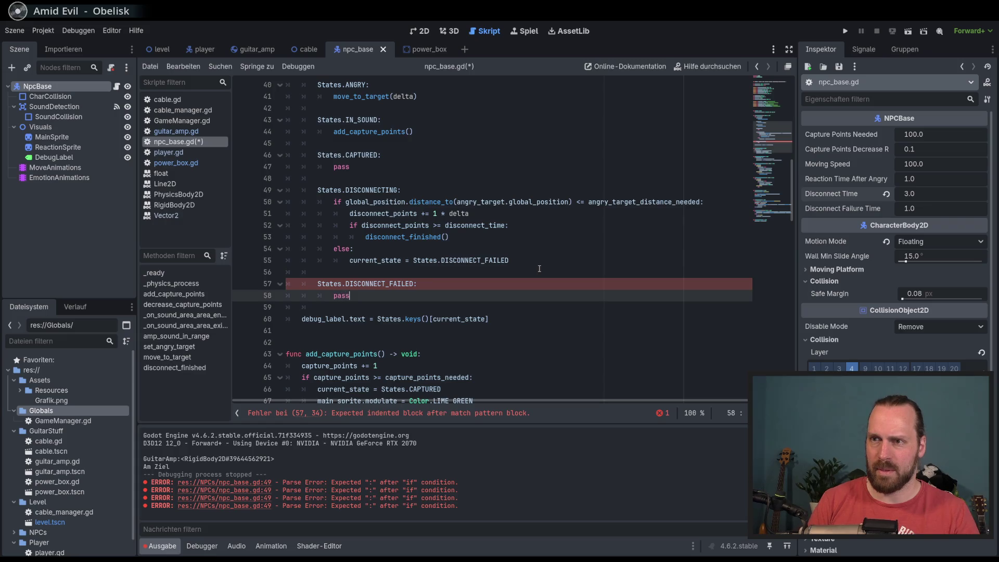
{"action": "key", "text": "ctrl+s"}
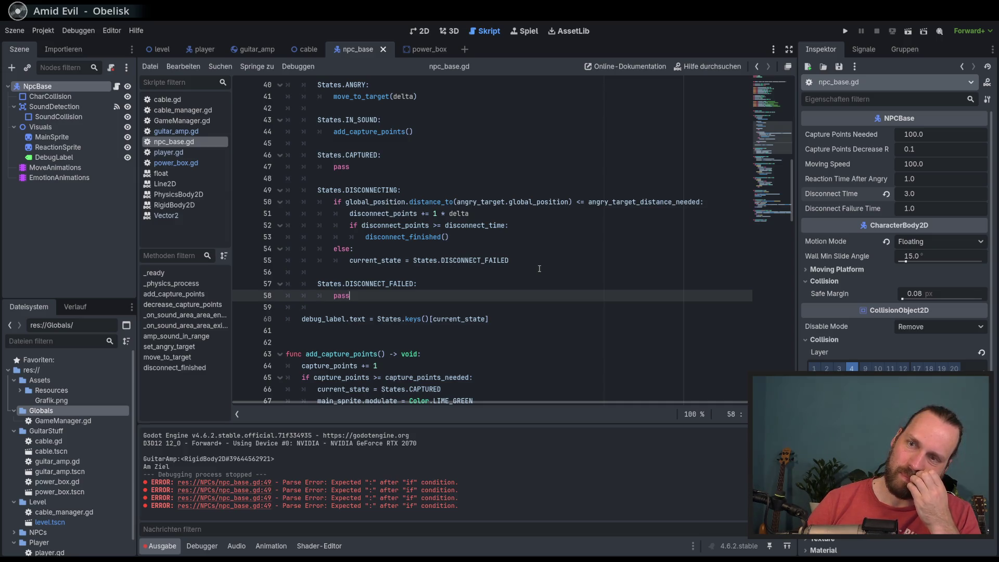
{"action": "scroll", "coordinate": [539, 268], "scroll_direction": "up", "scroll_amount": 11}
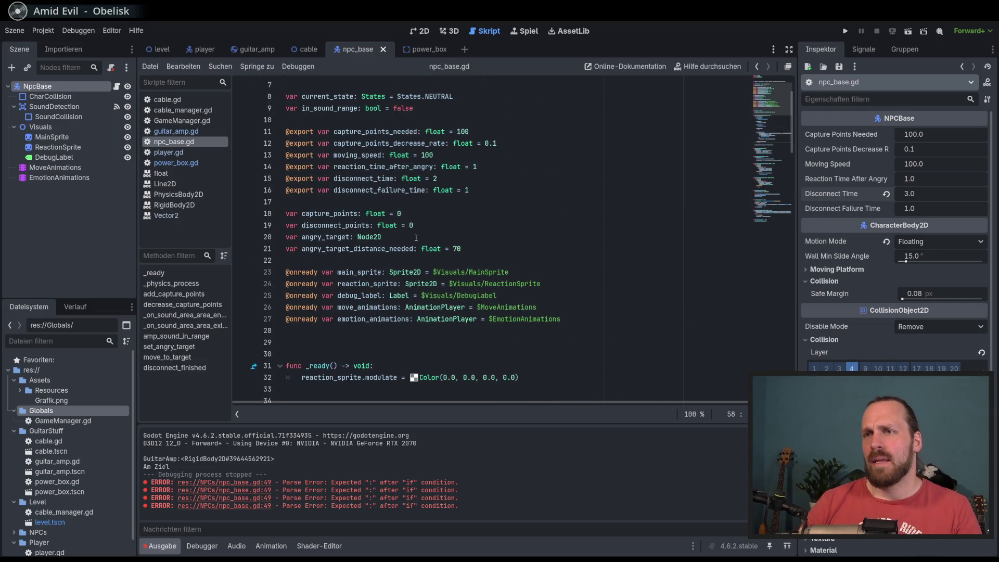
- Declare 'var disconnect_failed_cooldown: float = 0' on a new line after line 21 and save
{"action": "double_click", "coordinate": [378, 190]}
{"action": "left_click", "coordinate": [495, 190]}
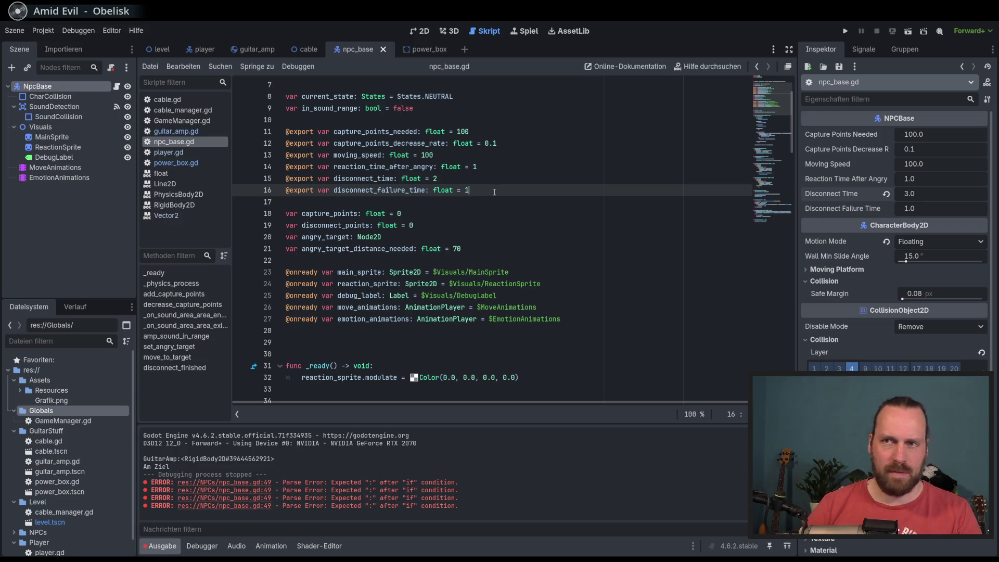
{"action": "left_click", "coordinate": [493, 252]}
{"action": "key", "text": "Return"}
{"action": "type", "text": "var d"}
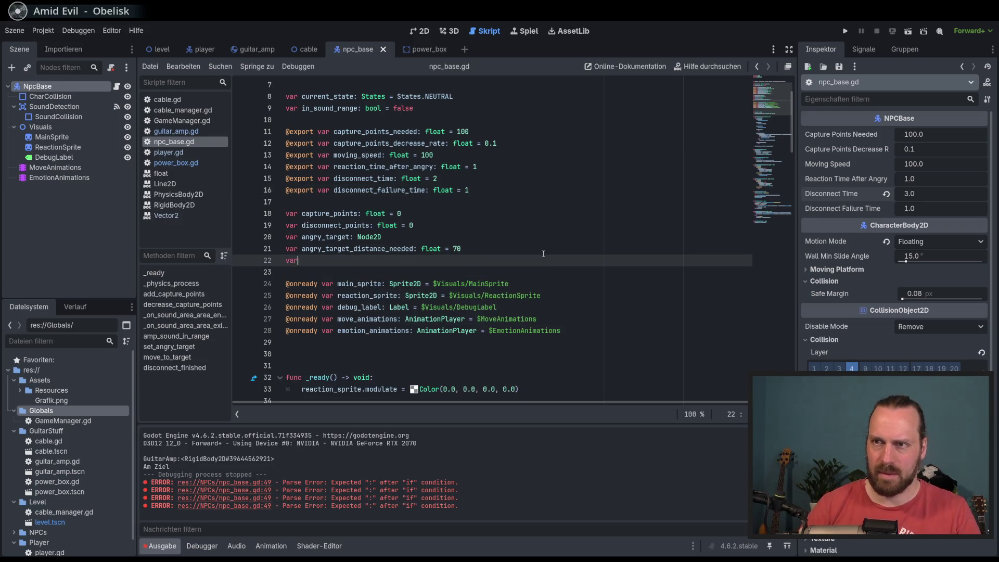
{"action": "type", "text": "isconnect_fa"}
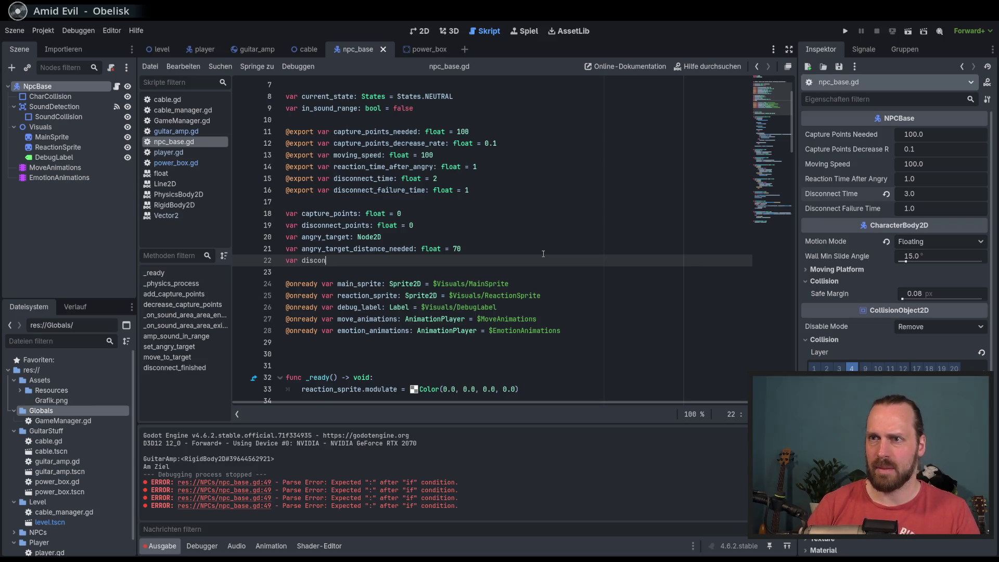
{"action": "type", "text": "iled_"}
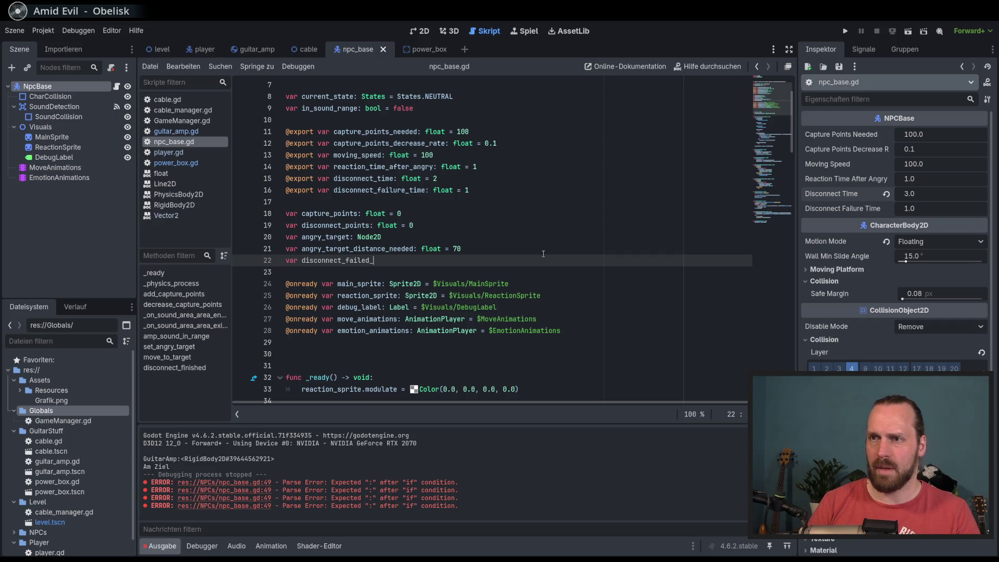
{"action": "type", "text": "current_time"}
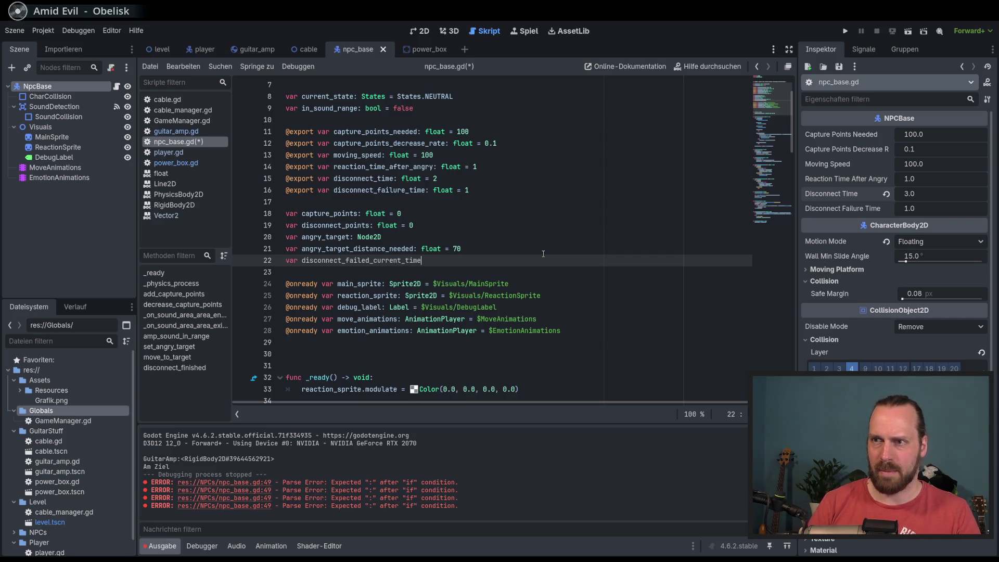
{"action": "key", "text": "BackSpace"}
{"action": "key", "text": "BackSpace"}
{"action": "key", "text": "BackSpace"}
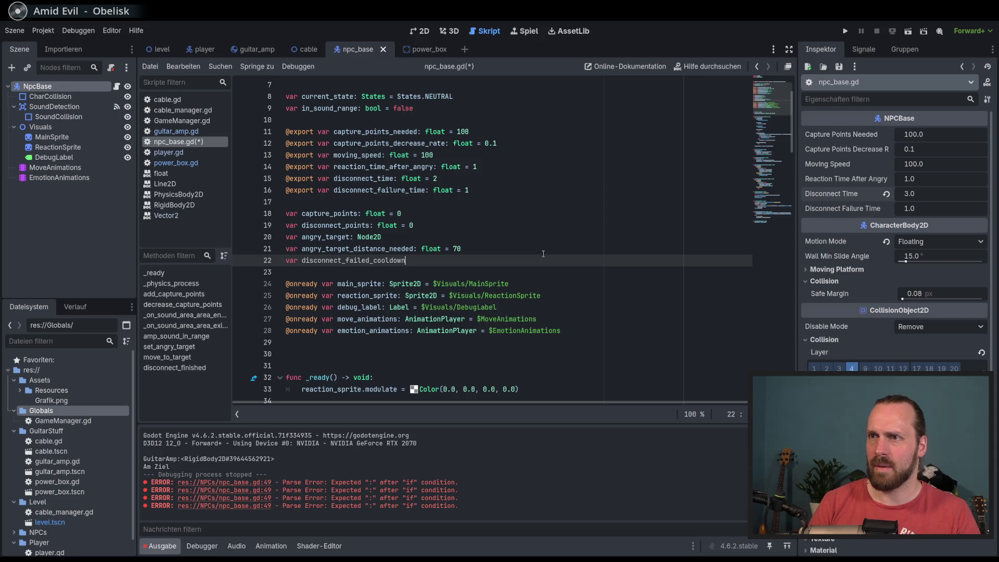
{"action": "type", "text": ": float"}
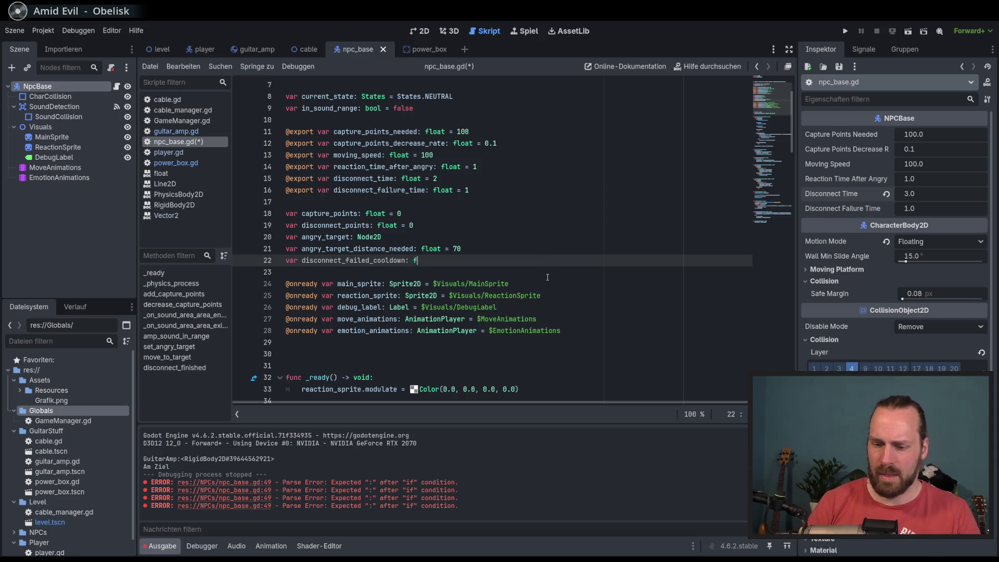
{"action": "type", "text": " = 0"}
{"action": "key", "text": "ctrl+s"}
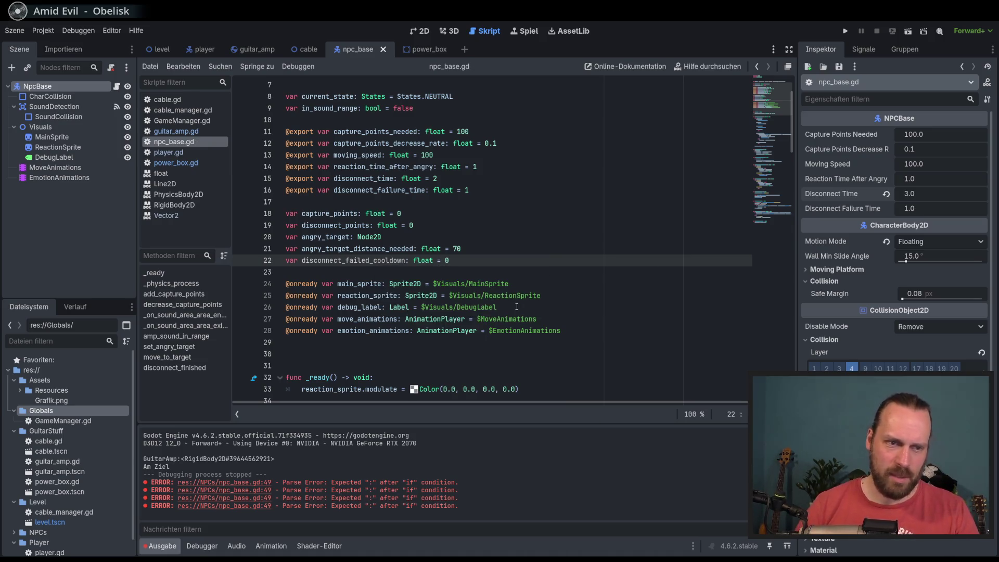
{"action": "scroll", "coordinate": [520, 310], "scroll_direction": "down", "scroll_amount": 10}
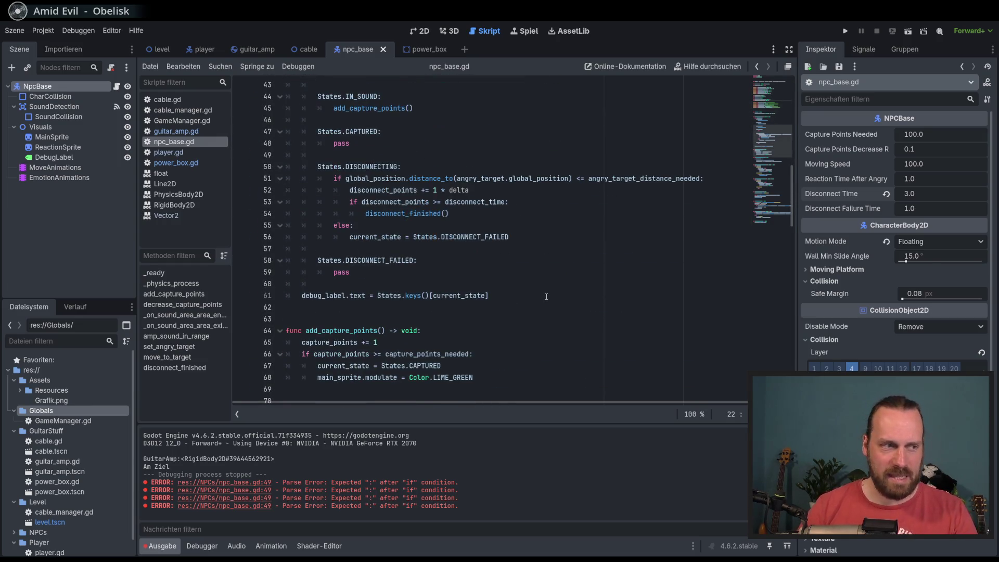
- Replace pass on line 59 with 'disconnect_failed_cooldown +=', correcting the autocompleted variable name
{"action": "left_click", "coordinate": [402, 272]}
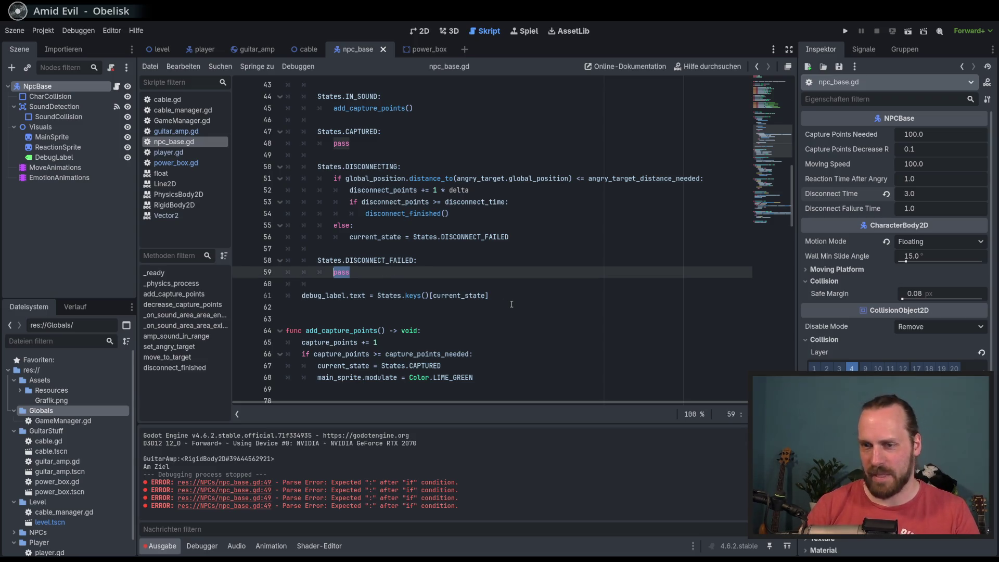
{"action": "type", "text": "disco"}
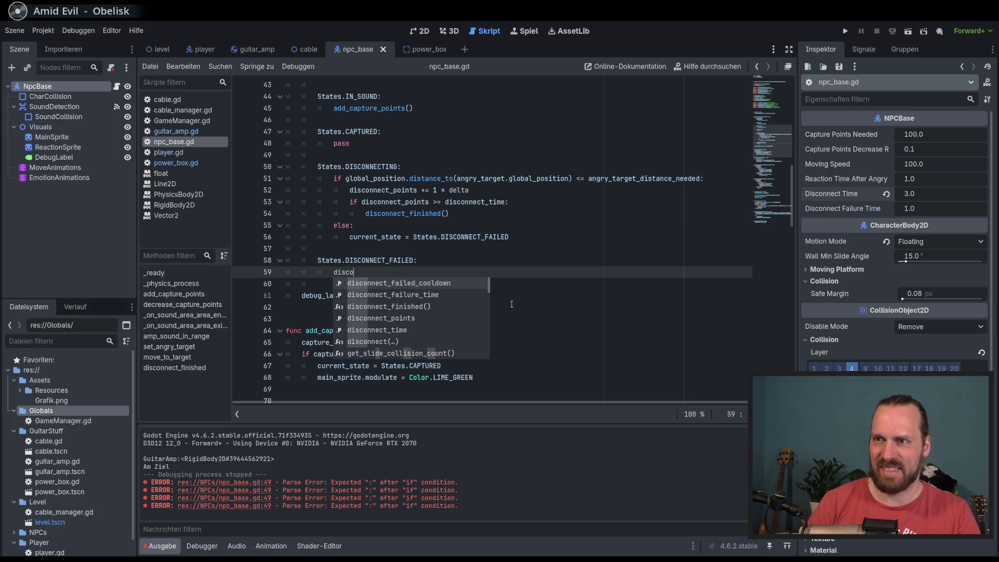
{"action": "key", "text": "Down"}
{"action": "key", "text": "Return"}
{"action": "type", "text": "+="}
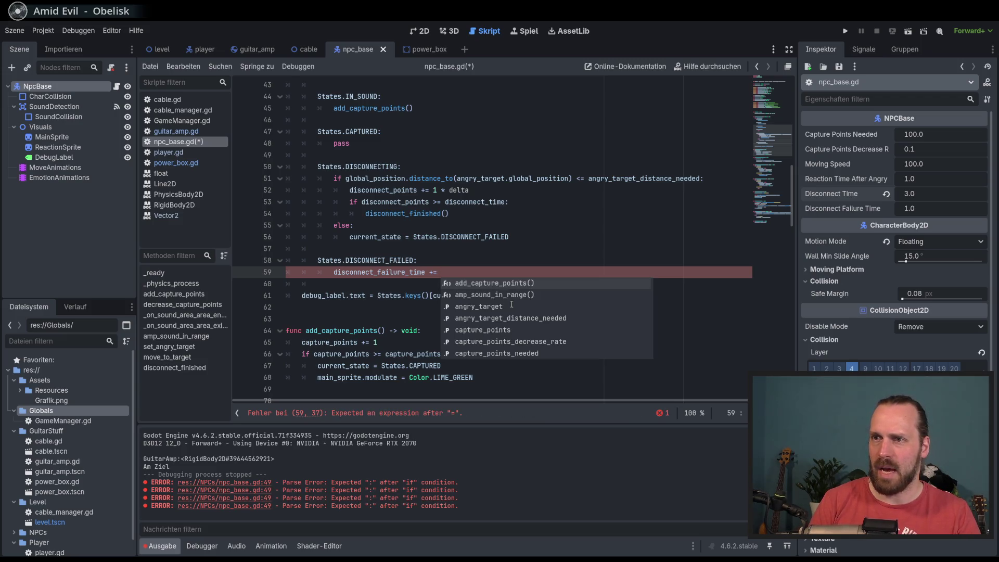
{"action": "type", "text": " disc"}
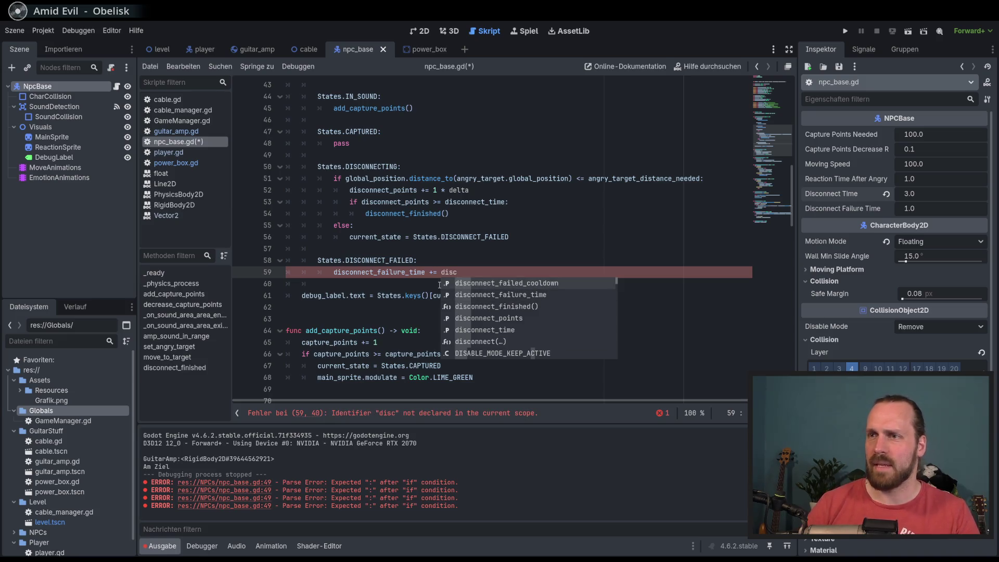
{"action": "left_click", "coordinate": [426, 272]}
{"action": "left_click", "coordinate": [410, 273], "text": "shift"}
{"action": "type", "text": "coo"}
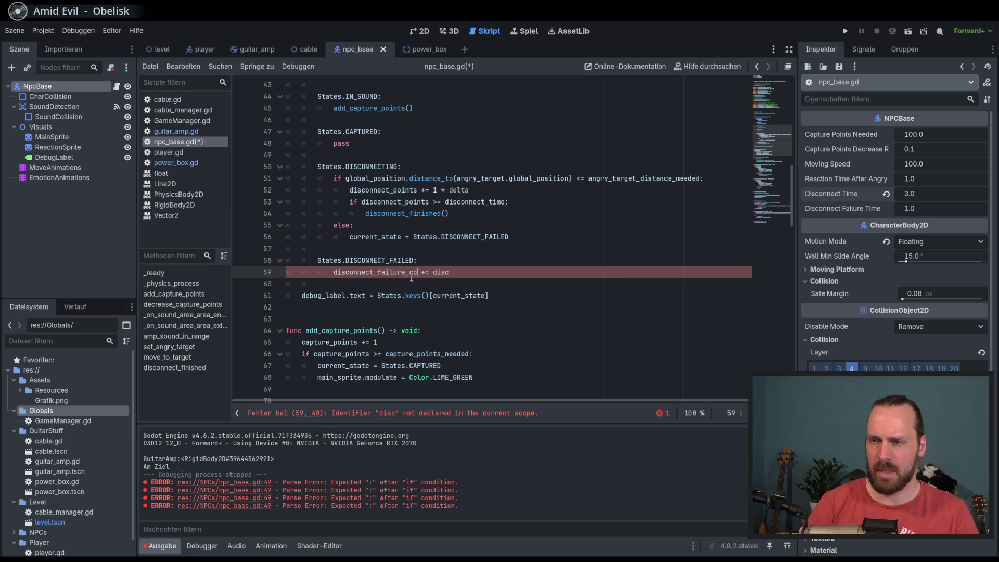
{"action": "key", "text": "BackSpace"}
{"action": "key", "text": "BackSpace"}
{"action": "key", "text": "BackSpace"}
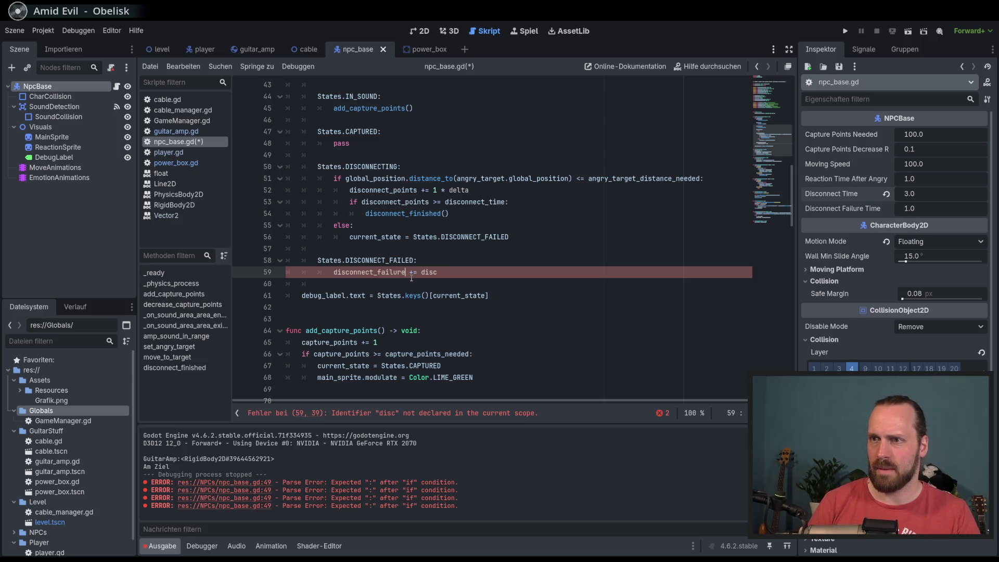
{"action": "type", "text": "fa"}
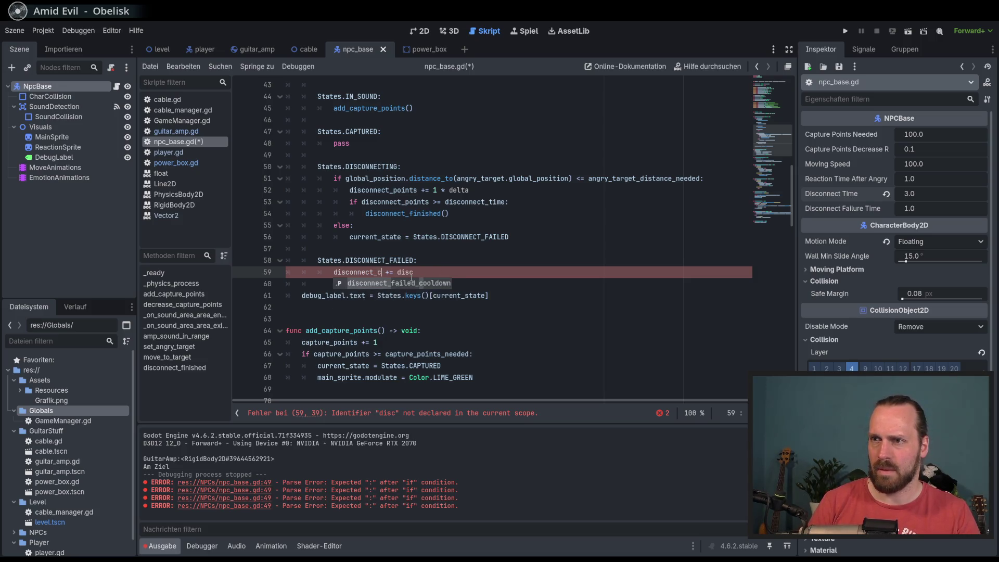
{"action": "key", "text": "Return"}
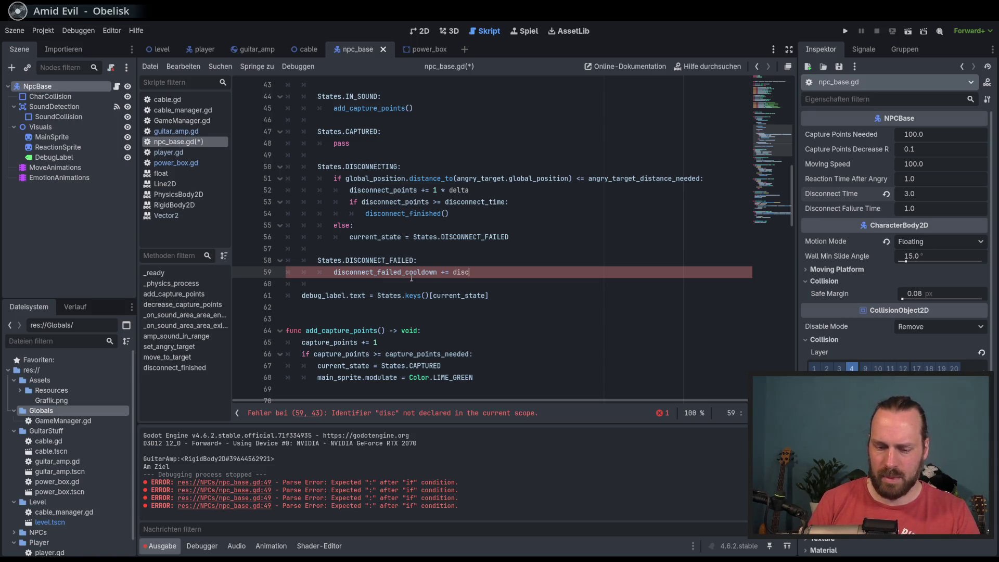
- Finish the line with 'disconnect_failure_time * delta', save, and start a new line below
{"action": "type", "text": "o"}
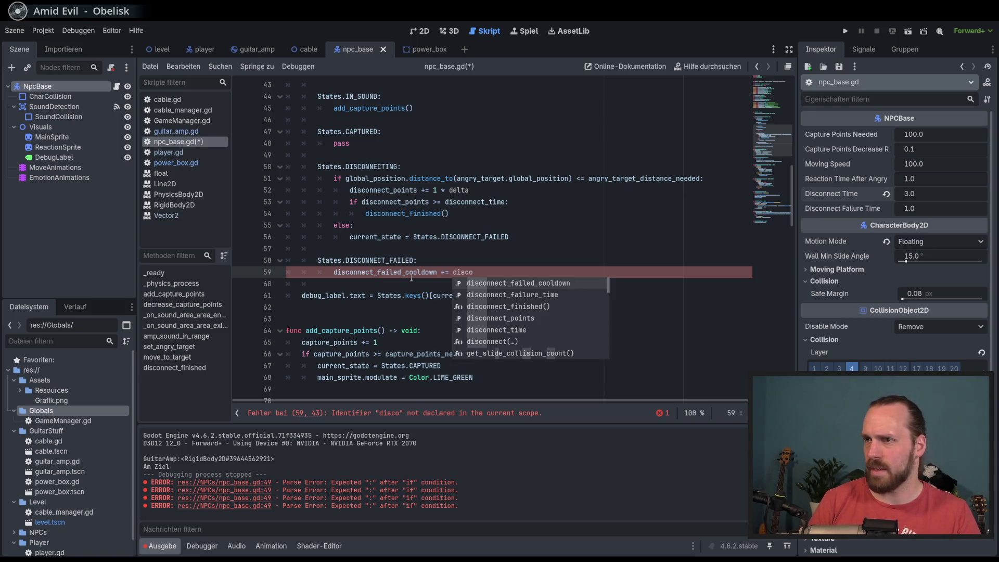
{"action": "key", "text": "Down"}
{"action": "key", "text": "Return"}
{"action": "type", "text": "* delta"}
{"action": "key", "text": "ctrl+s"}
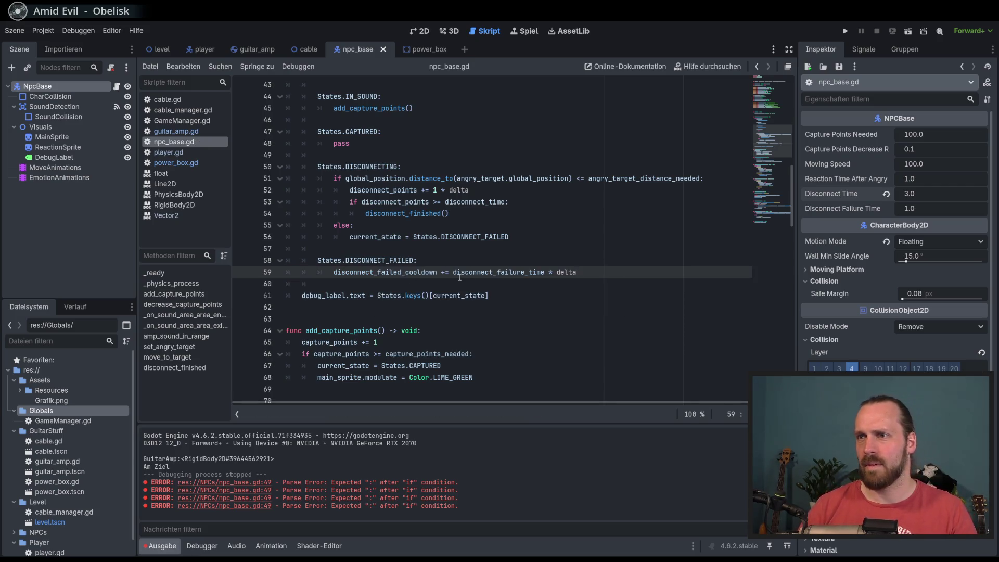
{"action": "key", "text": "Return"}
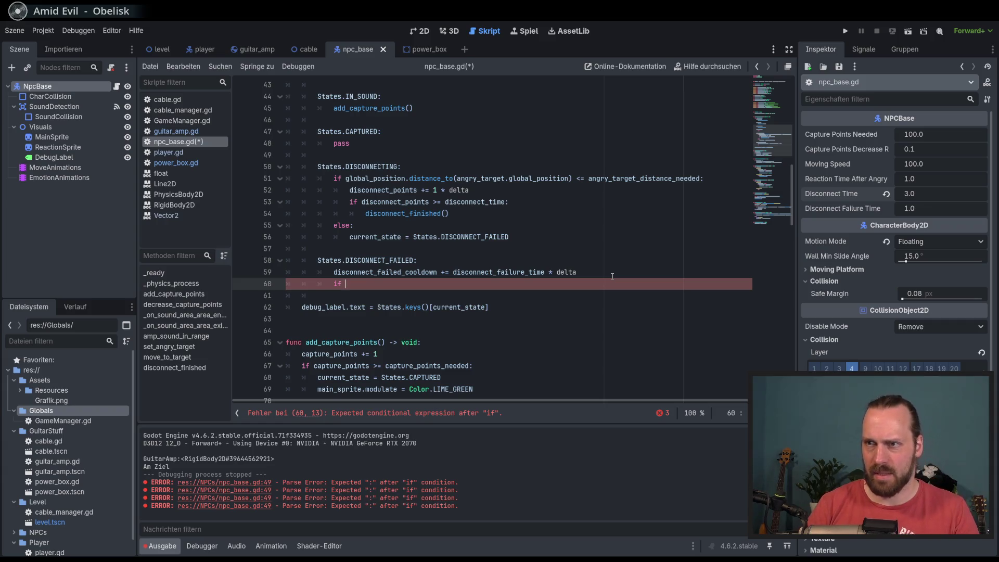
- Write 'if disconnect_failed_cooldown >= disconnect_failure_time:' and make line 59 add only delta
{"action": "type", "text": "co"}
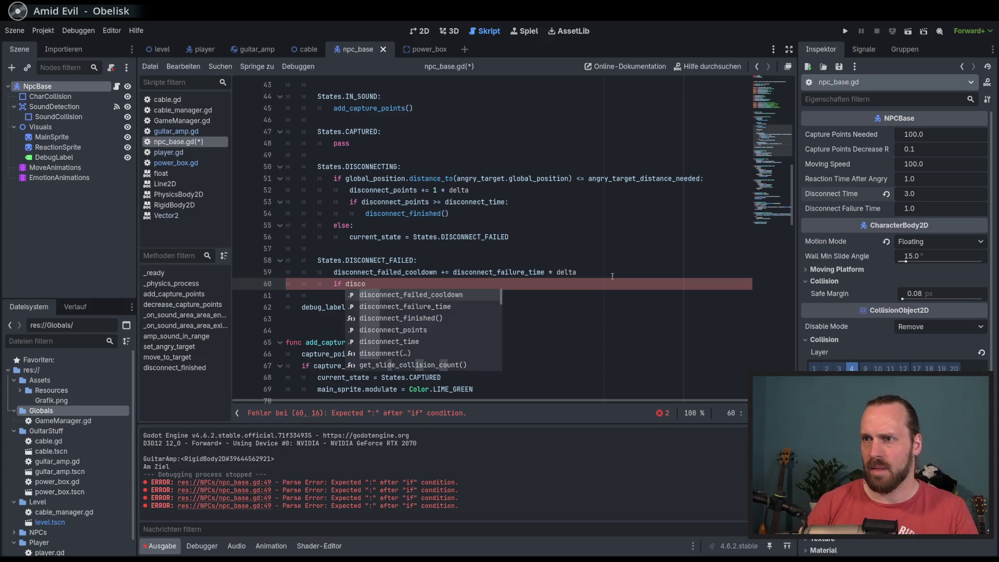
{"action": "key", "text": "Return"}
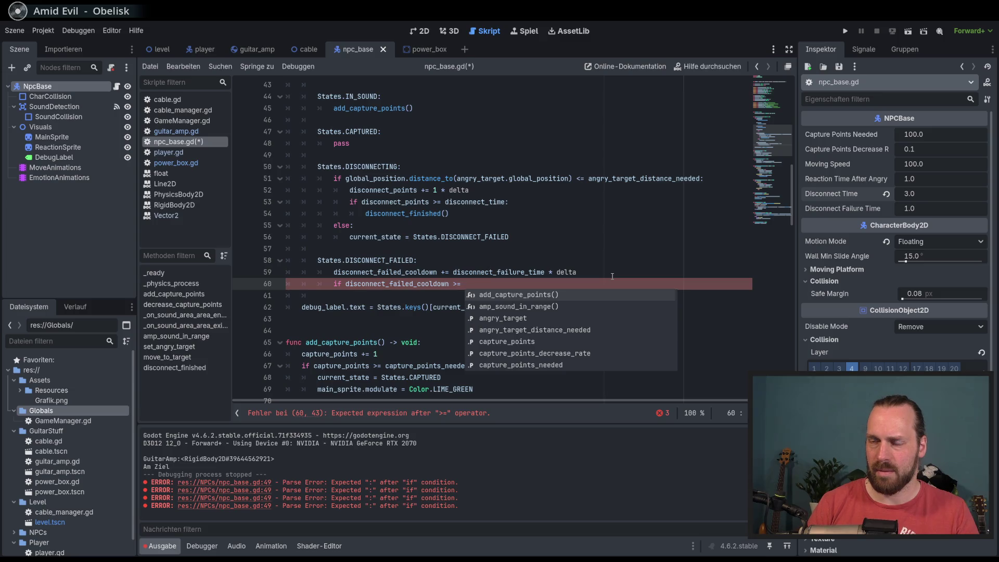
{"action": "left_click_drag", "start_coordinate": [553, 271], "coordinate": [457, 273]}
{"action": "key", "text": "BackSpace"}
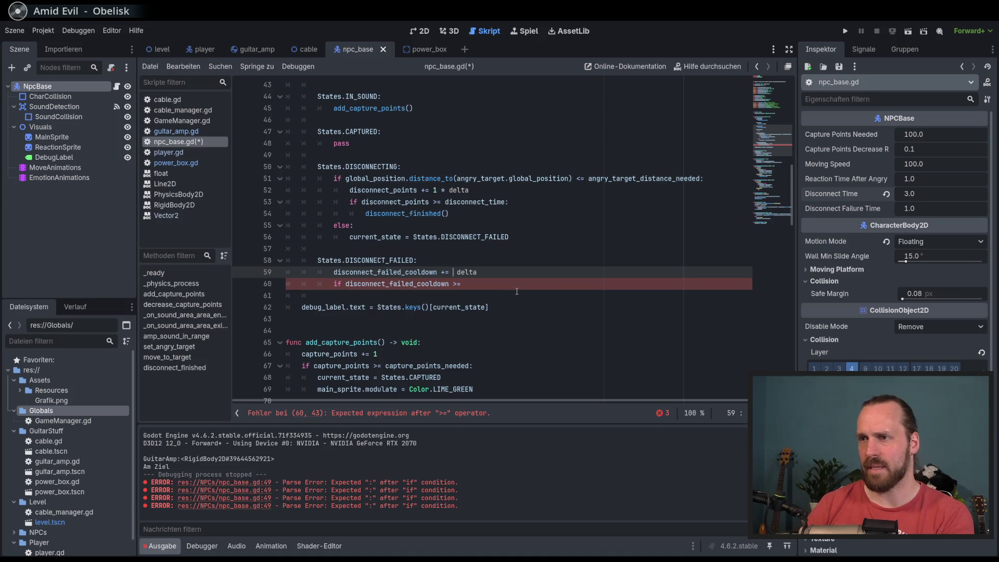
{"action": "key", "text": "Delete"}
{"action": "left_click", "coordinate": [518, 287]}
{"action": "type", "text": "disco"}
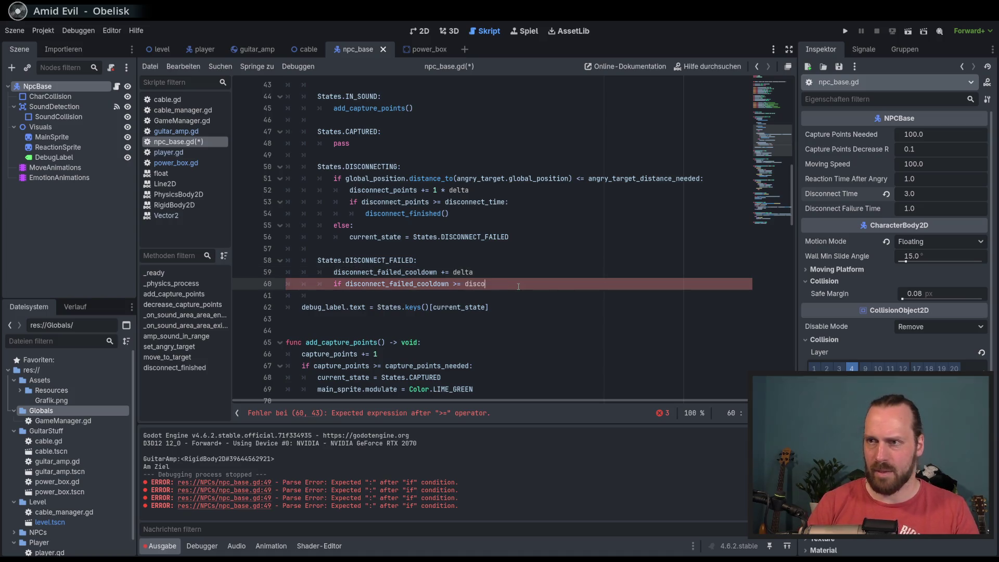
{"action": "key", "text": "Return"}
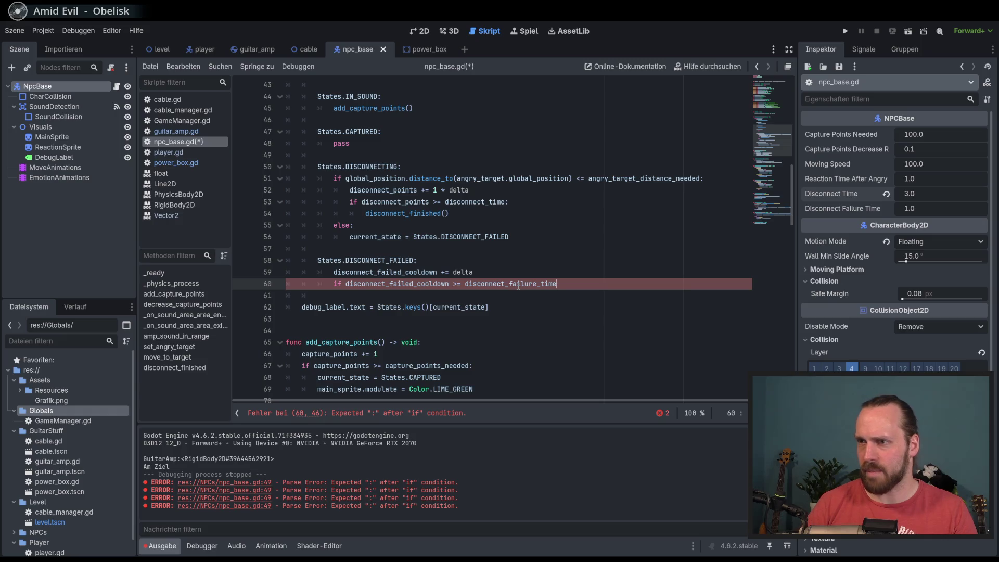
- Set 'current_state = States.ANGRY' inside the if, save, and run the game with F5
{"action": "key", "text": "Return"}
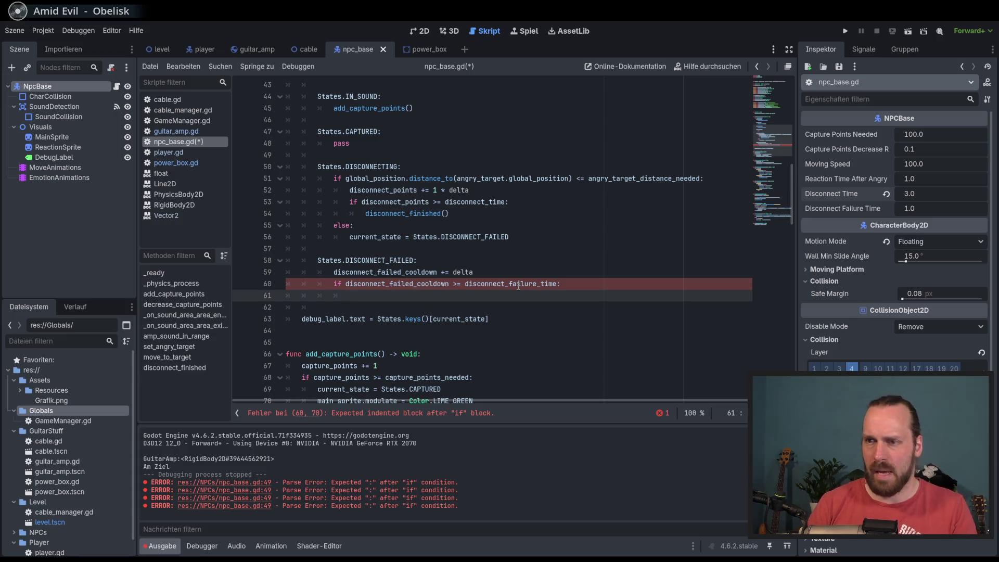
{"action": "type", "text": "rr"}
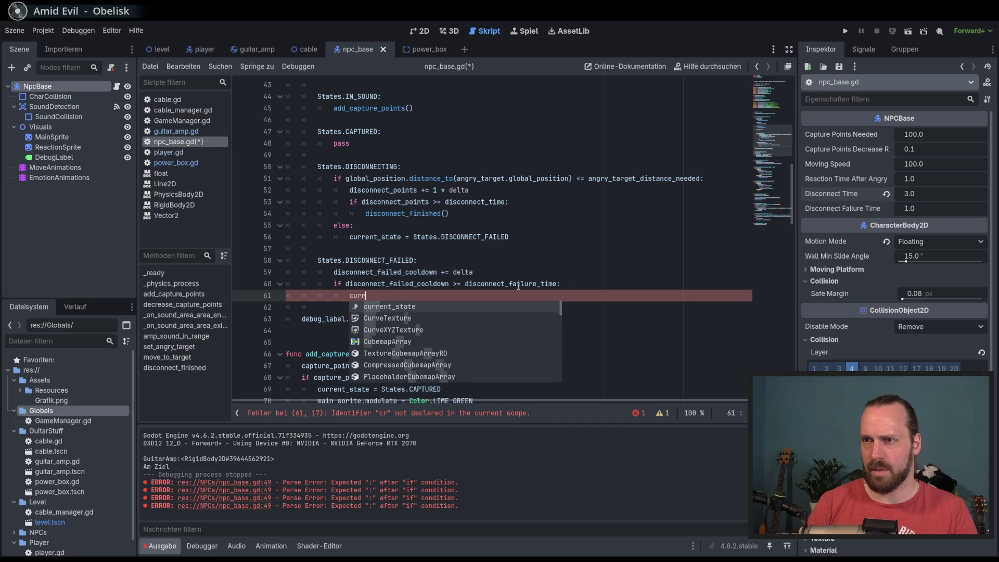
{"action": "key", "text": "Return"}
{"action": "type", "text": "= States.A"}
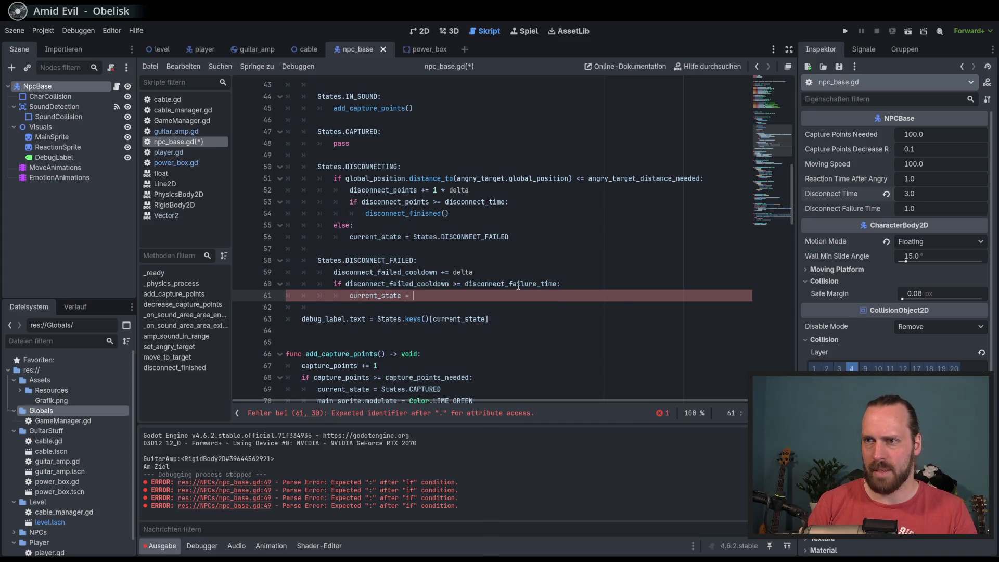
{"action": "key", "text": "Return"}
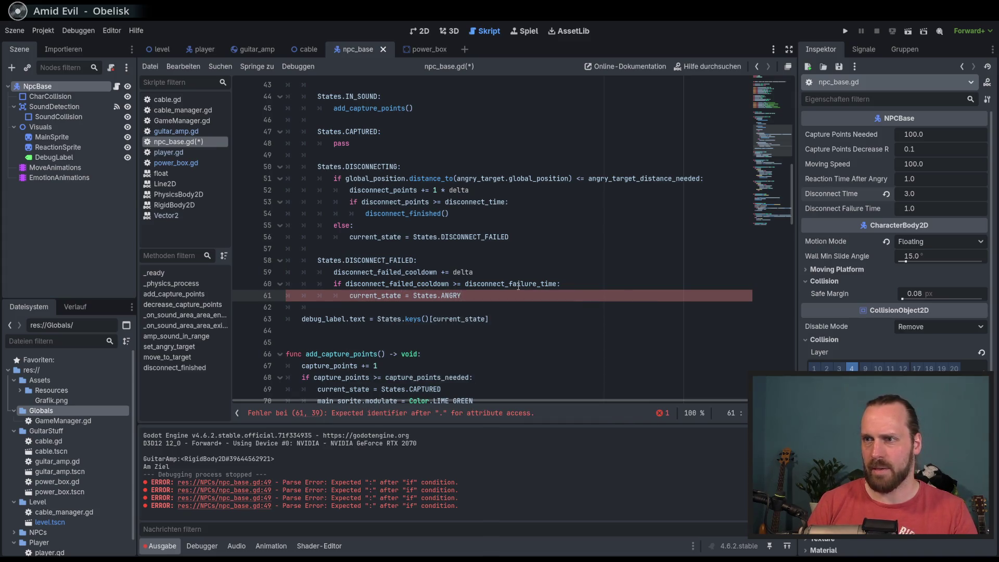
{"action": "key", "text": "ctrl+s"}
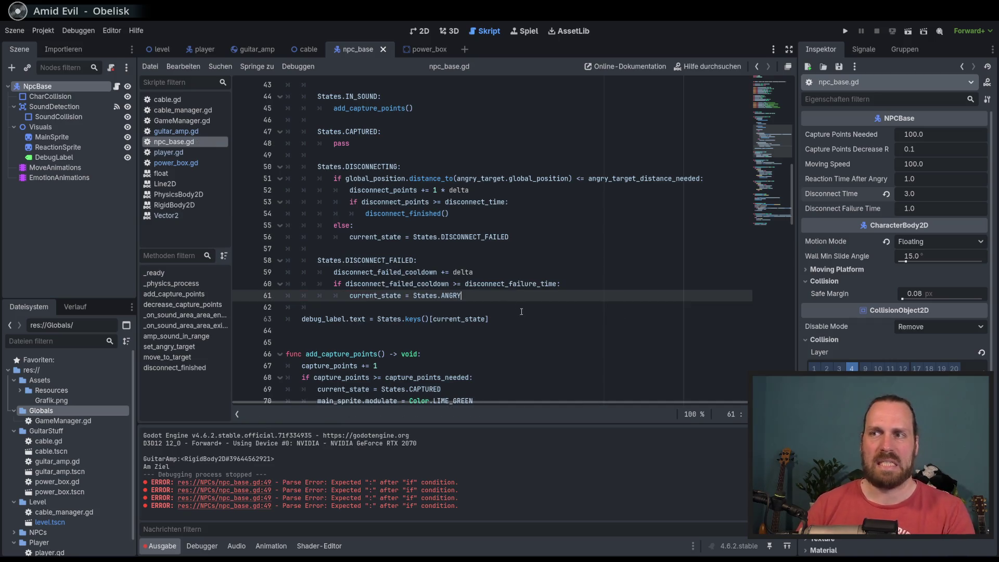
{"action": "key", "text": "Down"}
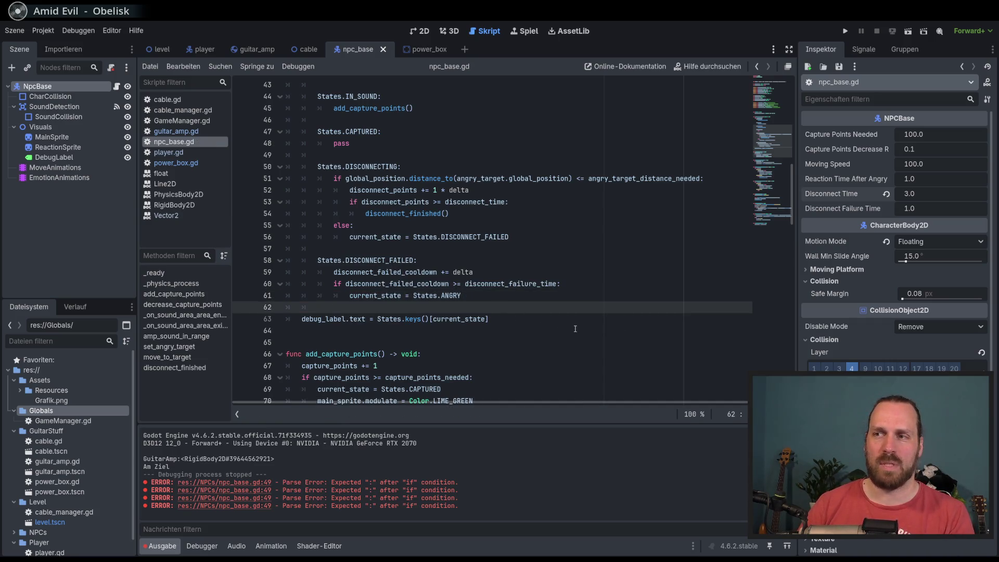
{"action": "key", "text": "F5"}
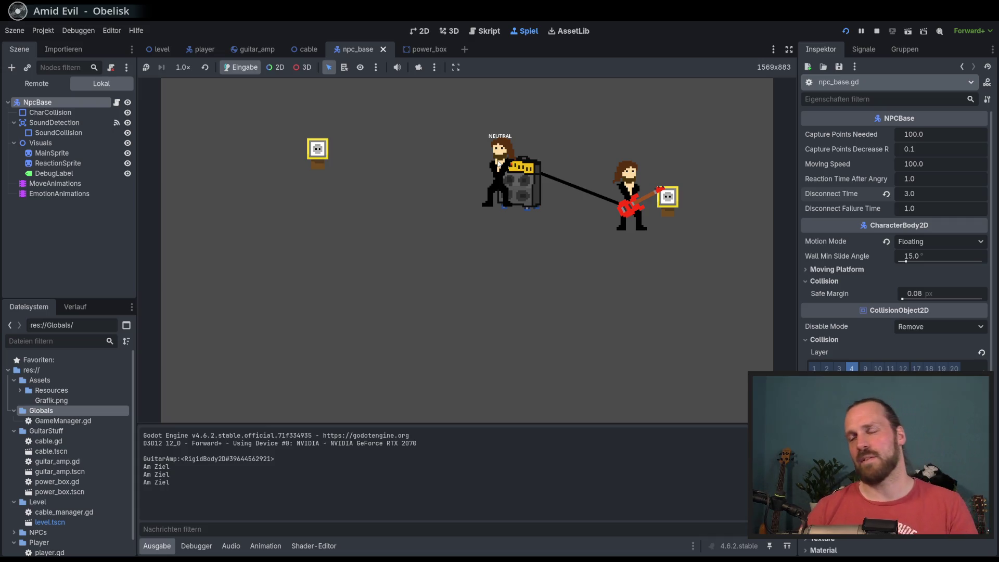
- Walk the player to cable the power box near the NPC until it turns angry, then stop the game
{"action": "key", "text": "Left"}
{"action": "key", "text": "Up"}
{"action": "key", "text": "Down"}
{"action": "key", "text": "Right"}
{"action": "key", "text": "Left"}
{"action": "key", "text": "Down"}
{"action": "key", "text": "Right"}
{"action": "key", "text": "Down"}
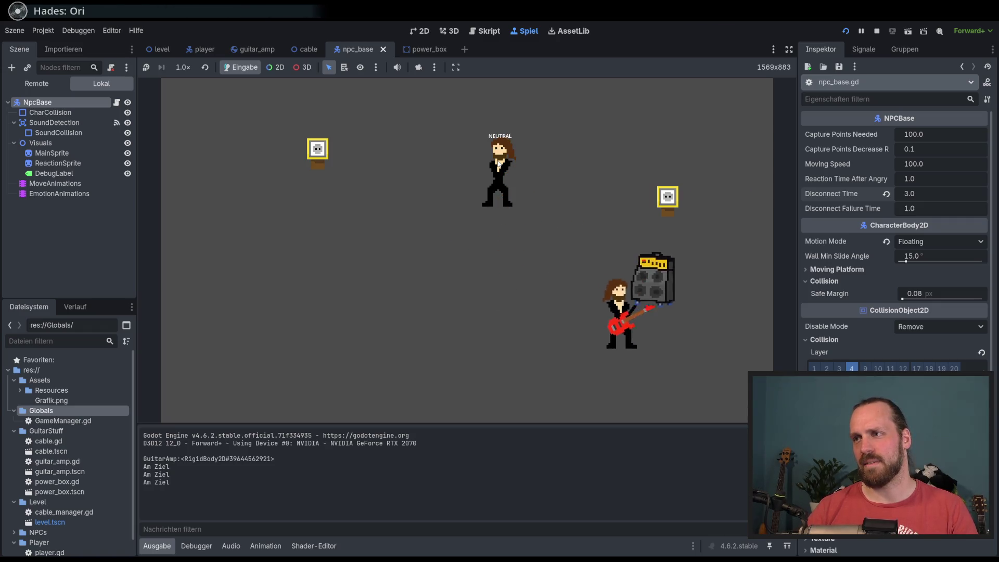
{"action": "key", "text": "Up"}
{"action": "key", "text": "Left"}
{"action": "key", "text": "Up"}
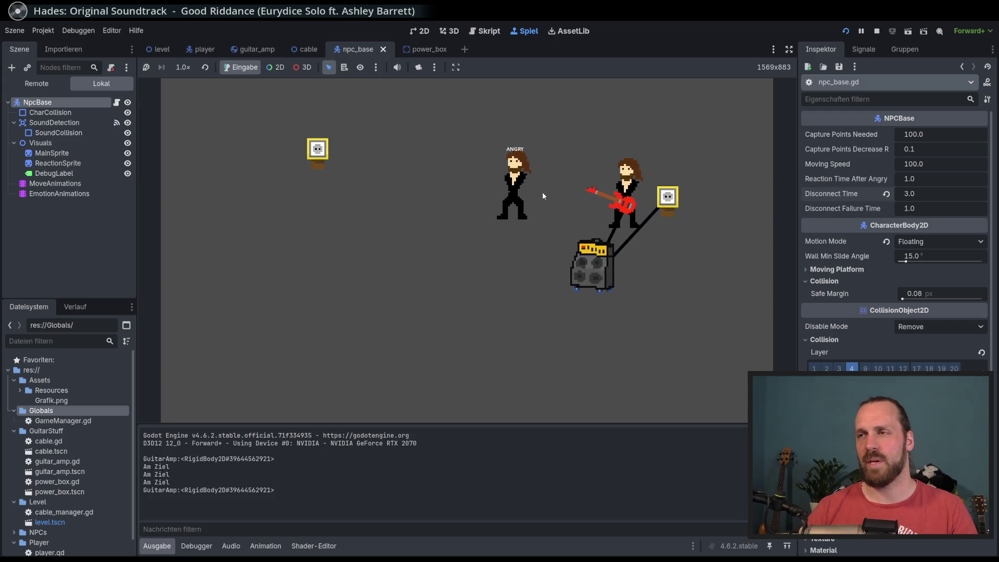
{"action": "key", "text": "Left"}
{"action": "key", "text": "Down"}
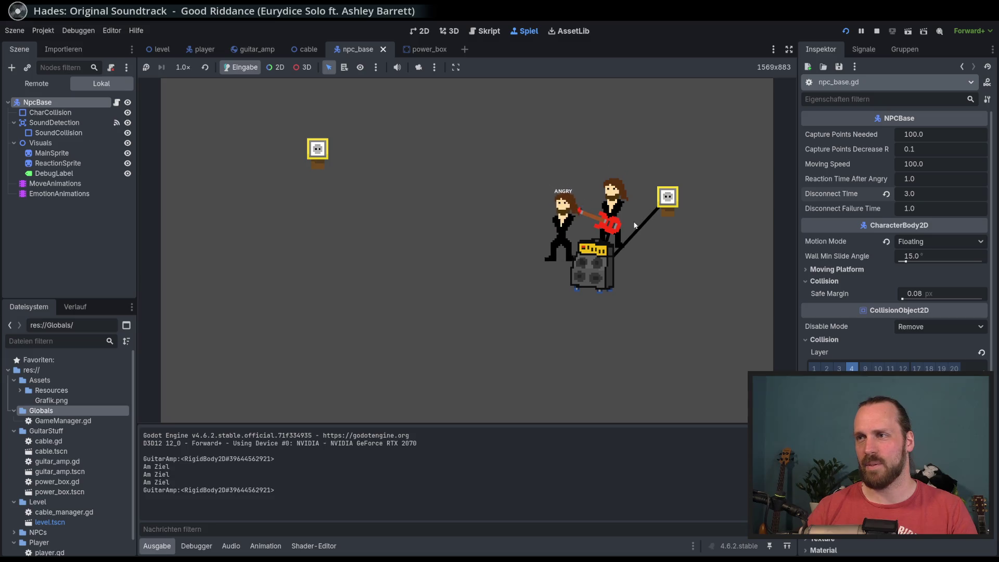
{"action": "key", "text": "Up"}
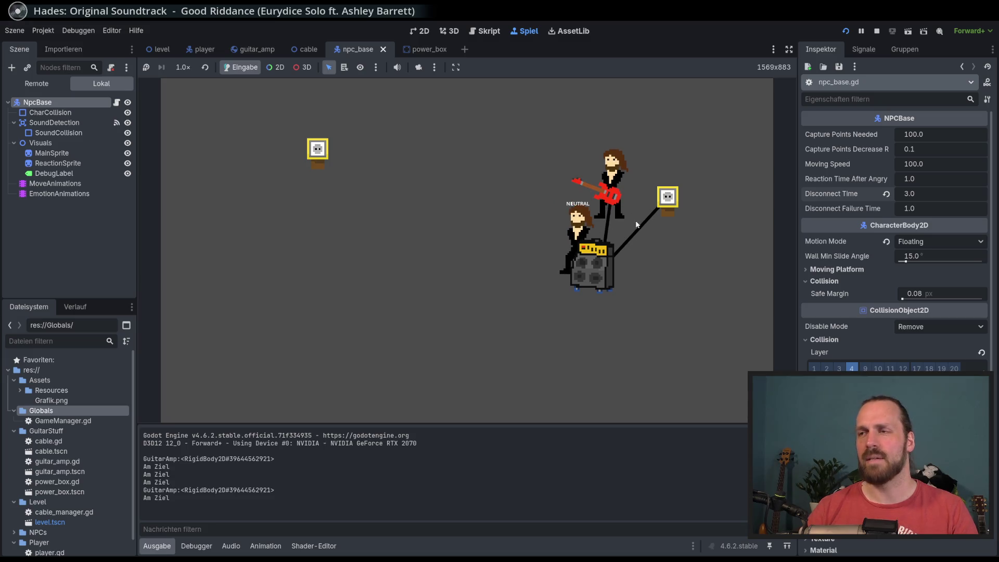
{"action": "key", "text": "Down"}
{"action": "key", "text": "Left"}
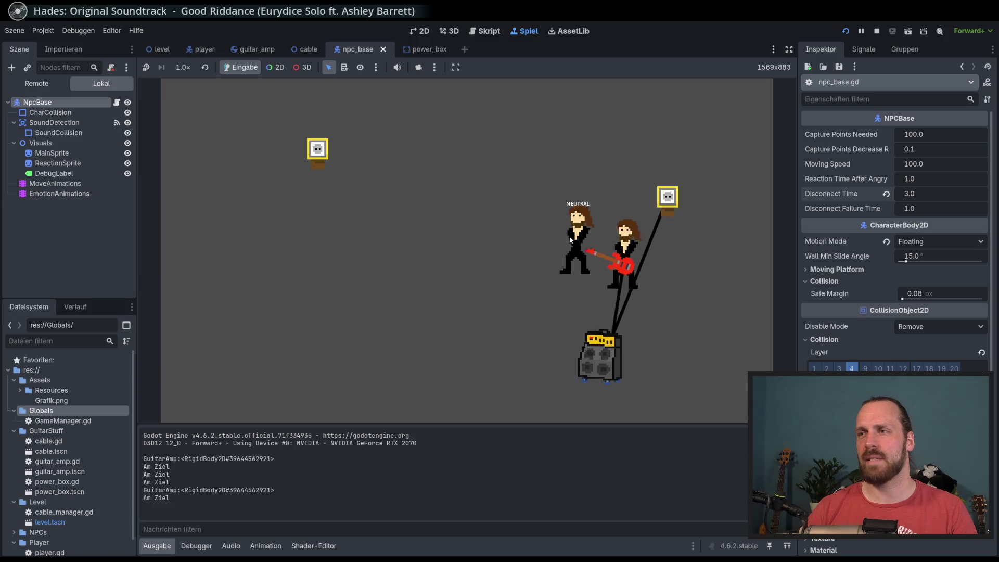
{"action": "key", "text": "F8"}
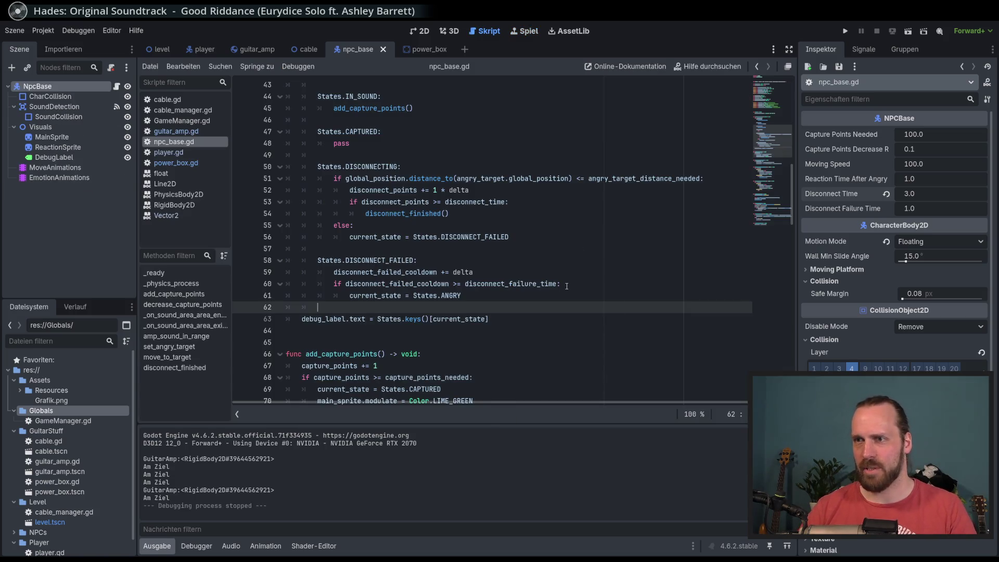
- Add 'disconnect_points = 0' under the States.DISCONNECT_FAILED case and save npc_base.gd
{"action": "left_click", "coordinate": [430, 262]}
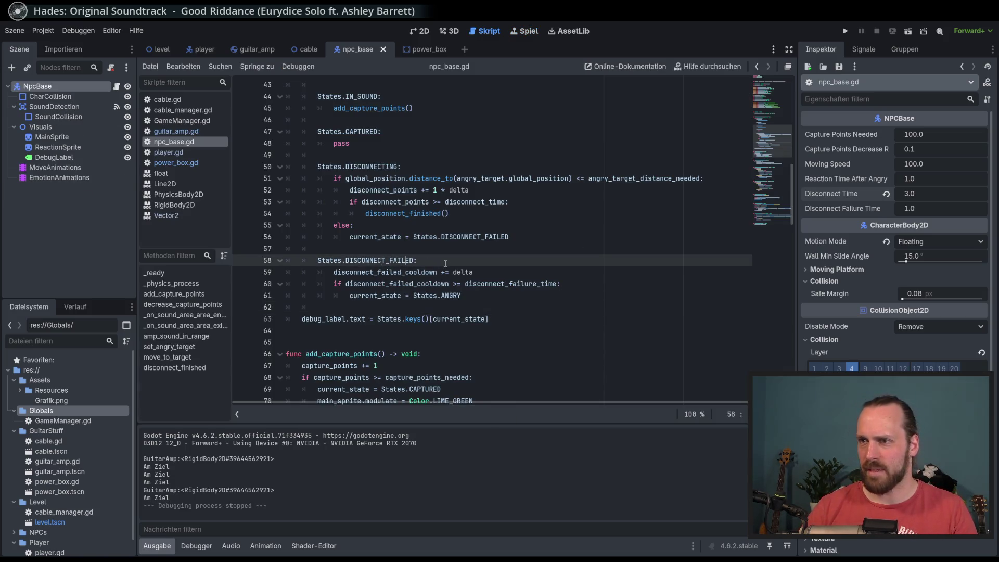
{"action": "key", "text": "Return"}
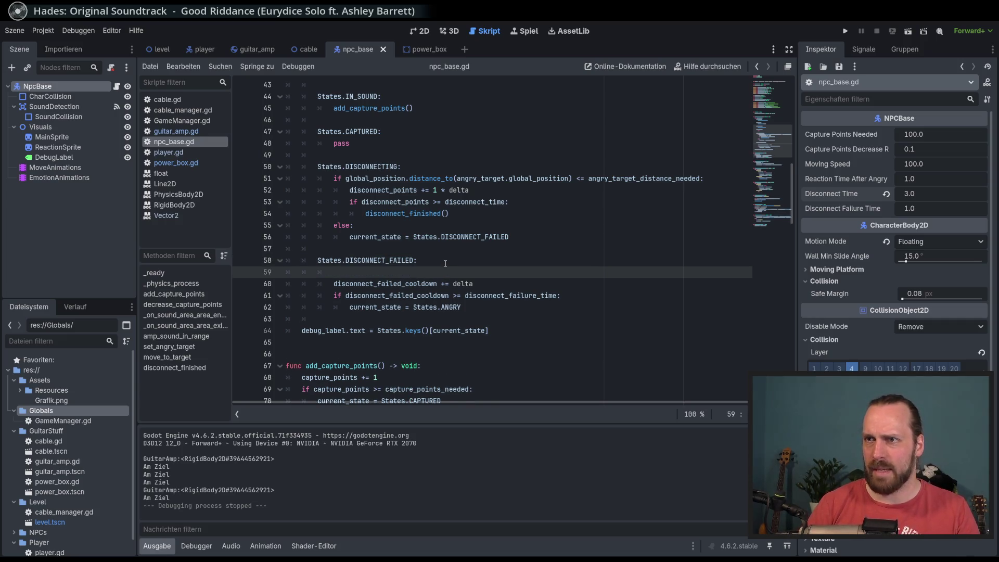
{"action": "type", "text": "di"}
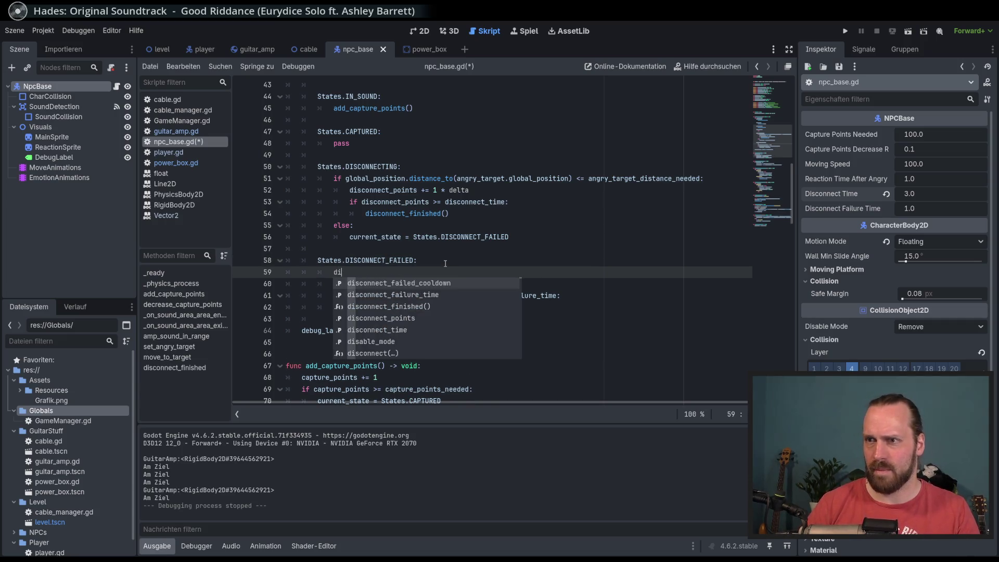
{"action": "key", "text": "Down"}
{"action": "key", "text": "Down"}
{"action": "key", "text": "Down"}
{"action": "key", "text": "Return"}
{"action": "type", "text": "= 0"}
{"action": "key", "text": "ctrl+s"}
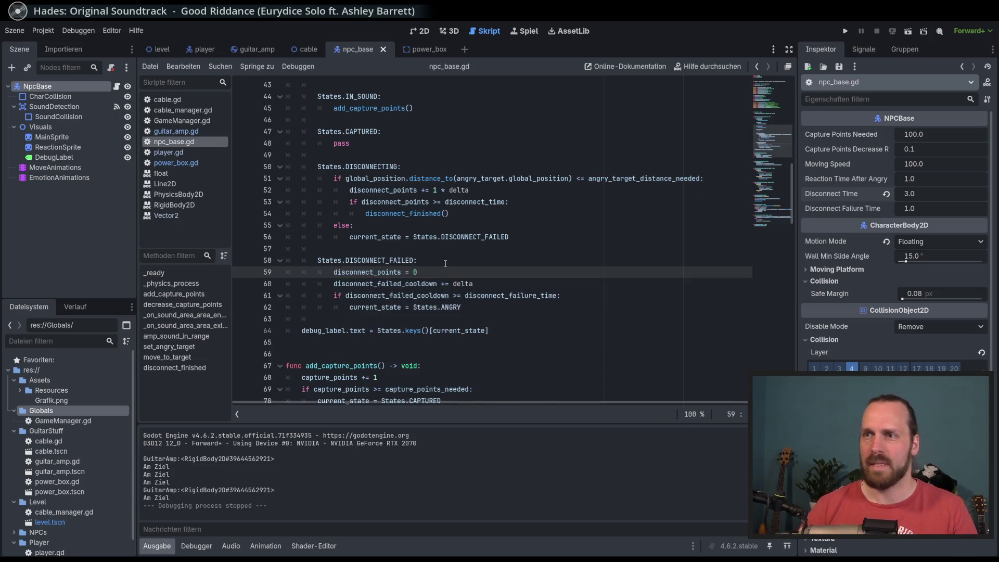
- Scroll through npc_base.gd to review the finished state machine
{"action": "scroll", "coordinate": [446, 264], "scroll_direction": "up", "scroll_amount": 5}
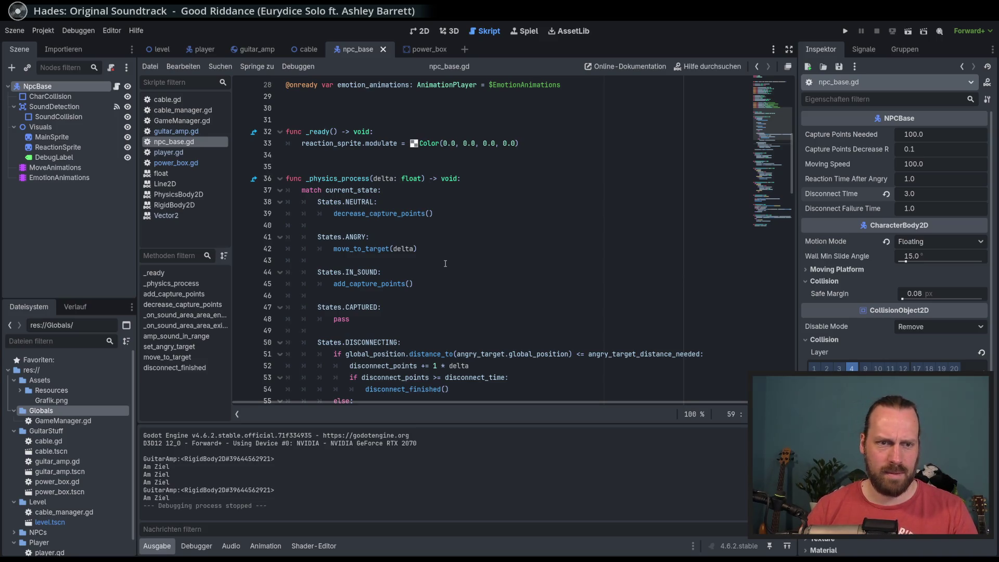
{"action": "scroll", "coordinate": [446, 264], "scroll_direction": "up", "scroll_amount": 5}
{"action": "scroll", "coordinate": [458, 268], "scroll_direction": "down", "scroll_amount": 3}
{"action": "scroll", "coordinate": [467, 274], "scroll_direction": "up", "scroll_amount": 4}
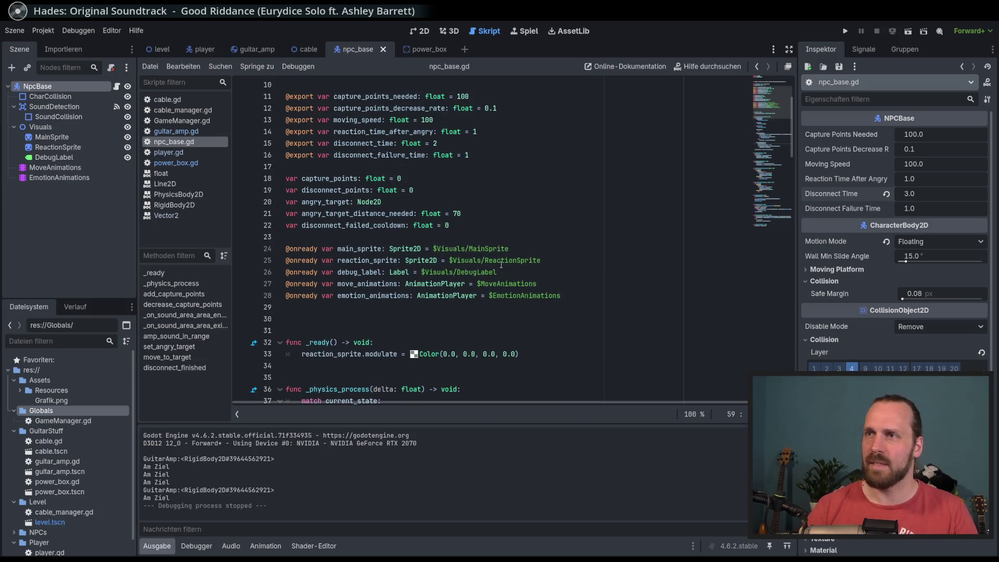
{"action": "scroll", "coordinate": [501, 265], "scroll_direction": "up", "scroll_amount": 3}
{"action": "scroll", "coordinate": [501, 265], "scroll_direction": "down", "scroll_amount": 2}
{"action": "scroll", "coordinate": [501, 265], "scroll_direction": "up", "scroll_amount": 2}
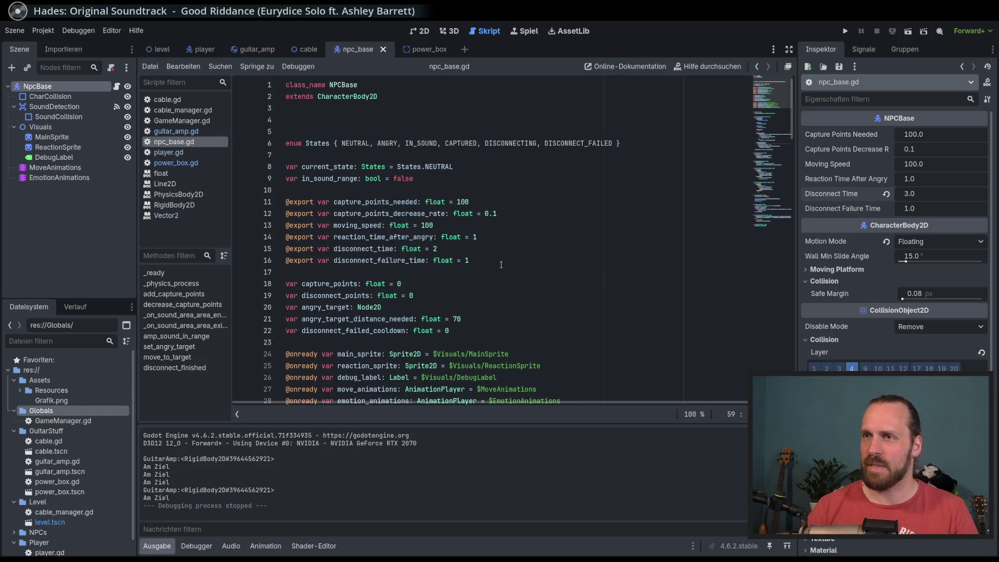
{"action": "scroll", "coordinate": [501, 265], "scroll_direction": "down", "scroll_amount": 2}
{"action": "scroll", "coordinate": [501, 265], "scroll_direction": "up", "scroll_amount": 3}
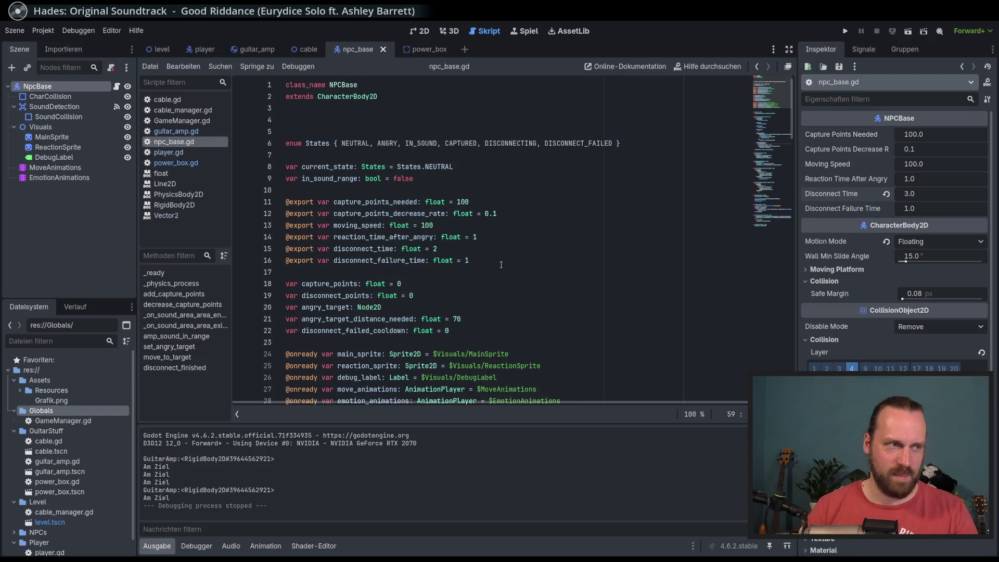
{"action": "scroll", "coordinate": [501, 265], "scroll_direction": "down", "scroll_amount": 2}
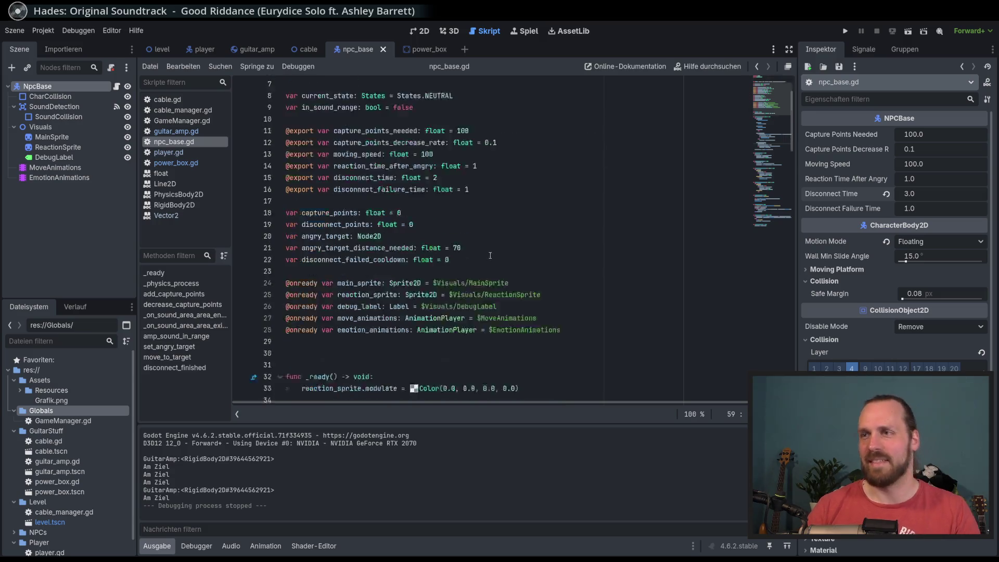
{"action": "key", "text": "F5"}
{"action": "key", "text": "Right"}
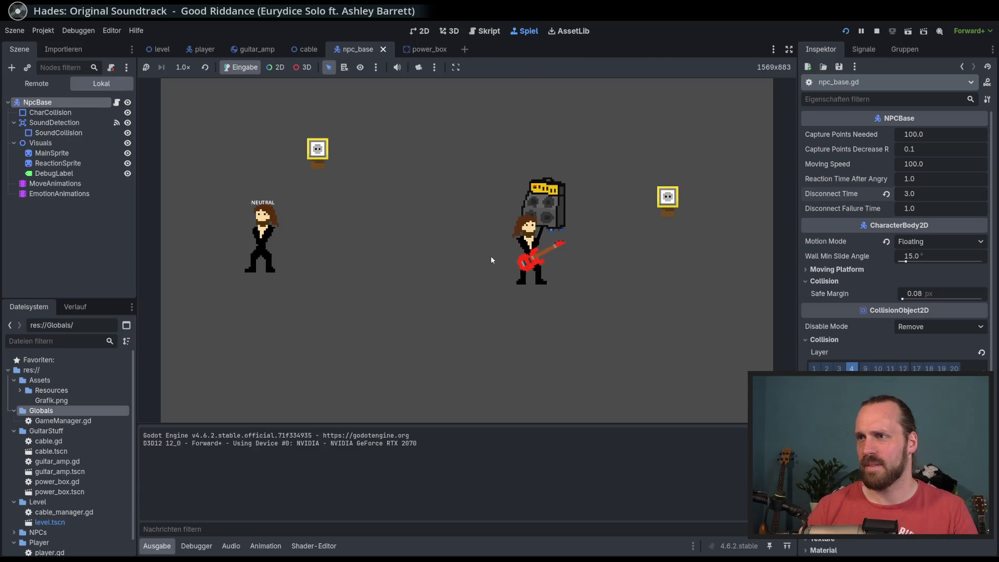
{"action": "key", "text": "Left"}
{"action": "key", "text": "Left"}
{"action": "key", "text": "Up"}
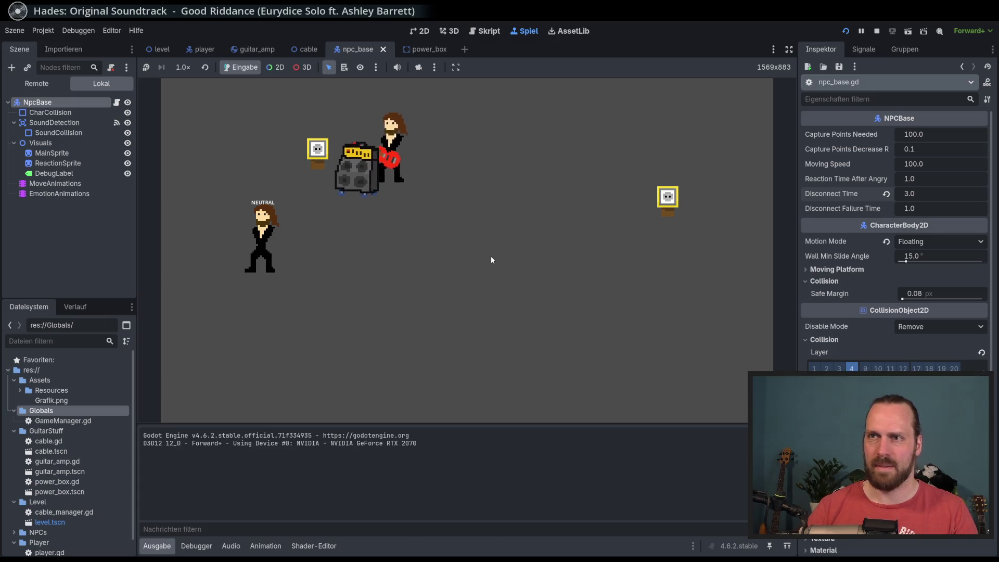
{"action": "key", "text": "Right"}
{"action": "key", "text": "Down"}
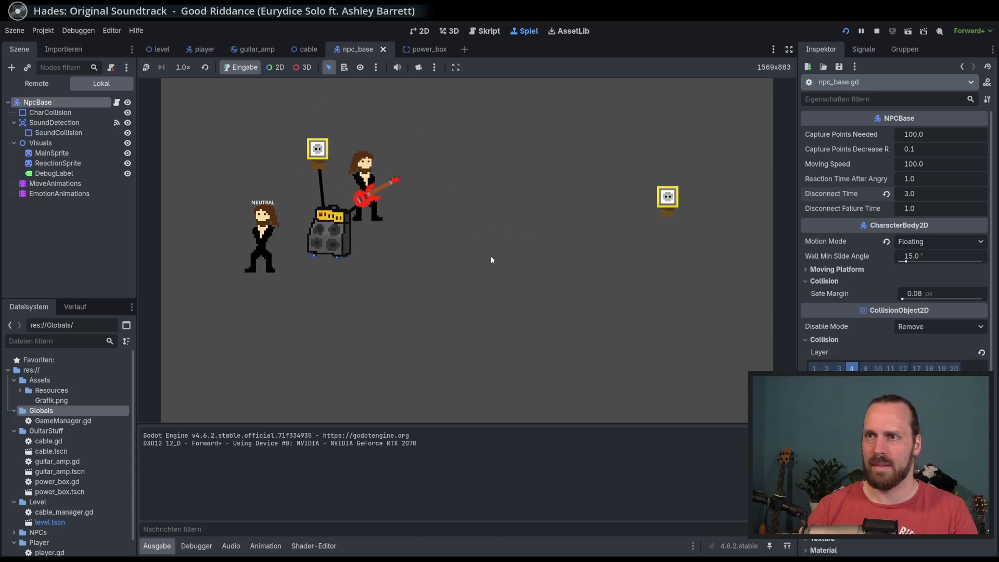
{"action": "key", "text": "Left"}
{"action": "key", "text": "Left"}
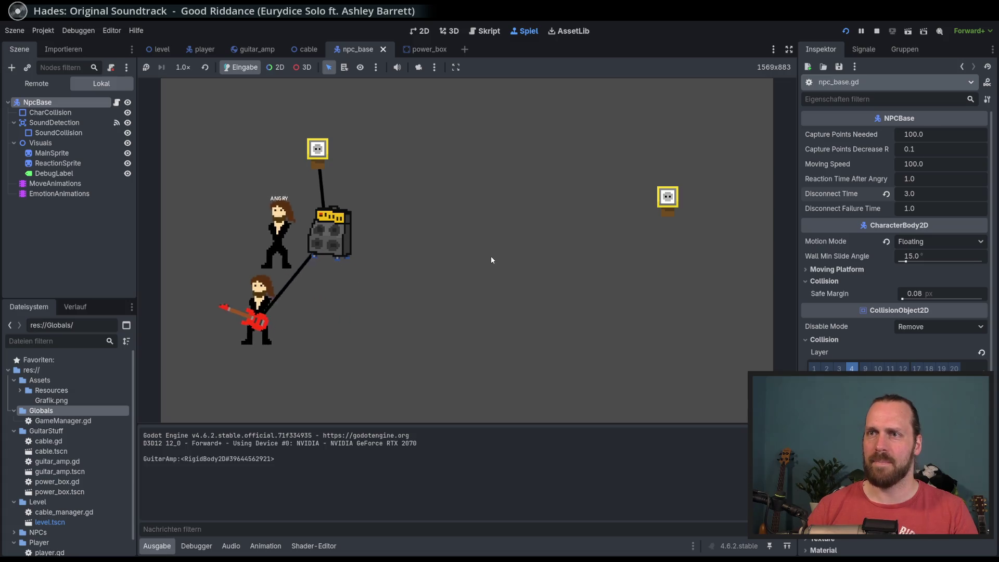
{"action": "key", "text": "Up"}
{"action": "key", "text": "Right"}
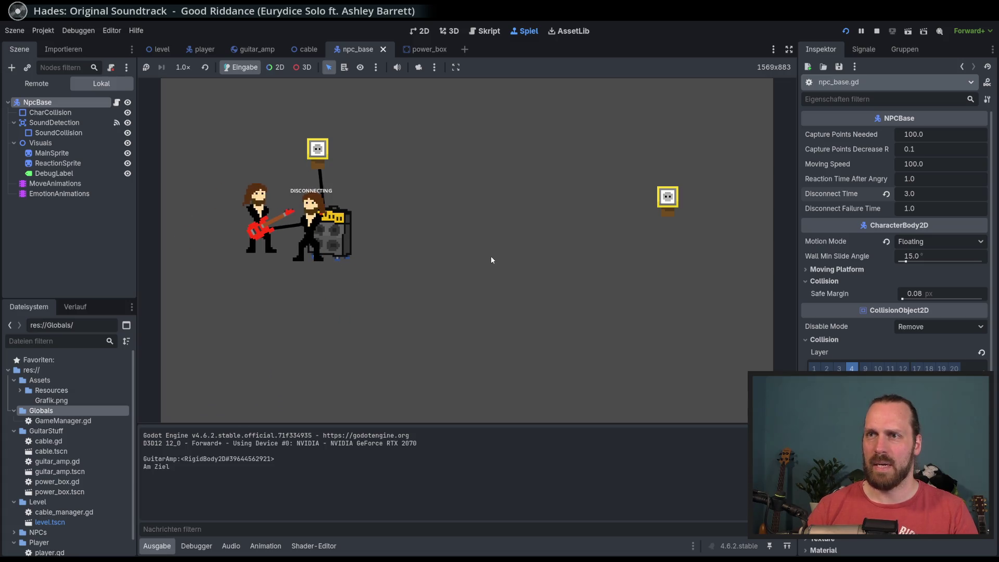
{"action": "key", "text": "Up"}
{"action": "key", "text": "Right"}
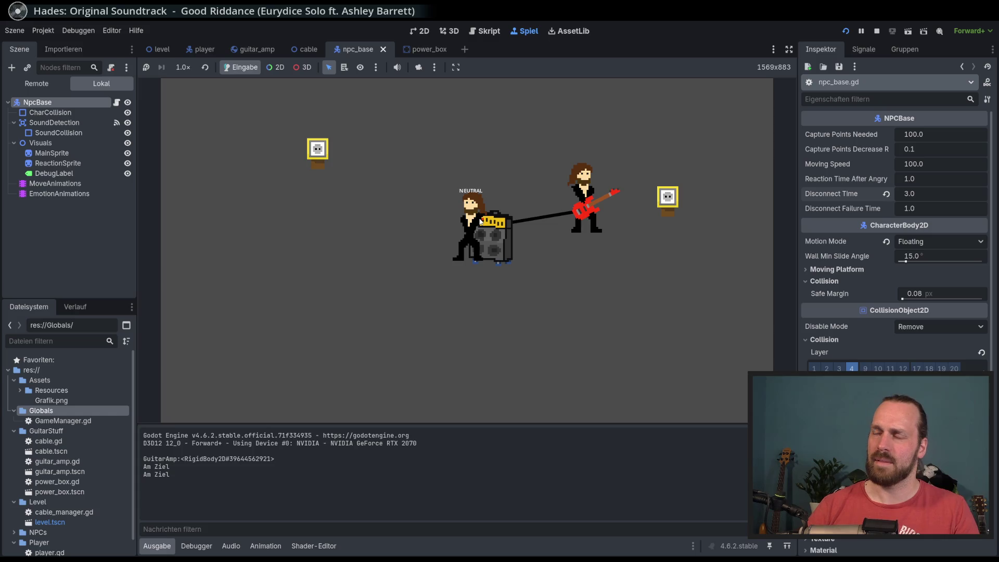
{"action": "key", "text": "Left"}
{"action": "key", "text": "Right"}
{"action": "key", "text": "Up"}
{"action": "key", "text": "Down"}
{"action": "key", "text": "Right"}
{"action": "key", "text": "Left"}
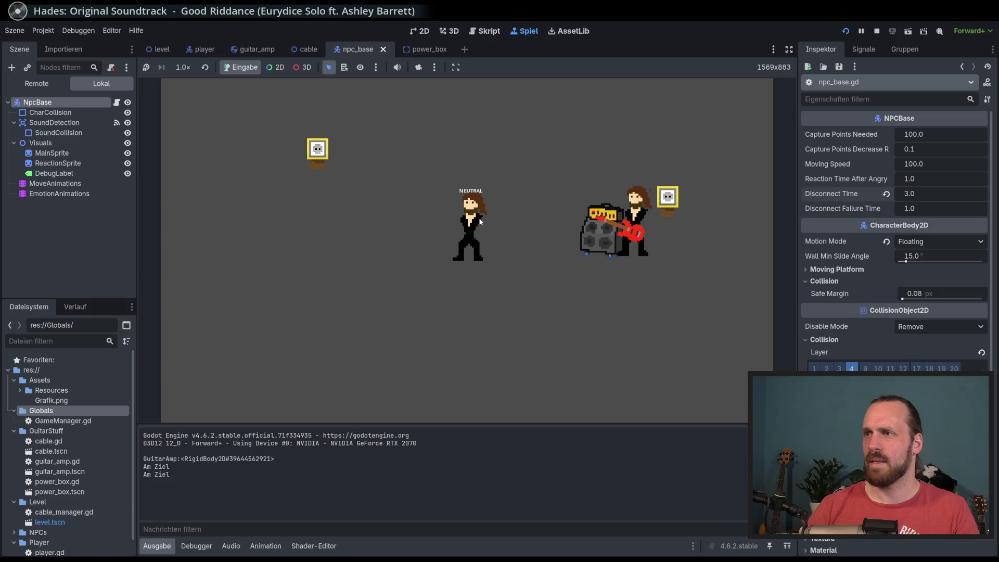
{"action": "key", "text": "Left"}
{"action": "key", "text": "Right"}
{"action": "key", "text": "Left"}
{"action": "key", "text": "Right"}
{"action": "key", "text": "Up"}
{"action": "key", "text": "Left"}
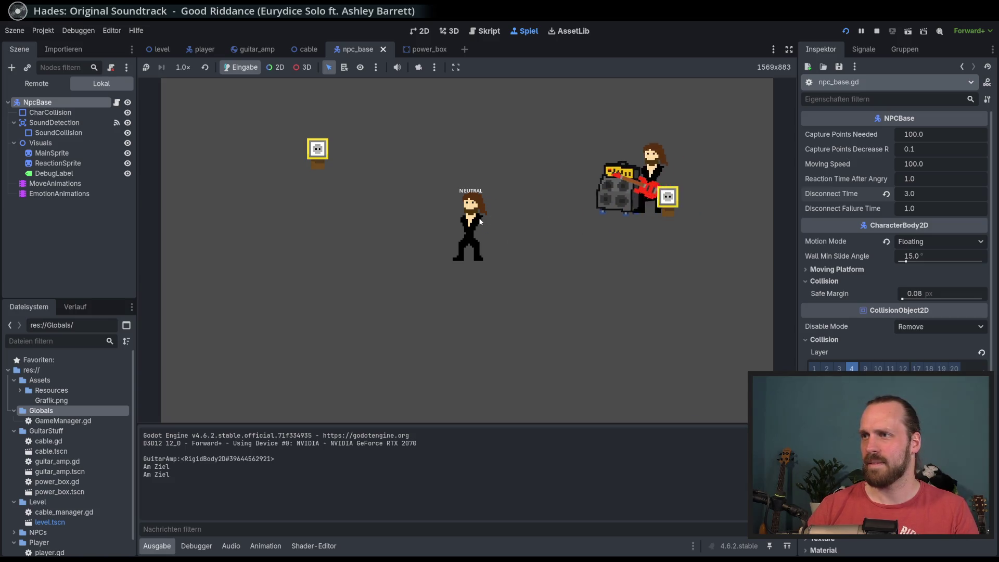
{"action": "key", "text": "Left"}
{"action": "key", "text": "Down"}
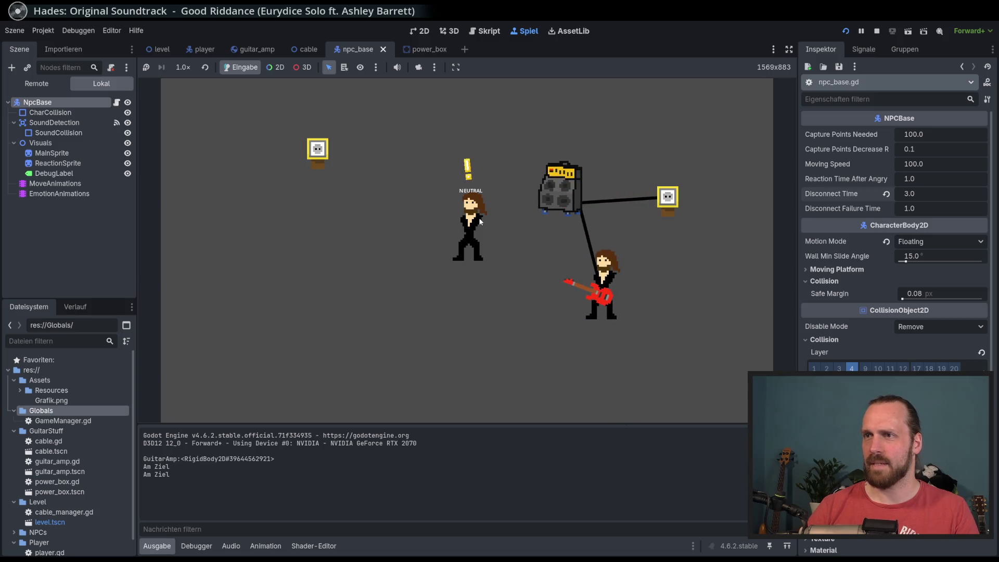
{"action": "key", "text": "Up"}
{"action": "key", "text": "Right"}
{"action": "key", "text": "Up"}
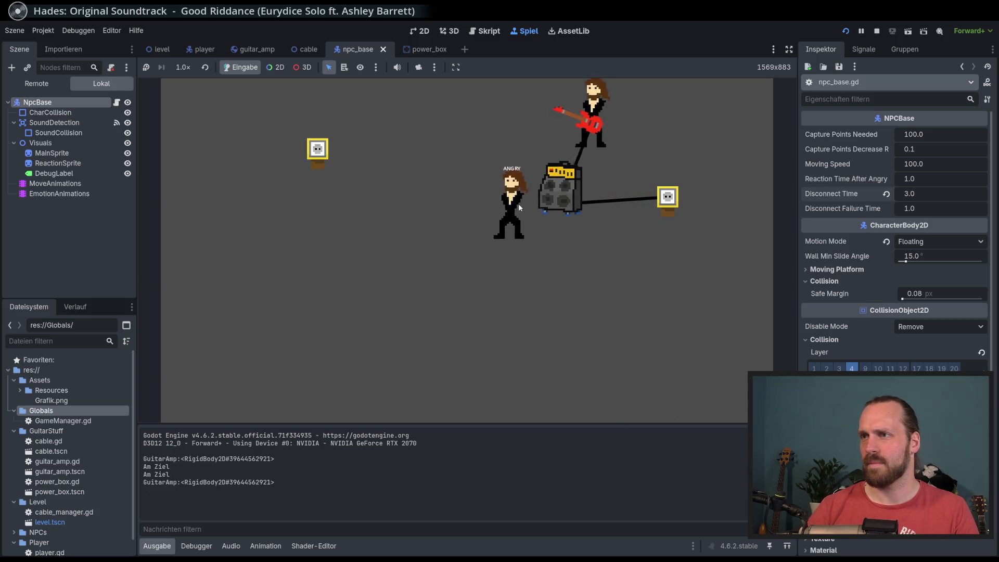
{"action": "key", "text": "Left"}
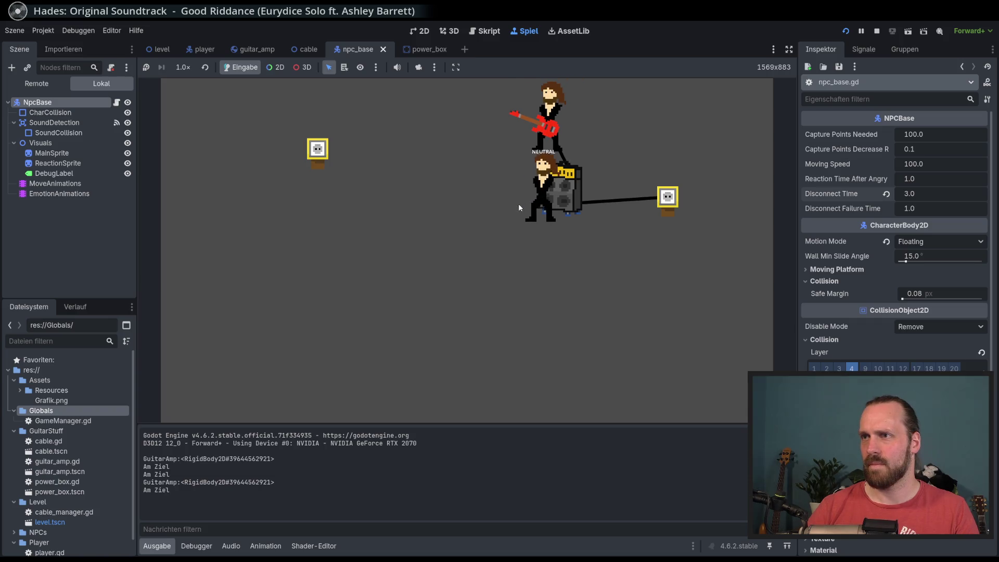
{"action": "key", "text": "Left"}
{"action": "key", "text": "Down"}
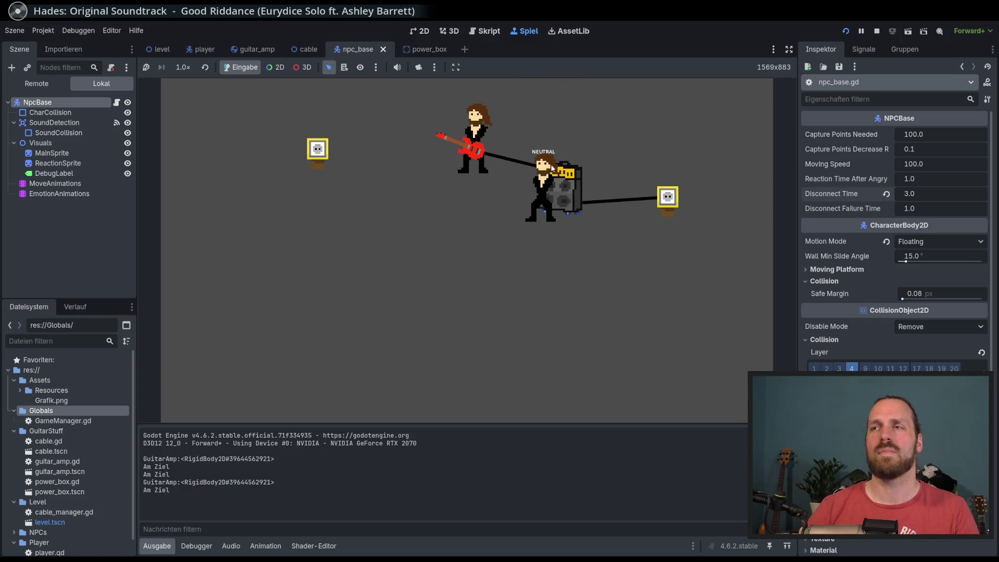
{"action": "key", "text": "F8"}
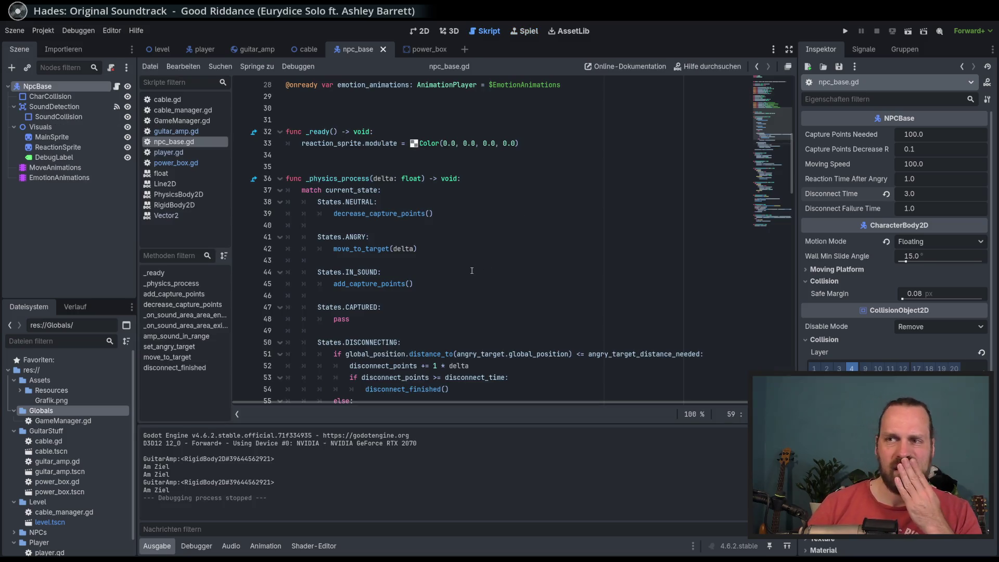
- Add 'disconnect_points = 0' as the first line of disconnect_finished() and run the project
{"action": "left_click", "coordinate": [470, 271]}
{"action": "double_click", "coordinate": [370, 272]}
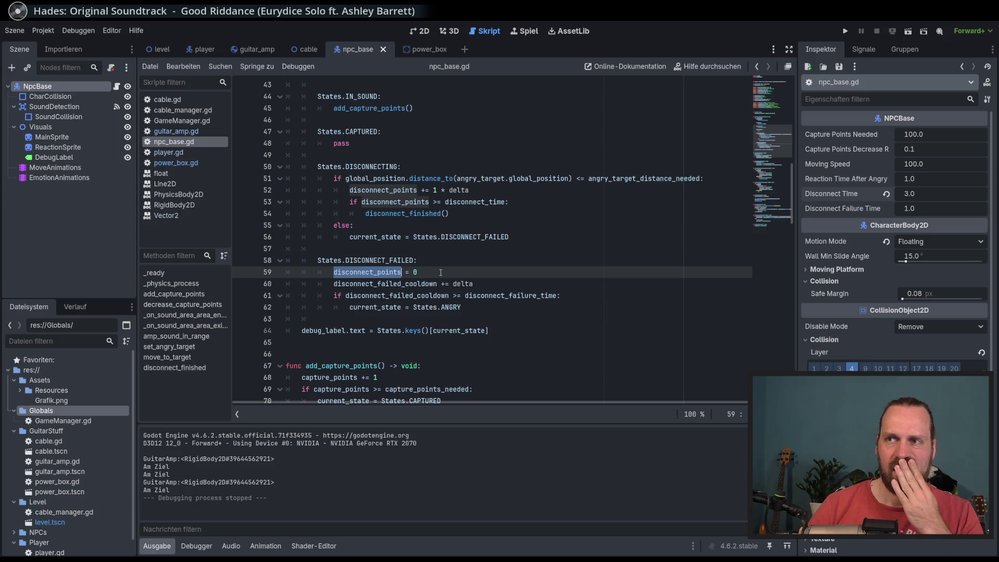
{"action": "left_click", "coordinate": [421, 214], "text": "ctrl"}
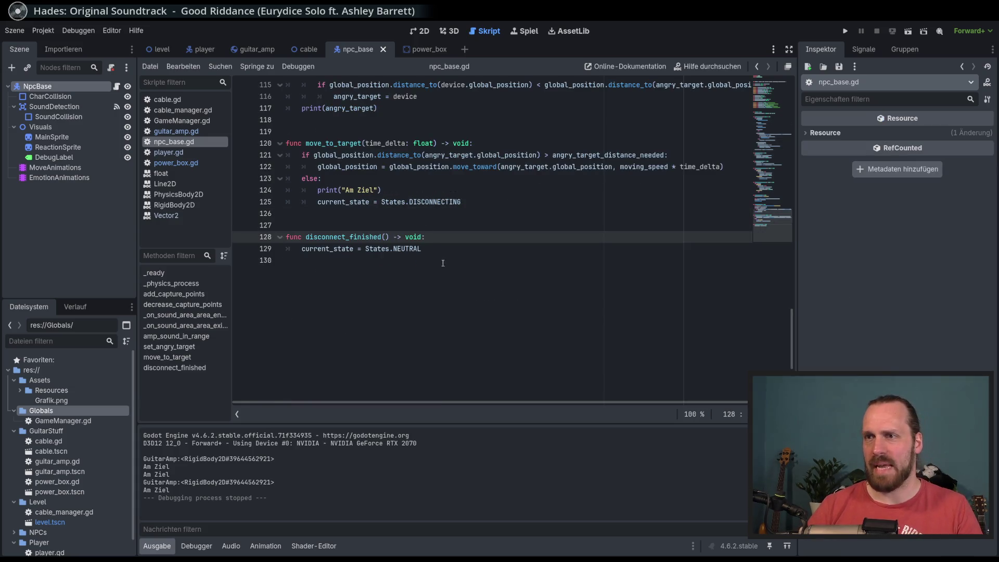
{"action": "key", "text": "Return"}
{"action": "type", "text": "disco"}
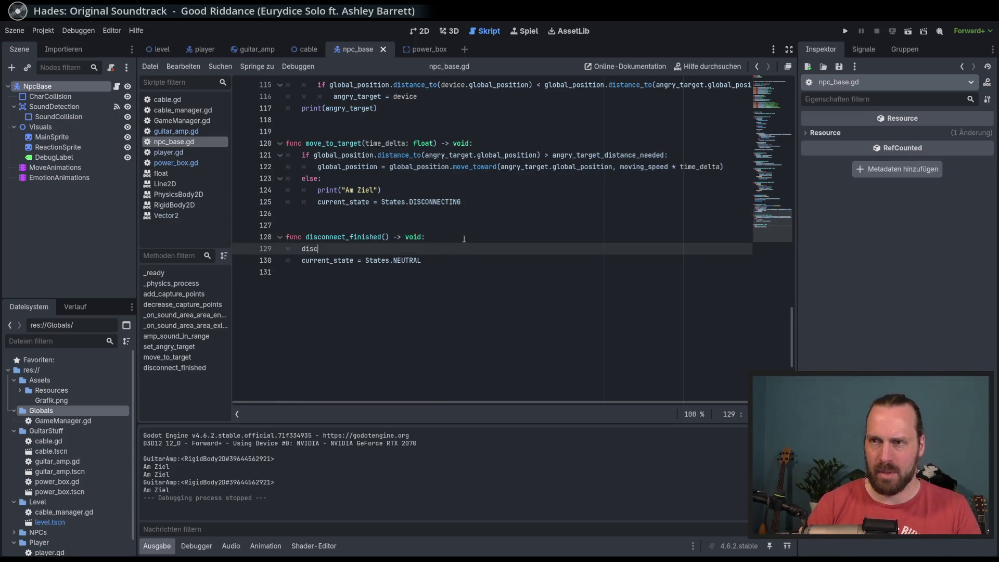
{"action": "key", "text": "Return"}
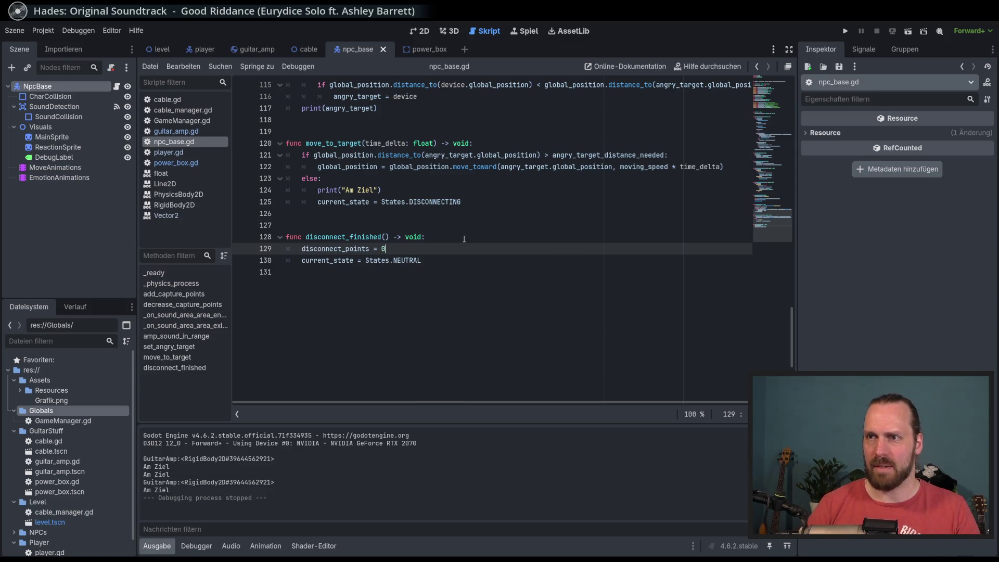
{"action": "left_click", "coordinate": [489, 263]}
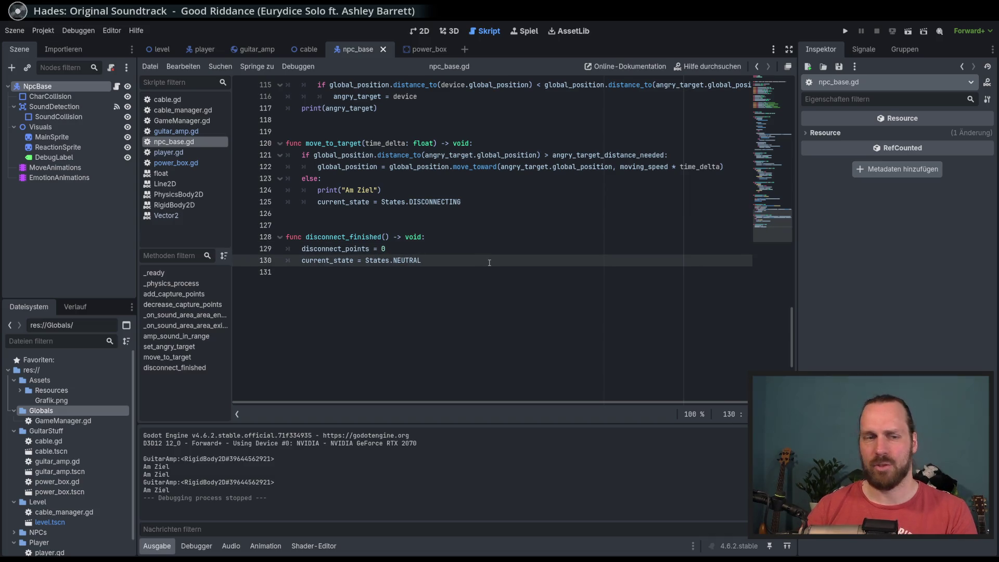
{"action": "key", "text": "F5"}
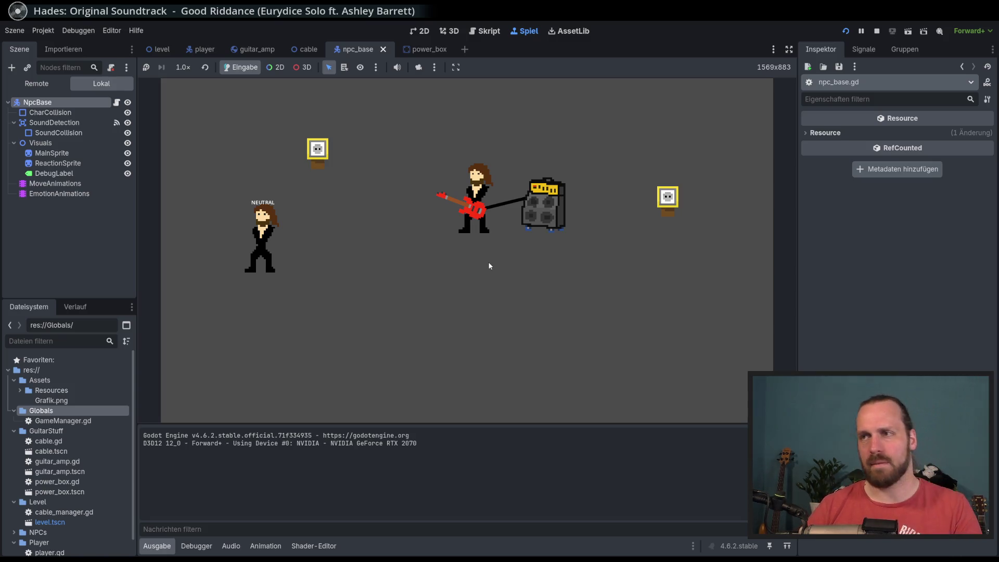
- Move the amp, play guitar to alert the NPC, and haul the amp toward the top-left outlet
{"action": "key", "text": "Down"}
{"action": "key", "text": "Right"}
{"action": "key", "text": "Up"}
{"action": "key", "text": "Left"}
{"action": "key", "text": "Up"}
{"action": "key", "text": "Left"}
{"action": "key", "text": "Down"}
{"action": "key", "text": "Right"}
{"action": "key", "text": "space"}
{"action": "key", "text": "Left"}
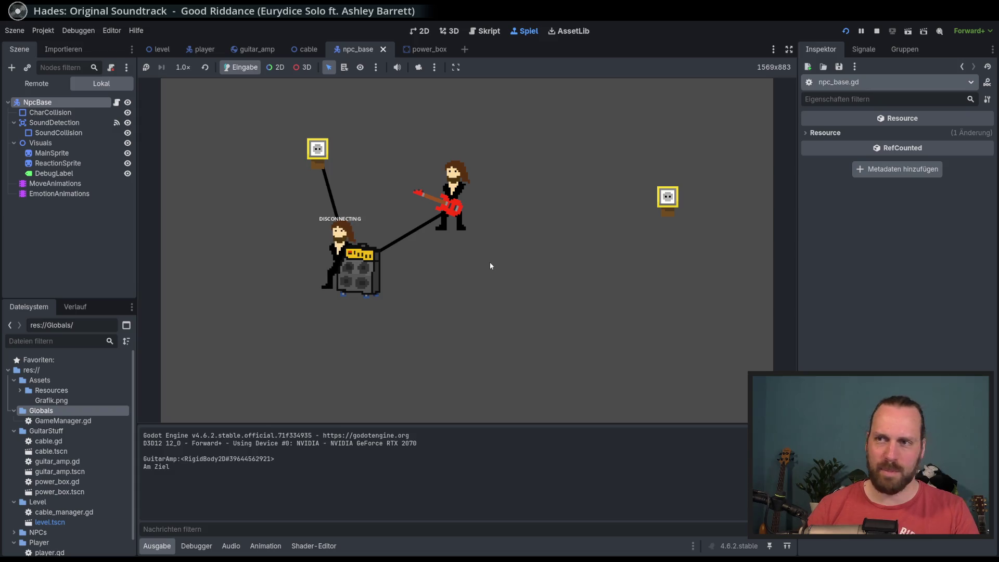
{"action": "key", "text": "Left"}
{"action": "key", "text": "Down"}
{"action": "key", "text": "Right"}
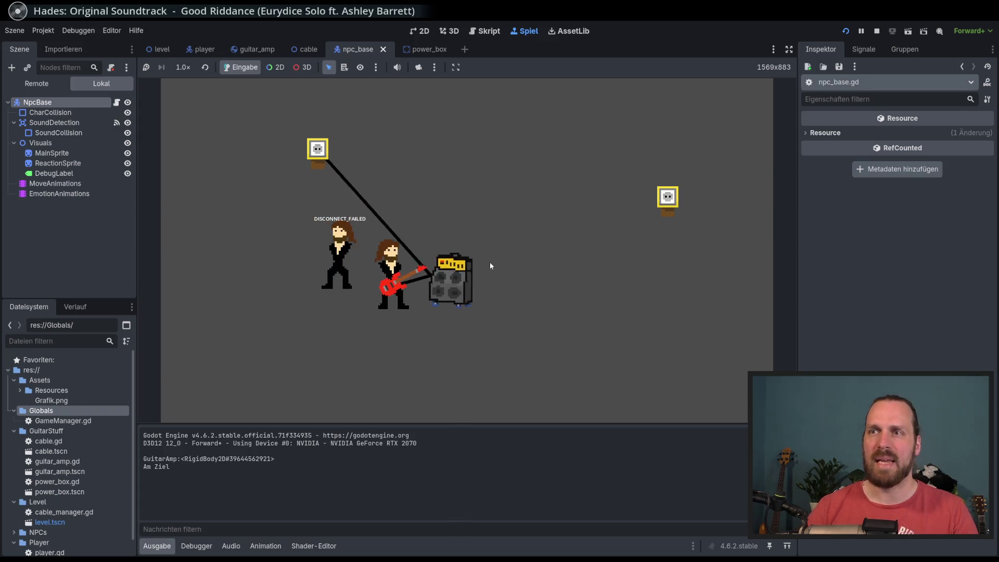
{"action": "key", "text": "Down"}
{"action": "key", "text": "Right"}
{"action": "key", "text": "Up"}
{"action": "key", "text": "Up"}
{"action": "key", "text": "Right"}
{"action": "key", "text": "Left"}
{"action": "key", "text": "Left"}
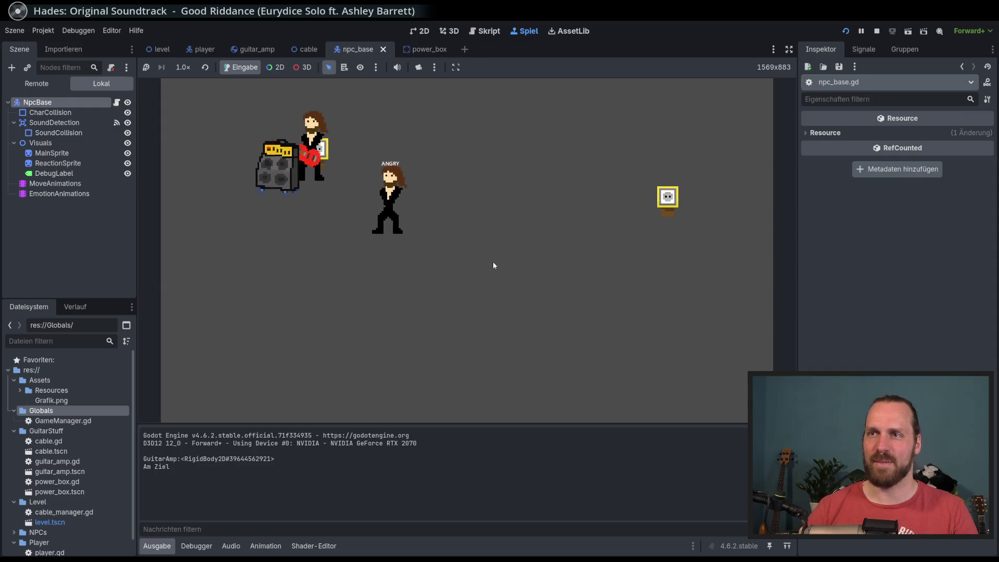
{"action": "key", "text": "Up"}
{"action": "key", "text": "Left"}
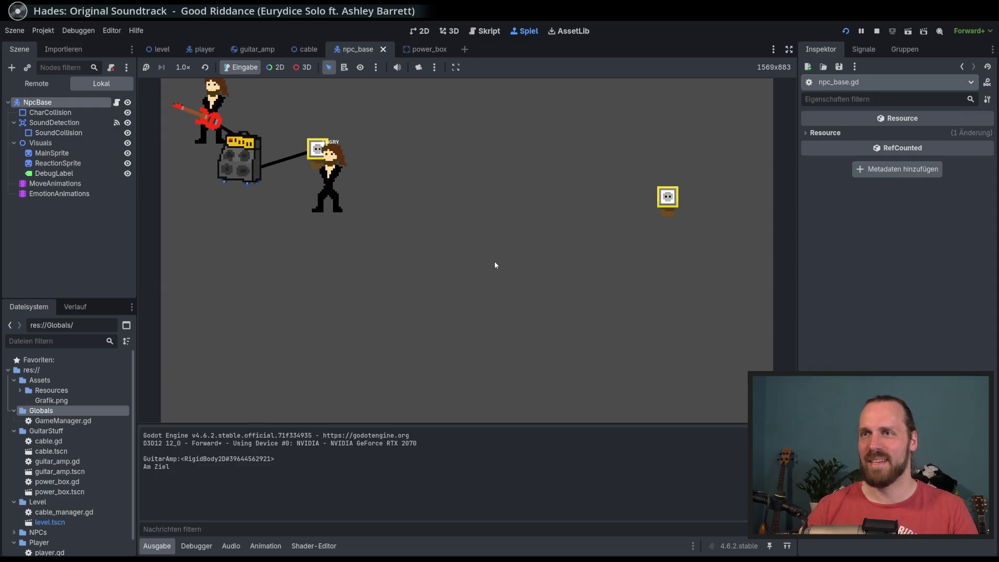
- Cable the amp to the power box, play guitar near the NPC to anger it, then stop the game
{"action": "key", "text": "Right"}
{"action": "key", "text": "Down"}
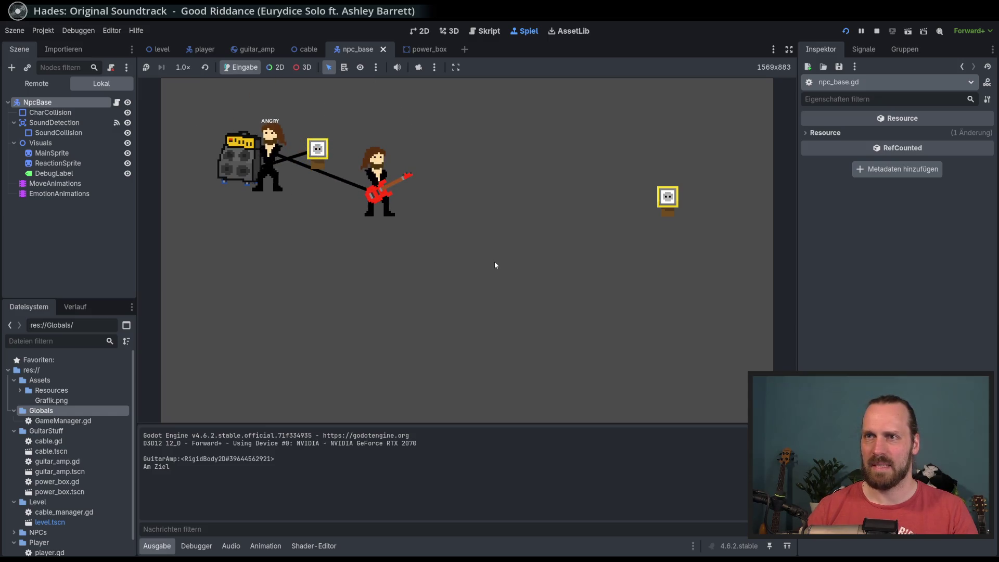
{"action": "key", "text": "Down"}
{"action": "key", "text": "Up"}
{"action": "key", "text": "Up"}
{"action": "key", "text": "Left"}
{"action": "key", "text": "Down"}
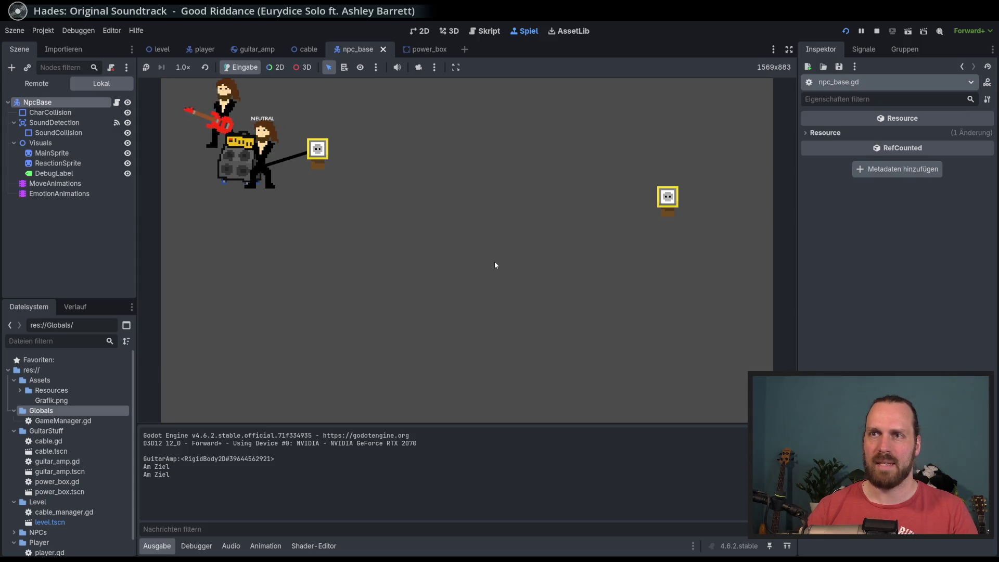
{"action": "key", "text": "Right"}
{"action": "key", "text": "Right"}
{"action": "key", "text": "Down"}
{"action": "key", "text": "Left"}
{"action": "key", "text": "Up"}
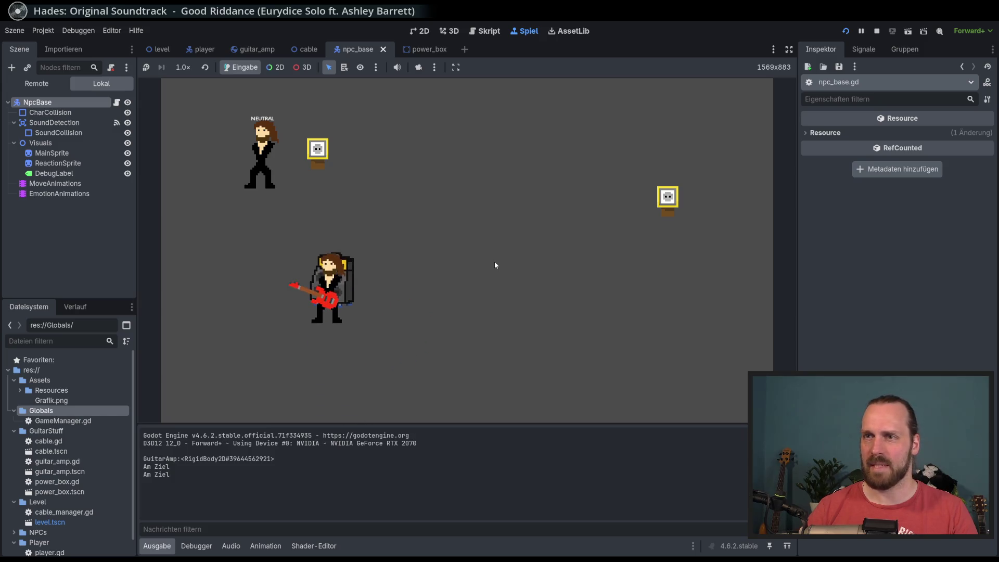
{"action": "key", "text": "Right"}
{"action": "key", "text": "Left"}
{"action": "key", "text": "Right"}
{"action": "key", "text": "Up"}
{"action": "key", "text": "Left"}
{"action": "key", "text": "Down"}
{"action": "key", "text": "Up"}
{"action": "key", "text": "Right"}
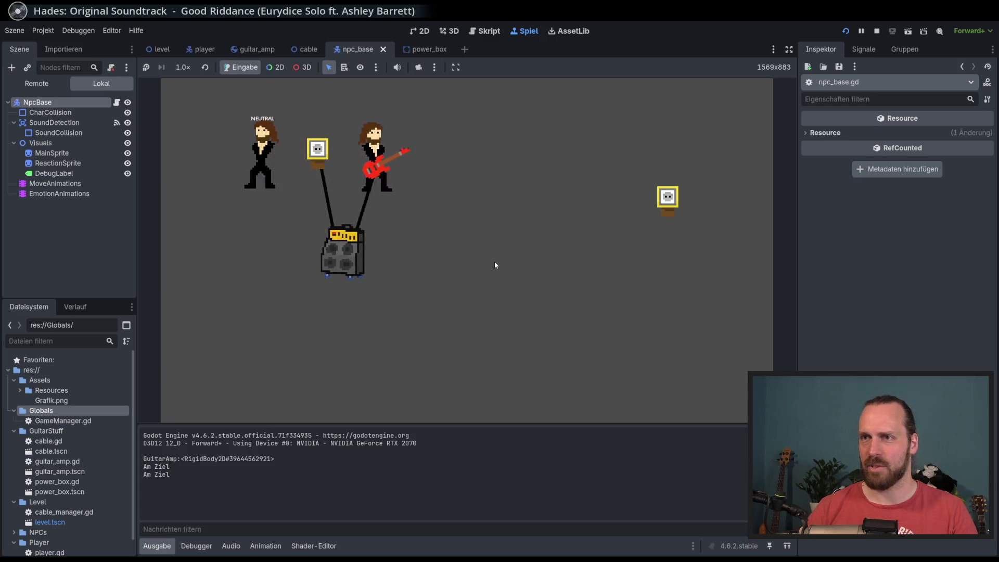
{"action": "key", "text": "Down"}
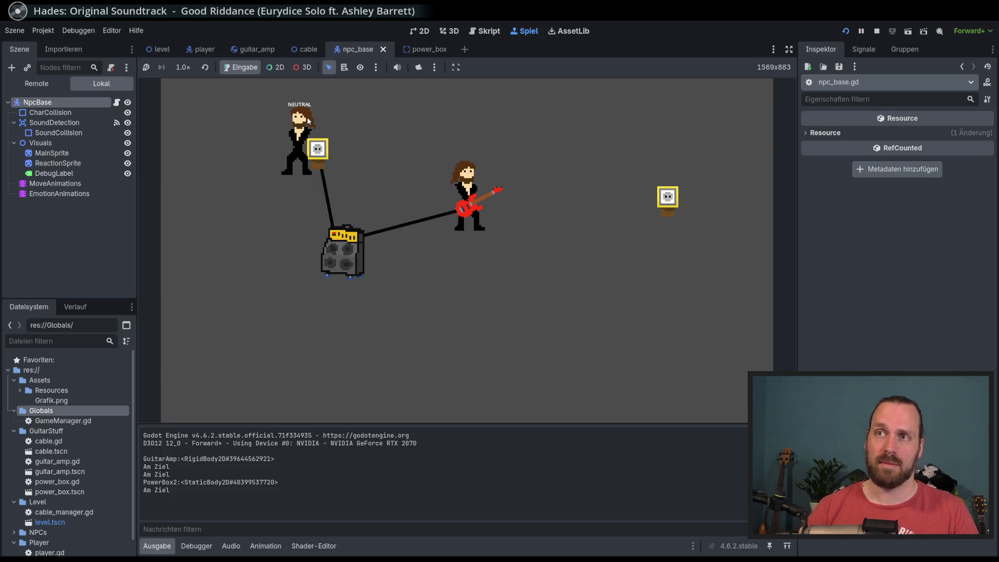
{"action": "key", "text": "Left"}
{"action": "key", "text": "Down"}
{"action": "key", "text": "Up"}
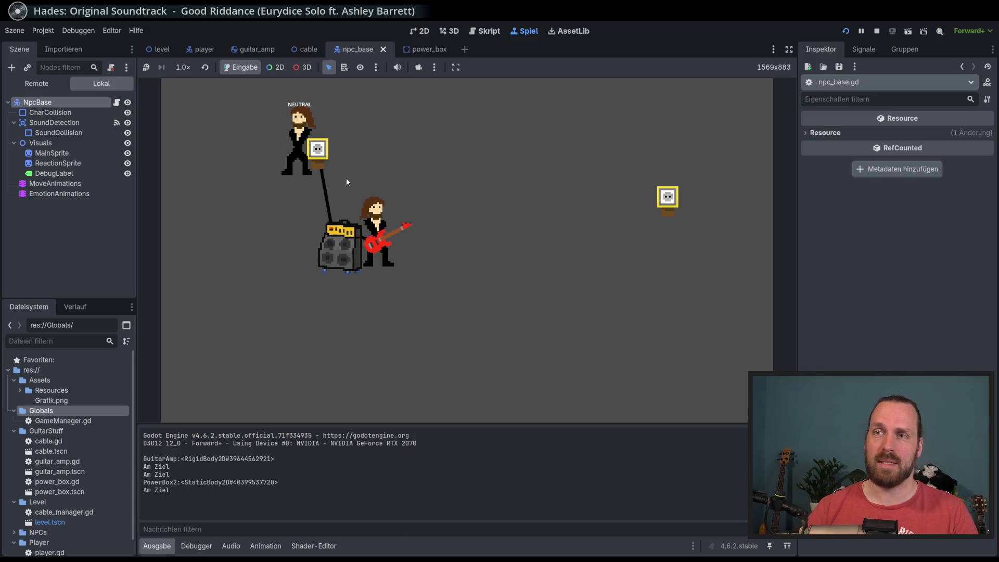
{"action": "key", "text": "space"}
{"action": "key", "text": "Down"}
{"action": "key", "text": "Right"}
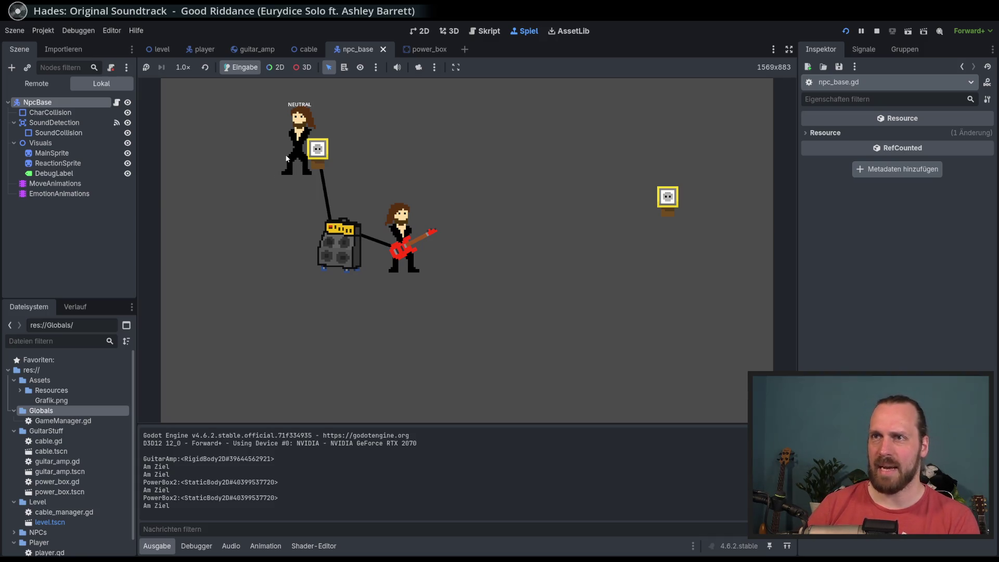
{"action": "key", "text": "F8"}
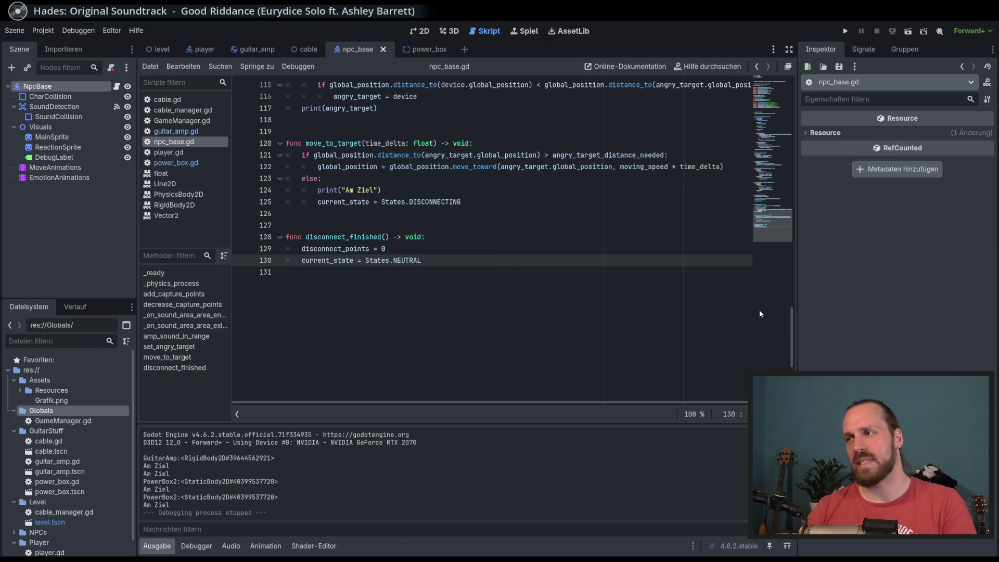
- Declare 'var original_position: Vector2' below the other variables on line 23 and save npc_base.gd
{"action": "scroll", "coordinate": [498, 319], "scroll_direction": "up", "scroll_amount": 20}
{"action": "left_click", "coordinate": [499, 330]}
{"action": "scroll", "coordinate": [515, 332], "scroll_direction": "down", "scroll_amount": 3}
{"action": "key", "text": "Return"}
{"action": "type", "text": "var "}
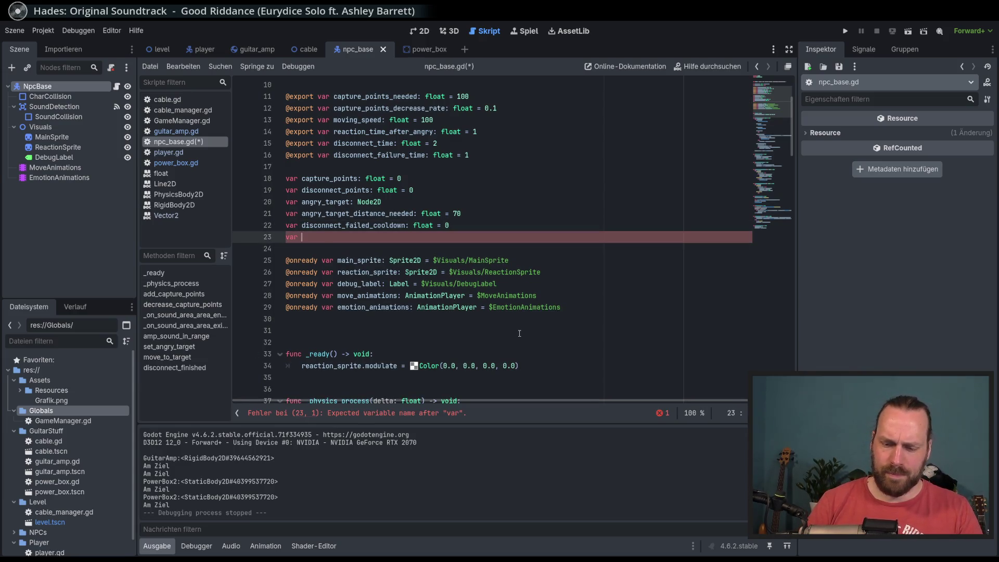
{"action": "type", "text": "igib"}
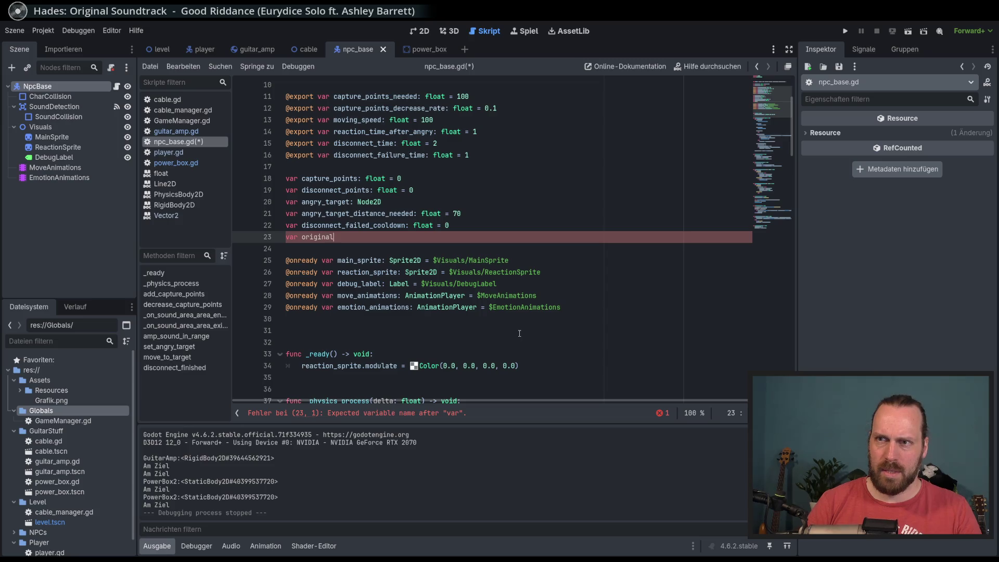
{"action": "type", "text": "p"}
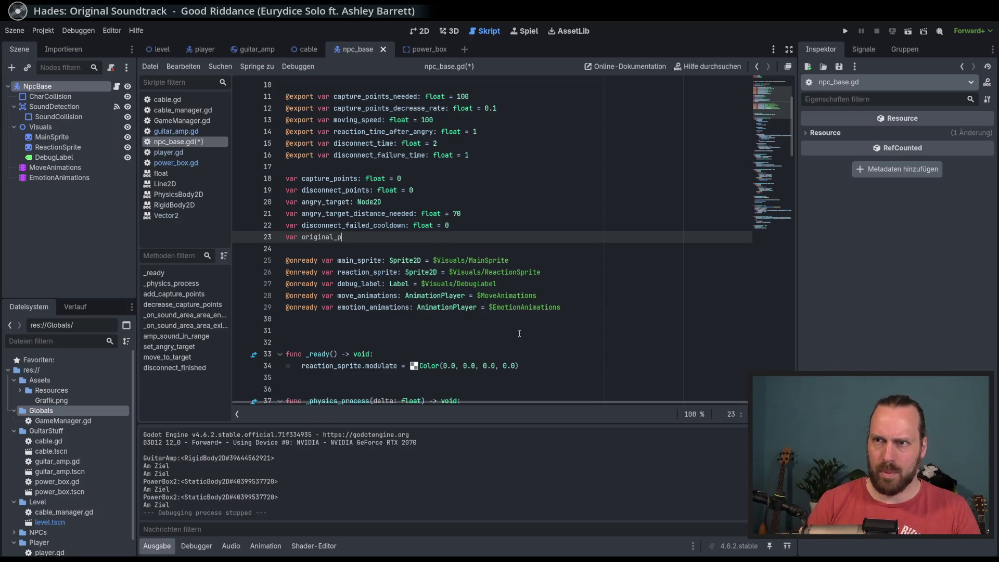
{"action": "type", "text": "tion"}
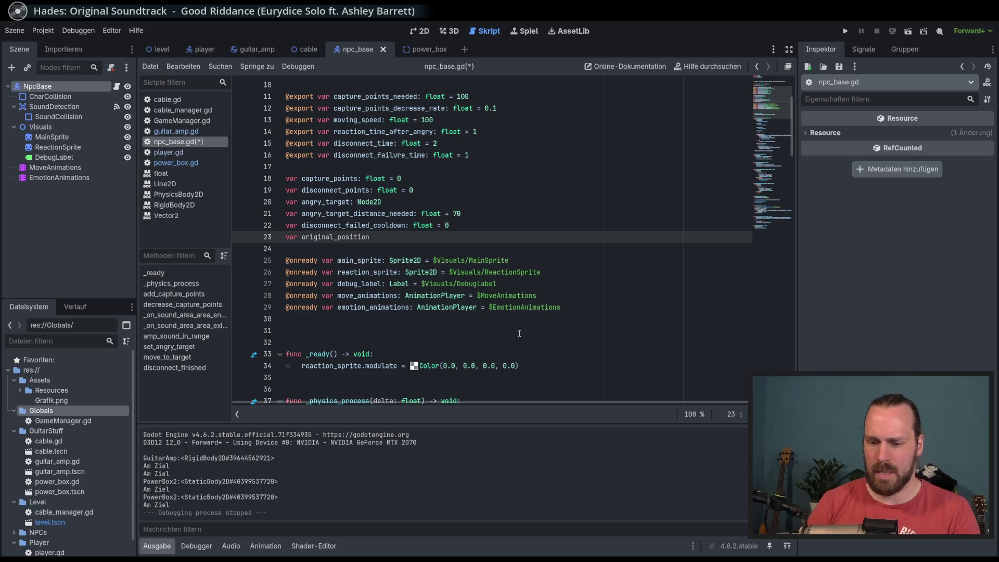
{"action": "type", "text": ": Vec"}
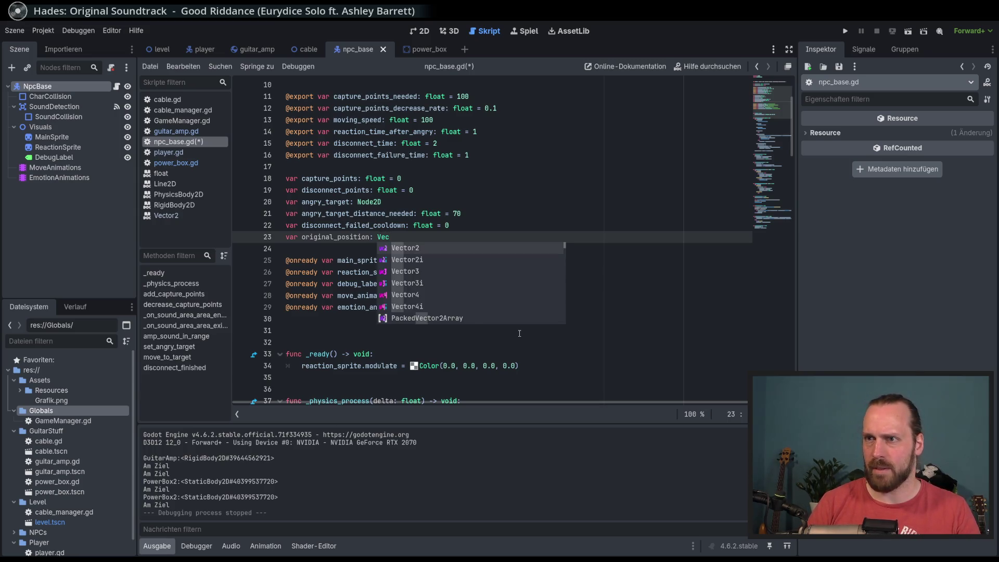
{"action": "key", "text": "Return"}
{"action": "type", "text": "="}
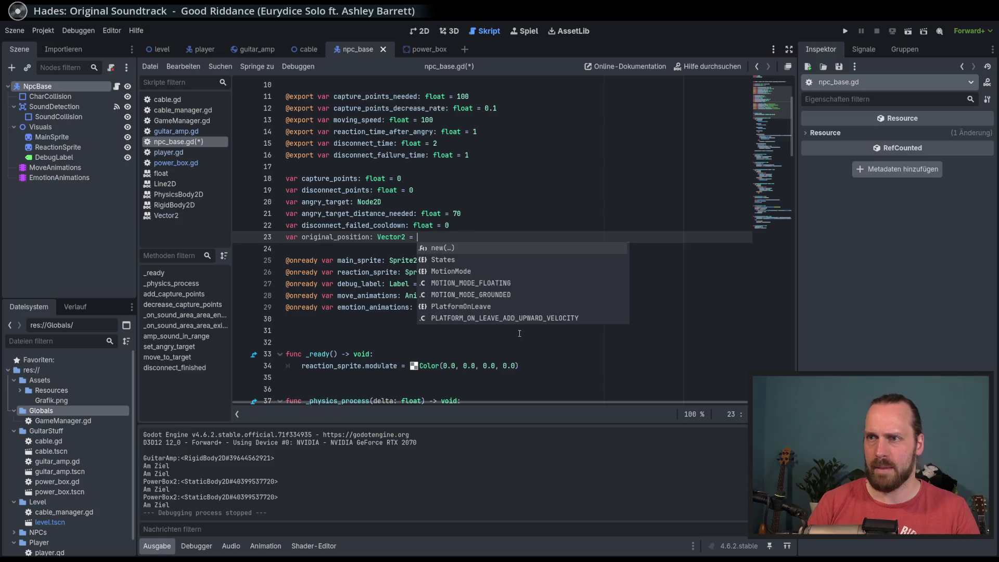
{"action": "key", "text": "BackSpace"}
{"action": "key", "text": "BackSpace"}
{"action": "key", "text": "BackSpace"}
{"action": "key", "text": "Escape"}
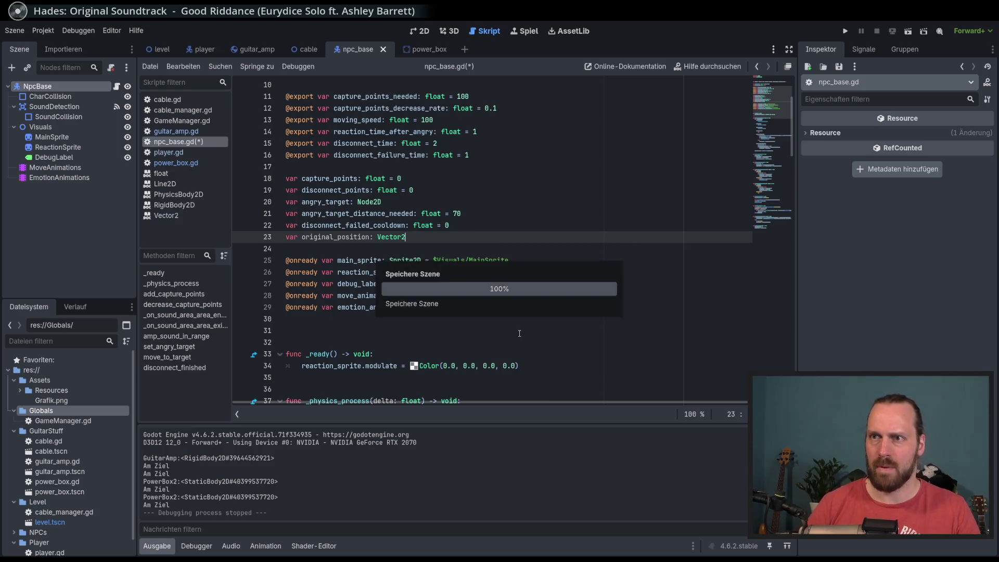
{"action": "key", "text": "ctrl+s"}
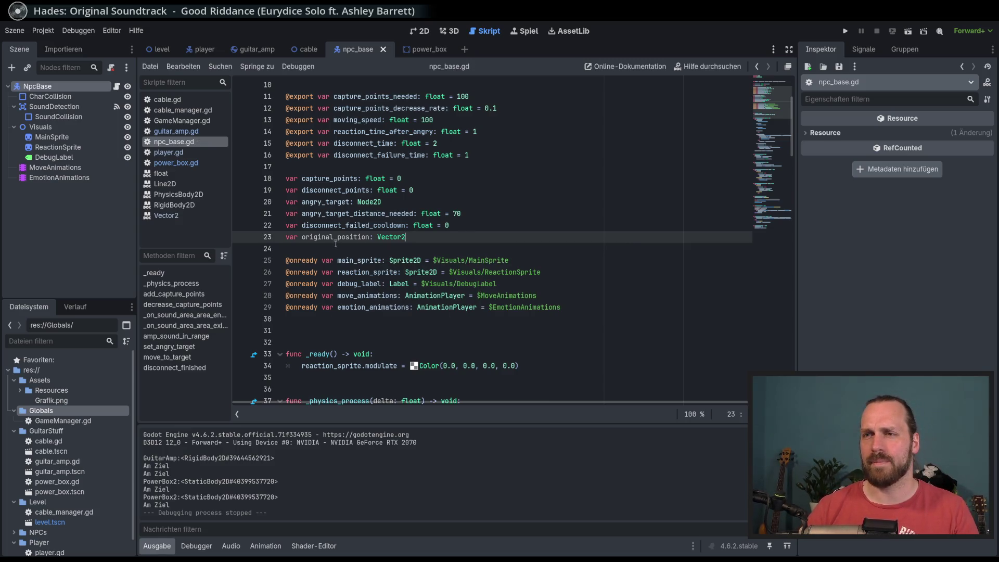
{"action": "scroll", "coordinate": [336, 244], "scroll_direction": "down", "scroll_amount": 6}
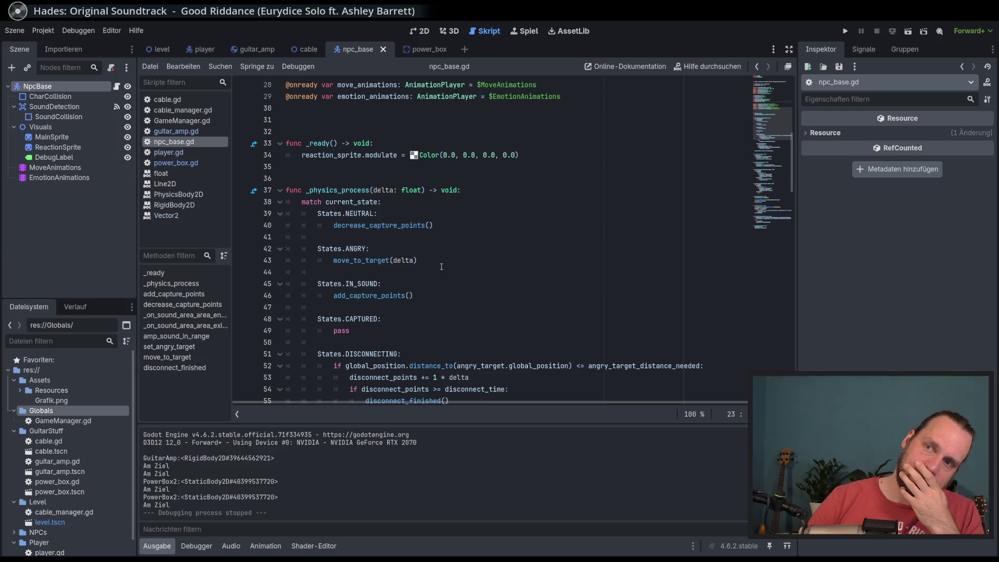
{"action": "scroll", "coordinate": [442, 266], "scroll_direction": "up", "scroll_amount": 6}
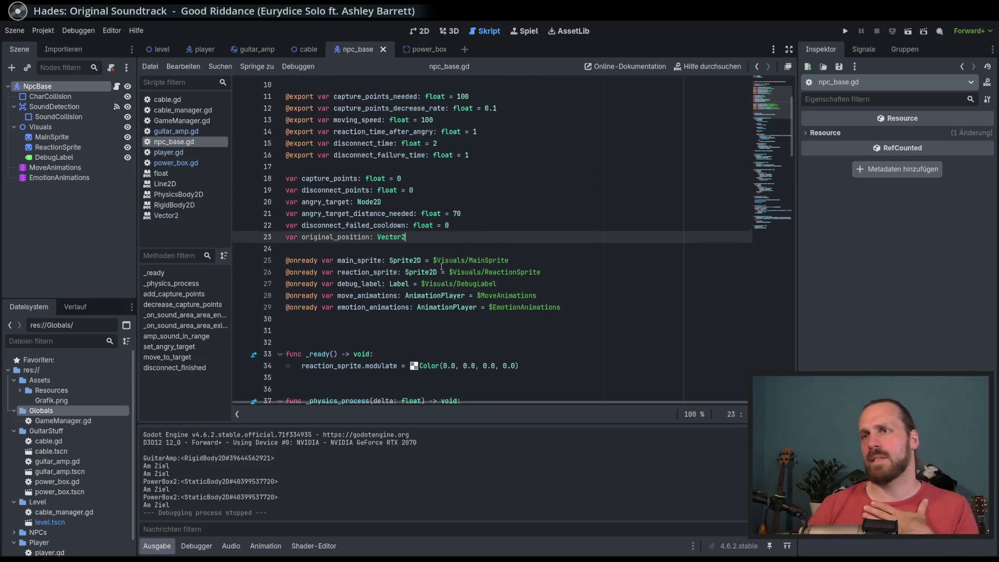
{"action": "double_click", "coordinate": [335, 236]}
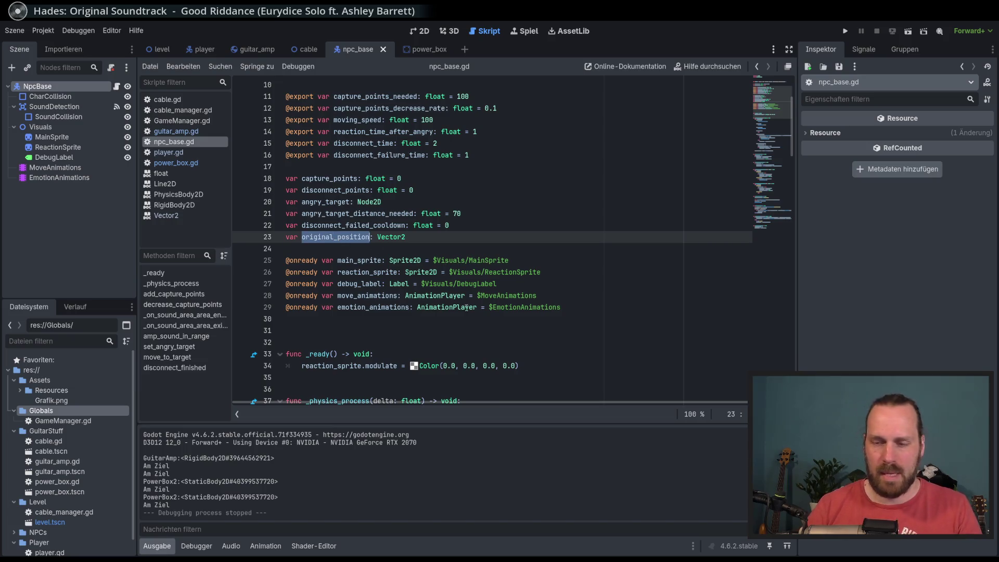
{"action": "scroll", "coordinate": [525, 328], "scroll_direction": "down", "scroll_amount": 11}
{"action": "scroll", "coordinate": [525, 328], "scroll_direction": "up", "scroll_amount": 3}
{"action": "left_click", "coordinate": [526, 329]}
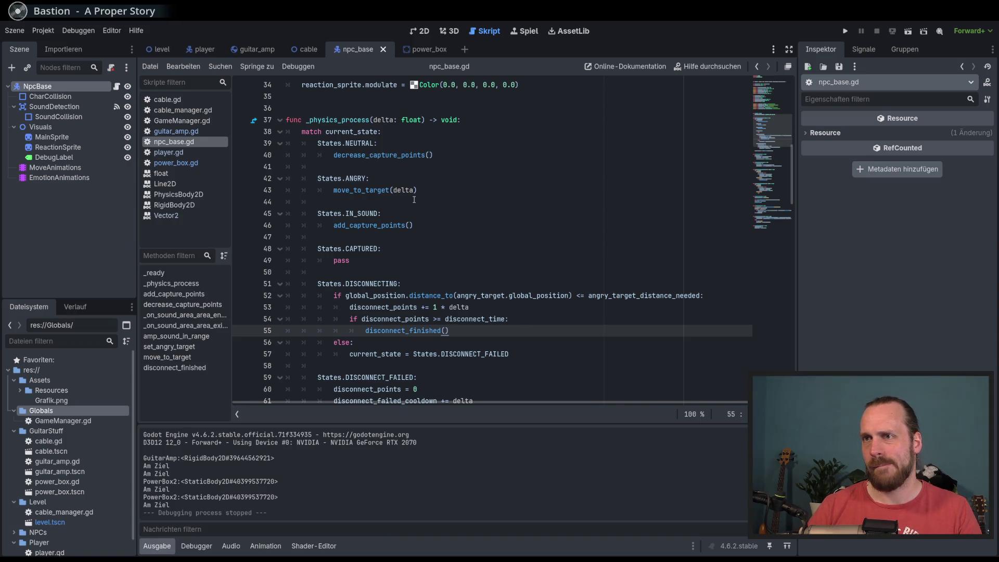
{"action": "scroll", "coordinate": [372, 193], "scroll_direction": "down", "scroll_amount": 20}
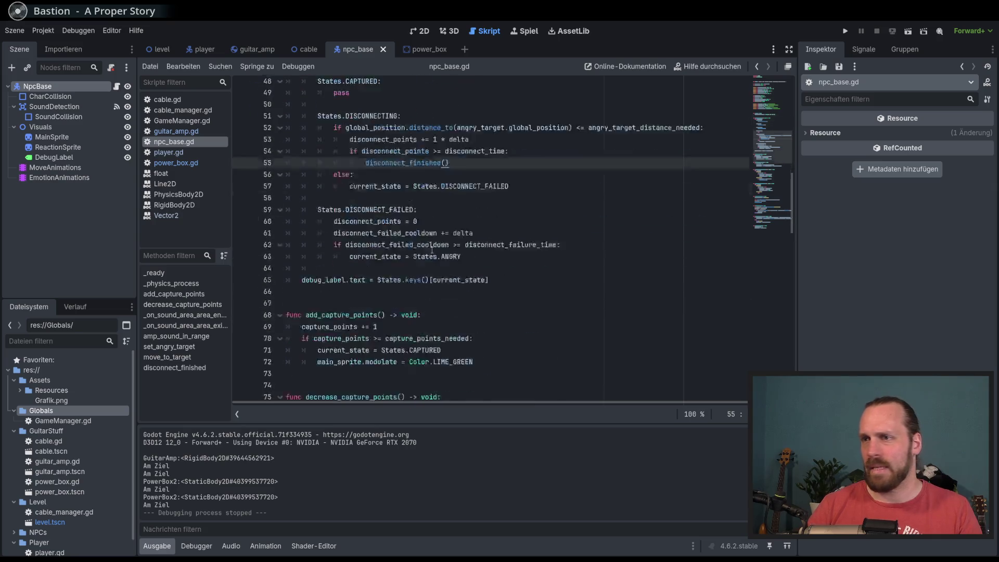
{"action": "scroll", "coordinate": [523, 257], "scroll_direction": "down", "scroll_amount": 1}
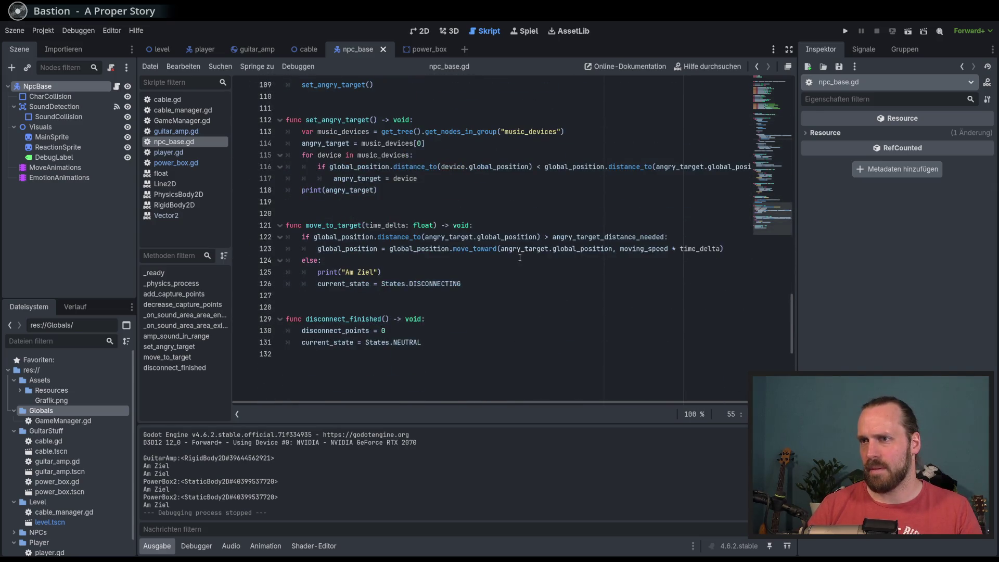
{"action": "scroll", "coordinate": [420, 218], "scroll_direction": "up", "scroll_amount": 3}
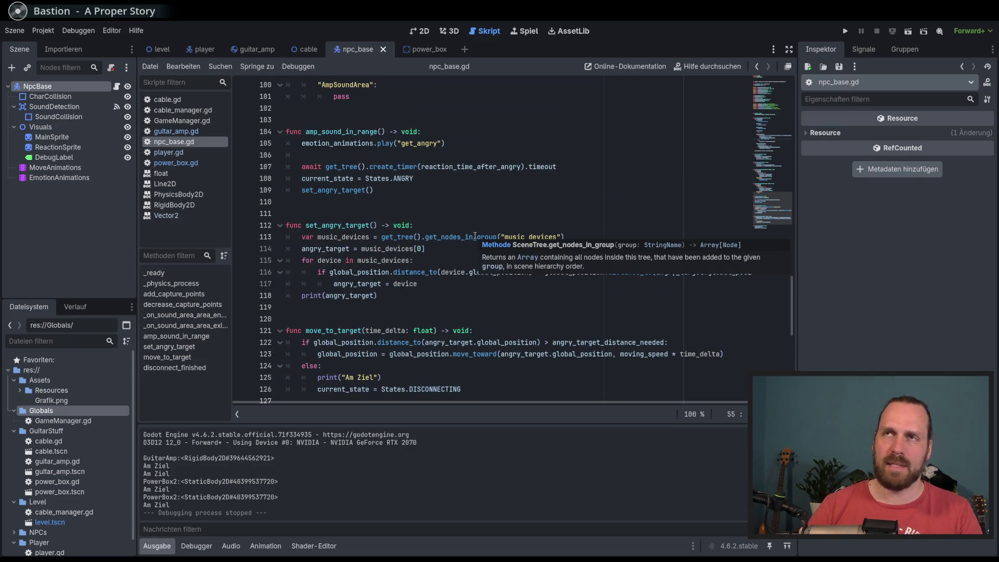
{"action": "mouse_move", "coordinate": [469, 236]}
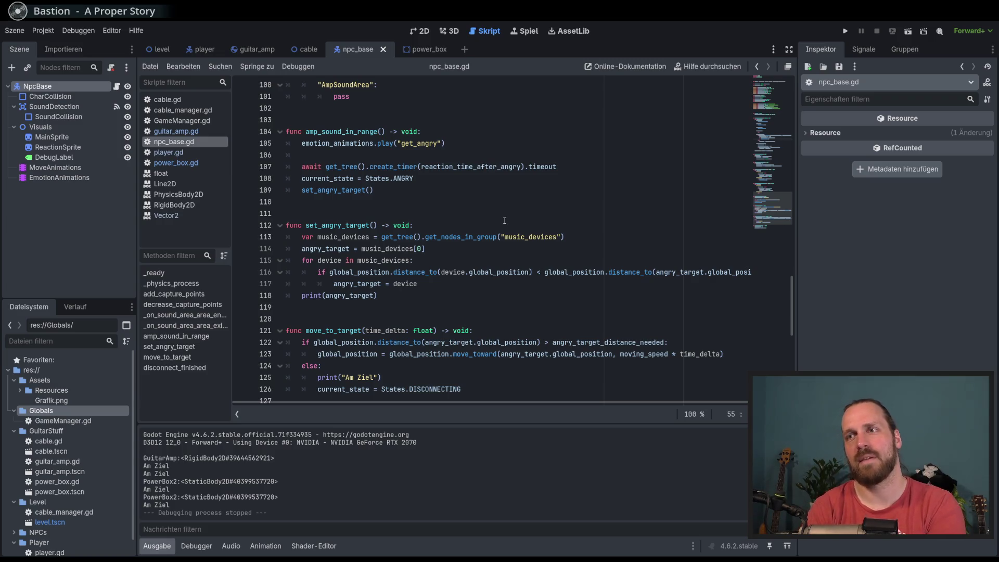
{"action": "double_click", "coordinate": [403, 178]}
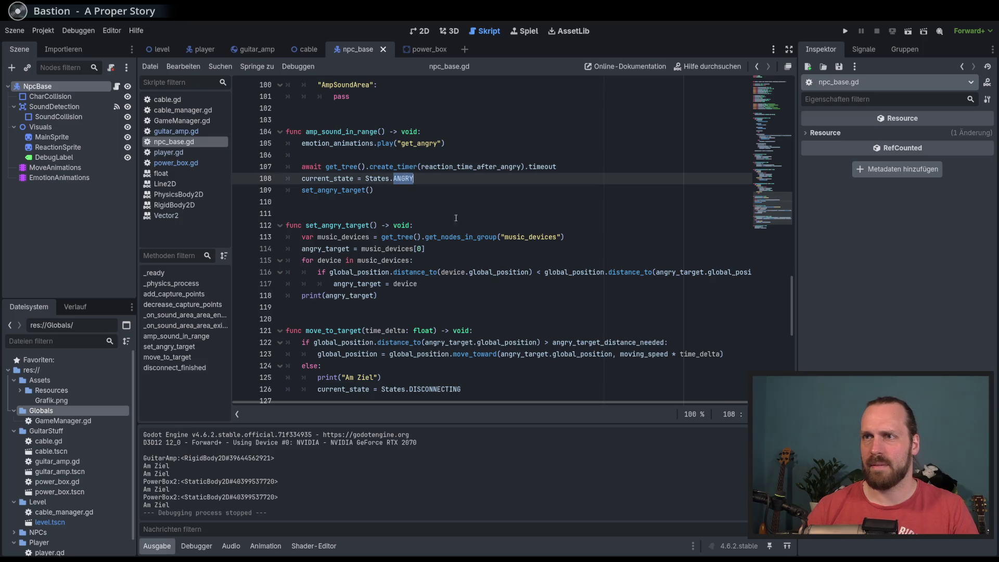
{"action": "scroll", "coordinate": [492, 221], "scroll_direction": "up", "scroll_amount": 3}
{"action": "left_click", "coordinate": [523, 287]}
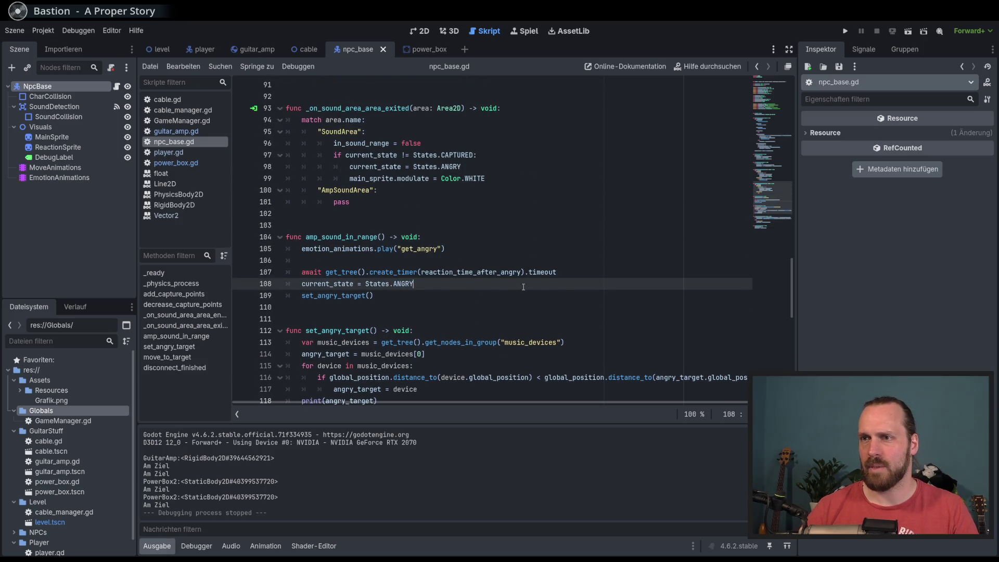
- Add 'if not original_position: original_position = global_position' after the ANGRY assignment and save
{"action": "key", "text": "Return"}
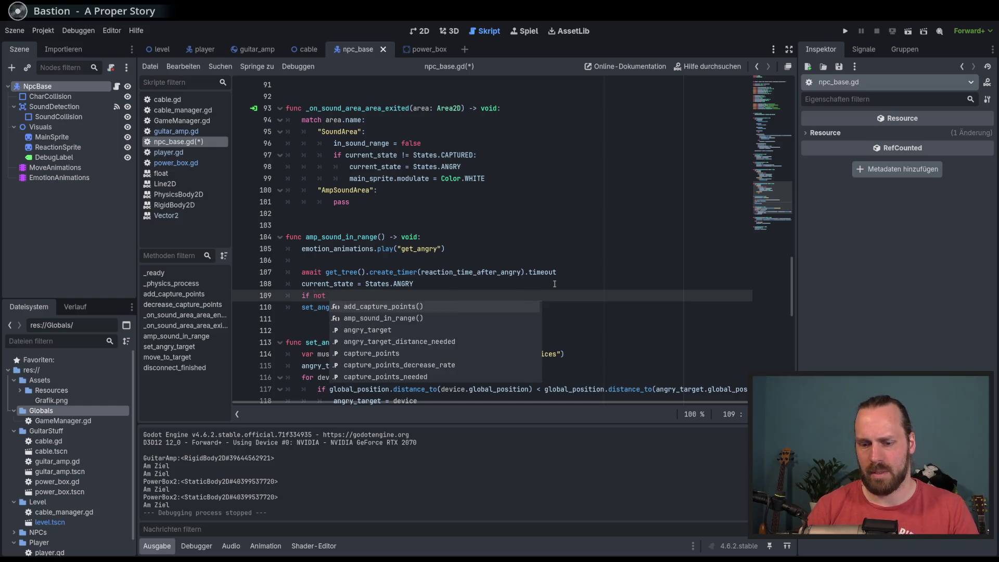
{"action": "type", "text": "ori"}
{"action": "key", "text": "Return"}
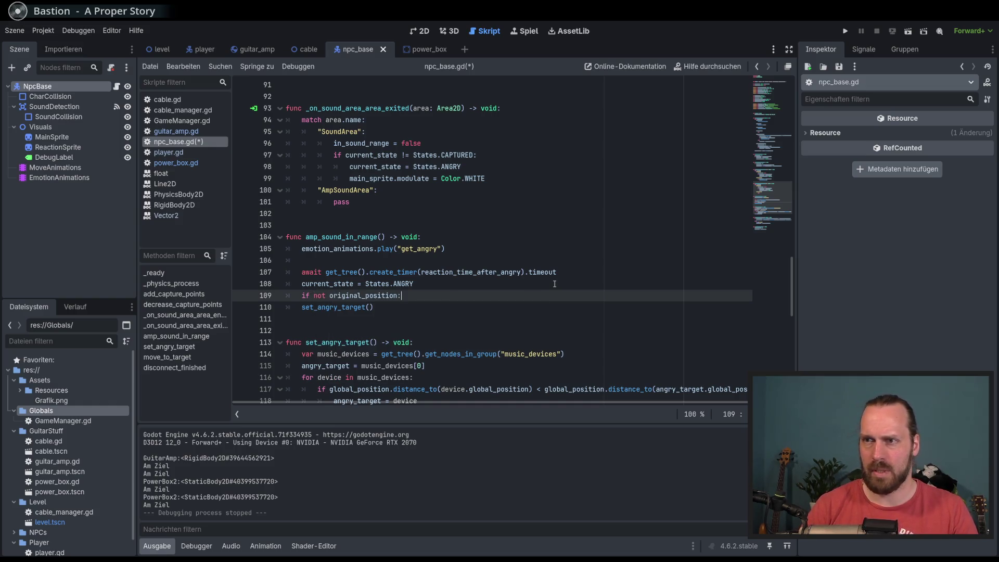
{"action": "key", "text": "Return"}
{"action": "type", "text": "ori"}
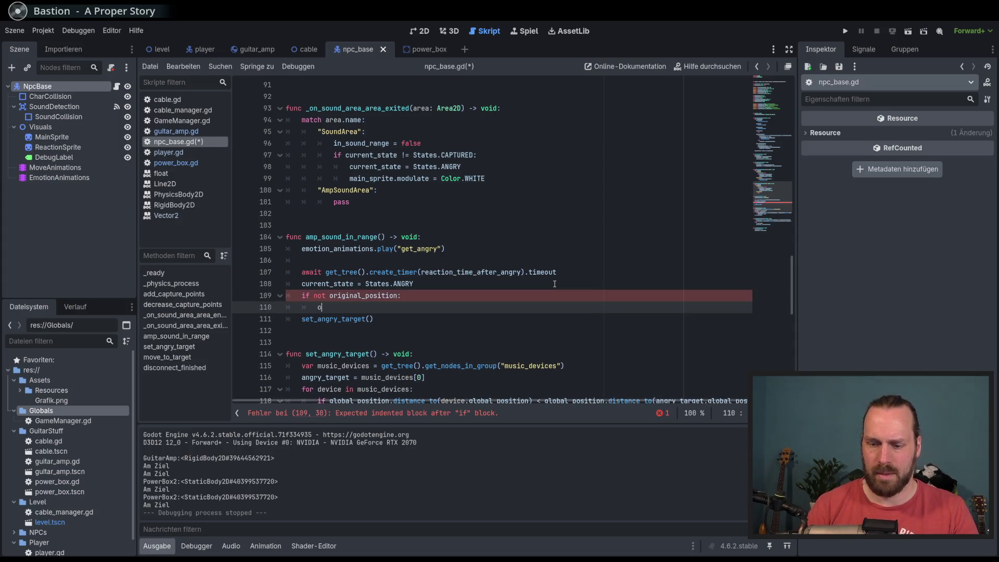
{"action": "key", "text": "Return"}
{"action": "type", "text": "= glo"}
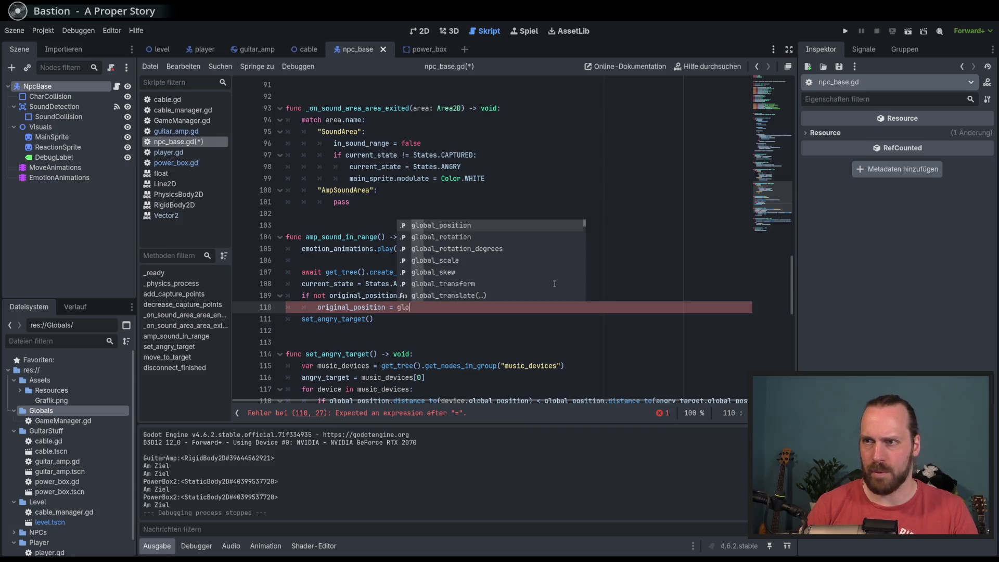
{"action": "key", "text": "Return"}
{"action": "key", "text": "ctrl+s"}
- Move the original_position check above the ANGRY state assignment
{"action": "scroll", "coordinate": [506, 292], "scroll_direction": "down", "scroll_amount": 2}
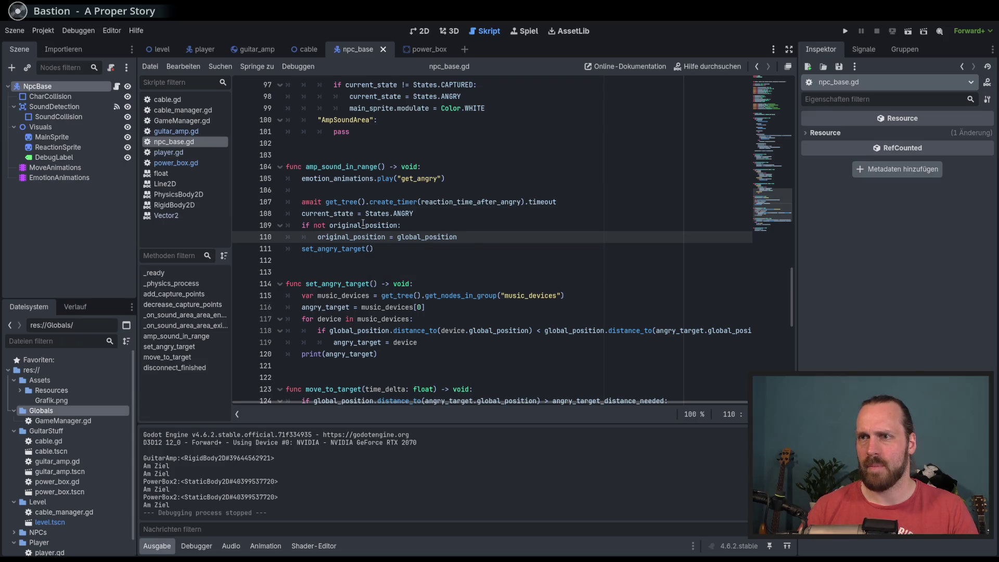
{"action": "left_click", "coordinate": [402, 214]}
{"action": "left_click", "coordinate": [367, 226]}
{"action": "left_click_drag", "start_coordinate": [377, 226], "coordinate": [384, 238]}
{"action": "key", "text": "alt+Up"}
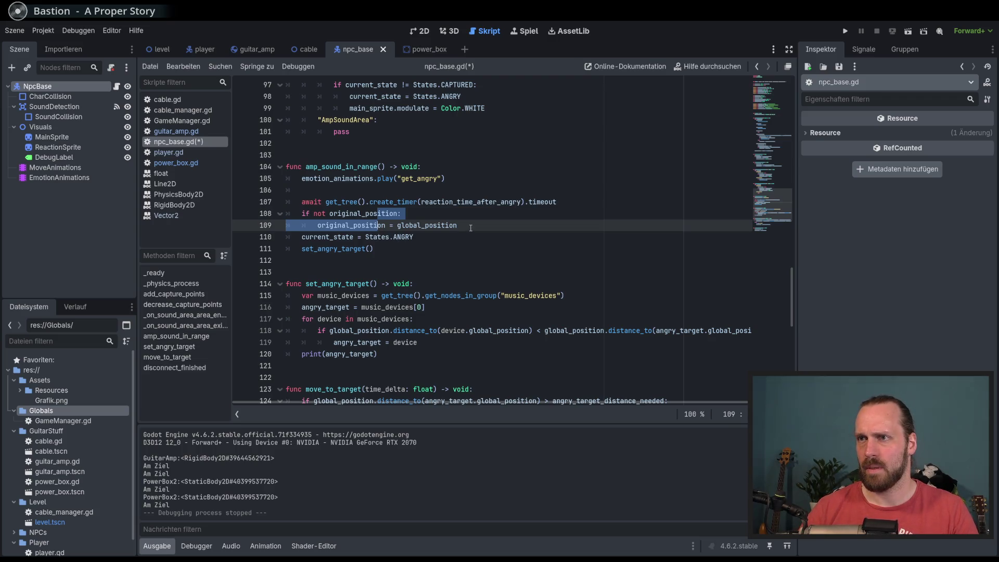
{"action": "left_click", "coordinate": [441, 181]}
{"action": "left_click", "coordinate": [453, 237]}
{"action": "mouse_move", "coordinate": [465, 225]}
{"action": "left_mouse_down"}
{"action": "mouse_move", "coordinate": [276, 203]}
{"action": "mouse_move", "coordinate": [271, 223]}
{"action": "left_mouse_up"}
{"action": "scroll", "coordinate": [488, 296], "scroll_direction": "down", "scroll_amount": 3}
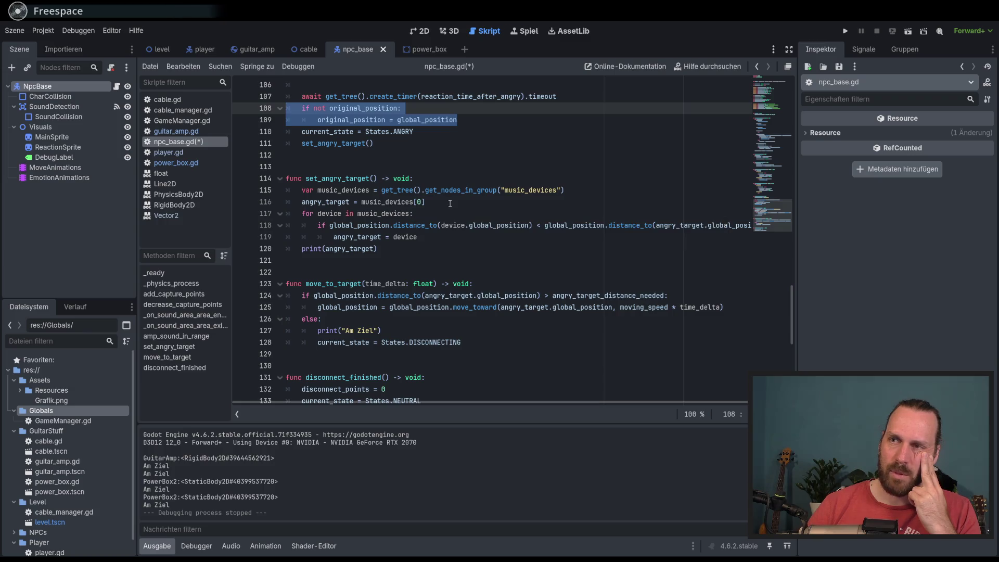
- Relocate the original_position check to the top of set_angry_target, remove the leftover blank line, and save
{"action": "left_click", "coordinate": [413, 214]}
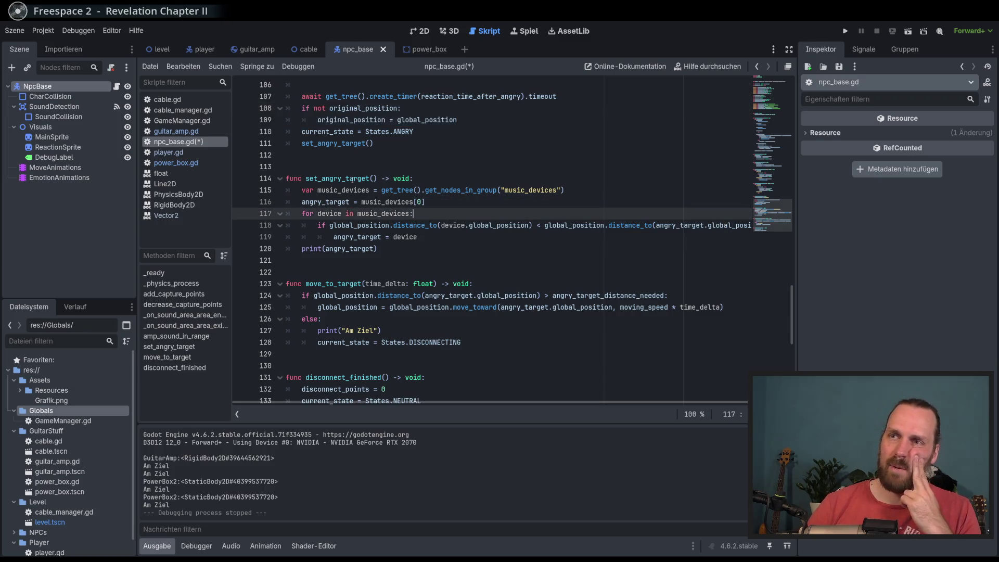
{"action": "mouse_move", "coordinate": [383, 214]}
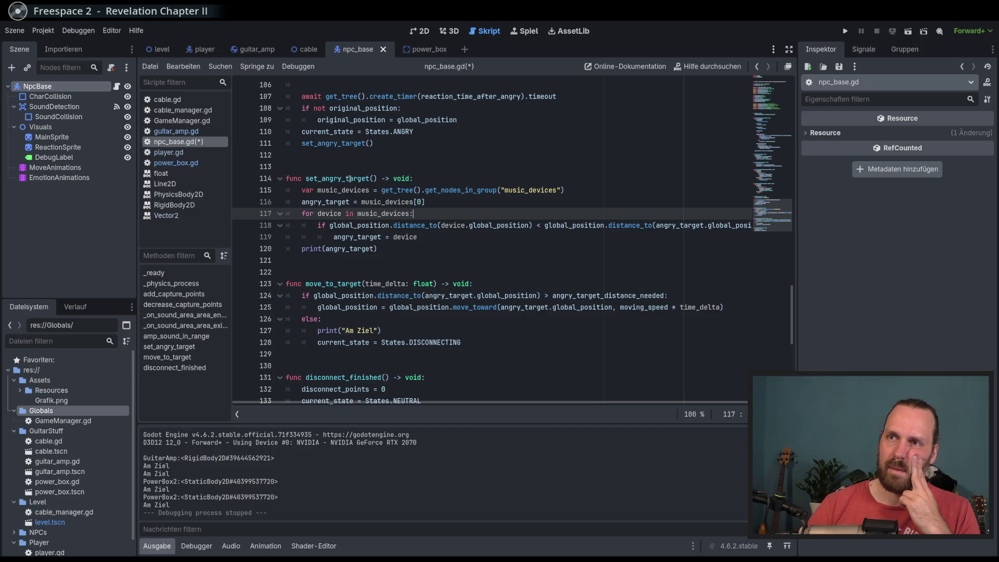
{"action": "left_click", "coordinate": [430, 181]}
{"action": "key", "text": "Return"}
{"action": "key", "text": "Return"}
{"action": "key", "text": "Up"}
{"action": "left_click_drag", "start_coordinate": [459, 120], "coordinate": [287, 108]}
{"action": "left_click_drag", "start_coordinate": [364, 114], "coordinate": [430, 192]}
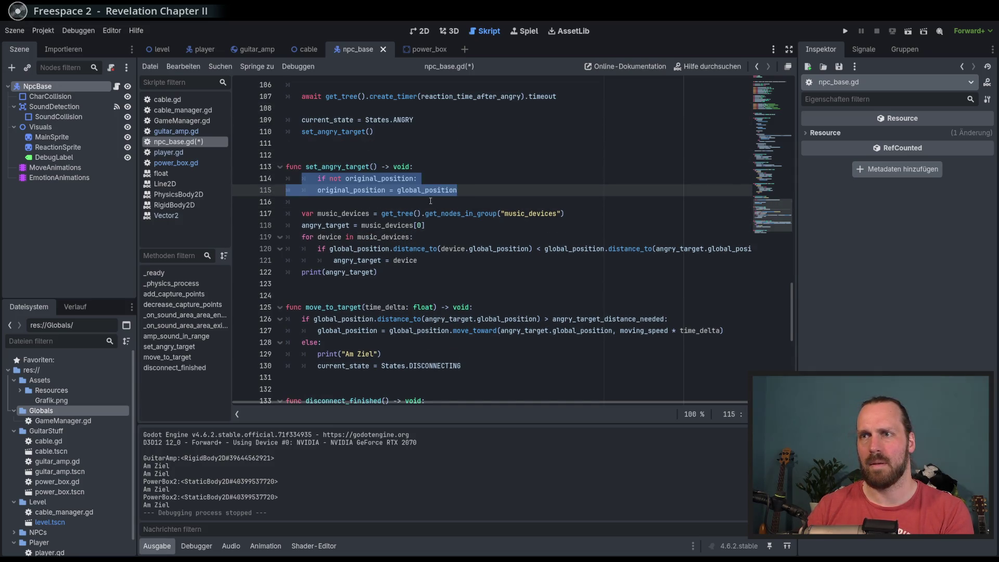
{"action": "left_click", "coordinate": [561, 96]}
{"action": "key", "text": "Delete"}
{"action": "scroll", "coordinate": [561, 245], "scroll_direction": "up", "scroll_amount": 2}
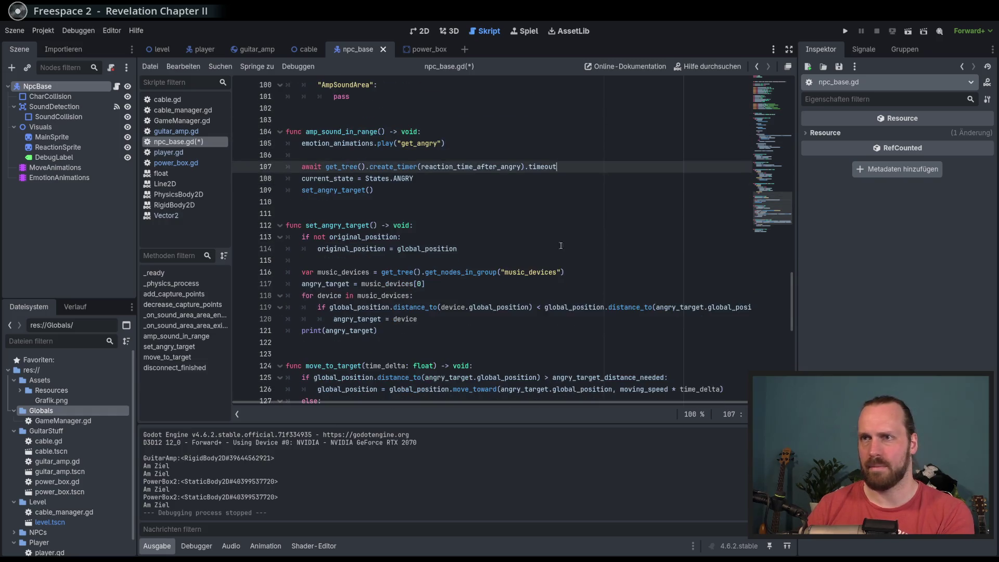
{"action": "key", "text": "ctrl+s"}
- Review the relocated original_position check inside set_angry_target
{"action": "mouse_move", "coordinate": [329, 226]}
{"action": "left_mouse_down"}
{"action": "mouse_move", "coordinate": [364, 236]}
{"action": "mouse_move", "coordinate": [356, 329]}
{"action": "left_mouse_up"}
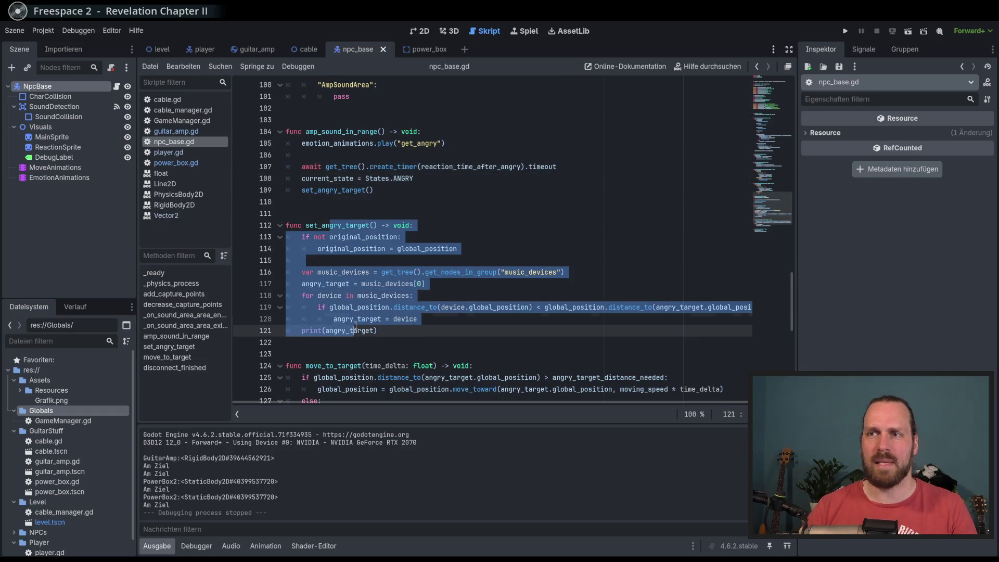
{"action": "left_click", "coordinate": [355, 330]}
{"action": "left_click", "coordinate": [356, 225]}
{"action": "double_click", "coordinate": [355, 226]}
{"action": "left_click", "coordinate": [355, 225]}
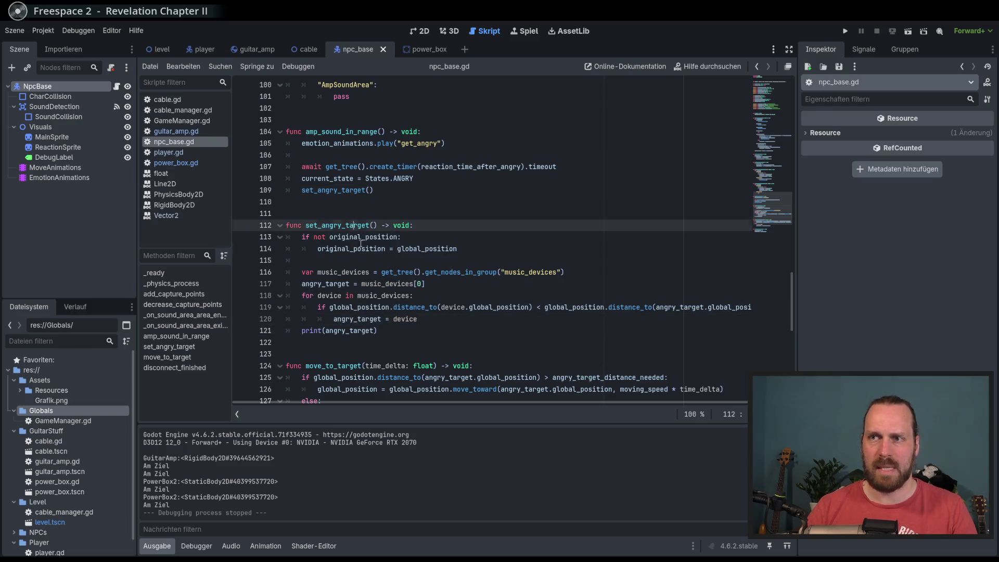
{"action": "double_click", "coordinate": [360, 249]}
{"action": "left_click", "coordinate": [361, 248]}
- Open a new line after disconnect_finished's last statement, then discard the half-typed text
{"action": "scroll", "coordinate": [479, 281], "scroll_direction": "down", "scroll_amount": 4}
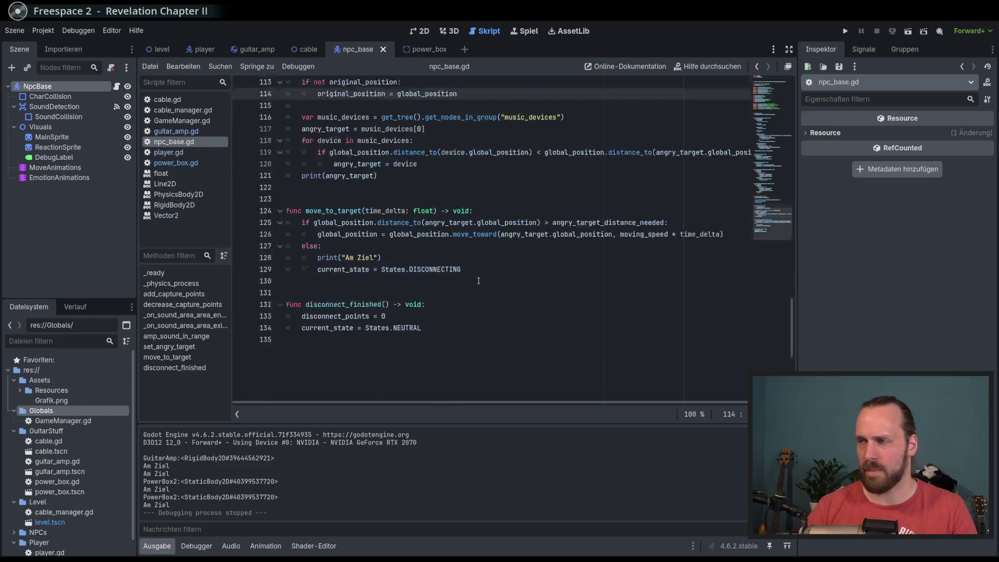
{"action": "left_click", "coordinate": [495, 292]}
{"action": "left_click", "coordinate": [486, 307]}
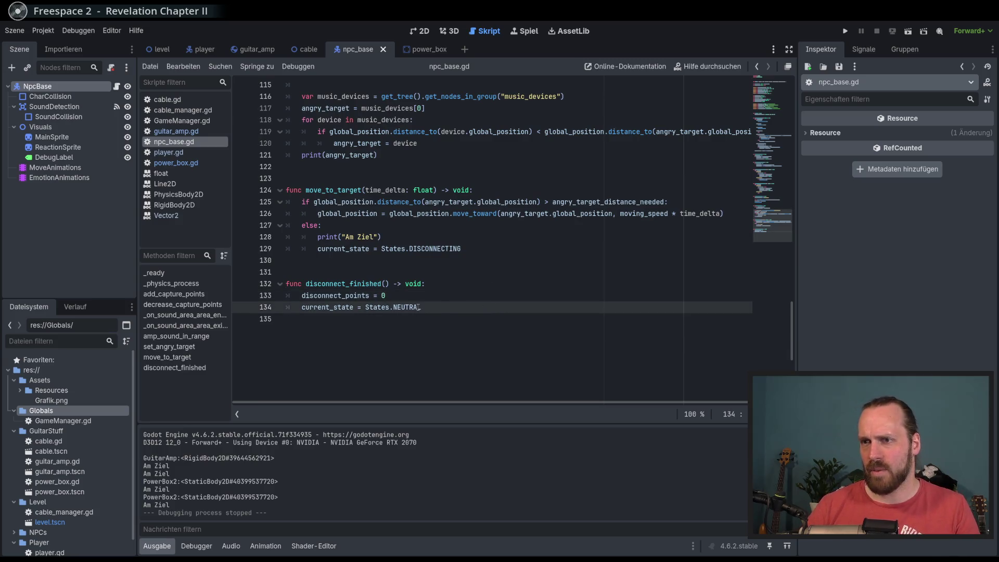
{"action": "key", "text": "Return"}
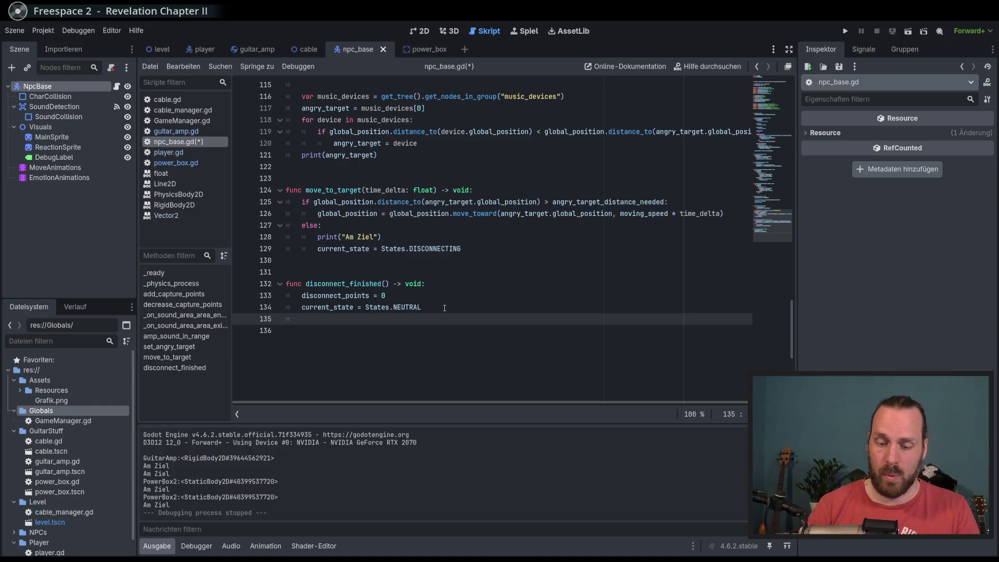
{"action": "type", "text": "l"}
{"action": "key", "text": "Escape"}
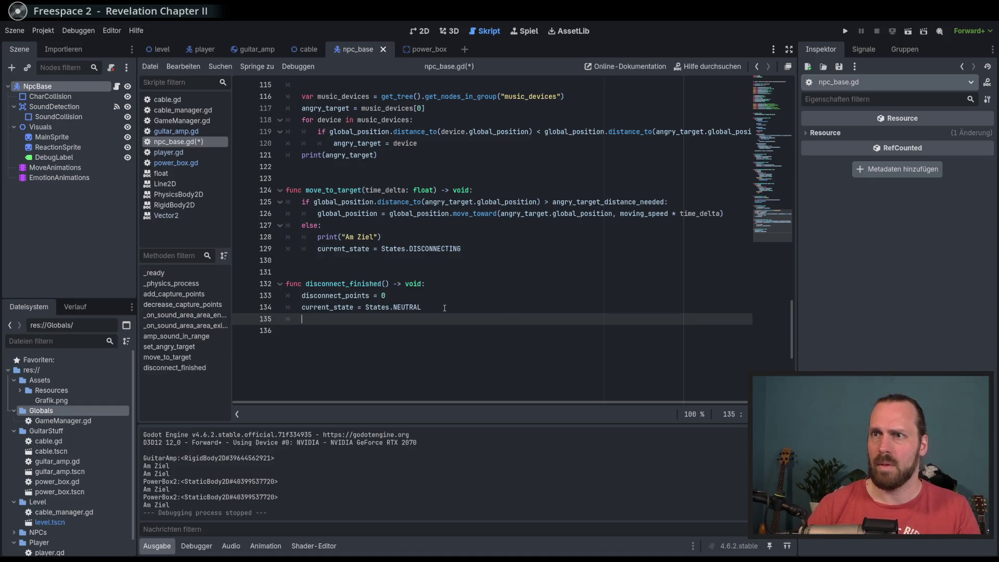
- Inspect the move_to_target function
{"action": "scroll", "coordinate": [444, 308], "scroll_direction": "up", "scroll_amount": 3}
{"action": "scroll", "coordinate": [445, 308], "scroll_direction": "down", "scroll_amount": 2}
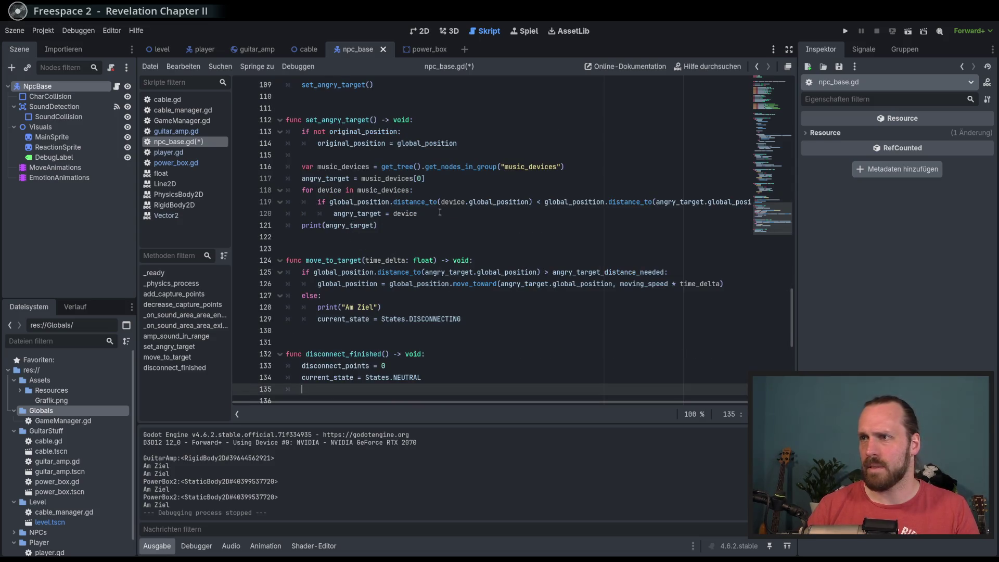
{"action": "double_click", "coordinate": [349, 261]}
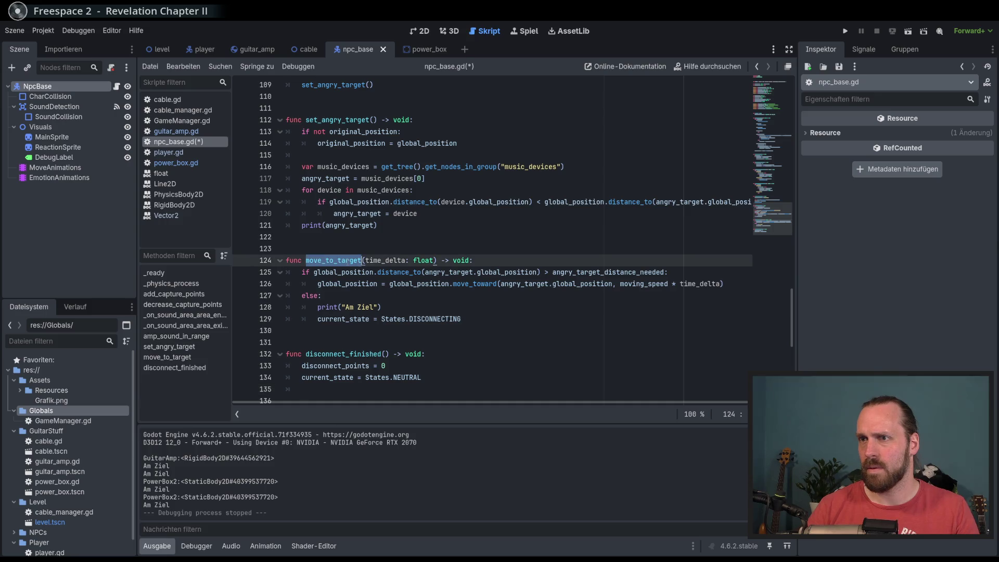
{"action": "left_click", "coordinate": [436, 295]}
{"action": "scroll", "coordinate": [417, 307], "scroll_direction": "up", "scroll_amount": 8}
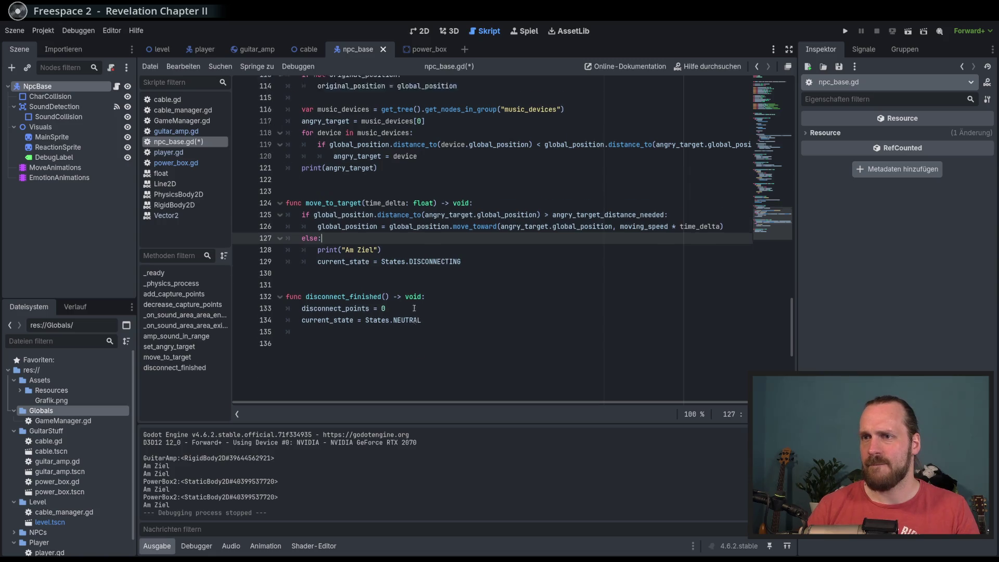
{"action": "scroll", "coordinate": [414, 307], "scroll_direction": "up", "scroll_amount": 18}
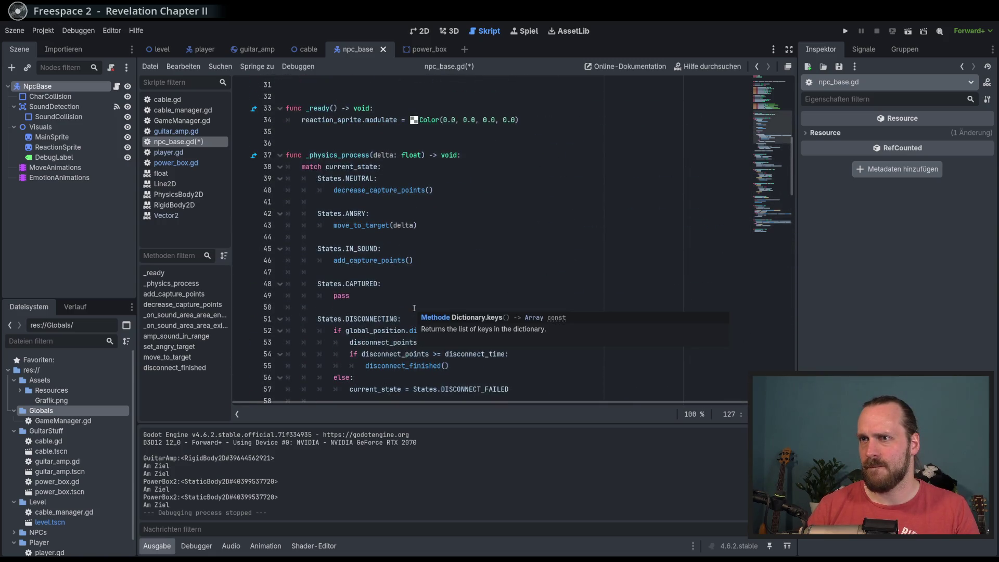
{"action": "mouse_move", "coordinate": [769, 148]}
{"action": "left_mouse_down"}
{"action": "mouse_move", "coordinate": [769, 183]}
{"action": "mouse_move", "coordinate": [767, 129]}
{"action": "mouse_move", "coordinate": [777, 232]}
{"action": "mouse_move", "coordinate": [754, 133]}
{"action": "left_mouse_up"}
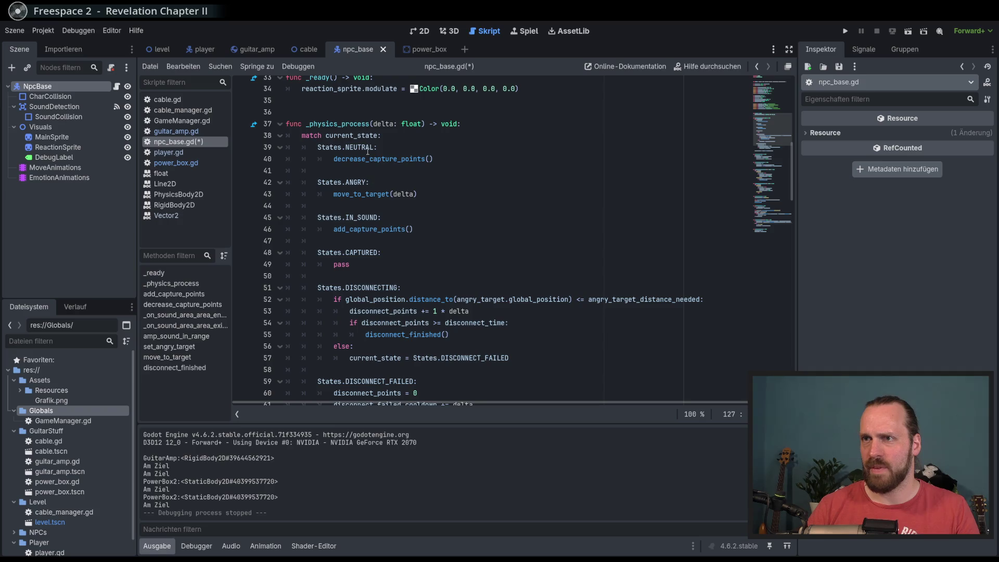
- Open a new line under decrease_capture_points() in the NEUTRAL branch
{"action": "double_click", "coordinate": [363, 149]}
{"action": "left_click", "coordinate": [422, 182]}
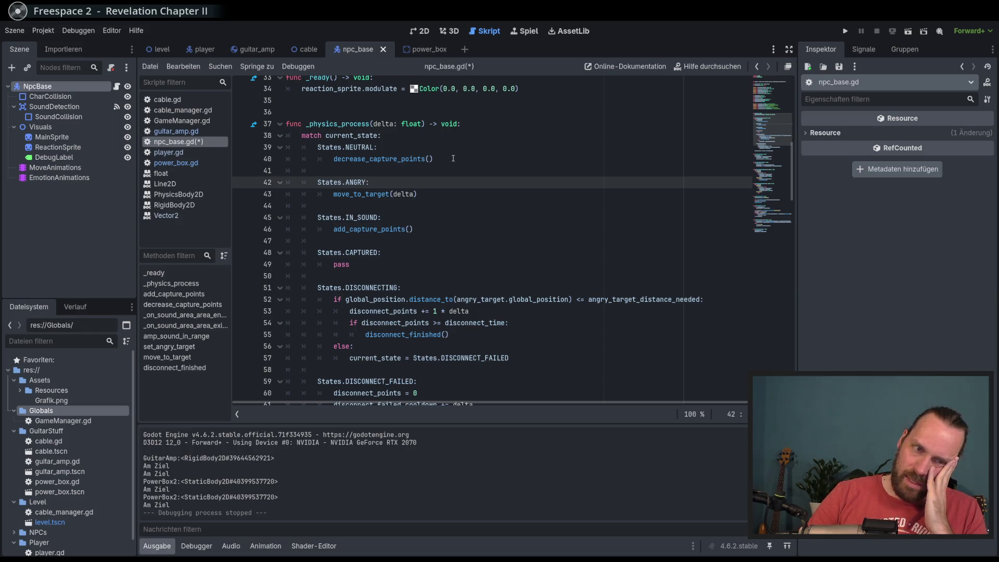
{"action": "left_click", "coordinate": [453, 158]}
{"action": "key", "text": "Return"}
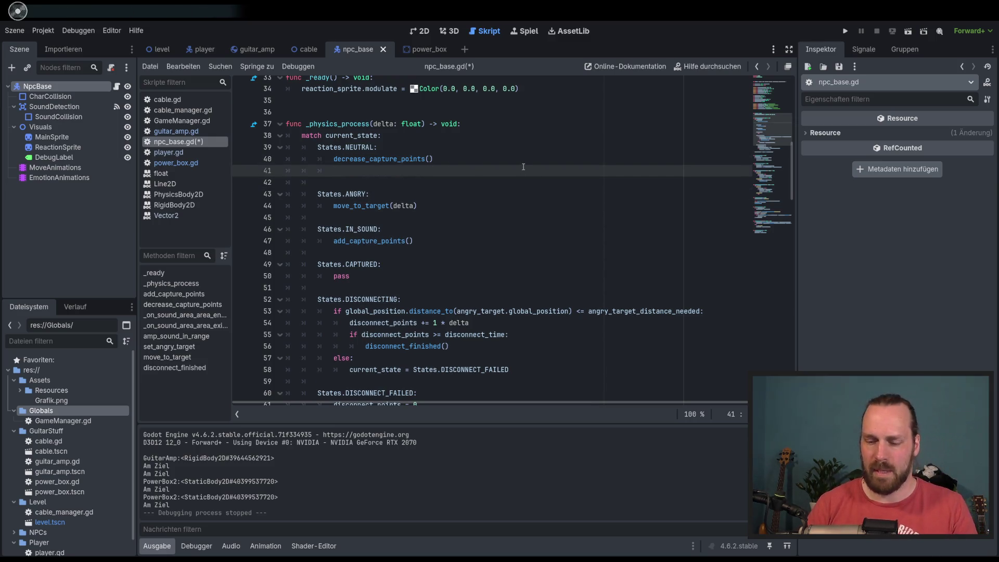
- Add an 'if original_position:' condition in the NEUTRAL branch
{"action": "type", "text": "if ne"}
{"action": "key", "text": "BackSpace"}
{"action": "key", "text": "BackSpace"}
{"action": "type", "text": "ori"}
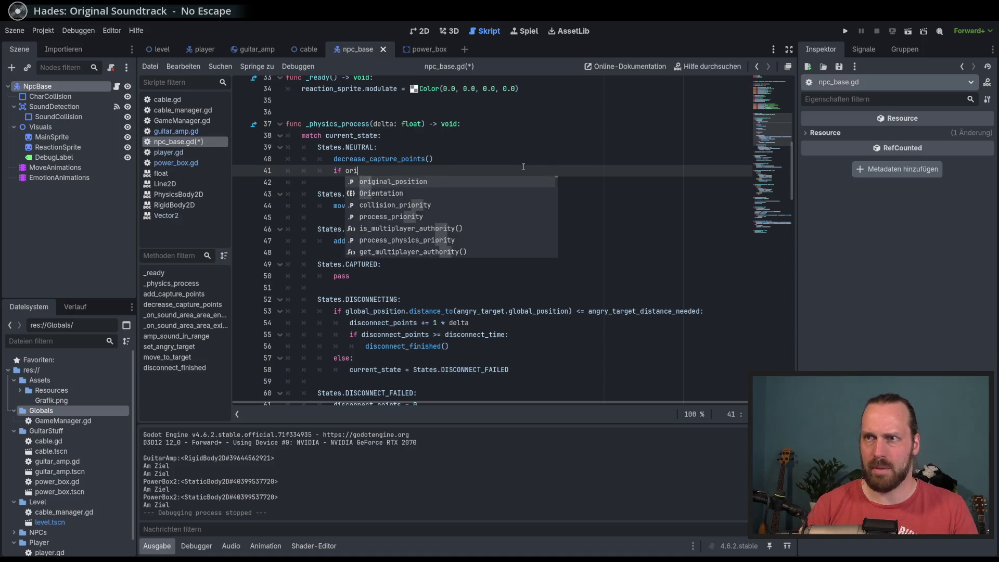
{"action": "key", "text": "Return"}
{"action": "type", "text": ":"}
{"action": "key", "text": "Return"}
- Call move_to_original_position() inside the condition in place of a move_to_target call
{"action": "type", "text": "move"}
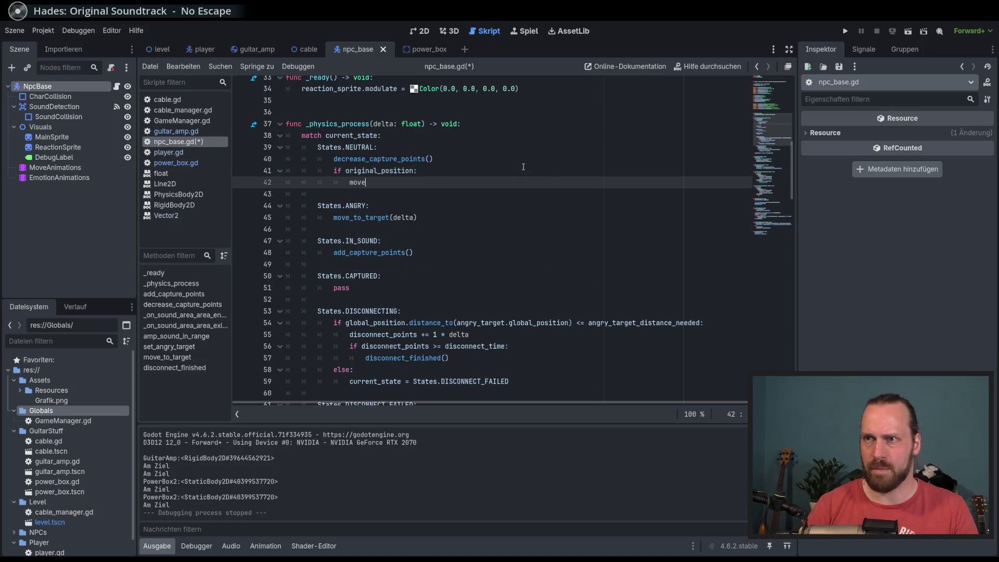
{"action": "key", "text": "Down"}
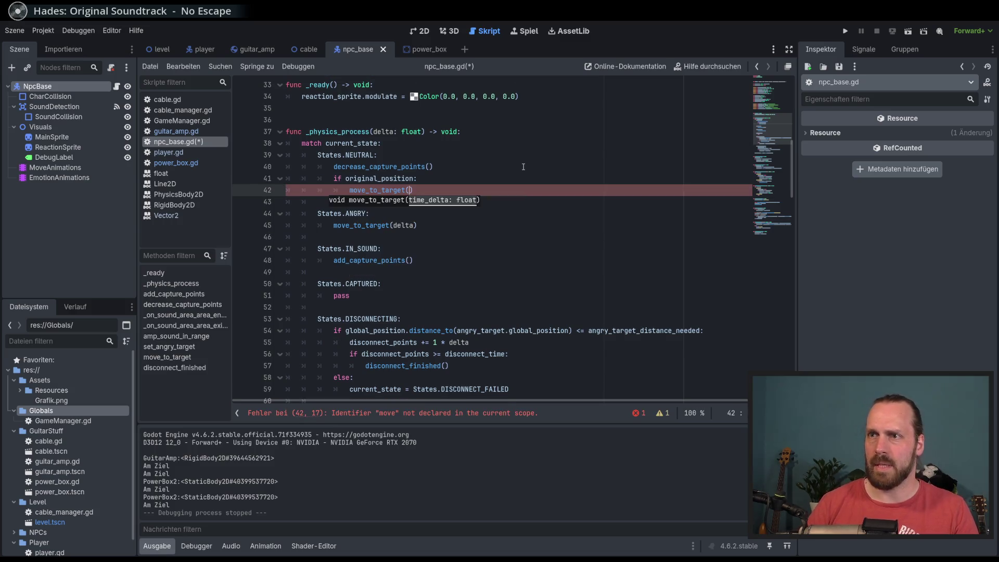
{"action": "key", "text": "Return"}
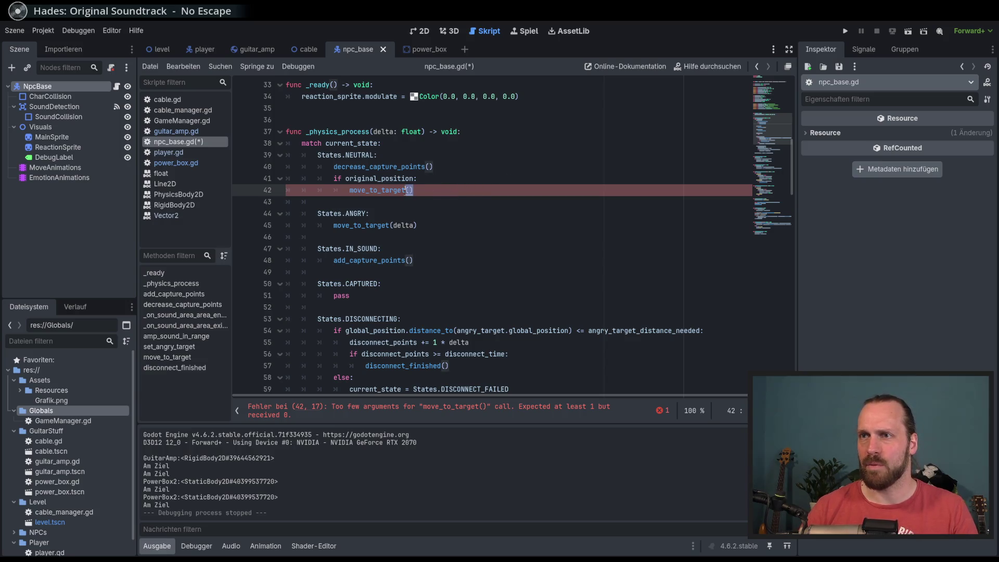
{"action": "left_click_drag", "start_coordinate": [458, 192], "coordinate": [438, 185]}
{"action": "key", "text": "BackSpace"}
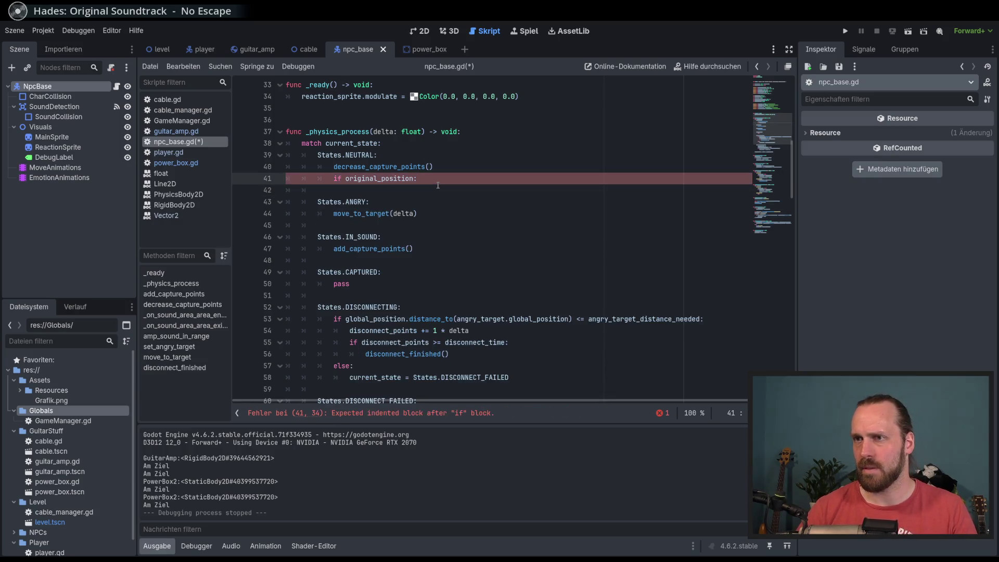
{"action": "key", "text": "Return"}
{"action": "type", "text": "pass"}
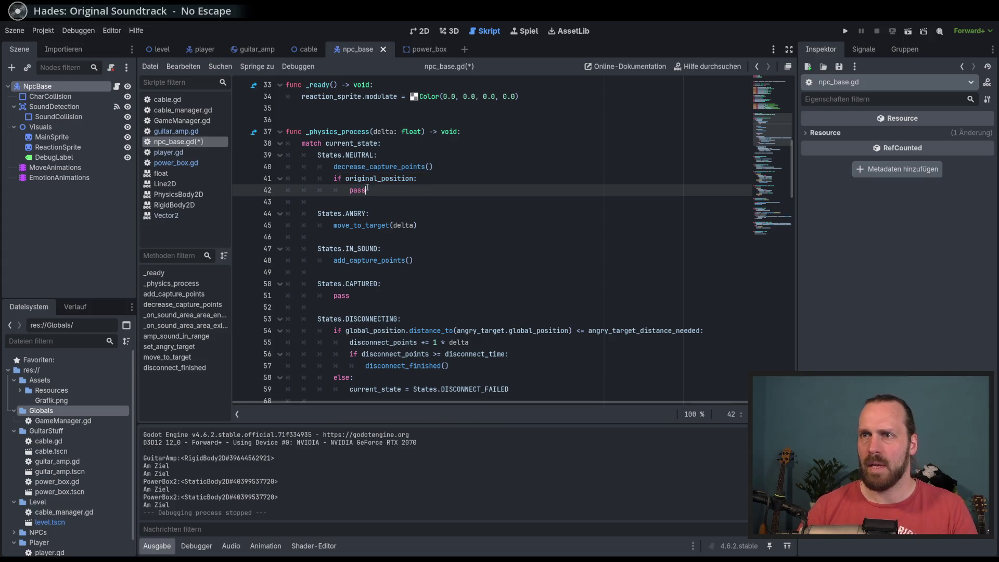
{"action": "type", "text": "move_to_o"}
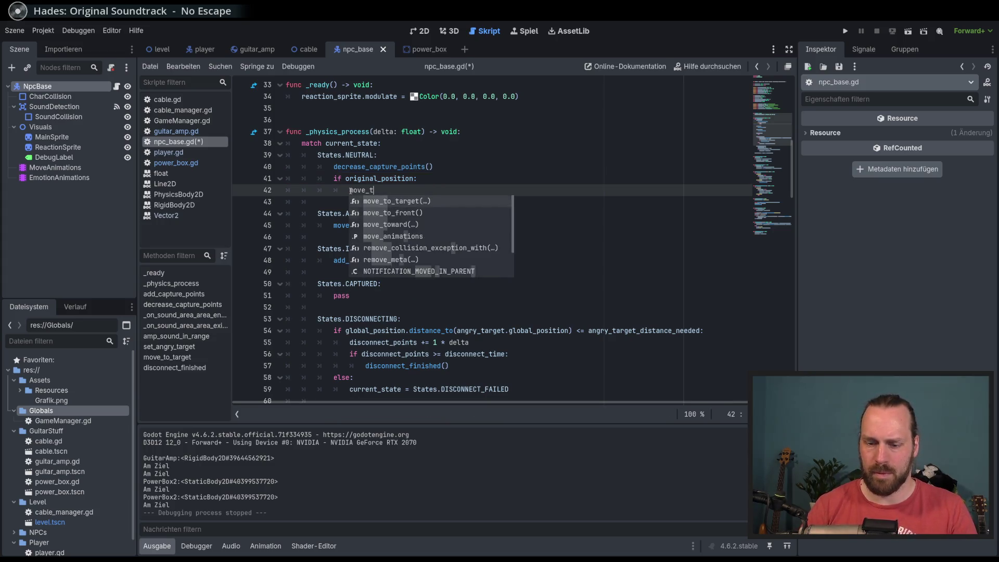
{"action": "type", "text": "riginal_position"}
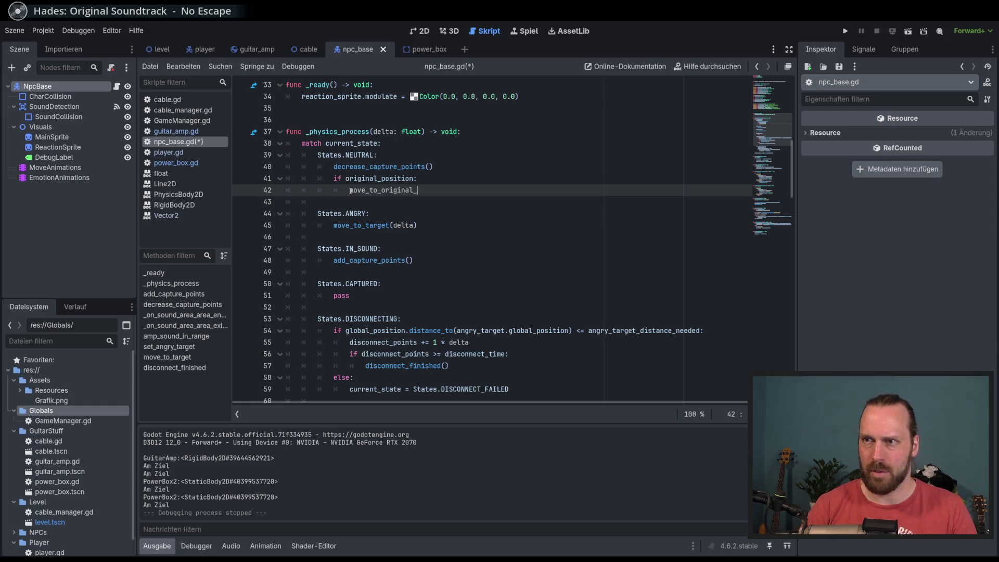
{"action": "type", "text": "()"}
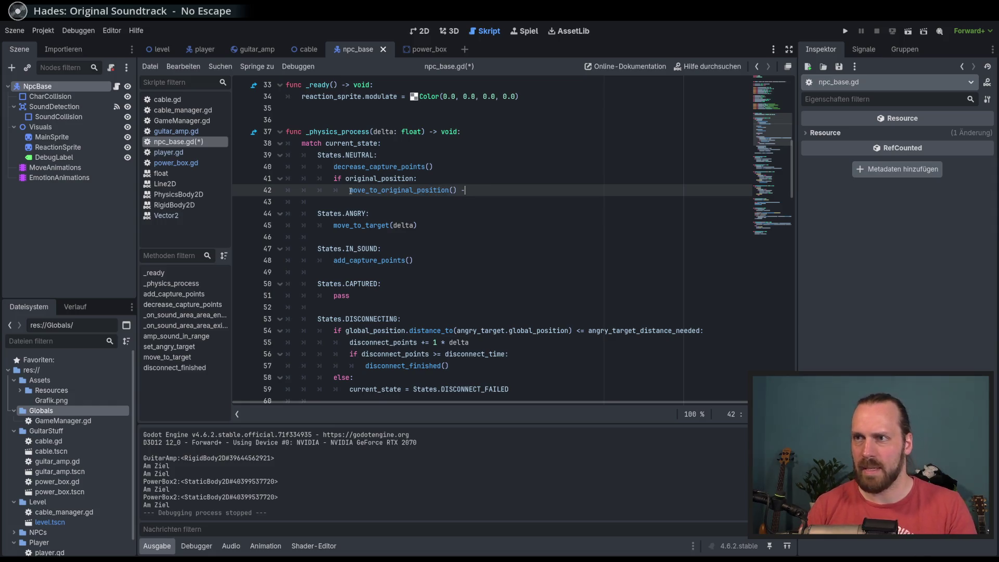
{"action": "left_click", "coordinate": [349, 190], "text": "shift"}
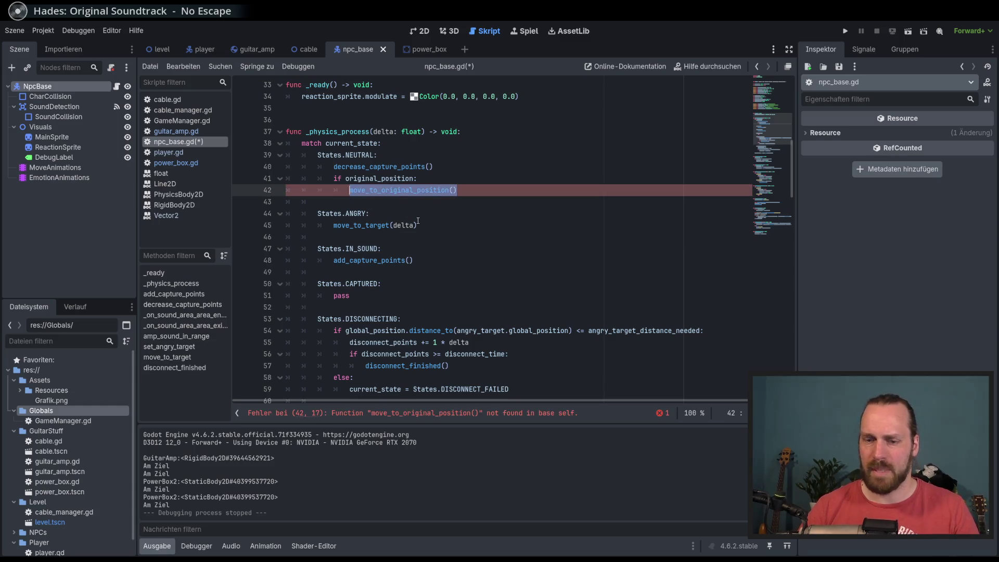
- Jump to the end of the script and add blank lines after move_to_target
{"action": "left_click", "coordinate": [767, 229]}
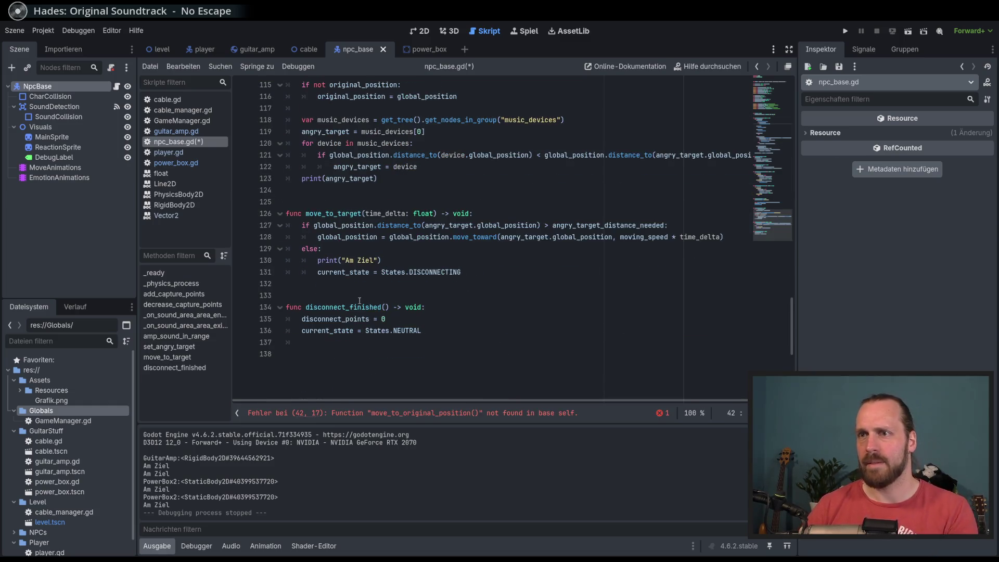
{"action": "left_click", "coordinate": [354, 288]}
{"action": "key", "text": "Return"}
{"action": "key", "text": "Return"}
{"action": "key", "text": "Return"}
- Declare 'func move_to_original_position() -> void:' at the end of the script
{"action": "key", "text": "Up"}
{"action": "key", "text": "Up"}
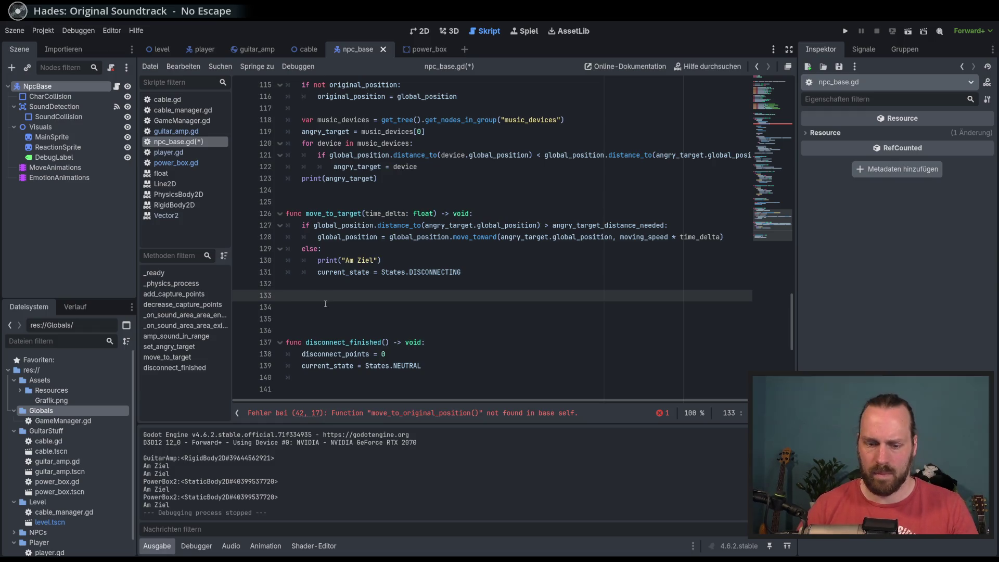
{"action": "left_click", "coordinate": [325, 304]}
{"action": "type", "text": "func"}
{"action": "type", "text": "move_to_original_position()"}
{"action": "type", "text": "()"}
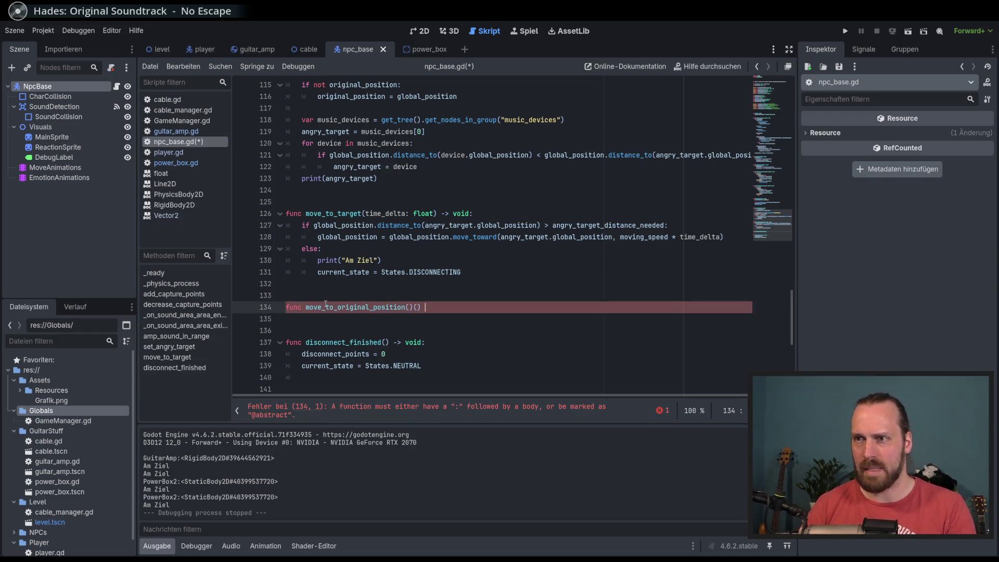
{"action": "key", "text": "BackSpace"}
{"action": "key", "text": "BackSpace"}
{"action": "key", "text": "BackSpace"}
{"action": "type", "text": "-> void:"}
{"action": "key", "text": "Return"}
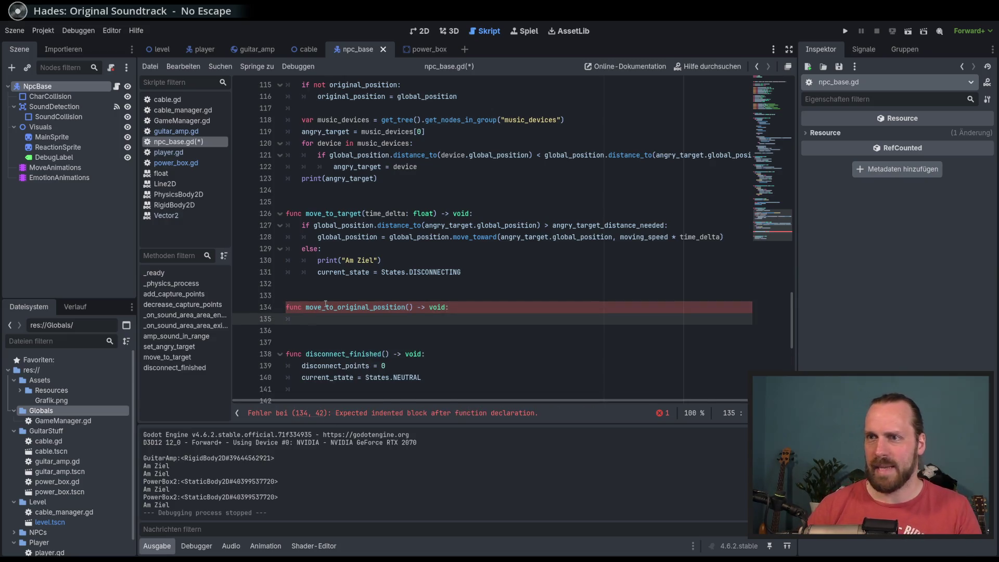
- Copy move_to_target's distance check and move_toward lines into the new function body
{"action": "scroll", "coordinate": [325, 304], "scroll_direction": "down", "scroll_amount": 1}
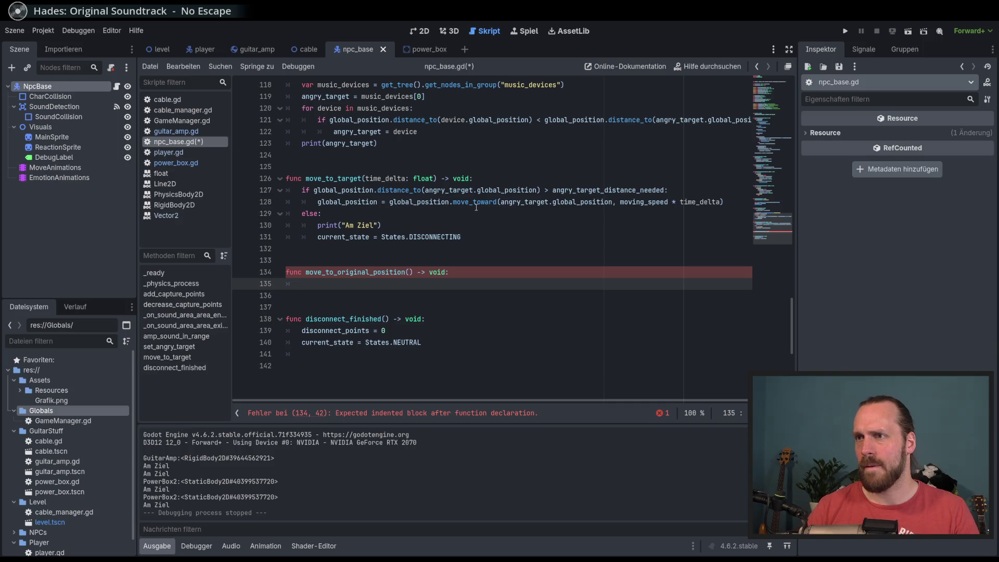
{"action": "left_click", "coordinate": [530, 200]}
{"action": "left_click", "coordinate": [550, 216]}
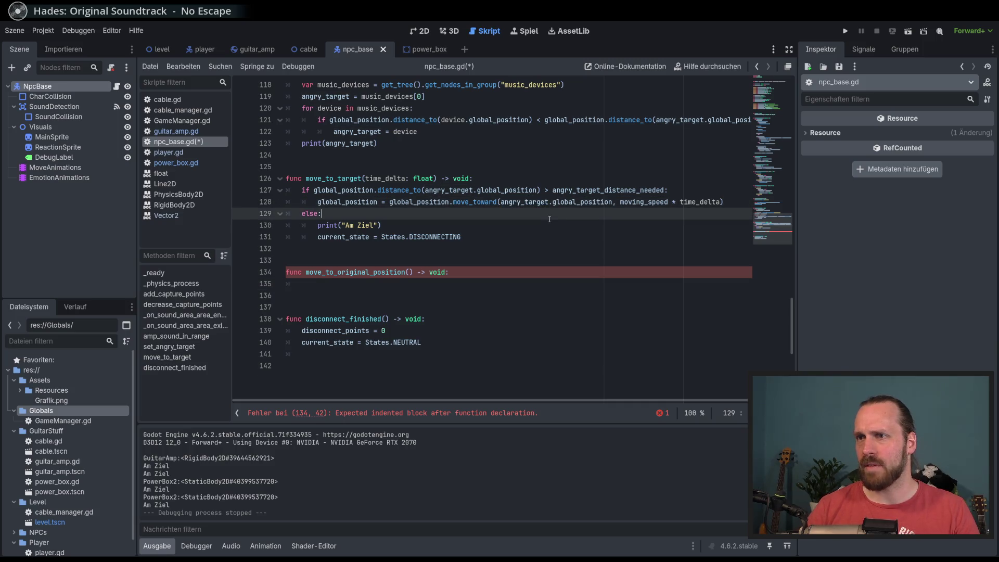
{"action": "left_click_drag", "start_coordinate": [731, 202], "coordinate": [484, 184]}
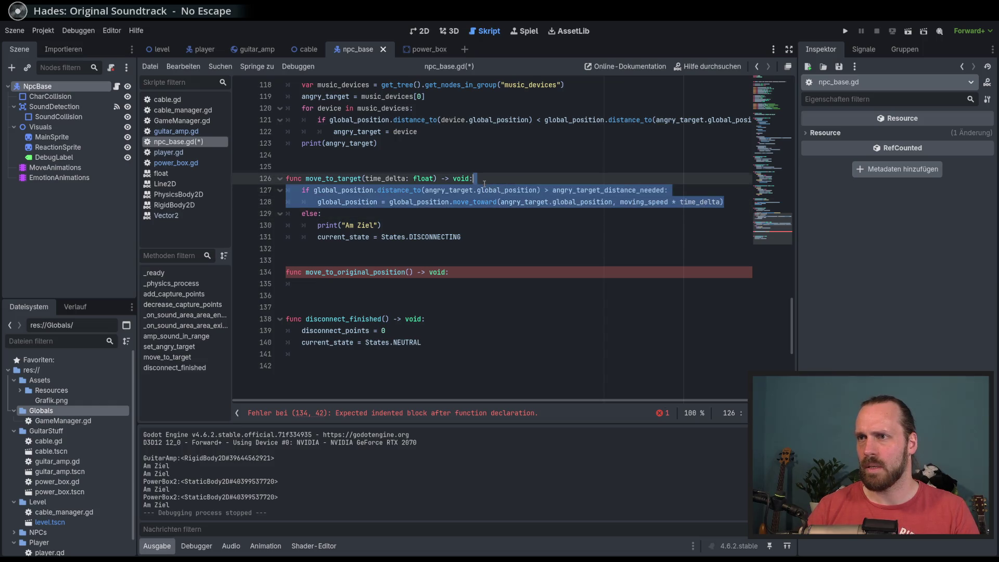
{"action": "left_click", "coordinate": [502, 215]}
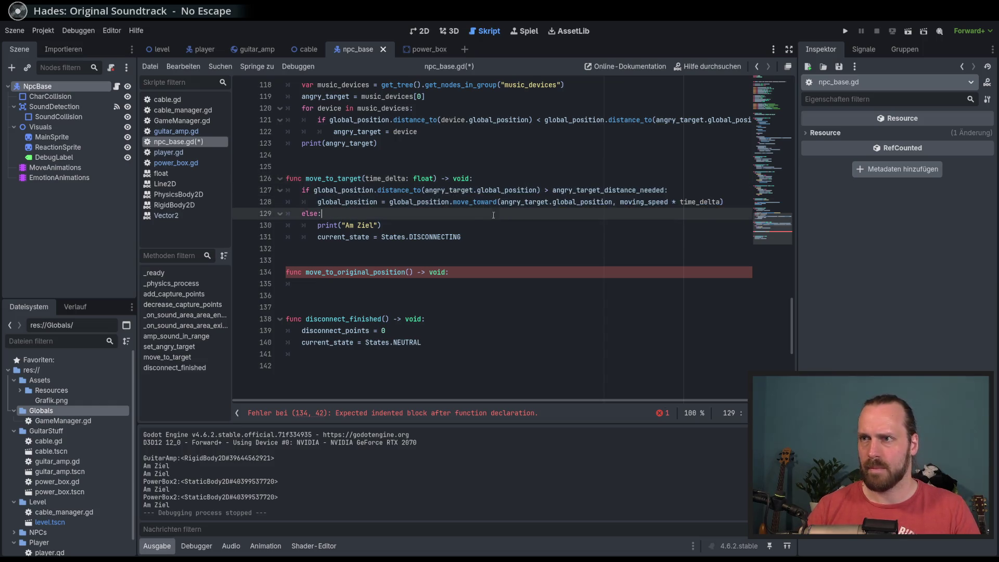
{"action": "left_click_drag", "start_coordinate": [260, 189], "coordinate": [263, 205]}
{"action": "key", "text": "ctrl+c"}
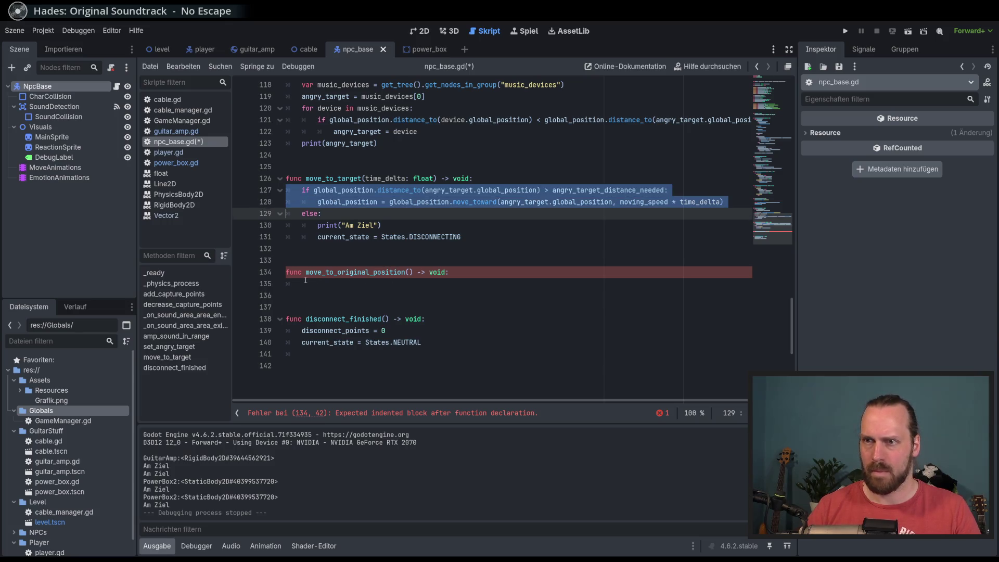
{"action": "left_click", "coordinate": [390, 284]}
{"action": "key", "text": "ctrl+v"}
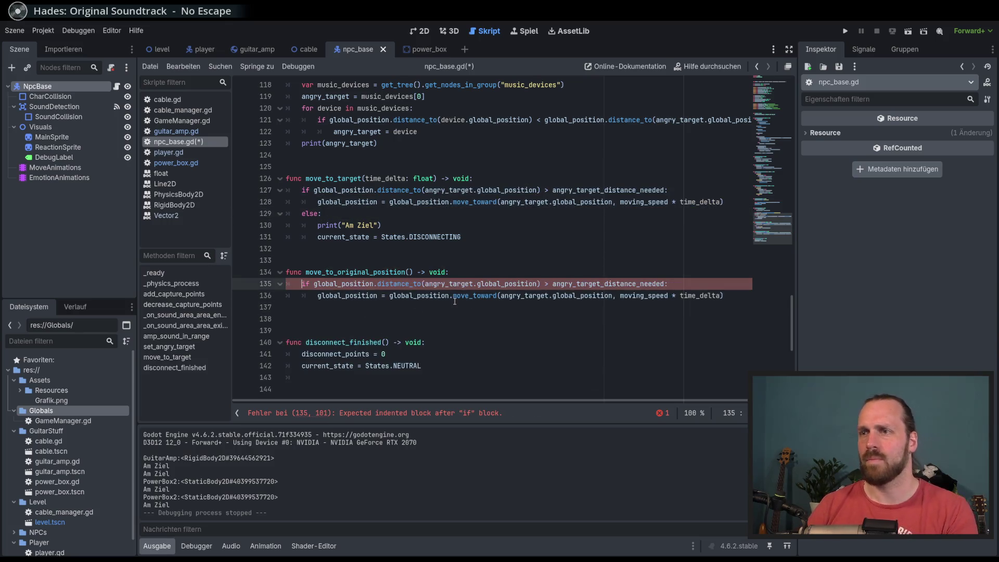
{"action": "key", "text": "shift+Tab"}
- Make the copied check measure distance to original_position with a threshold of 10
{"action": "double_click", "coordinate": [449, 283]}
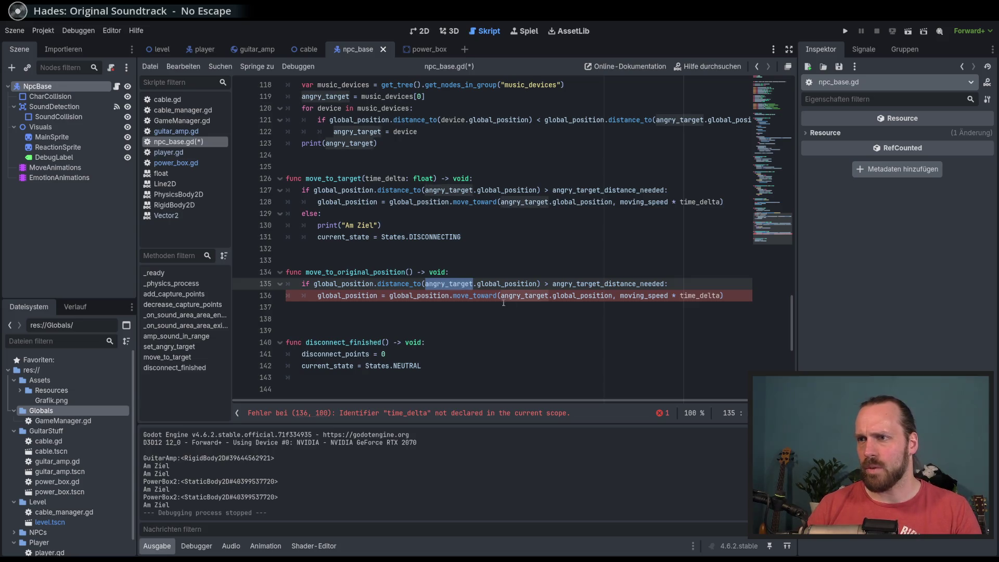
{"action": "type", "text": "ori"}
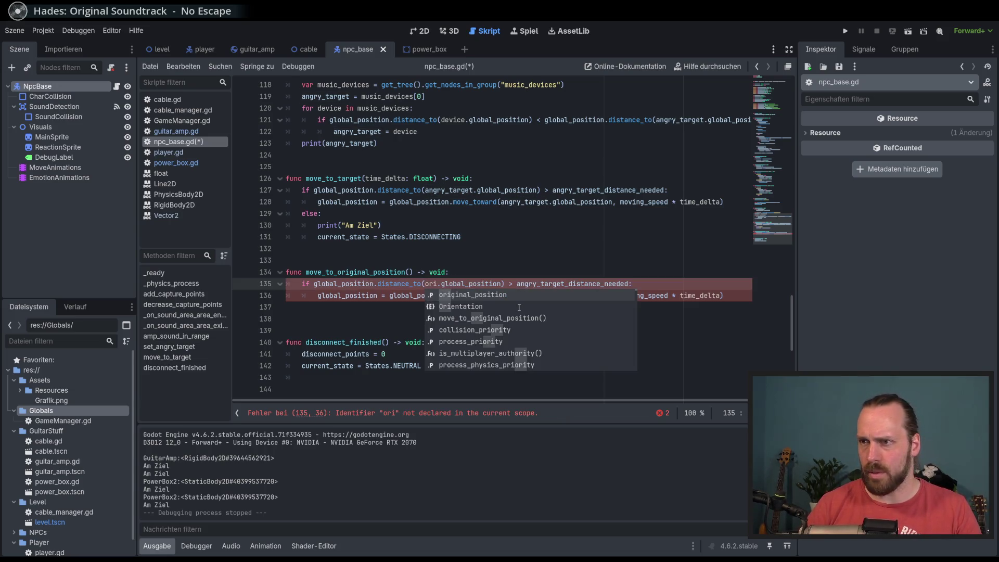
{"action": "key", "text": "Return"}
{"action": "key", "text": "Delete"}
{"action": "key", "text": "Delete"}
{"action": "key", "text": "Delete"}
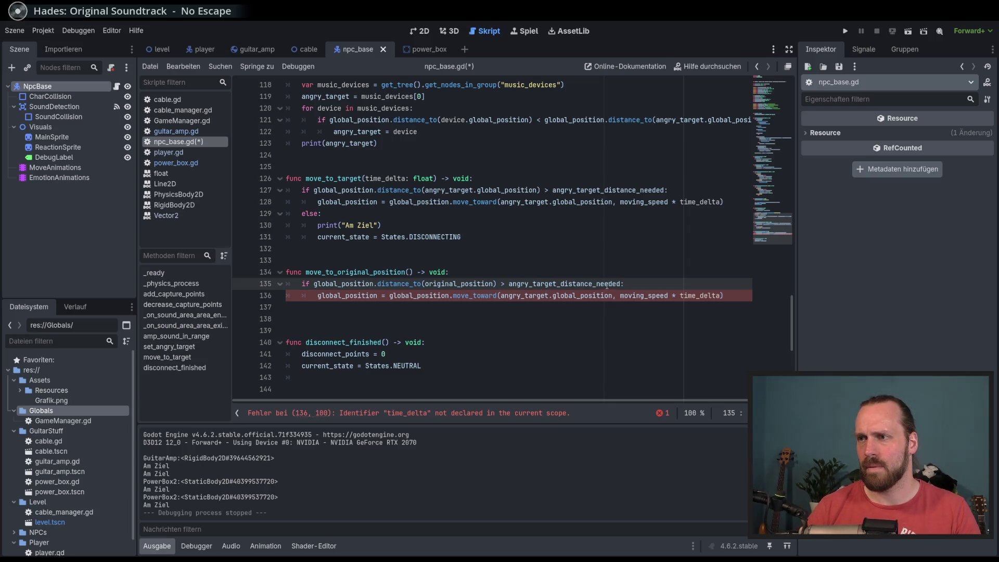
{"action": "left_click_drag", "start_coordinate": [621, 286], "coordinate": [508, 285]}
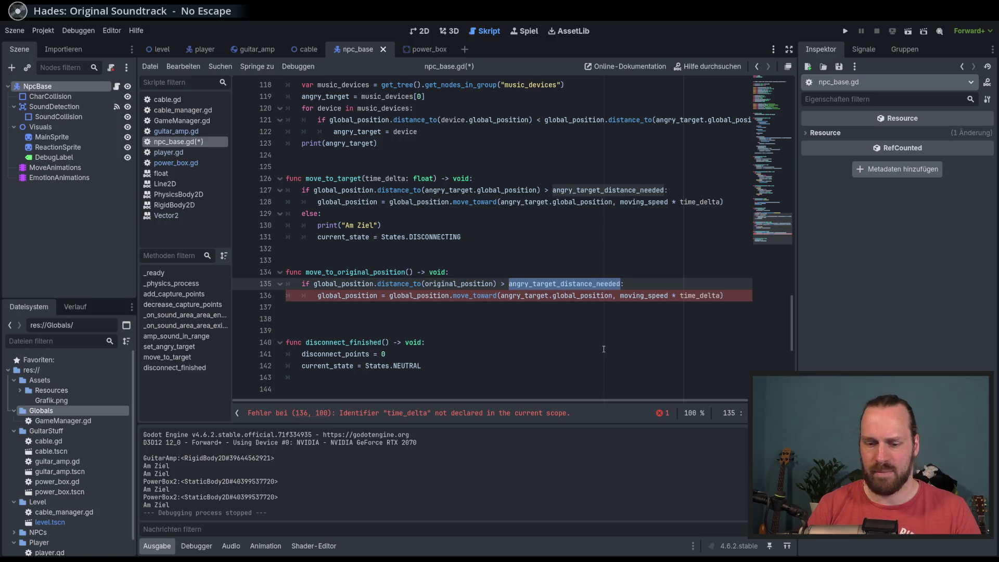
{"action": "type", "text": "20"}
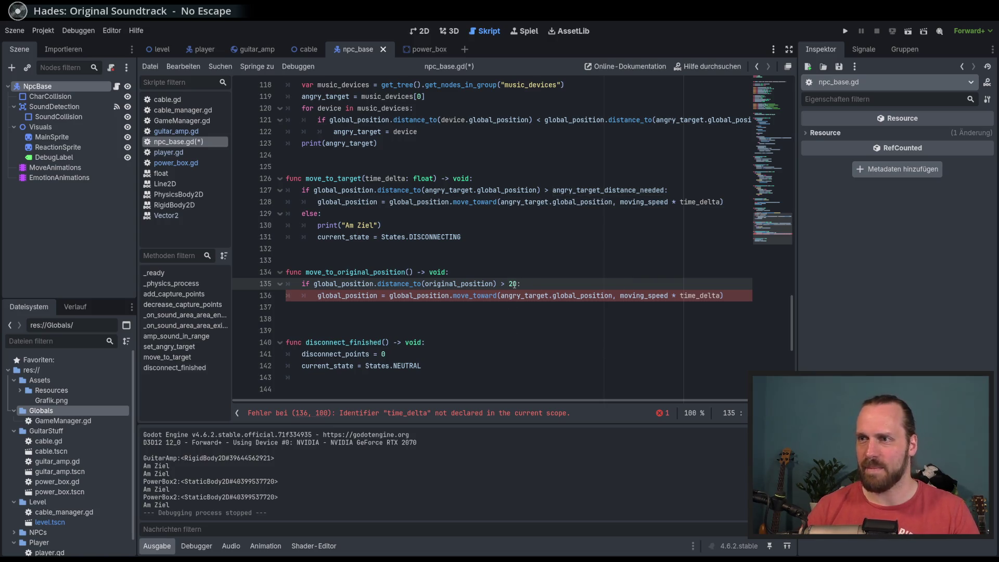
{"action": "key", "text": "End"}
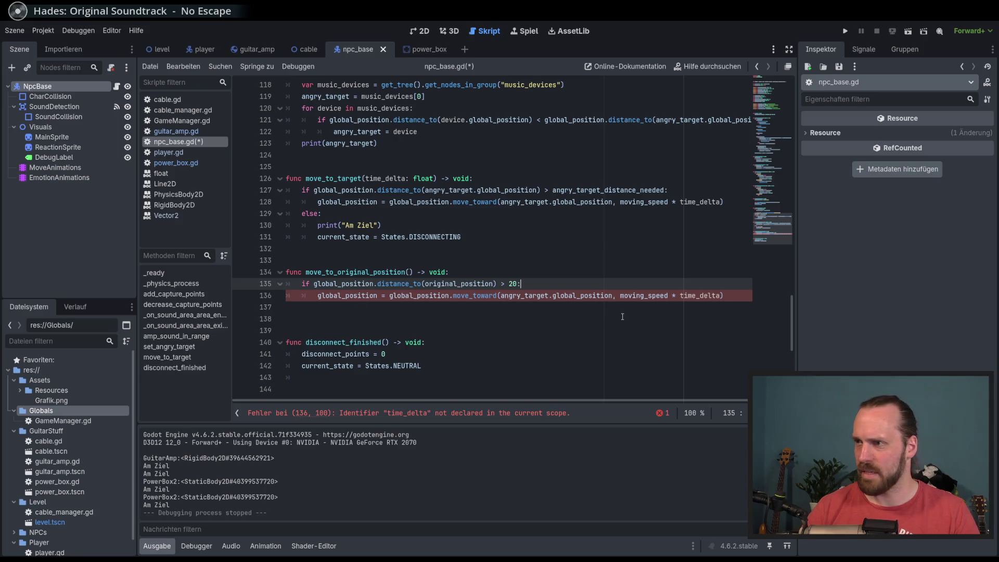
{"action": "left_click", "coordinate": [738, 299]}
{"action": "mouse_move", "coordinate": [357, 297]}
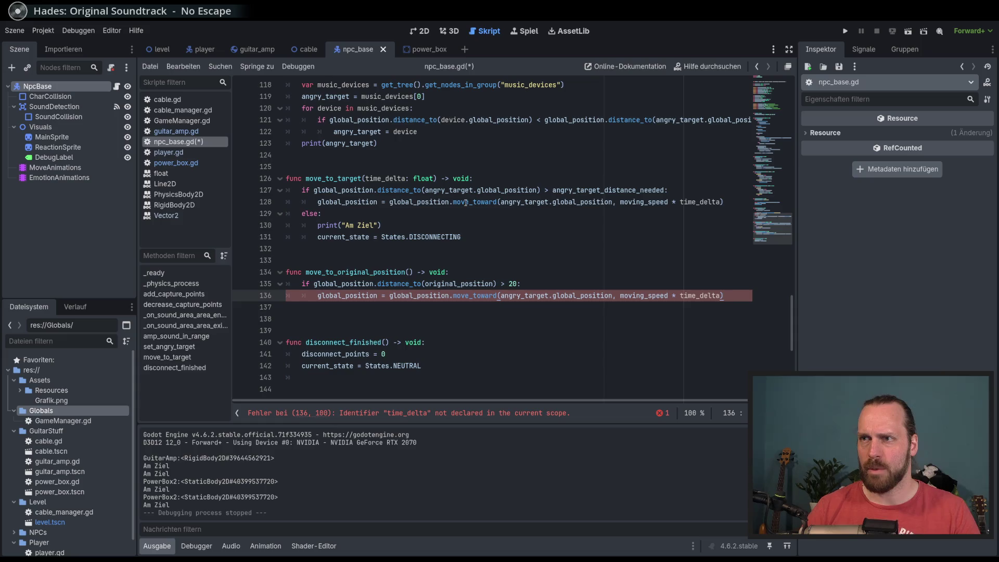
{"action": "mouse_move", "coordinate": [466, 203]}
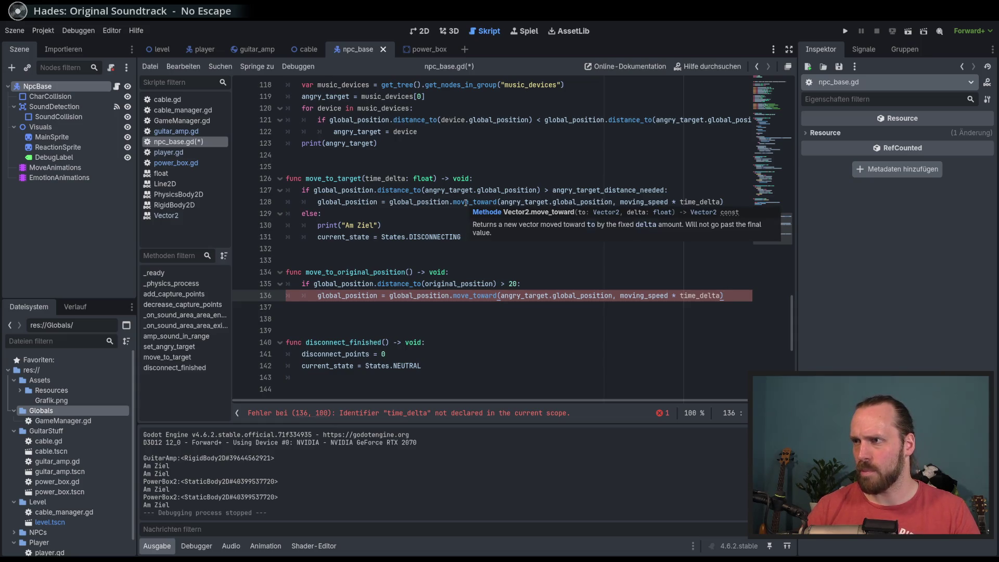
{"action": "key", "text": "ctrl+z"}
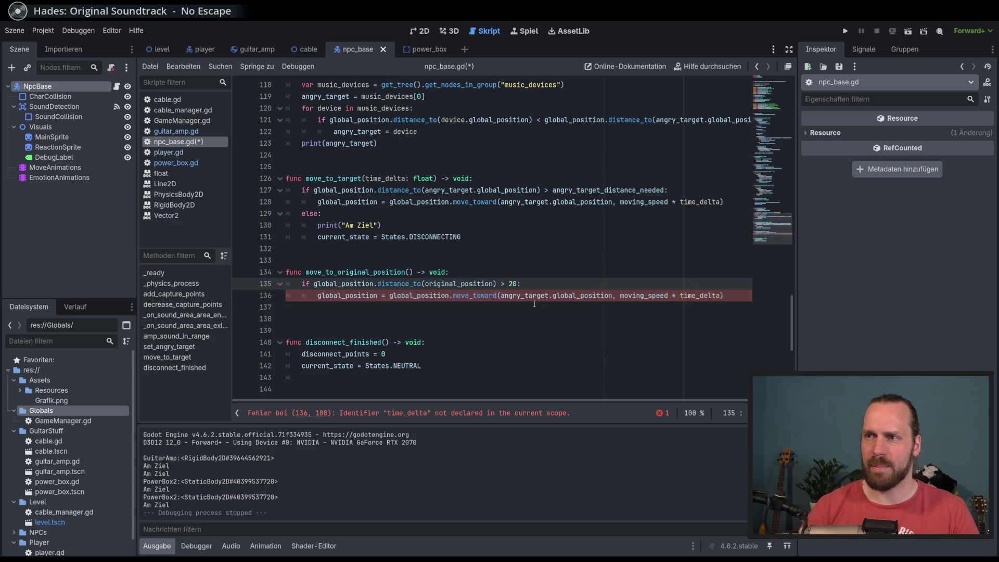